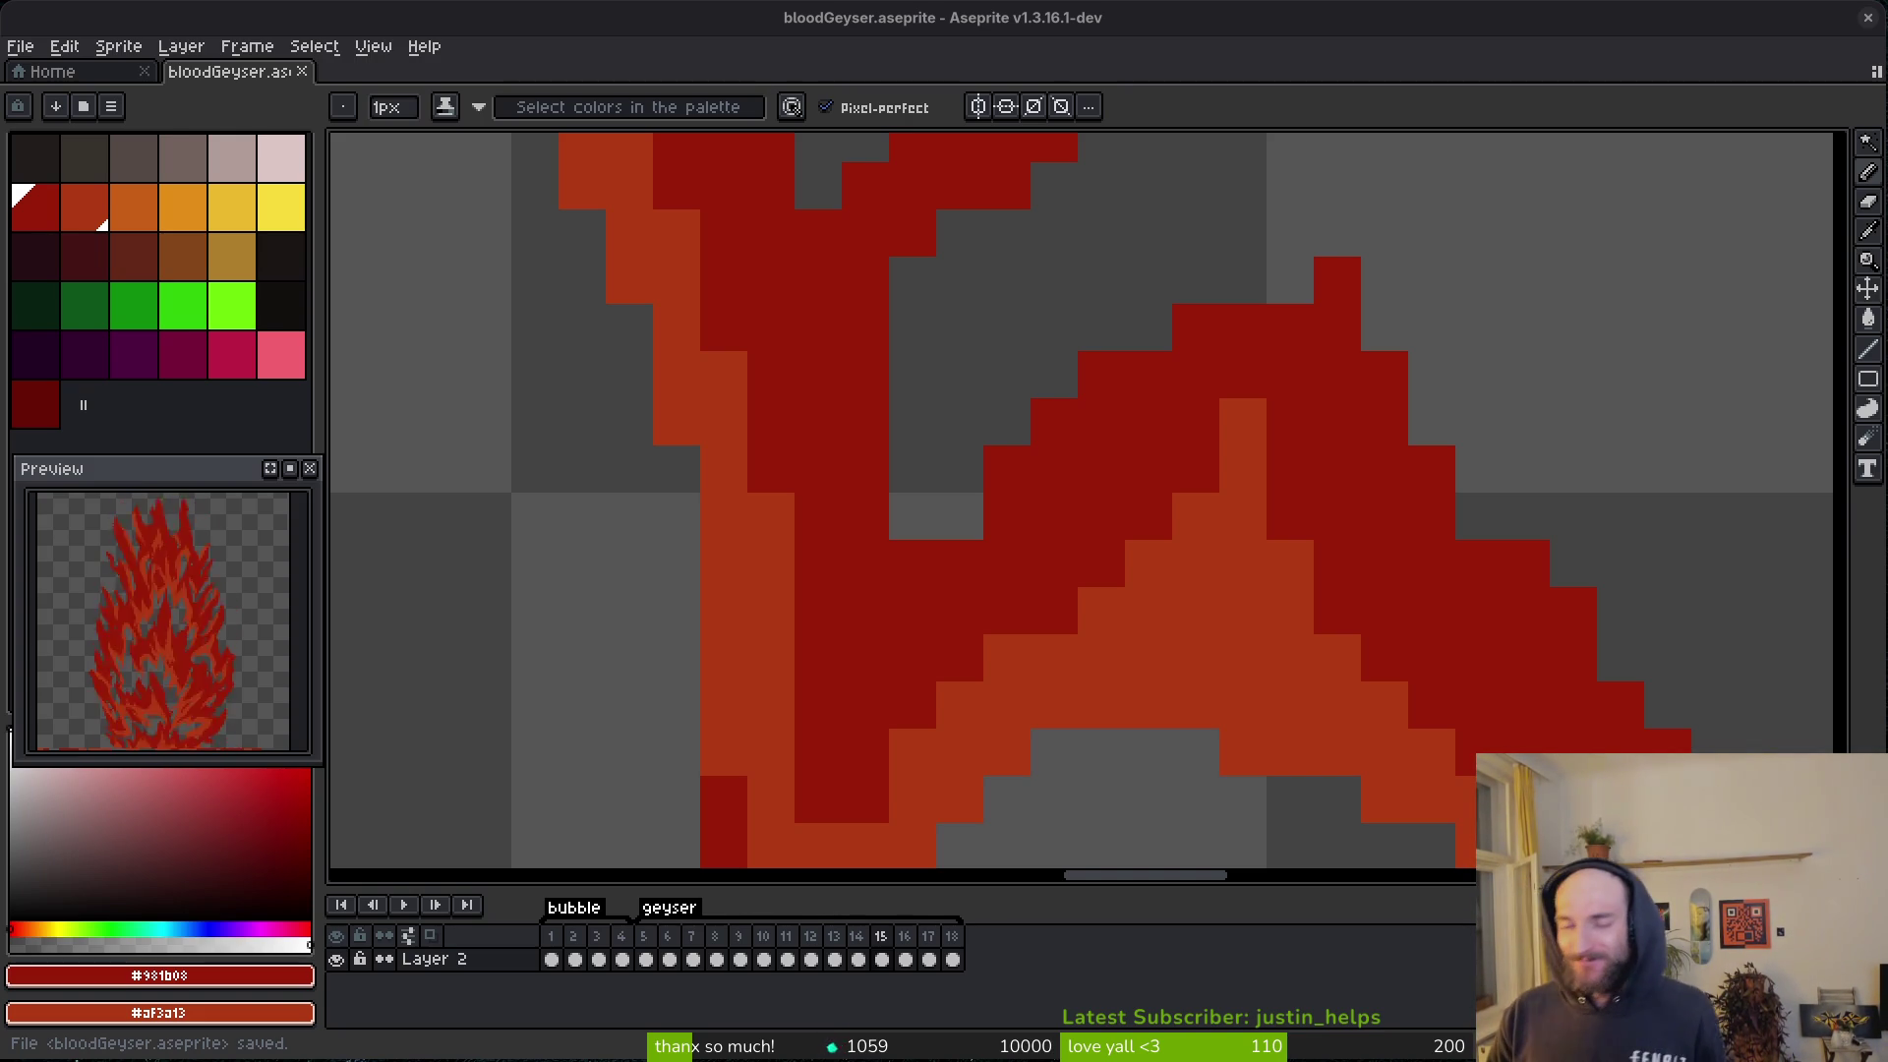
- Add two dark red pixels to the central spike and repaint one pixel lighter red
{"action": "scroll", "coordinate": [1150, 552], "scroll_direction": "down", "scroll_amount": 3}
{"action": "scroll", "coordinate": [1087, 514], "scroll_direction": "up", "scroll_amount": 1}
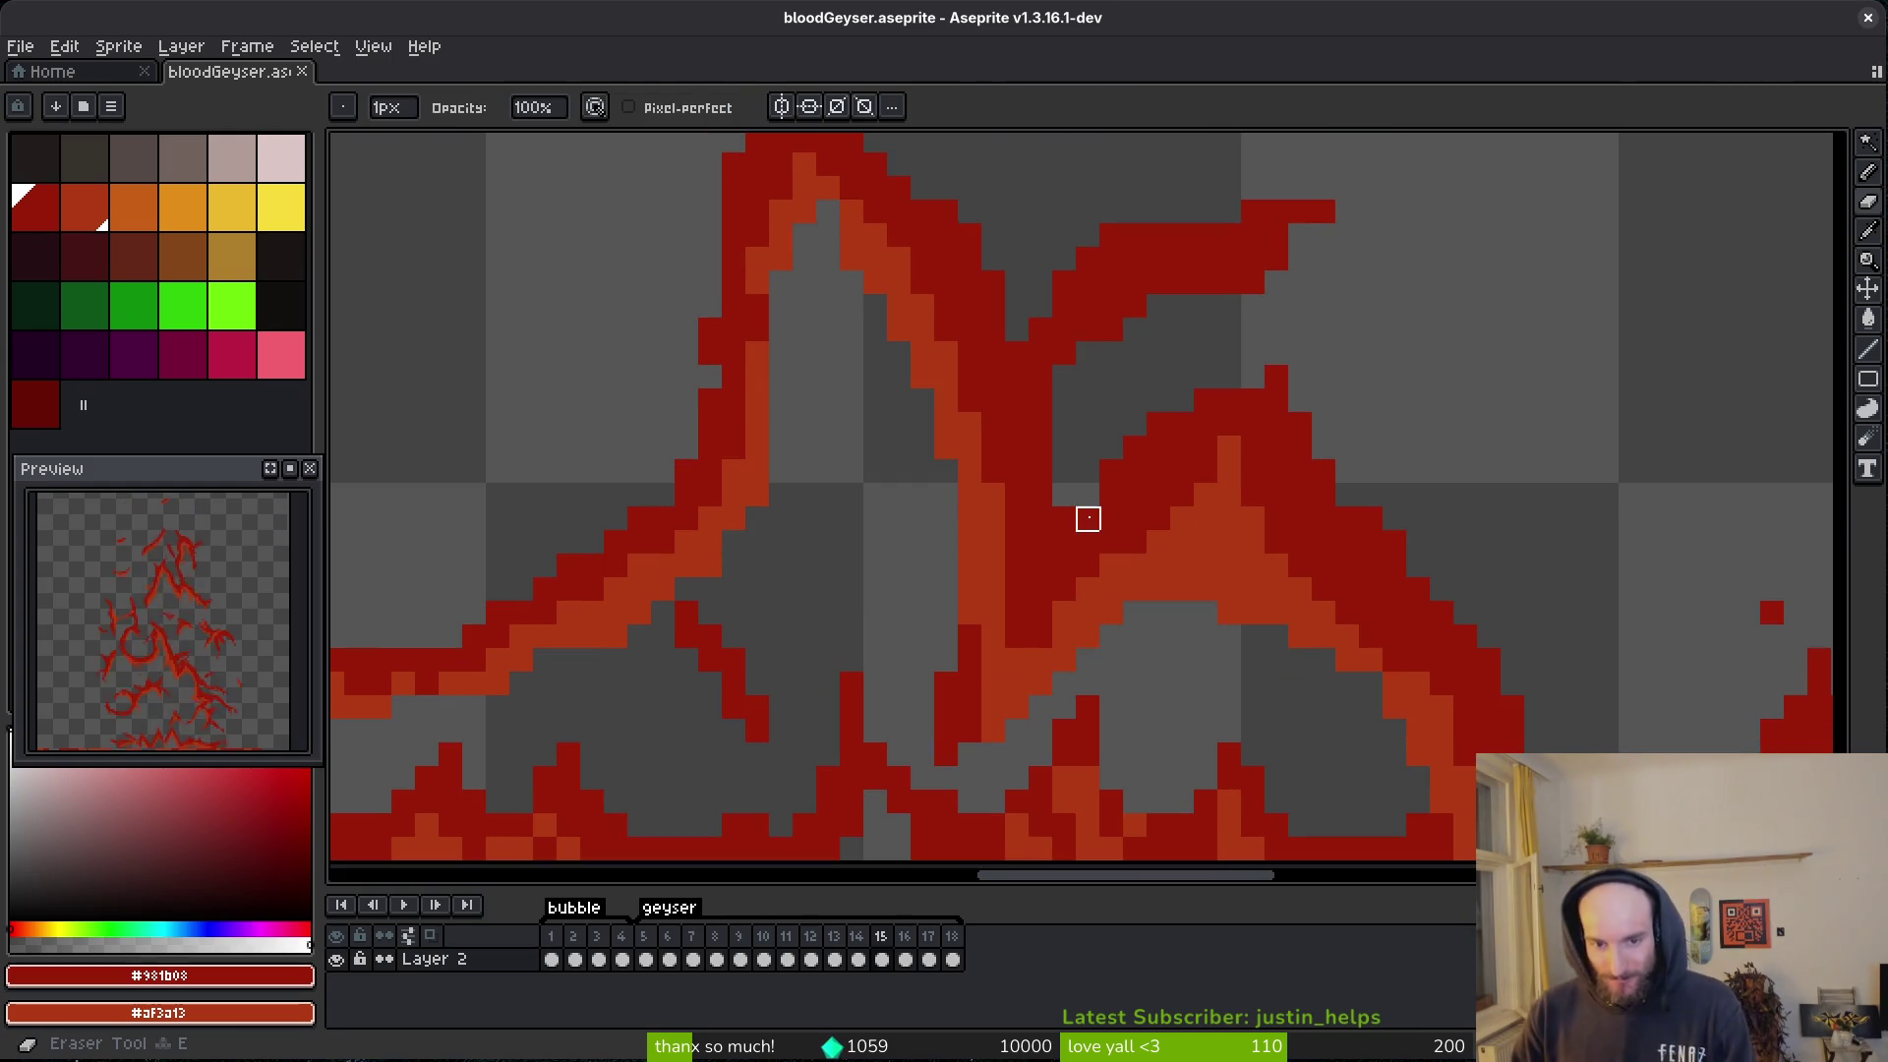
{"action": "scroll", "coordinate": [1088, 472], "scroll_direction": "up", "scroll_amount": 1}
{"action": "key", "text": "b"}
{"action": "left_click", "coordinate": [994, 717]}
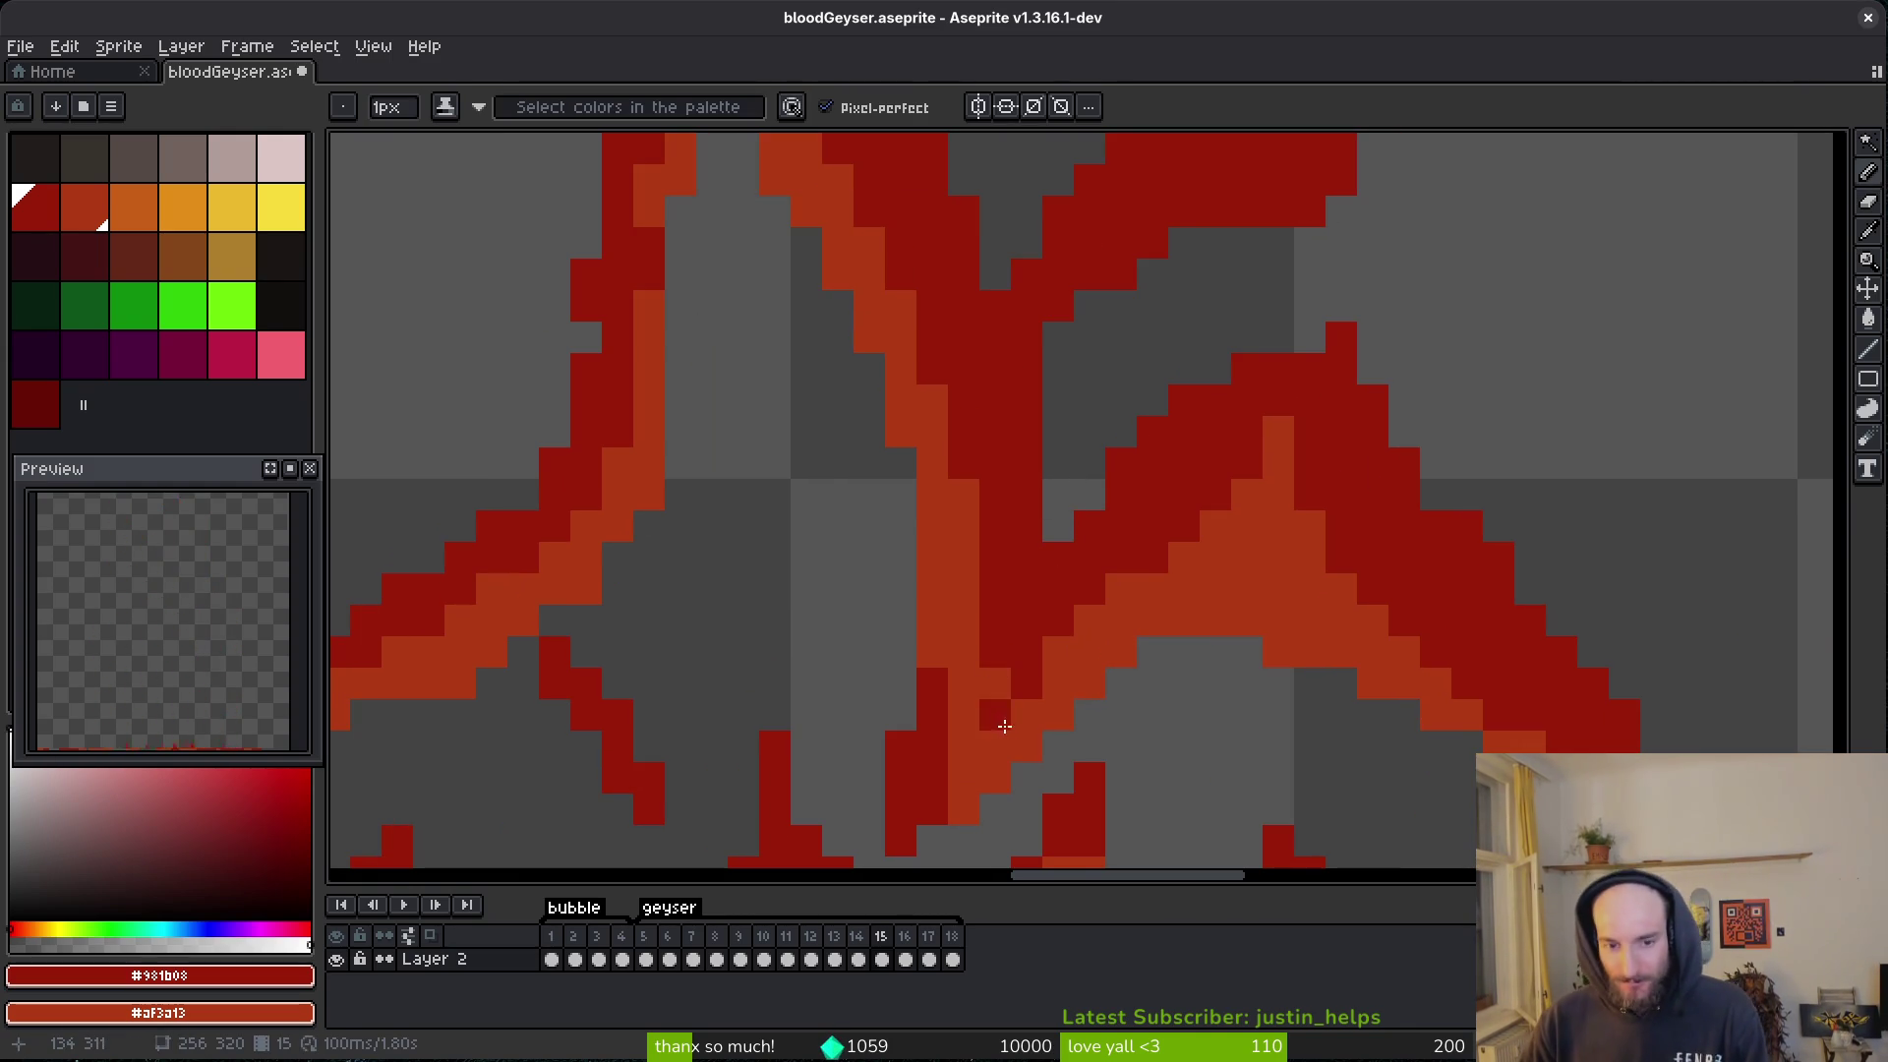
{"action": "scroll", "coordinate": [1050, 518], "scroll_direction": "up", "scroll_amount": 1}
{"action": "right_click", "coordinate": [997, 630]}
{"action": "left_click", "coordinate": [965, 693]}
- Zoom and pan the view down to the lower part of the flame
{"action": "scroll", "coordinate": [944, 708], "scroll_direction": "down", "scroll_amount": 2}
{"action": "scroll", "coordinate": [1483, 723], "scroll_direction": "up", "scroll_amount": 1}
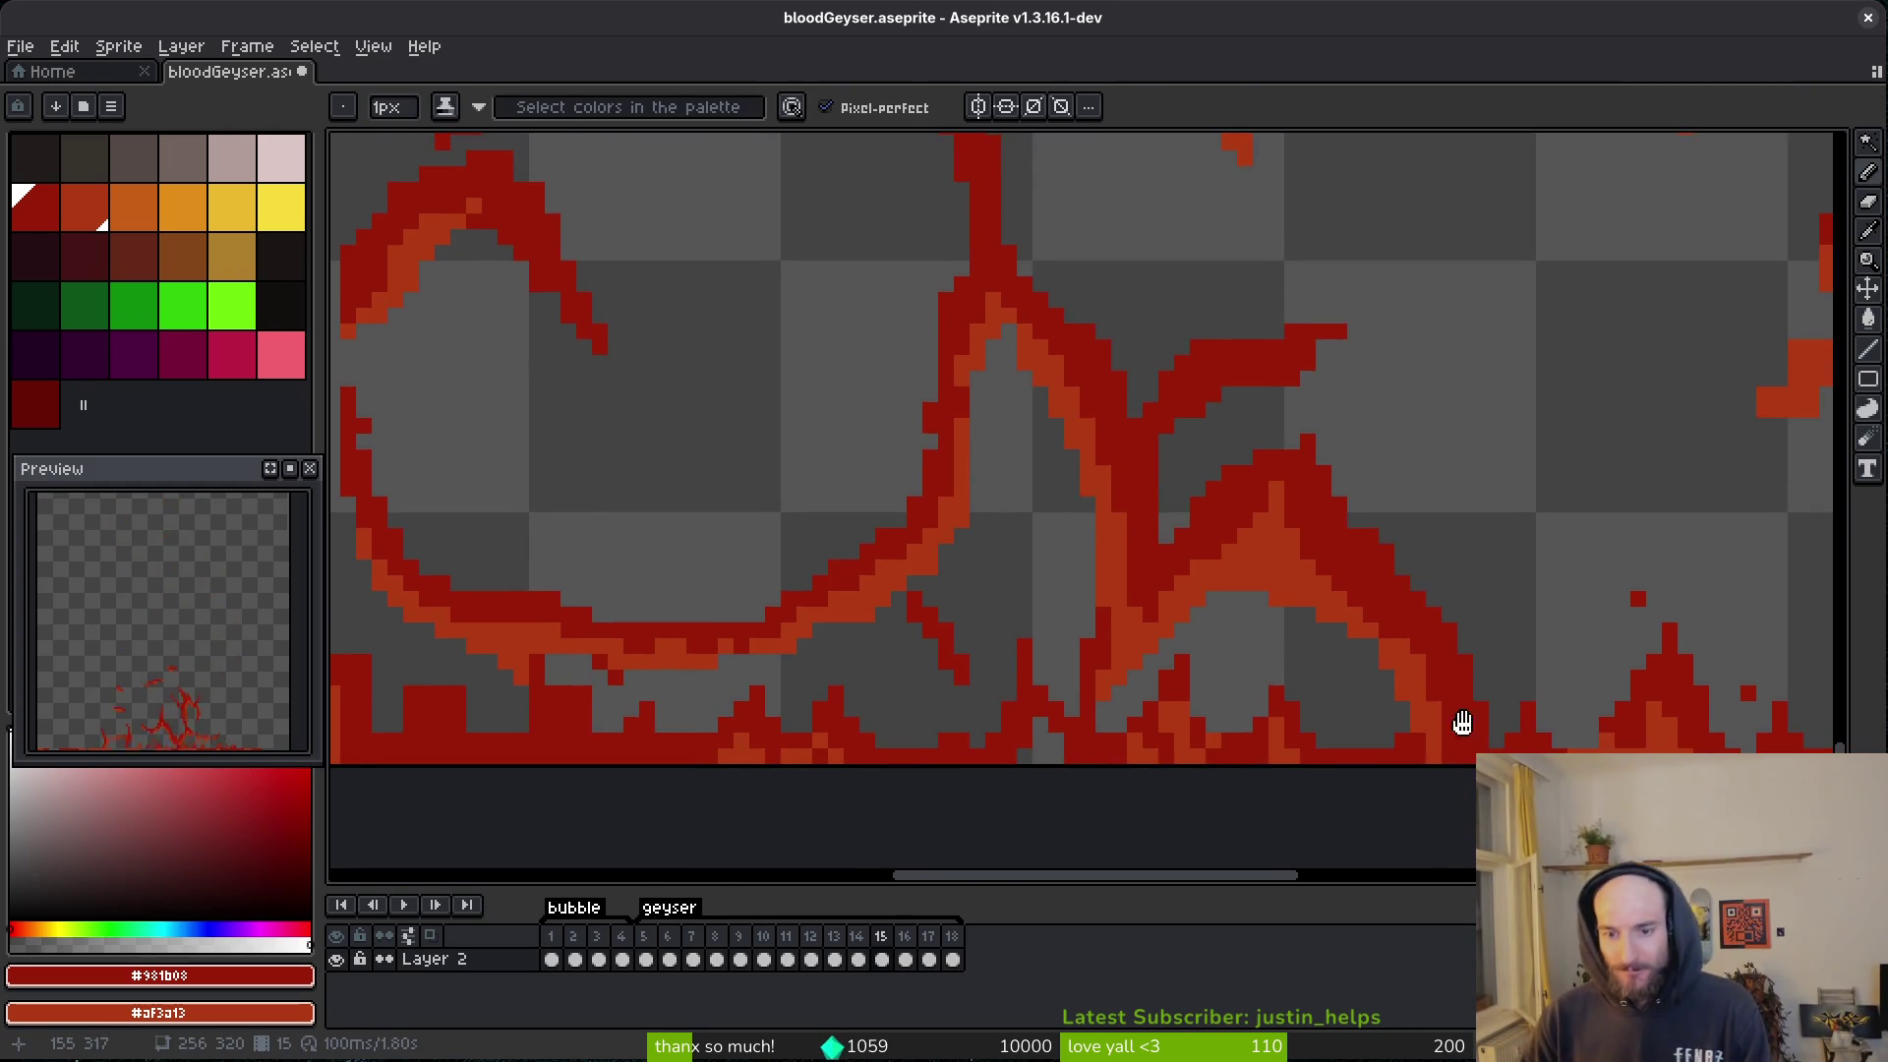
{"action": "scroll", "coordinate": [1253, 567], "scroll_direction": "up", "scroll_amount": 3}
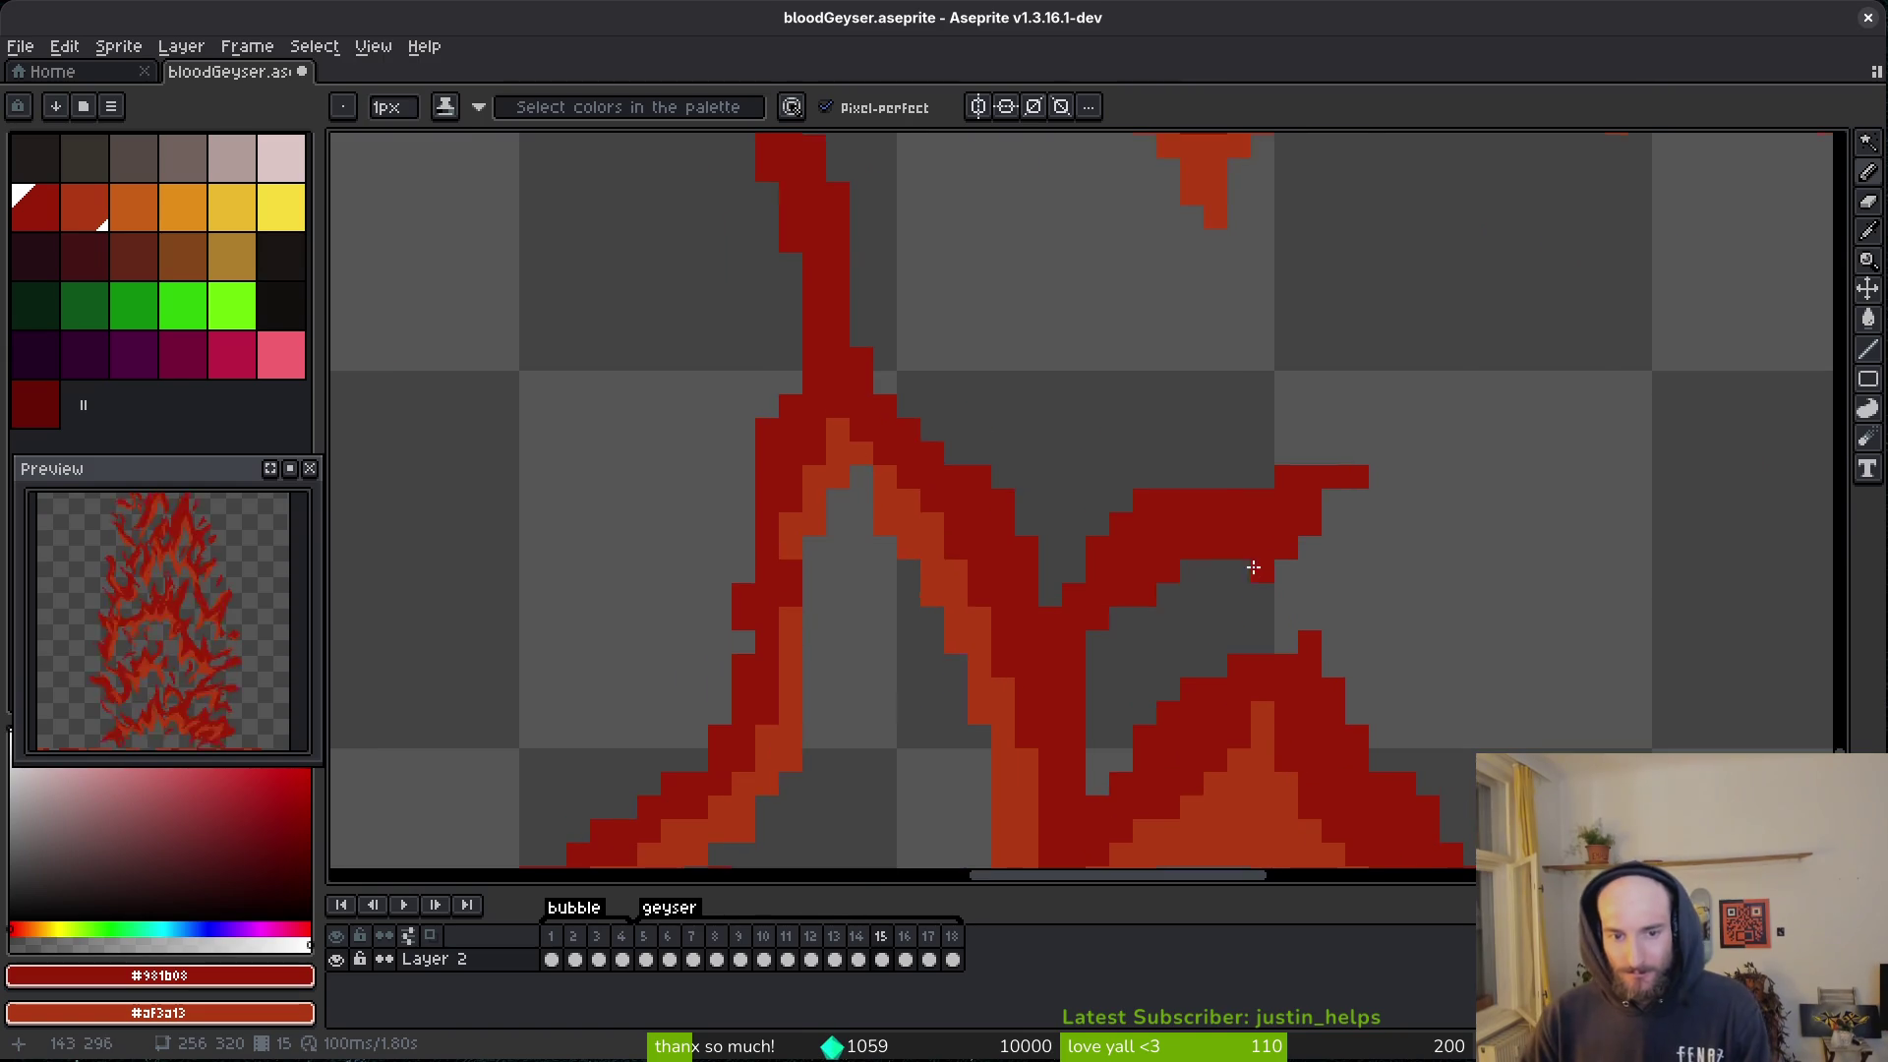
{"action": "scroll", "coordinate": [1137, 570], "scroll_direction": "down", "scroll_amount": 2}
{"action": "scroll", "coordinate": [1370, 590], "scroll_direction": "up", "scroll_amount": 2}
{"action": "mouse_move", "coordinate": [1369, 590]}
{"action": "left_mouse_down"}
{"action": "mouse_move", "coordinate": [1277, 586]}
{"action": "mouse_move", "coordinate": [1261, 673]}
{"action": "left_mouse_up"}
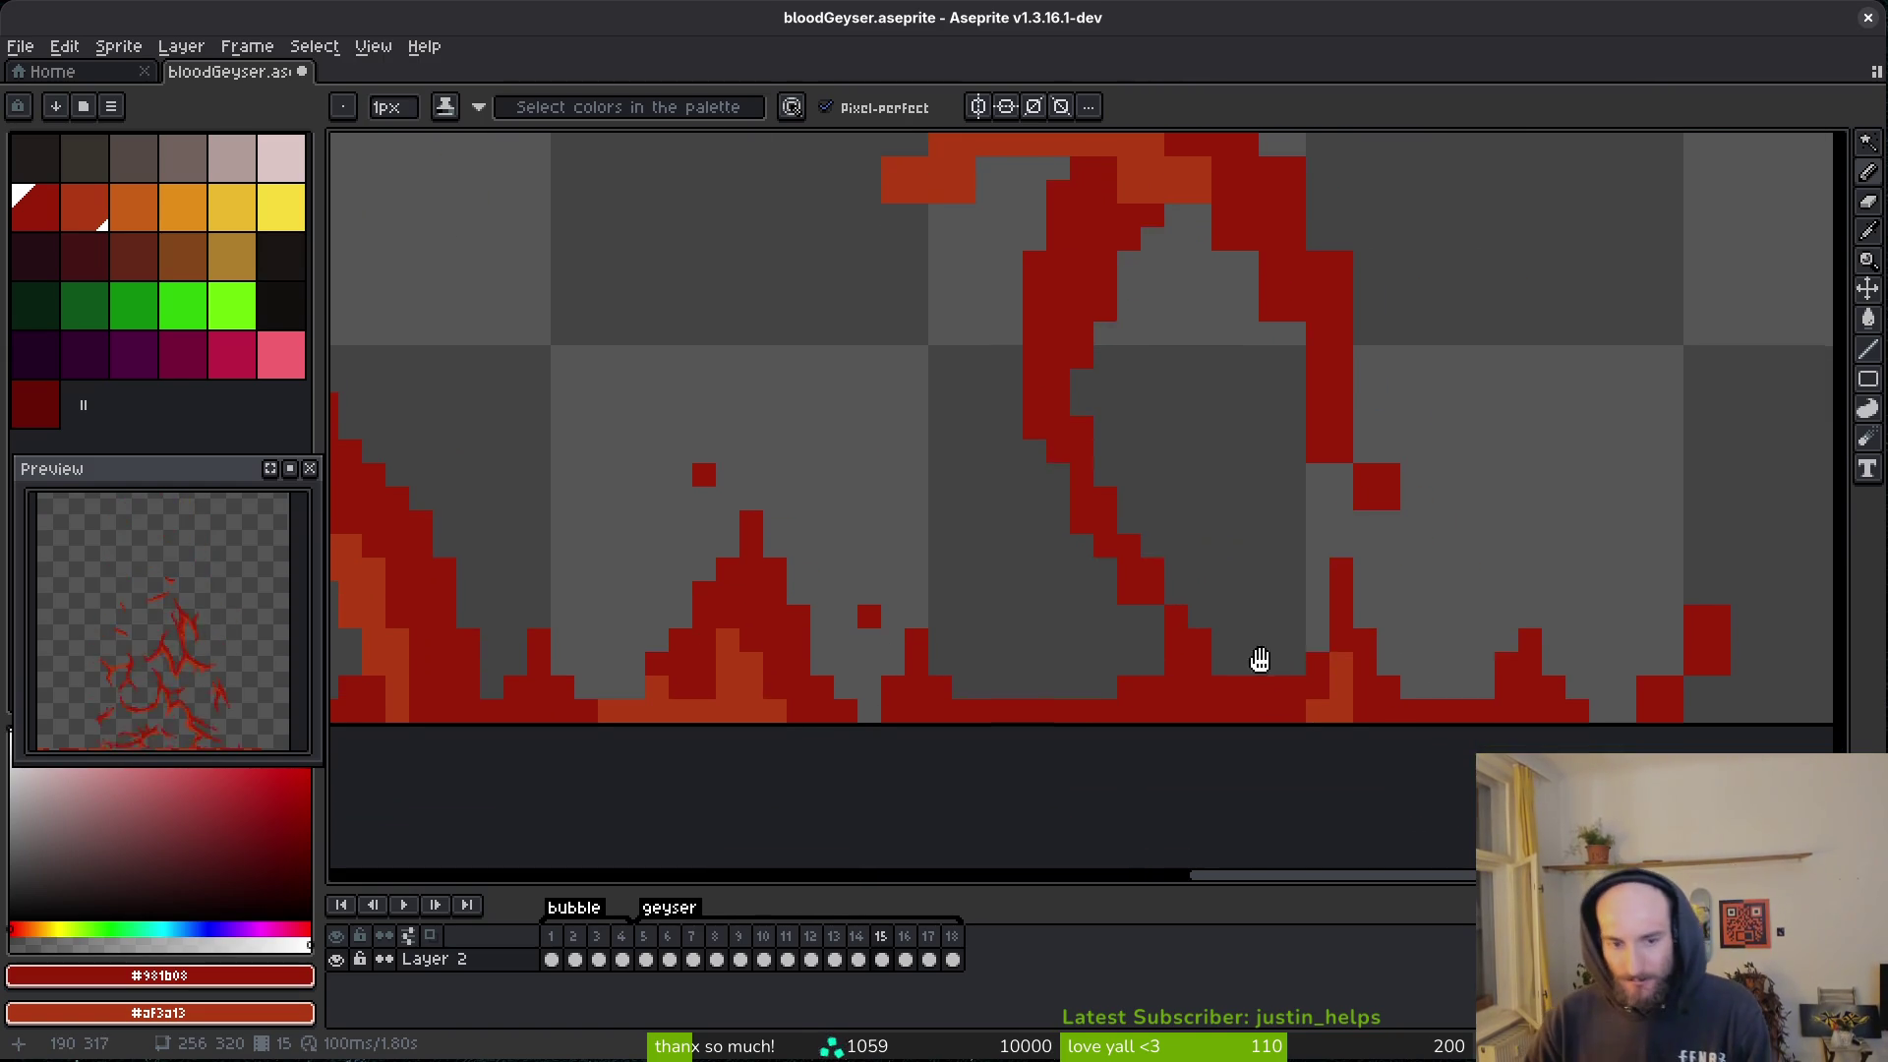
{"action": "scroll", "coordinate": [1262, 674], "scroll_direction": "down", "scroll_amount": 1}
{"action": "scroll", "coordinate": [1426, 624], "scroll_direction": "up", "scroll_amount": 2}
- Erase stray dark red pixels from the spike with the Eraser
{"action": "key", "text": "e"}
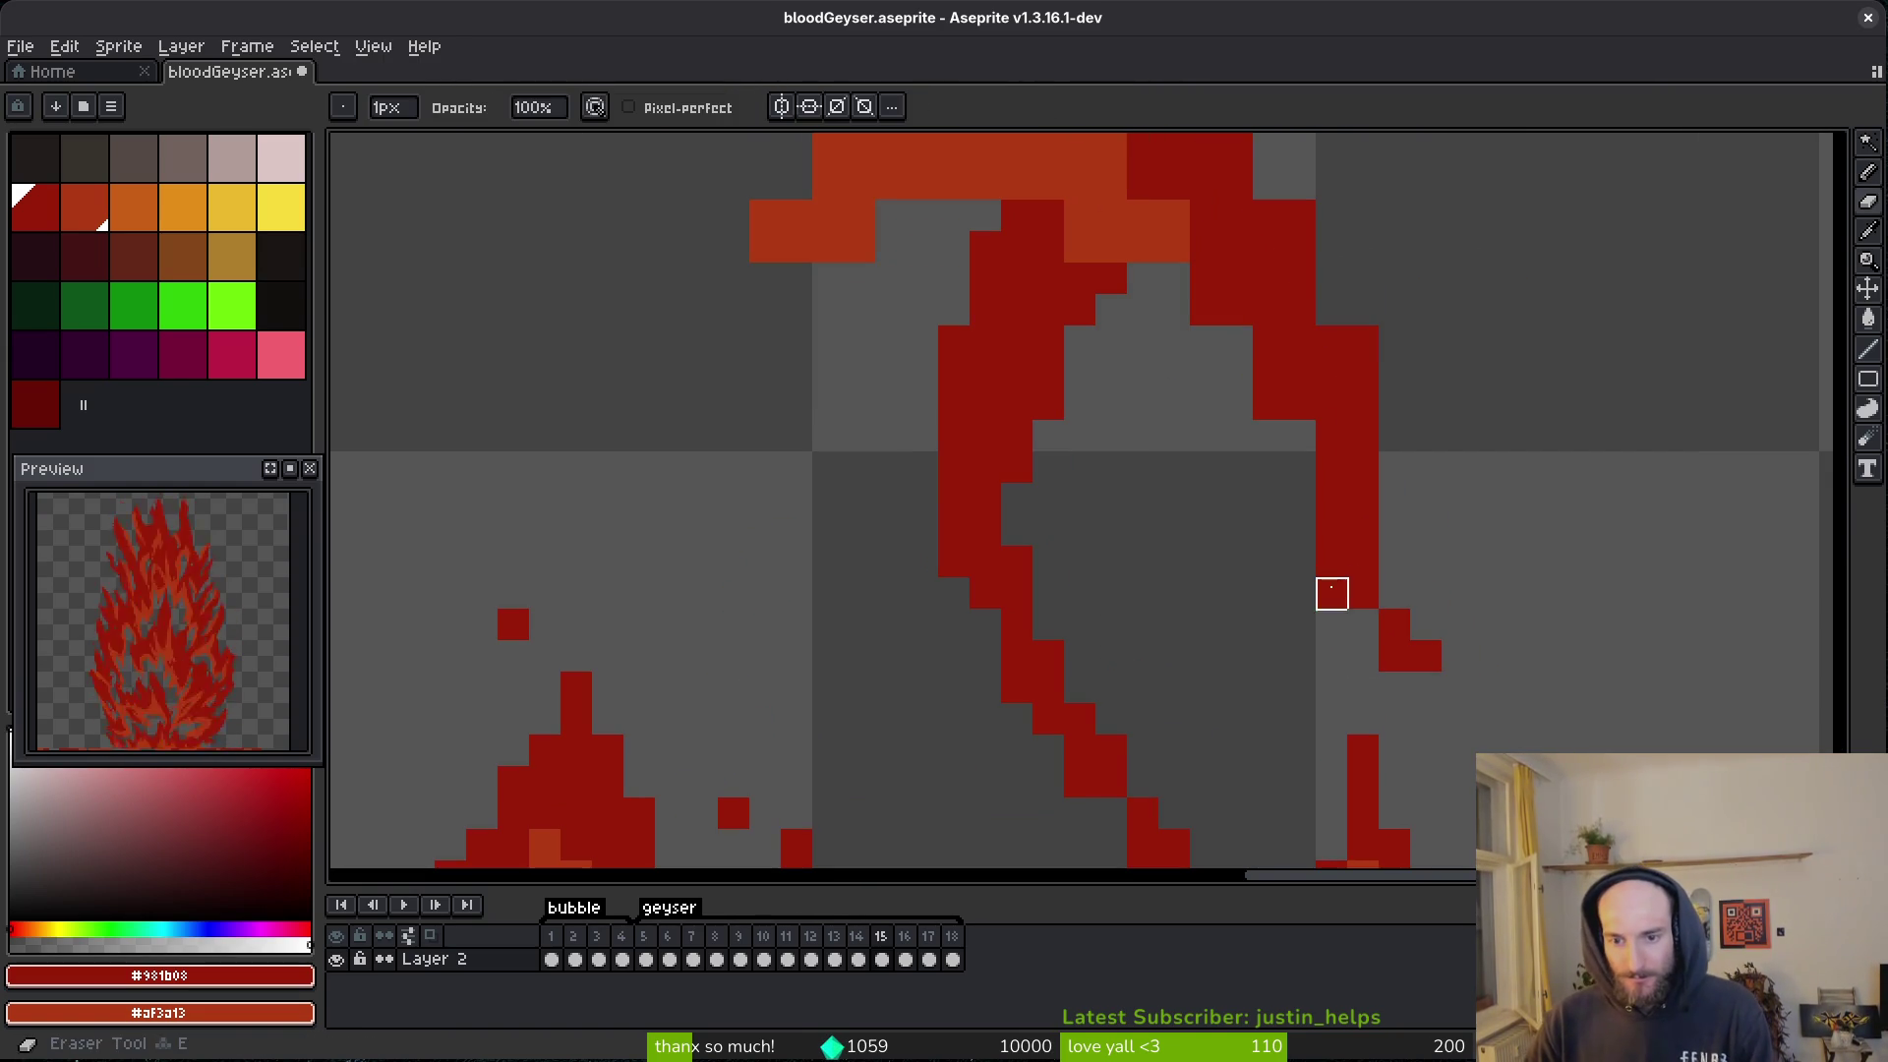
{"action": "left_click_drag", "start_coordinate": [1332, 593], "coordinate": [1332, 531]}
{"action": "left_click_drag", "start_coordinate": [1395, 373], "coordinate": [1416, 546]}
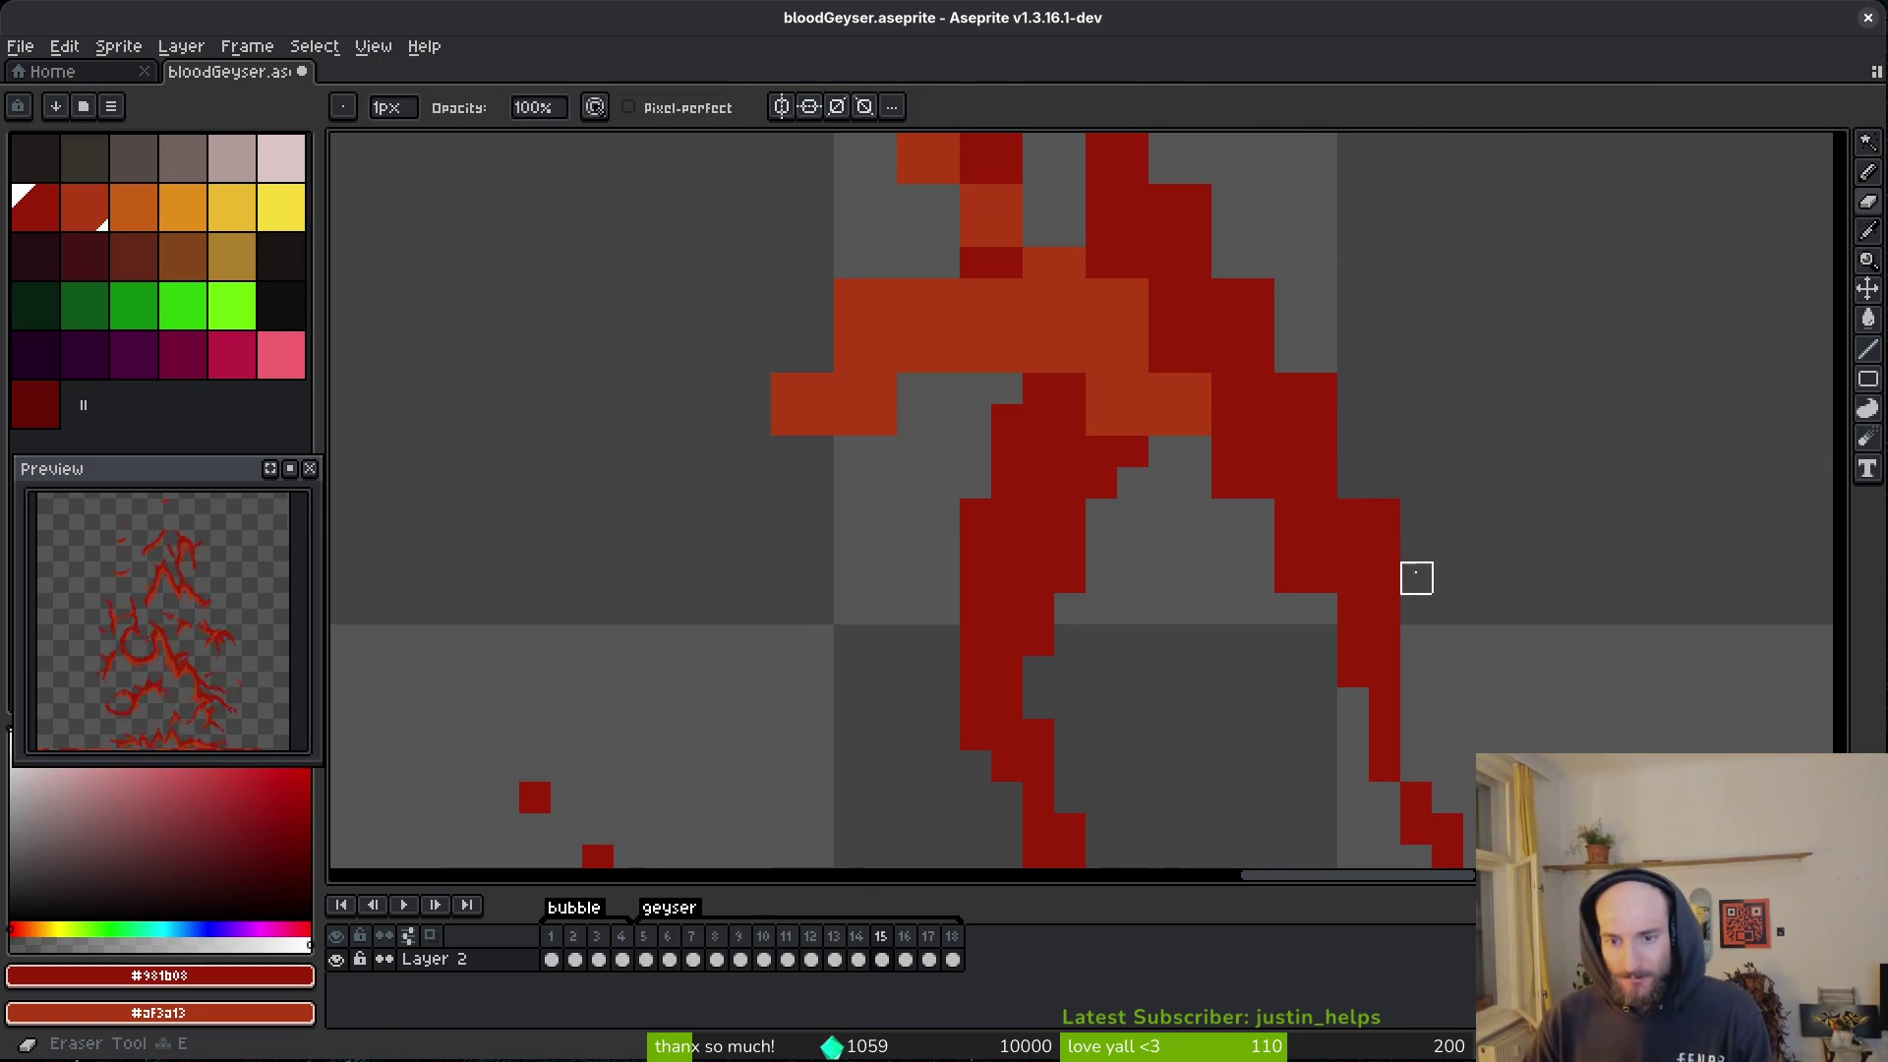
{"action": "left_click_drag", "start_coordinate": [1285, 291], "coordinate": [1354, 504]}
- Draw a dark red column extending up the spike, with lighter red pixels along its edge
{"action": "key", "text": "f"}
{"action": "left_click_drag", "start_coordinate": [1382, 603], "coordinate": [1415, 817]}
{"action": "mouse_move", "coordinate": [1263, 451]}
{"action": "left_mouse_down"}
{"action": "mouse_move", "coordinate": [1197, 286]}
{"action": "mouse_move", "coordinate": [1231, 357]}
{"action": "left_mouse_up"}
{"action": "mouse_move", "coordinate": [1224, 479]}
{"action": "left_mouse_down"}
{"action": "mouse_move", "coordinate": [1222, 548]}
{"action": "mouse_move", "coordinate": [1200, 515]}
{"action": "left_mouse_up"}
{"action": "left_click_drag", "start_coordinate": [1255, 583], "coordinate": [1227, 454]}
- Swap several pixels between dark and lighter red, adding a diagonal lighter red stroke
{"action": "right_click", "coordinate": [1109, 606]}
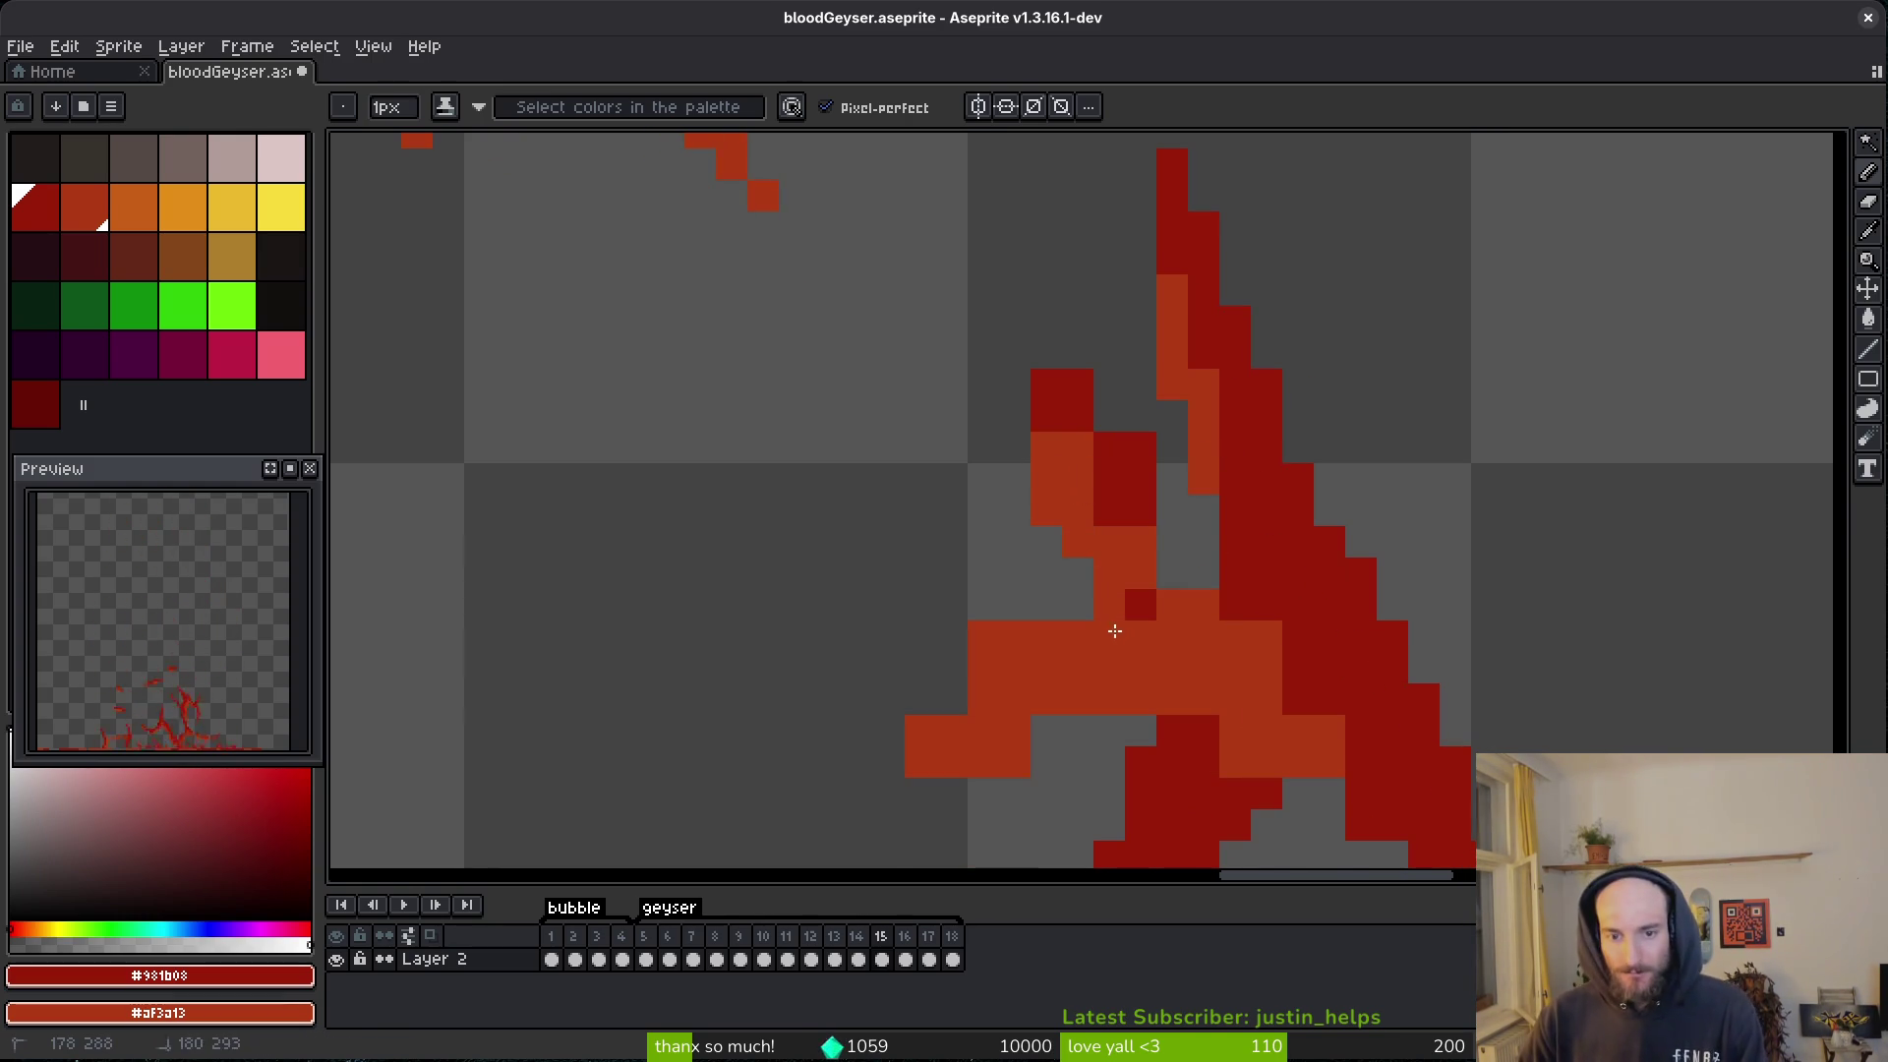
{"action": "scroll", "coordinate": [1104, 541], "scroll_direction": "up", "scroll_amount": 2}
{"action": "left_click", "coordinate": [1215, 655]}
{"action": "left_click", "coordinate": [1070, 488]}
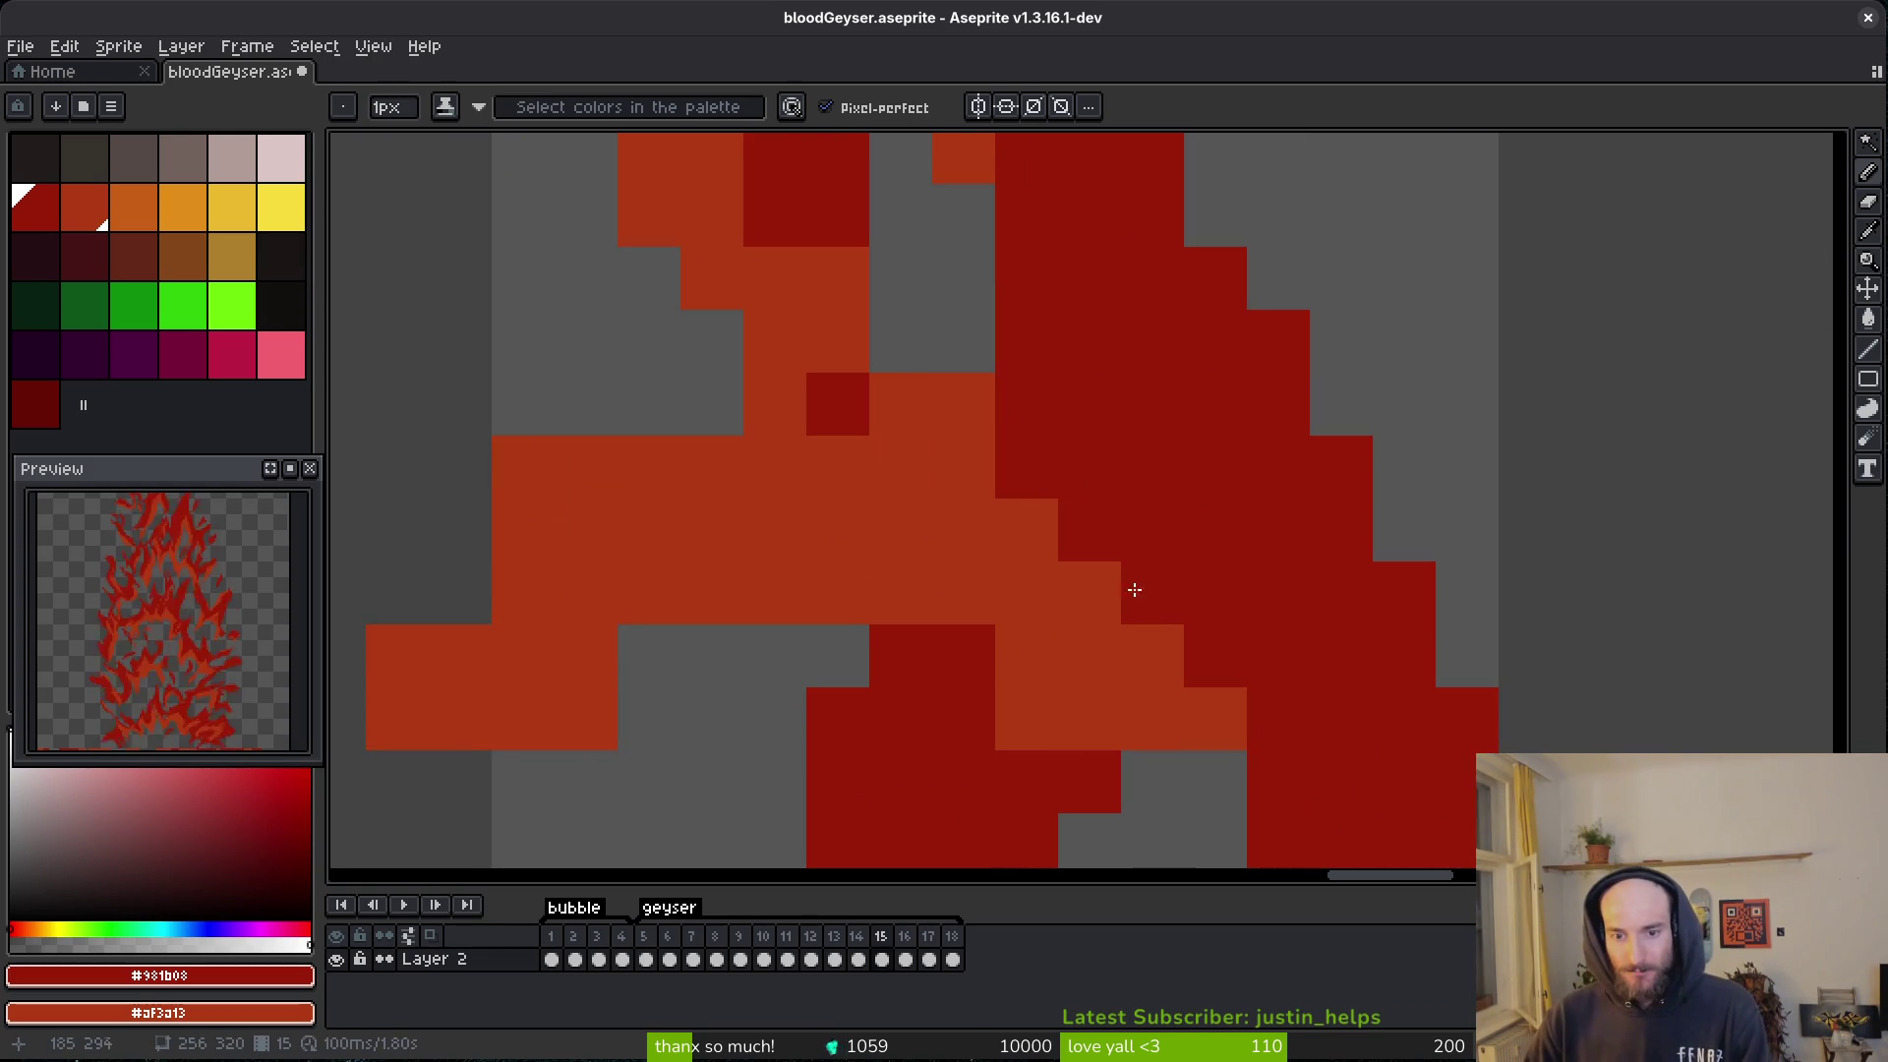
{"action": "mouse_move", "coordinate": [1171, 621]}
{"action": "left_mouse_down"}
{"action": "mouse_move", "coordinate": [1016, 405]}
{"action": "mouse_move", "coordinate": [1137, 561]}
{"action": "mouse_move", "coordinate": [1188, 687]}
{"action": "left_mouse_up"}
- Erase lighter red pixels from the arch's left edge and add a dark red pixel there
{"action": "key", "text": "e"}
{"action": "left_click_drag", "start_coordinate": [1188, 763], "coordinate": [1150, 561]}
{"action": "mouse_move", "coordinate": [1164, 667]}
{"action": "left_mouse_down"}
{"action": "mouse_move", "coordinate": [1167, 632]}
{"action": "mouse_move", "coordinate": [914, 552]}
{"action": "mouse_move", "coordinate": [1222, 748]}
{"action": "left_mouse_up"}
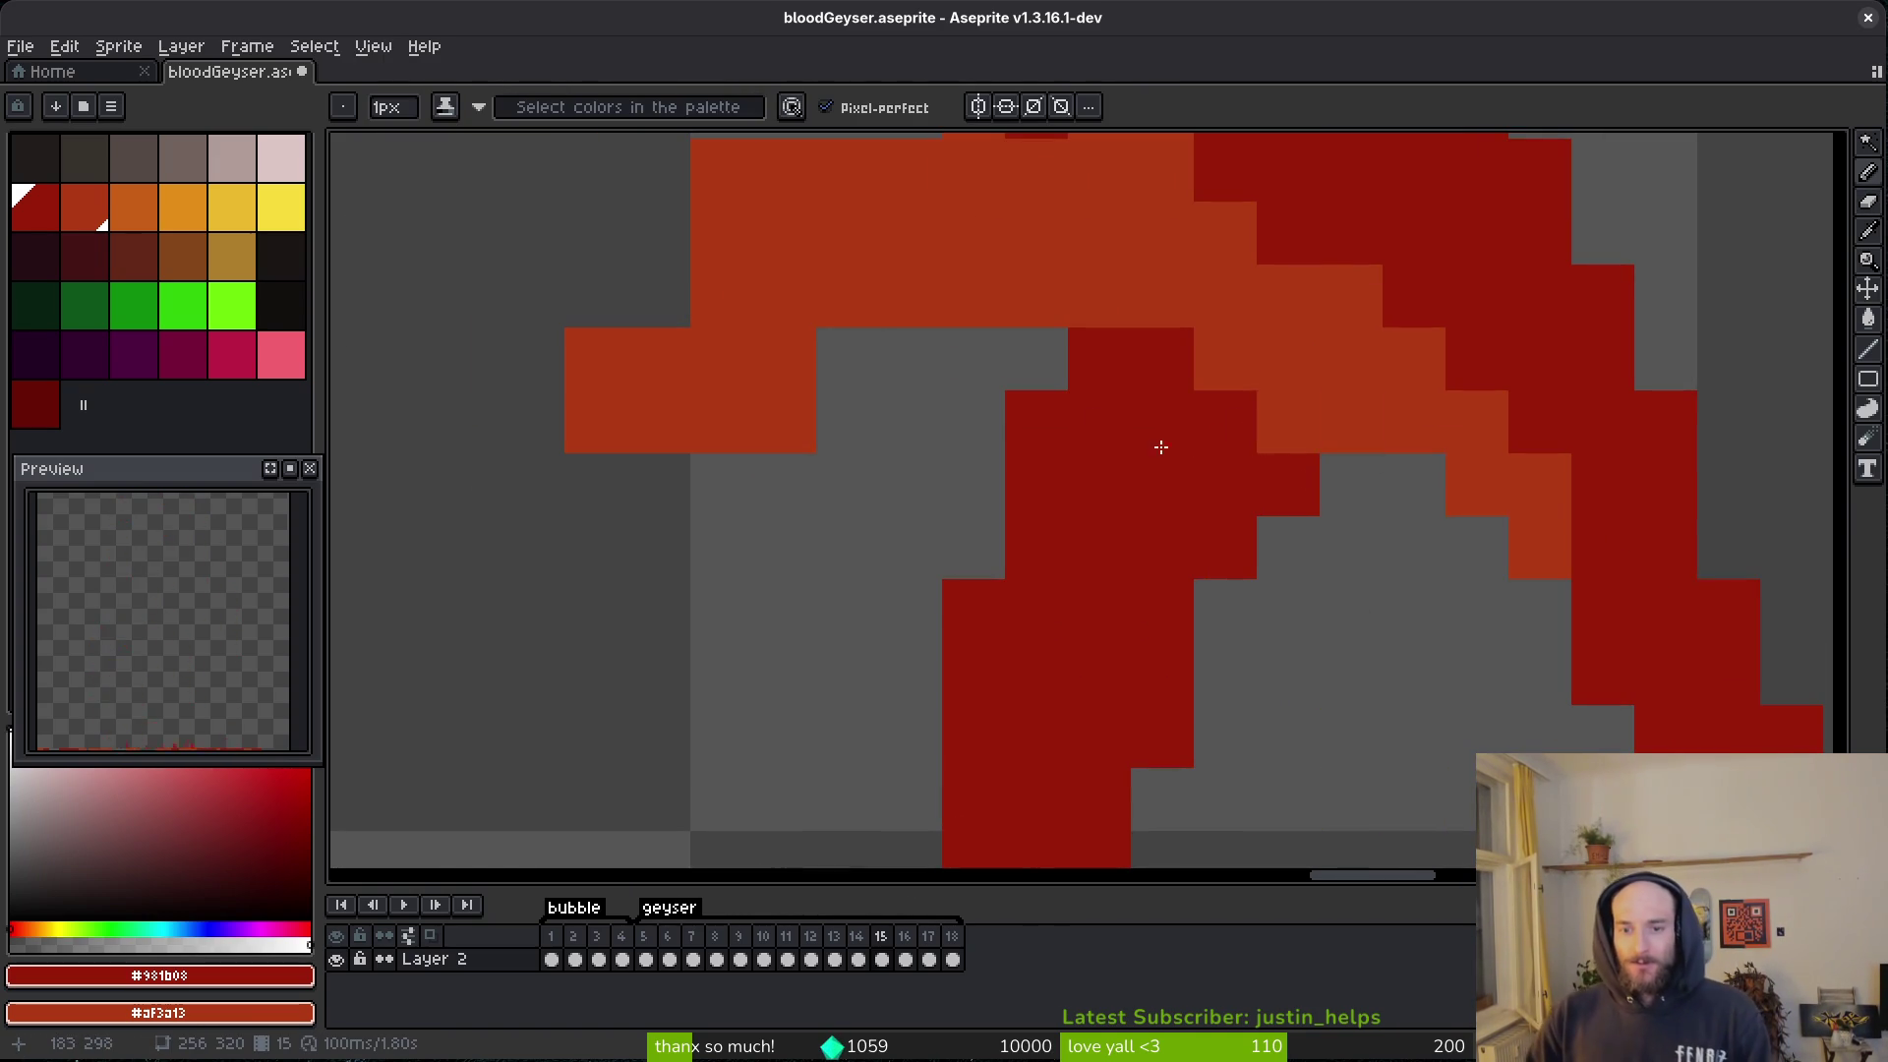
{"action": "left_click_drag", "start_coordinate": [1015, 274], "coordinate": [1226, 522]}
{"action": "key", "text": "e"}
{"action": "left_click_drag", "start_coordinate": [993, 417], "coordinate": [932, 417]}
{"action": "left_click", "coordinate": [806, 606]}
{"action": "left_click_drag", "start_coordinate": [995, 669], "coordinate": [932, 669]}
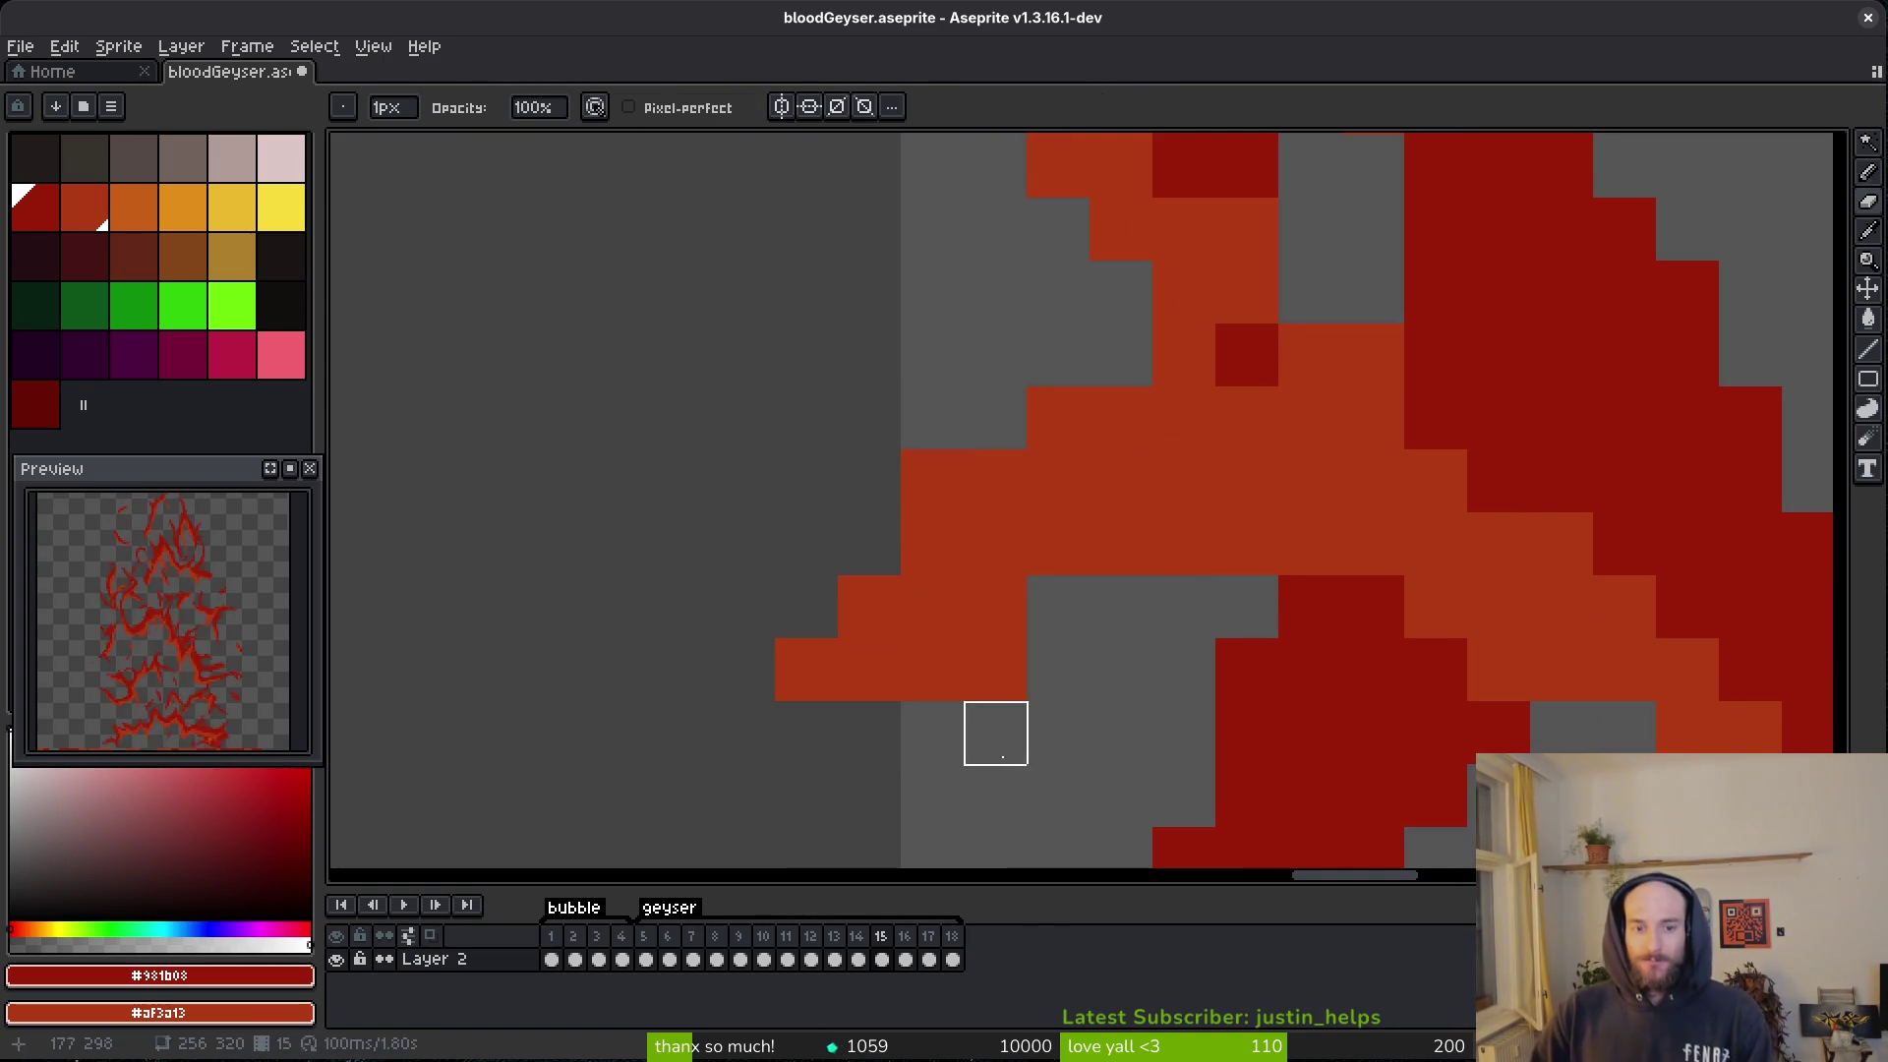
{"action": "key", "text": "b"}
{"action": "left_click", "coordinate": [993, 731]}
{"action": "key", "text": "e"}
{"action": "key", "text": "b"}
- On the next spike, erase two stray dark red pixels and lighten two others to lighter red
{"action": "mouse_move", "coordinate": [1274, 570]}
{"action": "left_mouse_down"}
{"action": "mouse_move", "coordinate": [1222, 421]}
{"action": "mouse_move", "coordinate": [1232, 497]}
{"action": "left_mouse_up"}
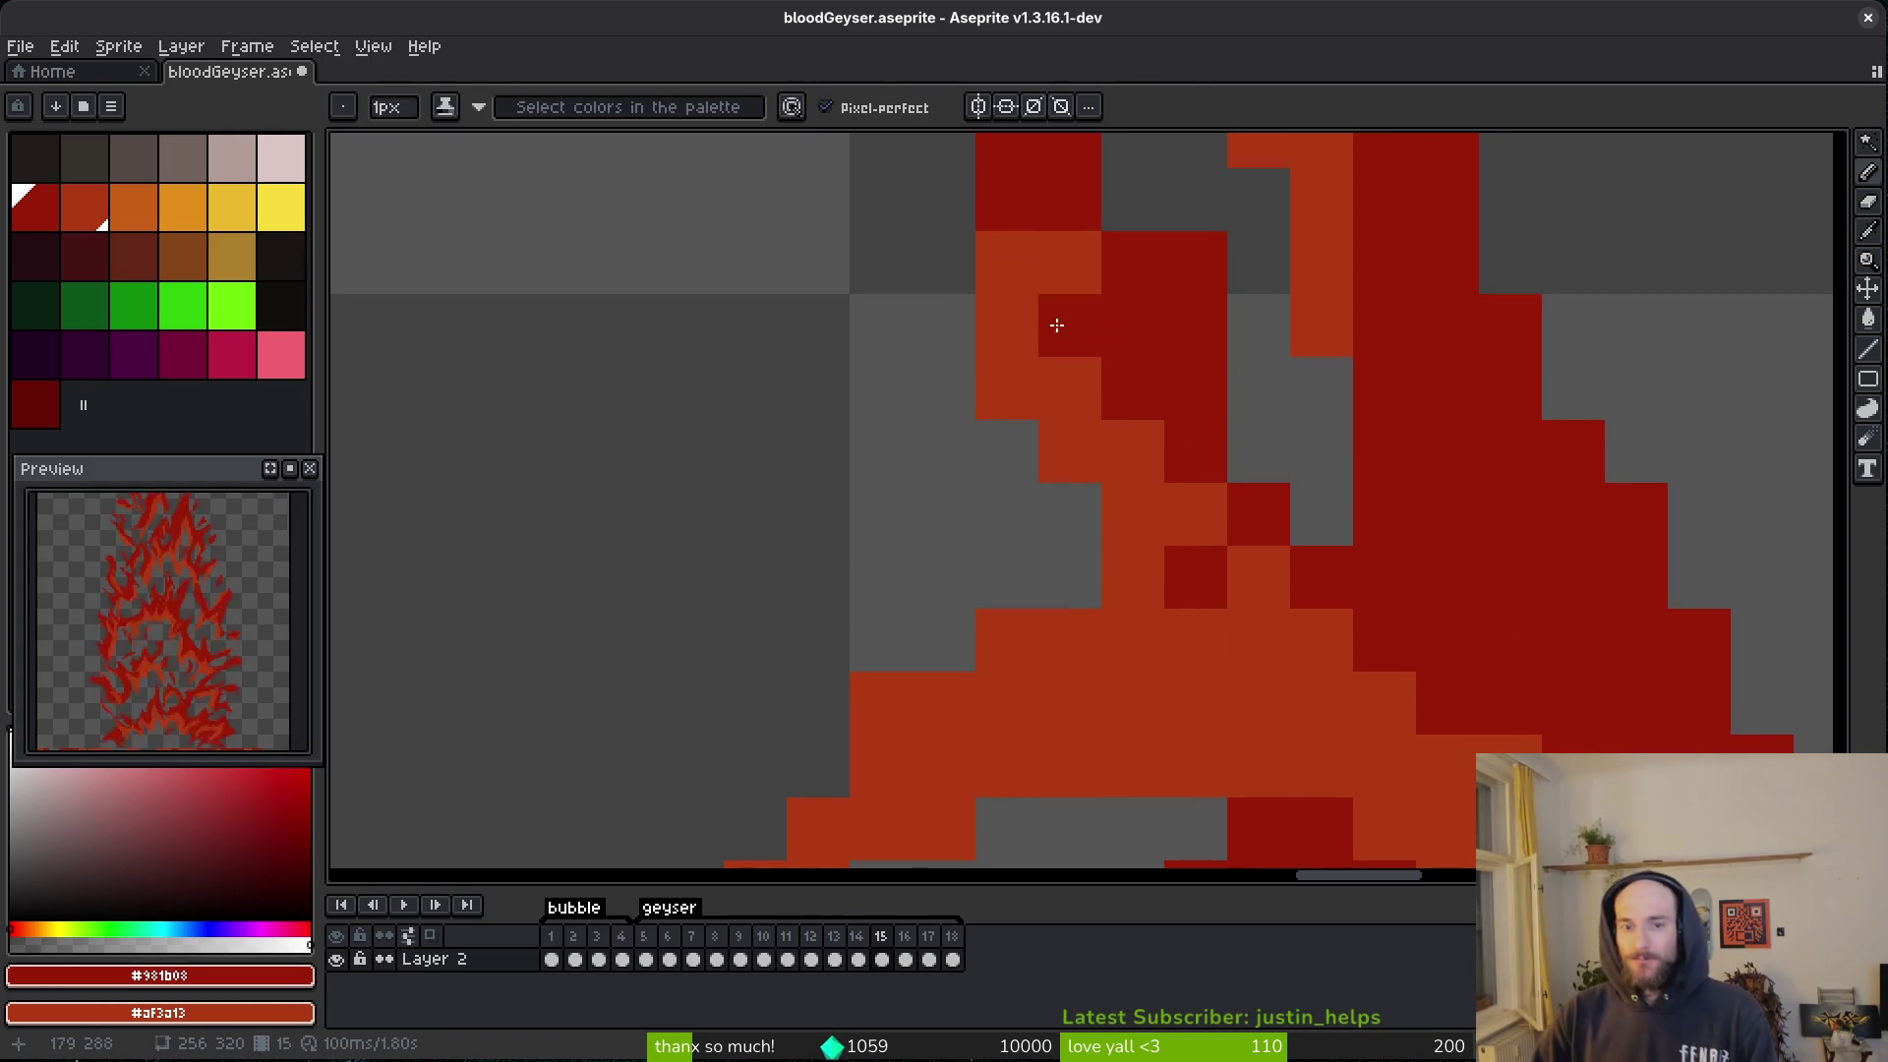
{"action": "left_click_drag", "start_coordinate": [1116, 366], "coordinate": [1138, 443]}
{"action": "key", "text": "e"}
{"action": "left_click", "coordinate": [1218, 340]}
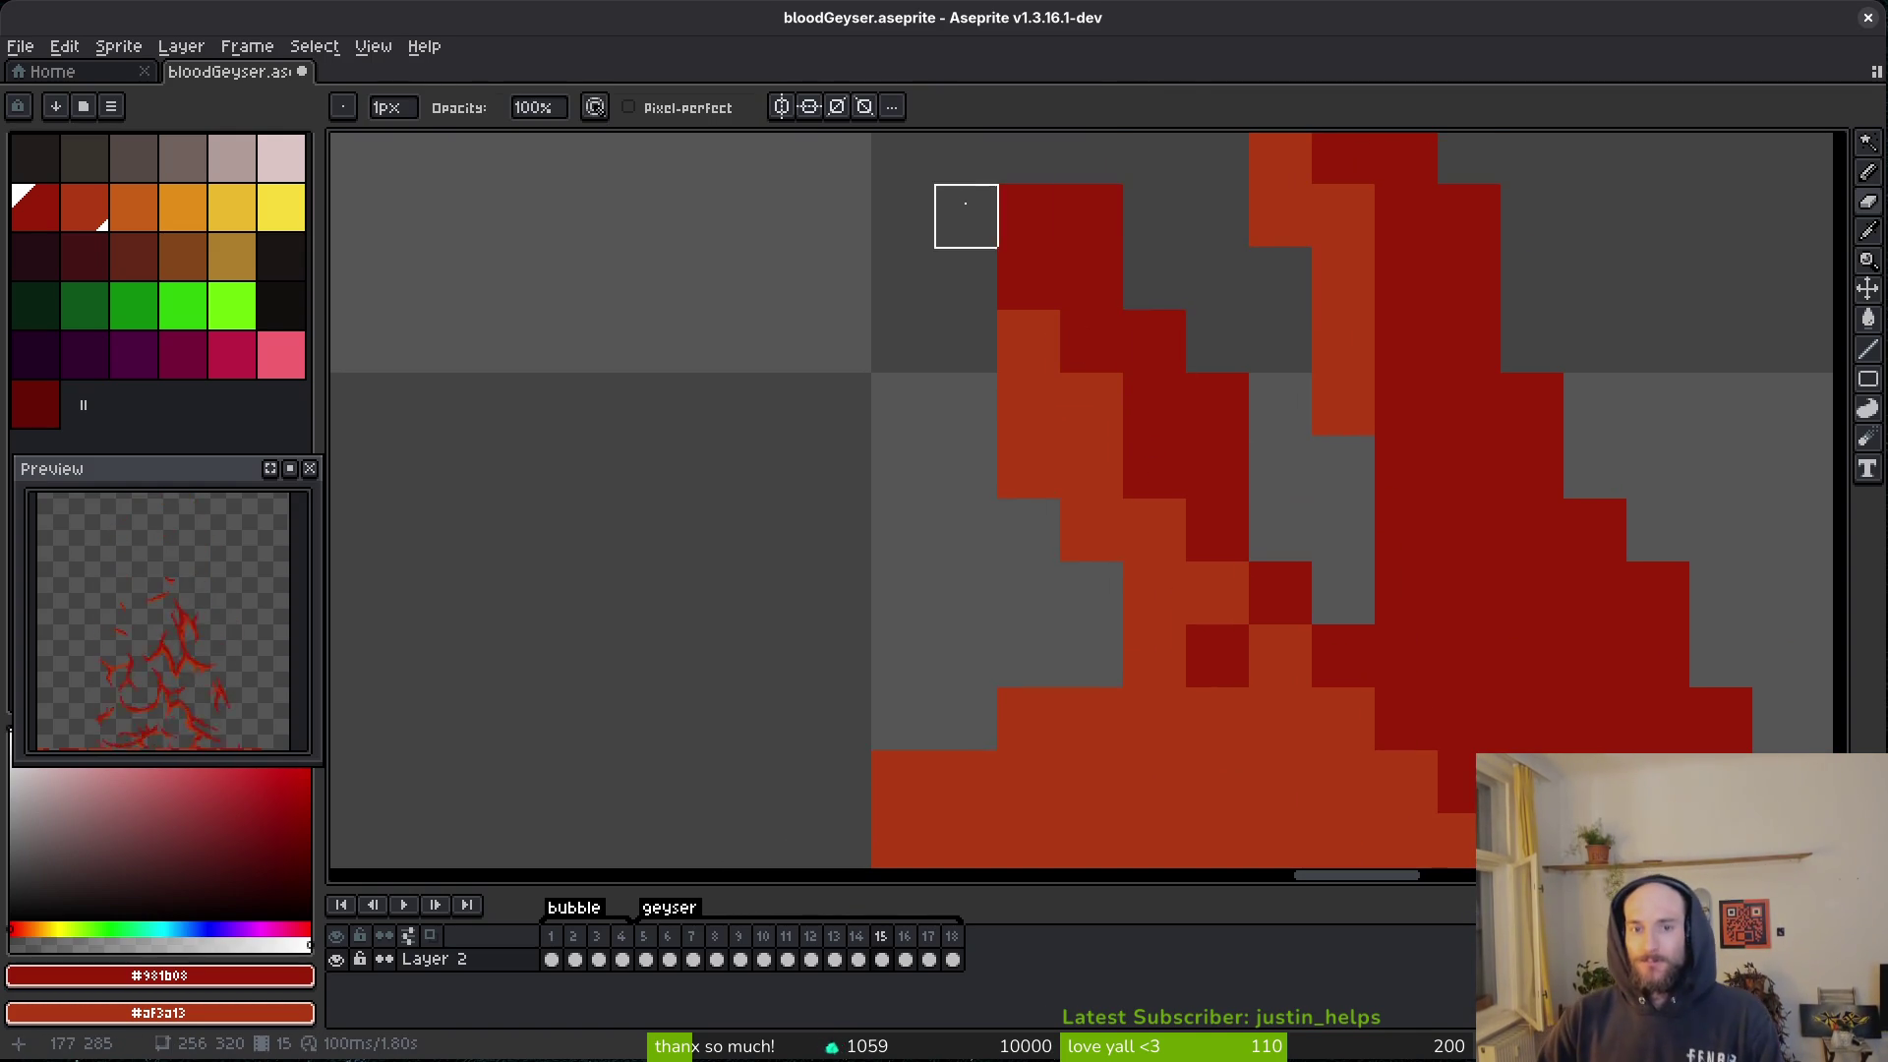
{"action": "left_click", "coordinate": [1091, 215]}
{"action": "left_click_drag", "start_coordinate": [1406, 531], "coordinate": [1410, 744]}
{"action": "key", "text": "b"}
{"action": "left_click", "coordinate": [1410, 617]}
{"action": "key", "text": "e"}
{"action": "key", "text": "b"}
{"action": "left_click", "coordinate": [1410, 678]}
{"action": "scroll", "coordinate": [1413, 741], "scroll_direction": "down", "scroll_amount": 5}
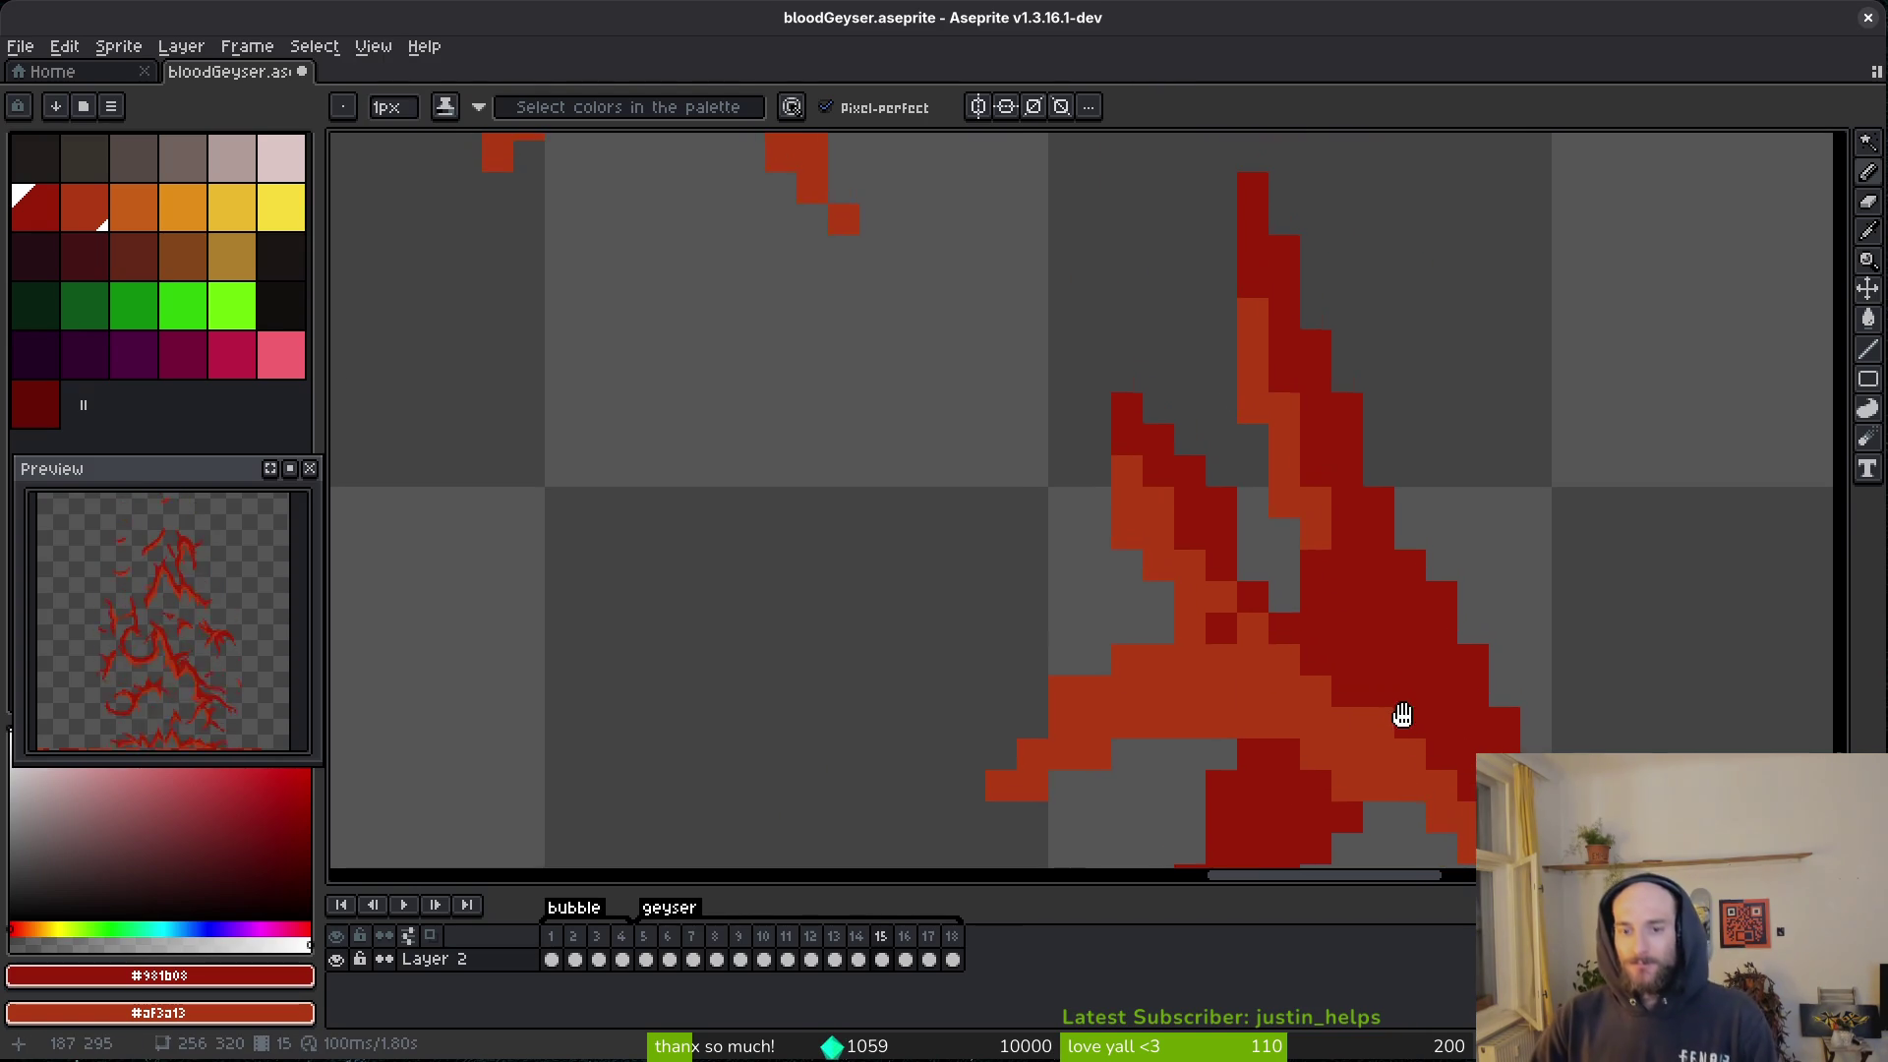
{"action": "scroll", "coordinate": [1351, 744], "scroll_direction": "up", "scroll_amount": 2}
{"action": "mouse_move", "coordinate": [1351, 745]}
{"action": "left_mouse_down"}
{"action": "mouse_move", "coordinate": [1349, 678]}
{"action": "mouse_move", "coordinate": [1356, 741]}
{"action": "mouse_move", "coordinate": [913, 260]}
{"action": "mouse_move", "coordinate": [1115, 463]}
{"action": "mouse_move", "coordinate": [1221, 640]}
{"action": "left_mouse_up"}
{"action": "scroll", "coordinate": [1222, 640], "scroll_direction": "down", "scroll_amount": 2}
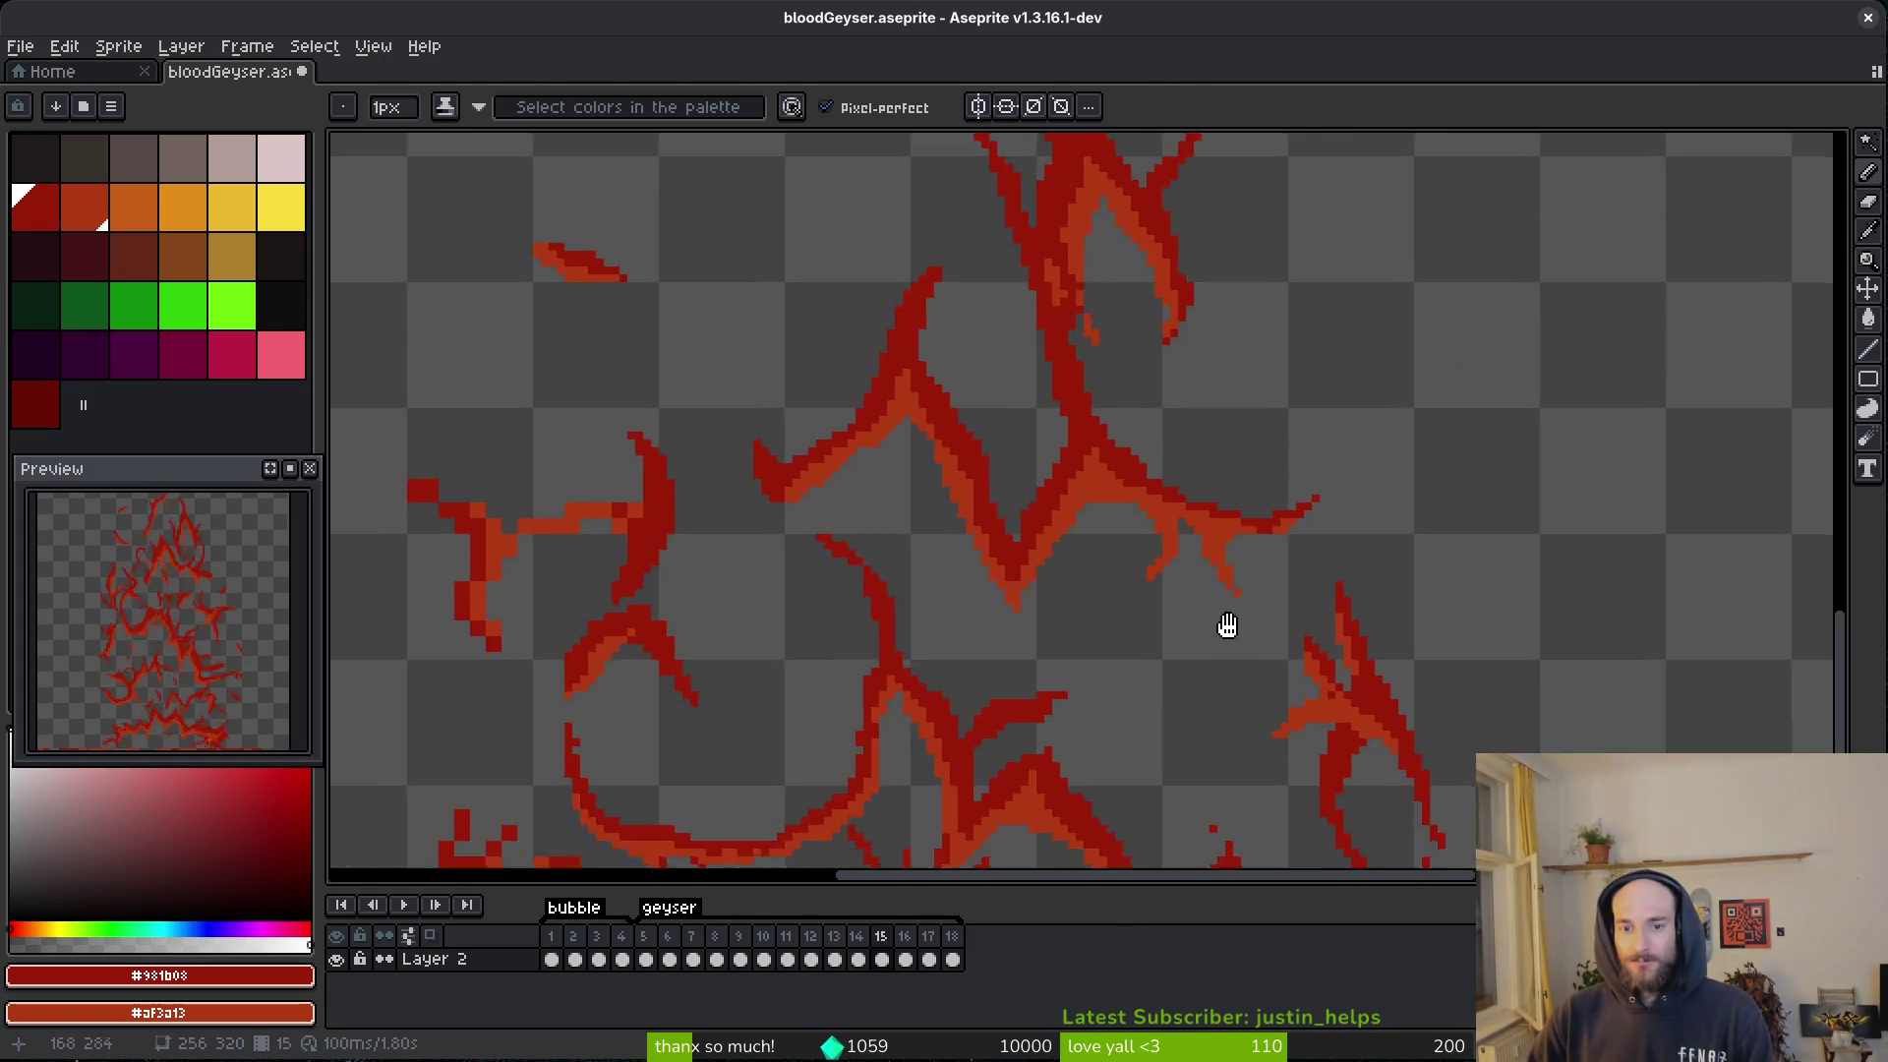
{"action": "scroll", "coordinate": [1222, 640], "scroll_direction": "up", "scroll_amount": 2}
{"action": "scroll", "coordinate": [1226, 527], "scroll_direction": "down", "scroll_amount": 3}
{"action": "scroll", "coordinate": [1037, 478], "scroll_direction": "up", "scroll_amount": 2}
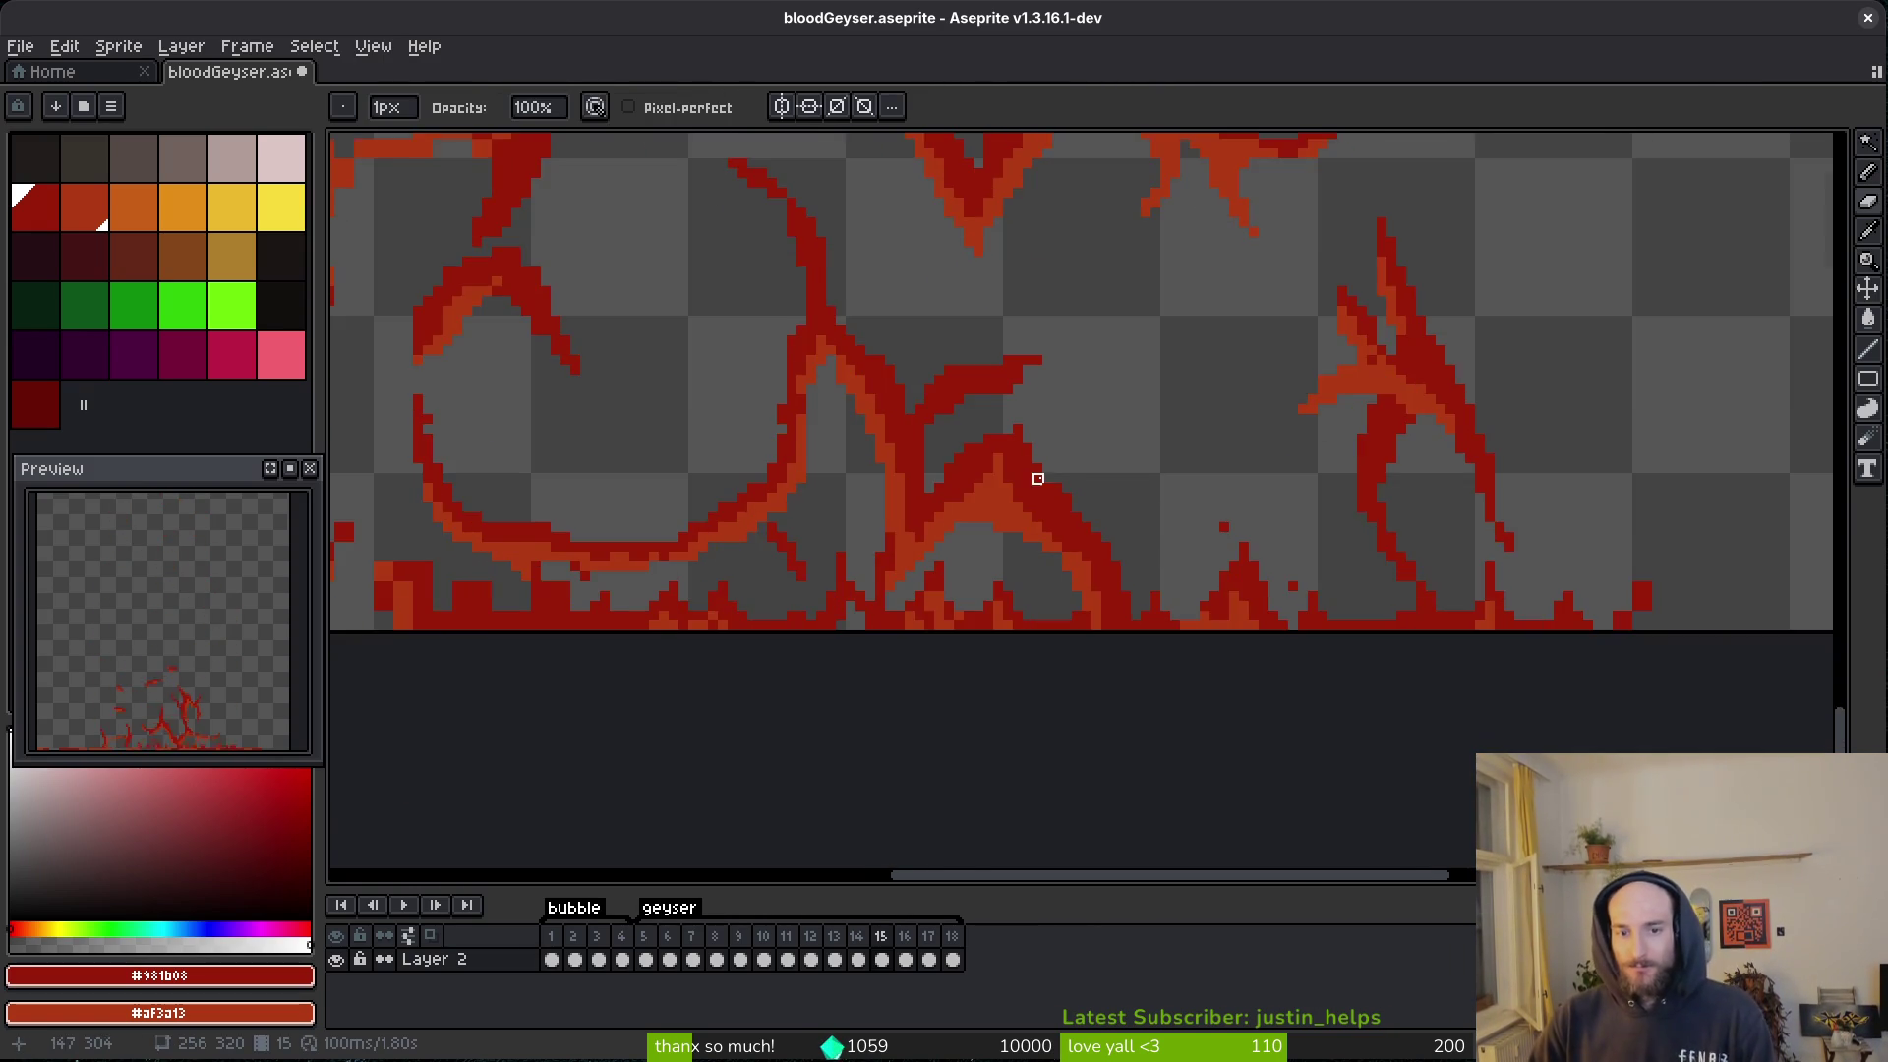
{"action": "scroll", "coordinate": [1037, 479], "scroll_direction": "up", "scroll_amount": 3}
{"action": "key", "text": "b"}
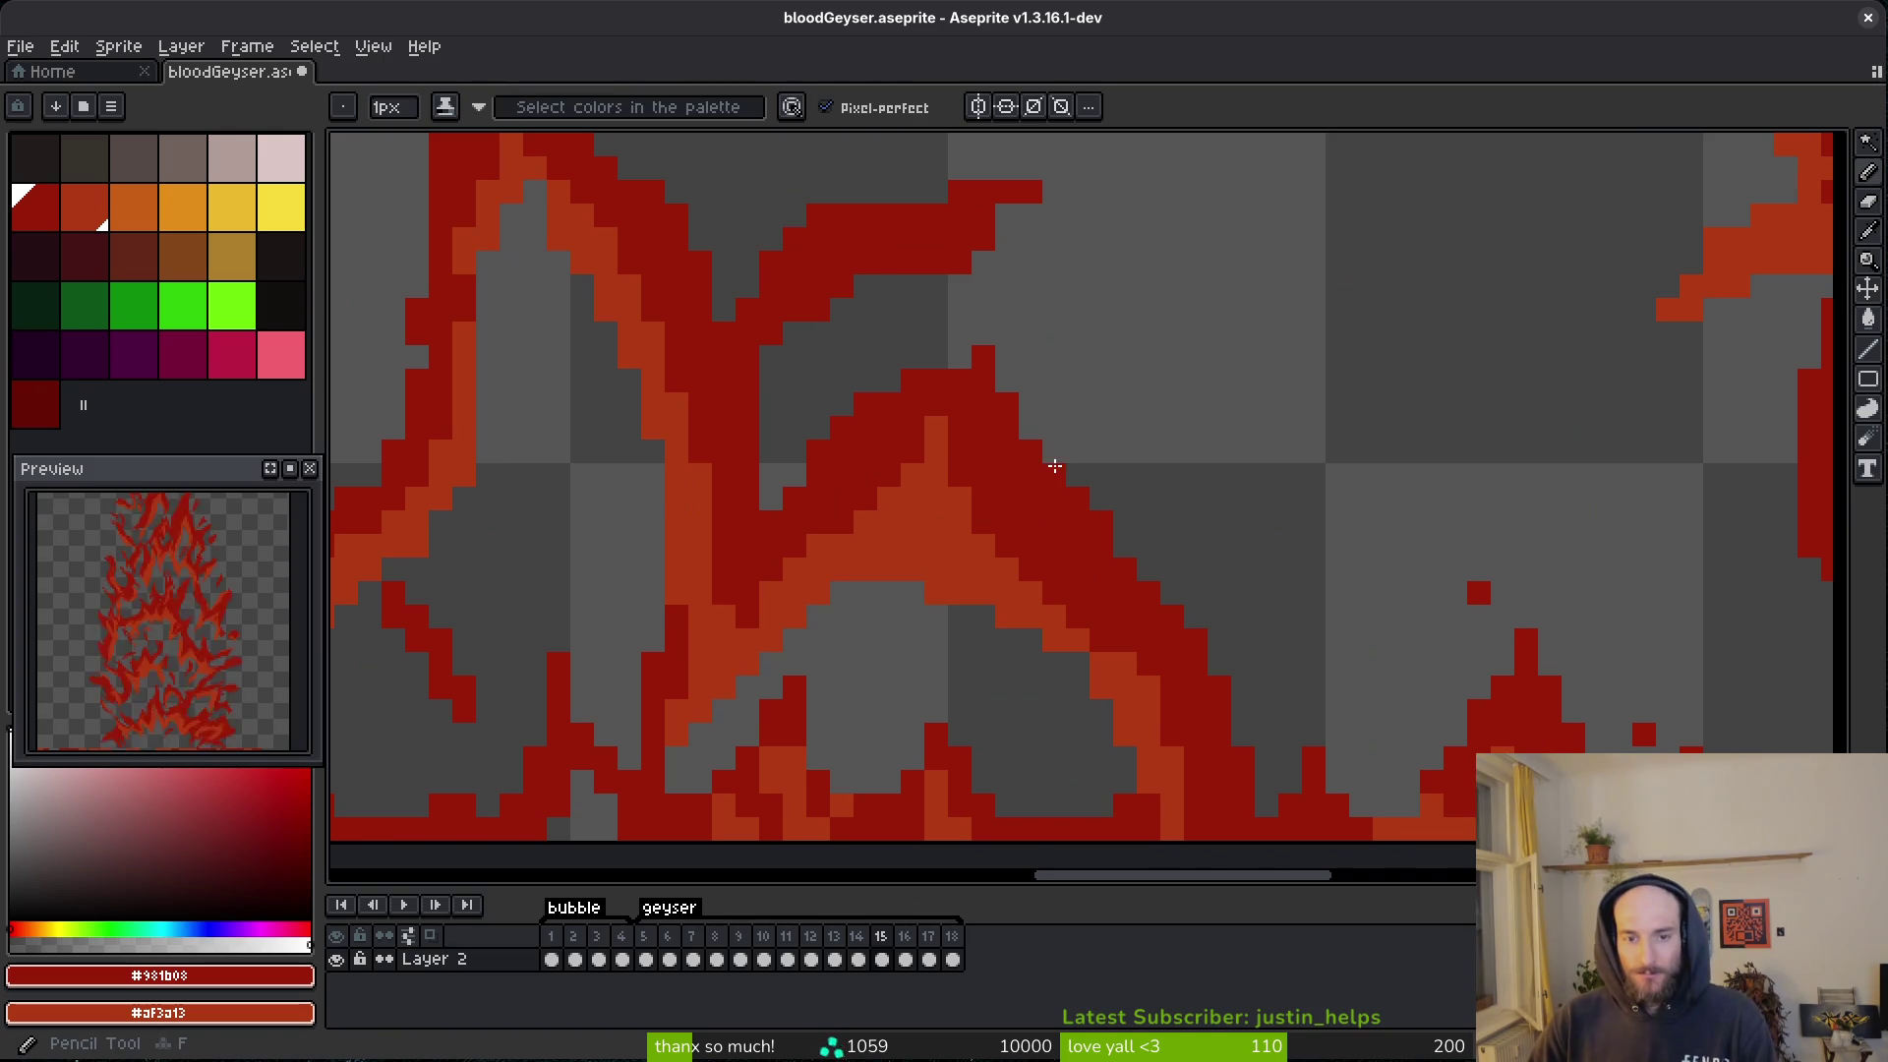
{"action": "scroll", "coordinate": [1088, 511], "scroll_direction": "down", "scroll_amount": 3}
{"action": "scroll", "coordinate": [983, 448], "scroll_direction": "up", "scroll_amount": 6}
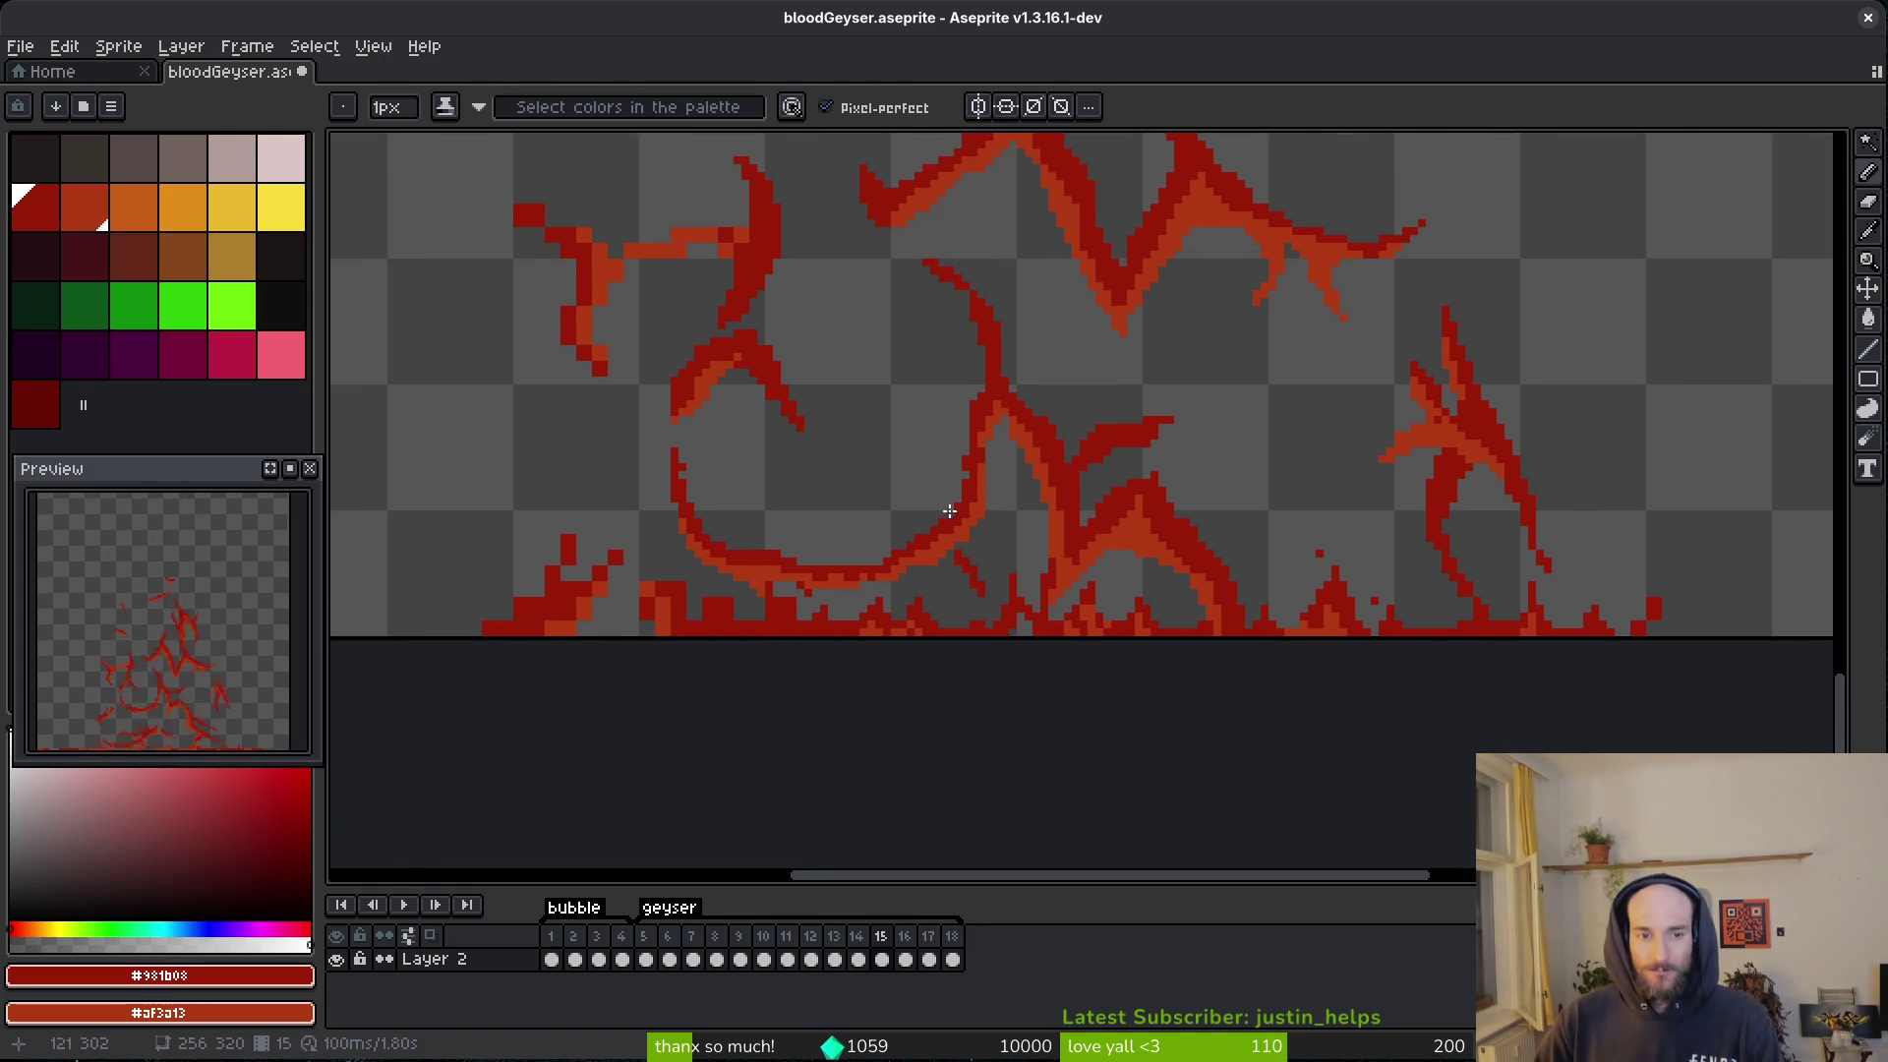
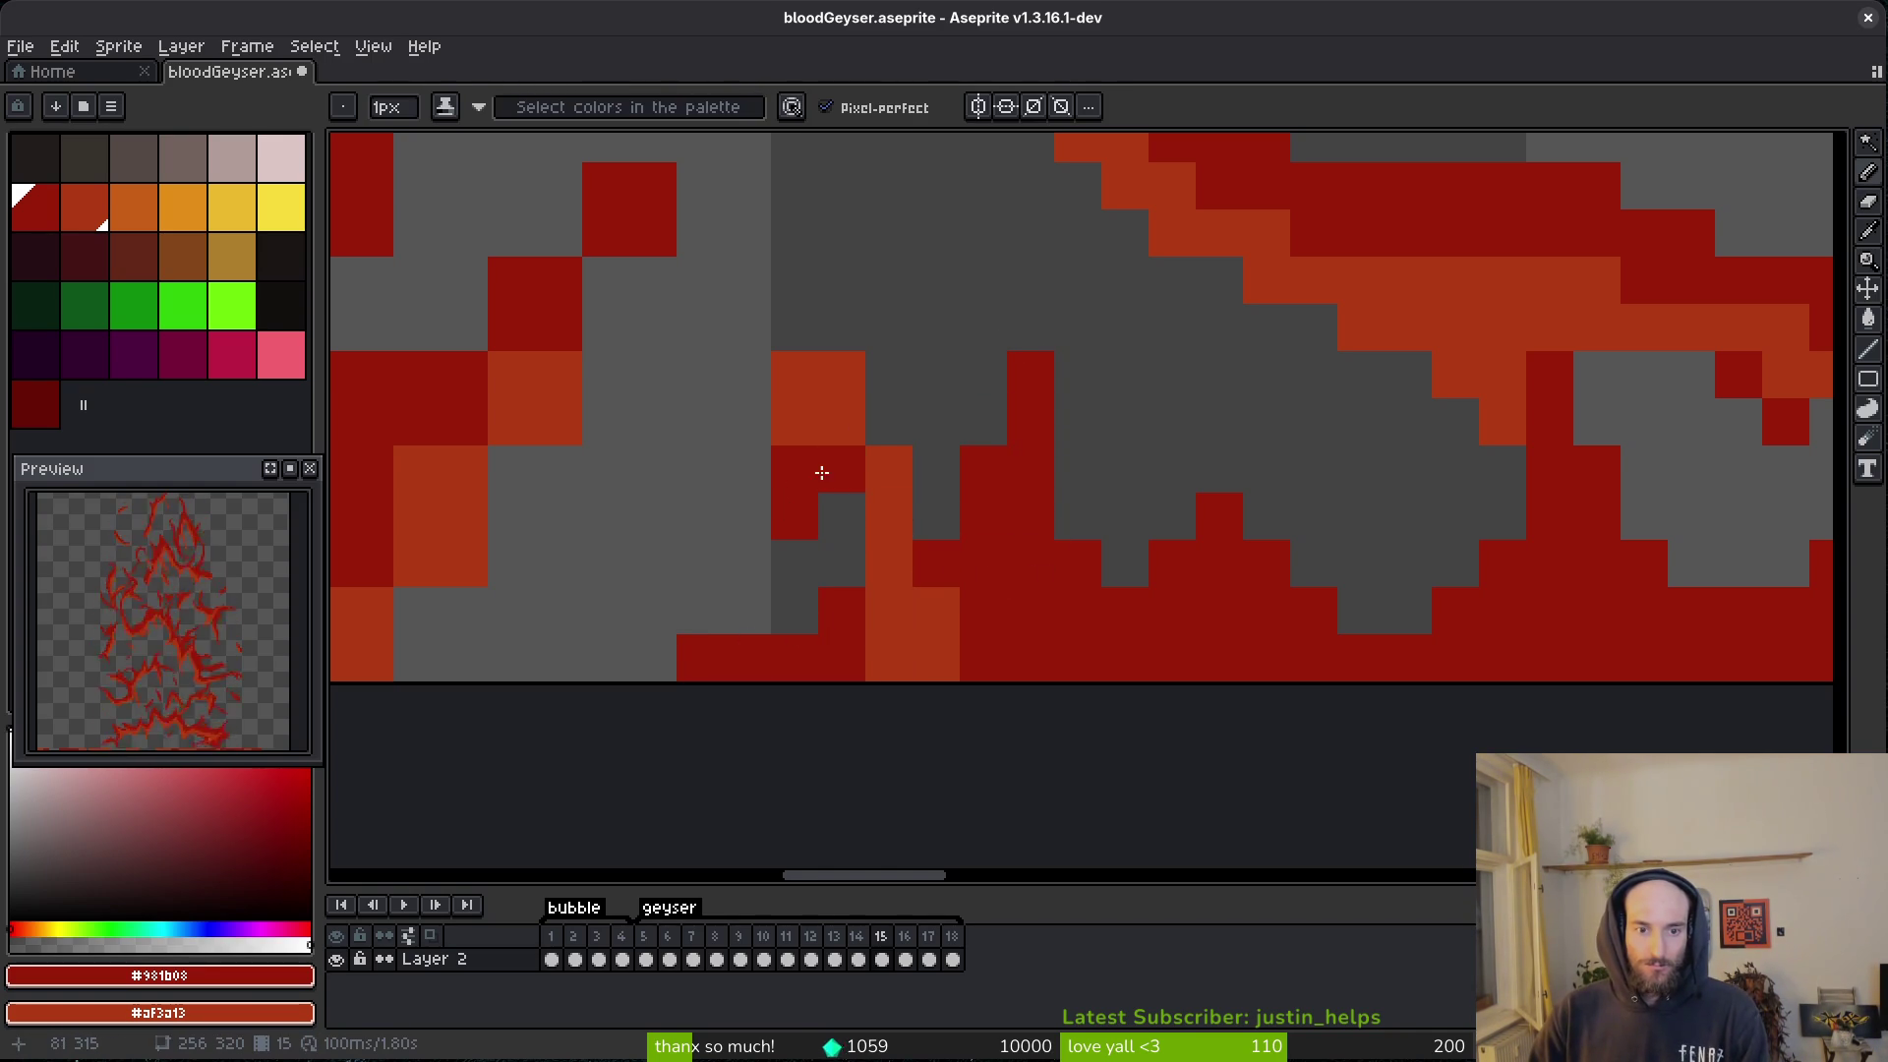
- Erase dark-red edge pixels on the first lower flame and fill its grey gap cells orange
{"action": "key", "text": "e"}
{"action": "mouse_move", "coordinate": [792, 468]}
{"action": "left_mouse_down"}
{"action": "mouse_move", "coordinate": [793, 561]}
{"action": "mouse_move", "coordinate": [842, 375]}
{"action": "left_mouse_up"}
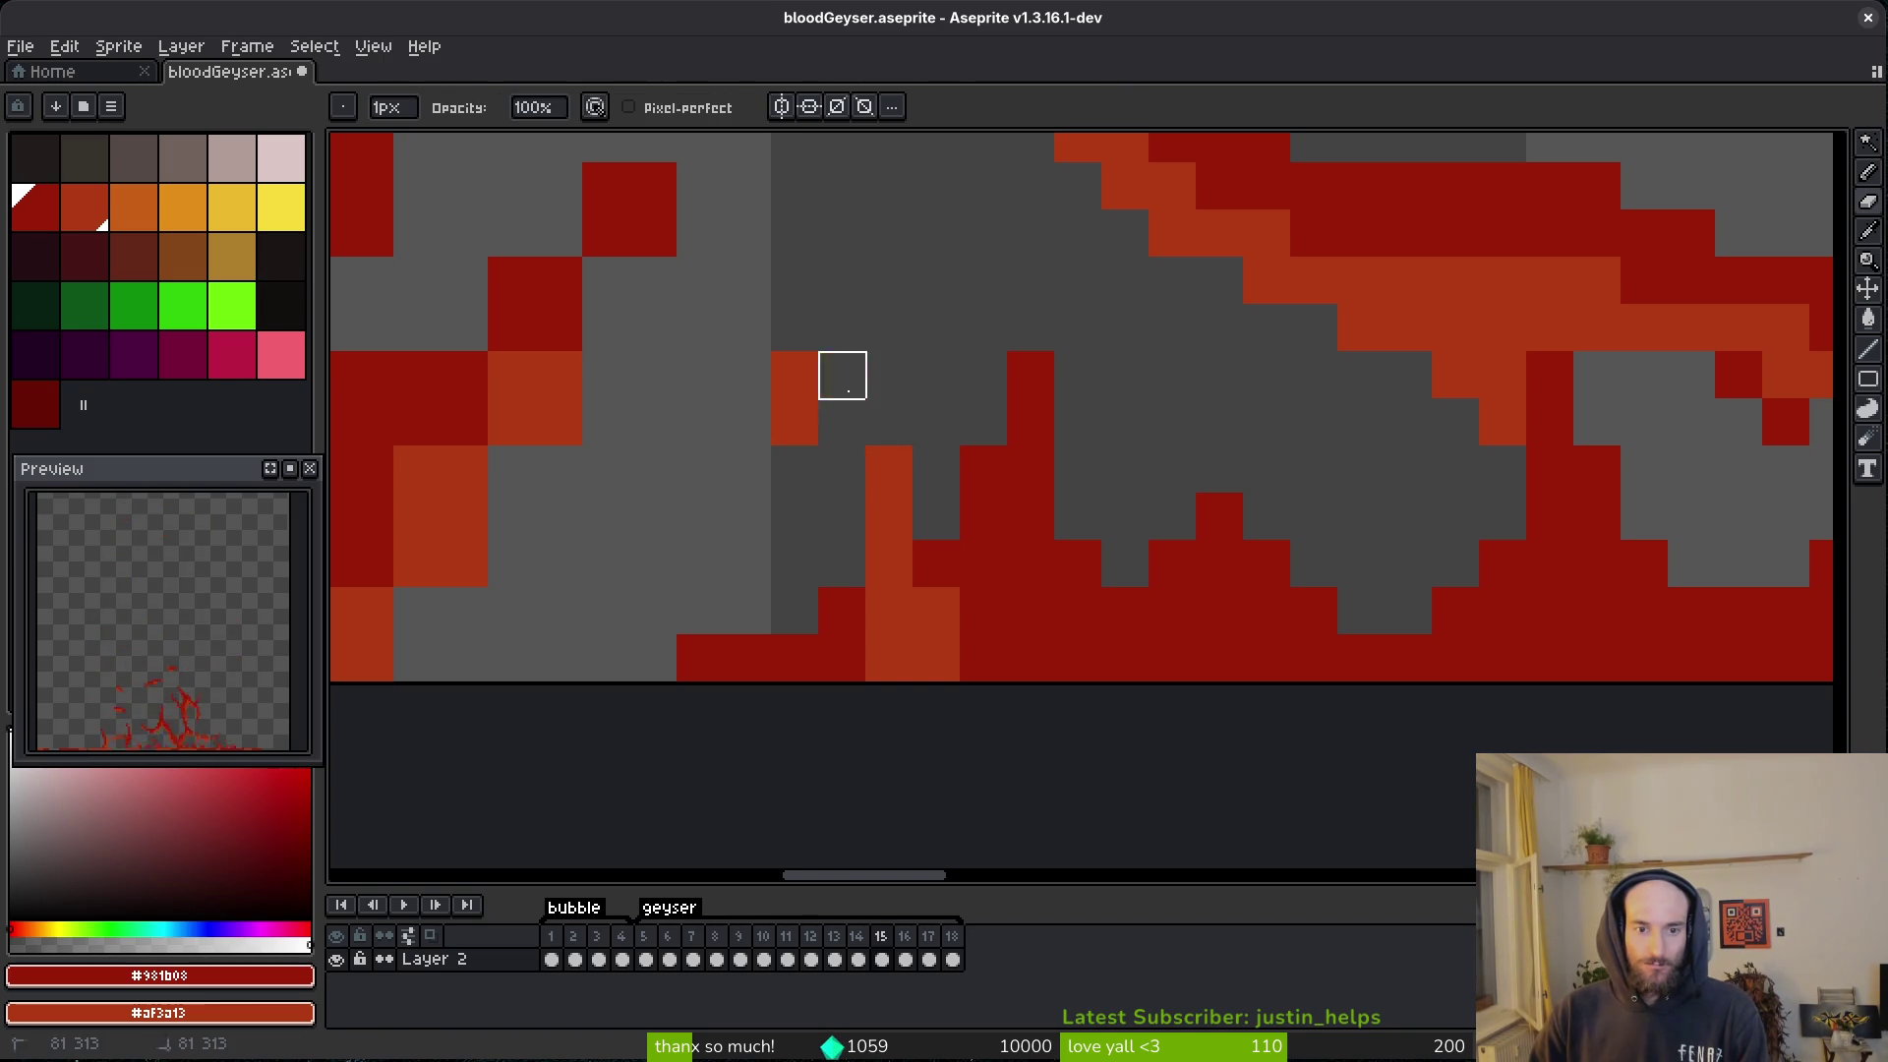
{"action": "key", "text": "b"}
{"action": "right_click", "coordinate": [841, 492]}
{"action": "right_click", "coordinate": [835, 380]}
{"action": "key", "text": "e"}
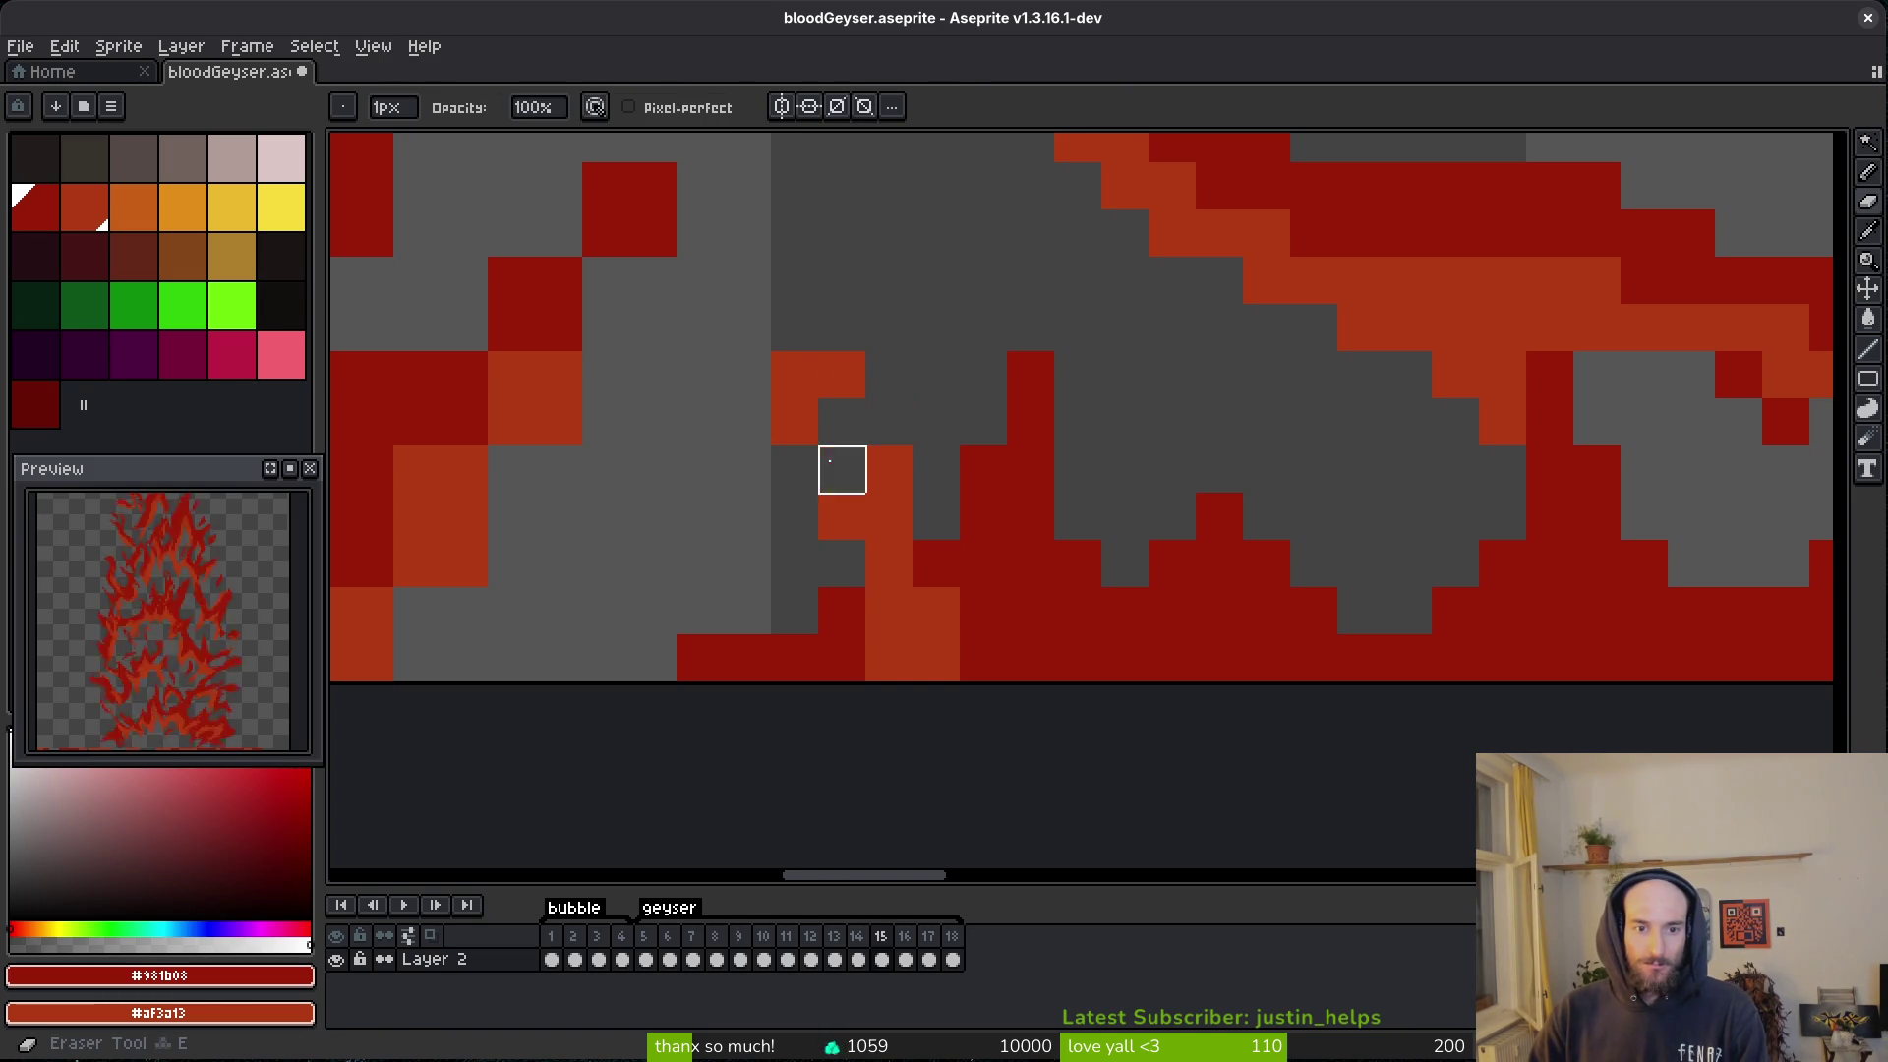
{"action": "scroll", "coordinate": [957, 539], "scroll_direction": "down", "scroll_amount": 3}
{"action": "key", "text": "b"}
{"action": "scroll", "coordinate": [1061, 494], "scroll_direction": "up", "scroll_amount": 3}
{"action": "key", "text": "ctrl+z"}
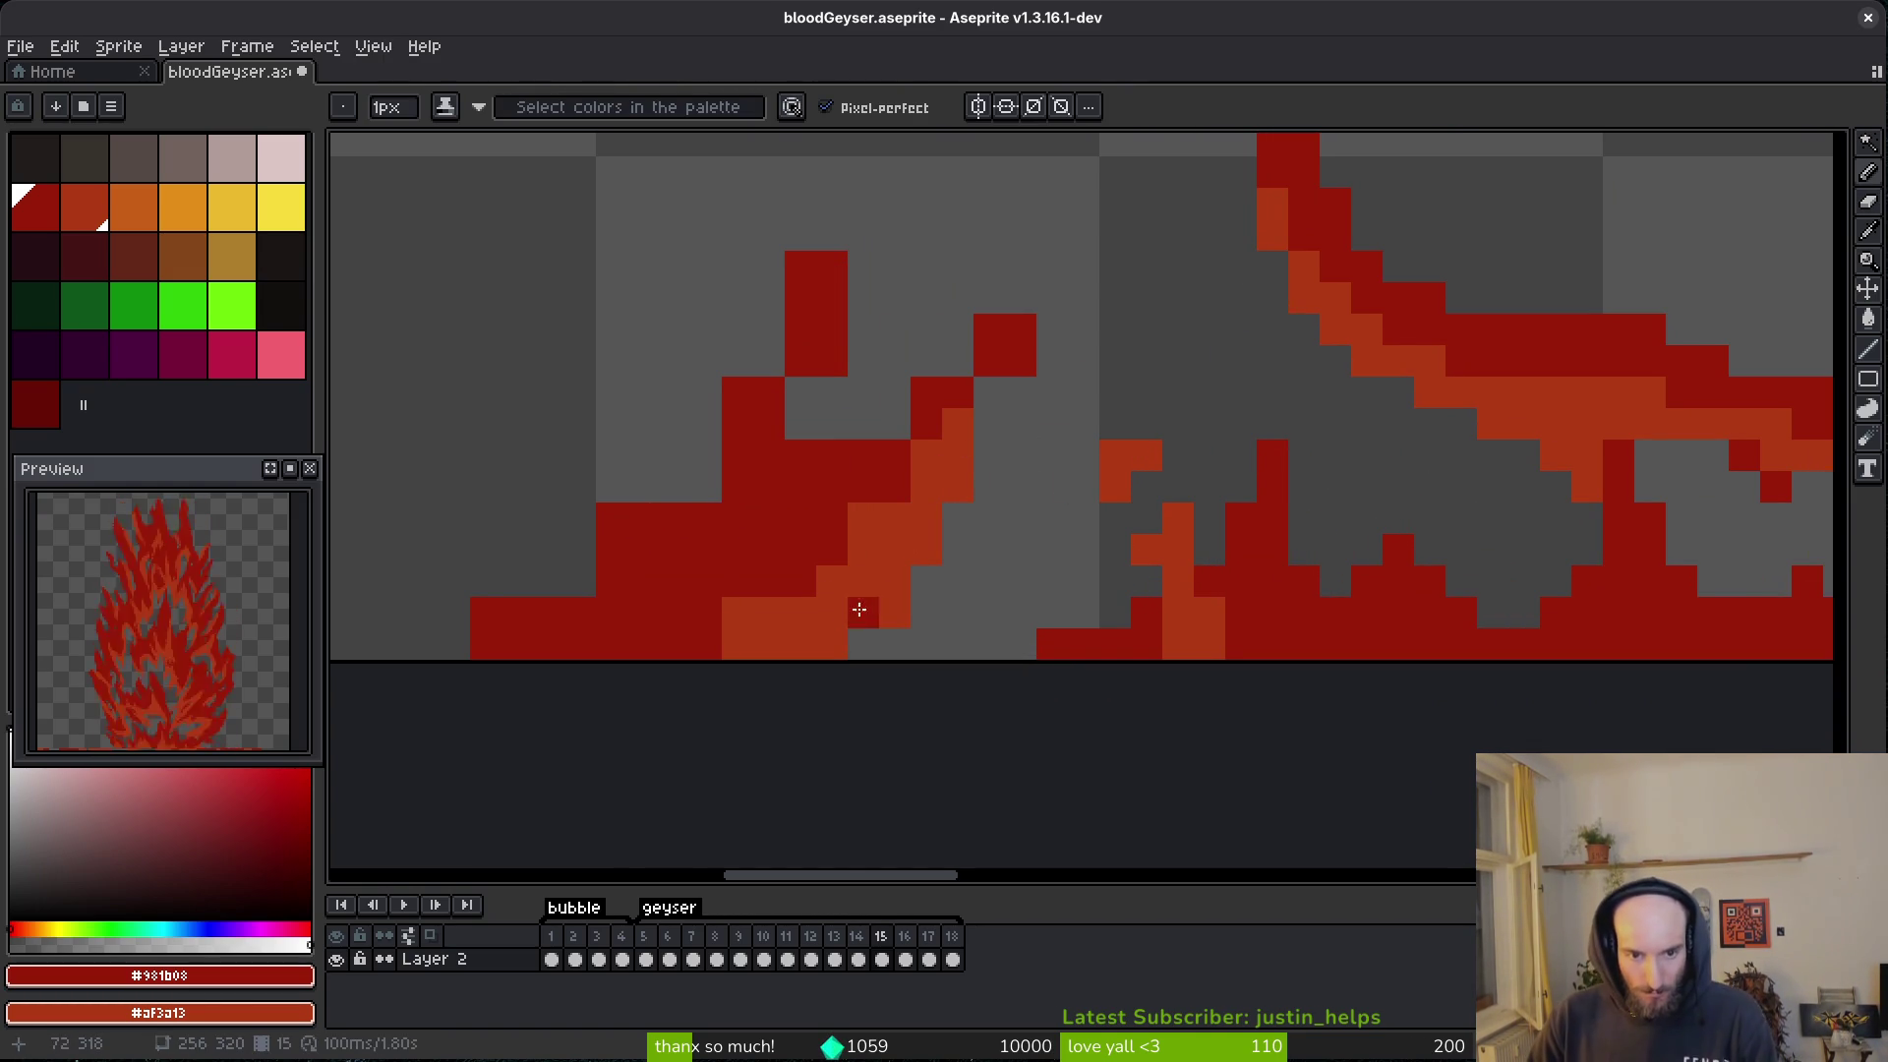
{"action": "key", "text": "e"}
{"action": "key", "text": "b"}
- On the next flame, erase its left and top edge pixels and redraw a red lower-left diagonal
{"action": "mouse_move", "coordinate": [832, 644]}
{"action": "left_mouse_down"}
{"action": "mouse_move", "coordinate": [989, 592]}
{"action": "mouse_move", "coordinate": [1099, 657]}
{"action": "left_mouse_up"}
{"action": "key", "text": "e"}
{"action": "left_click_drag", "start_coordinate": [1131, 383], "coordinate": [1130, 325]}
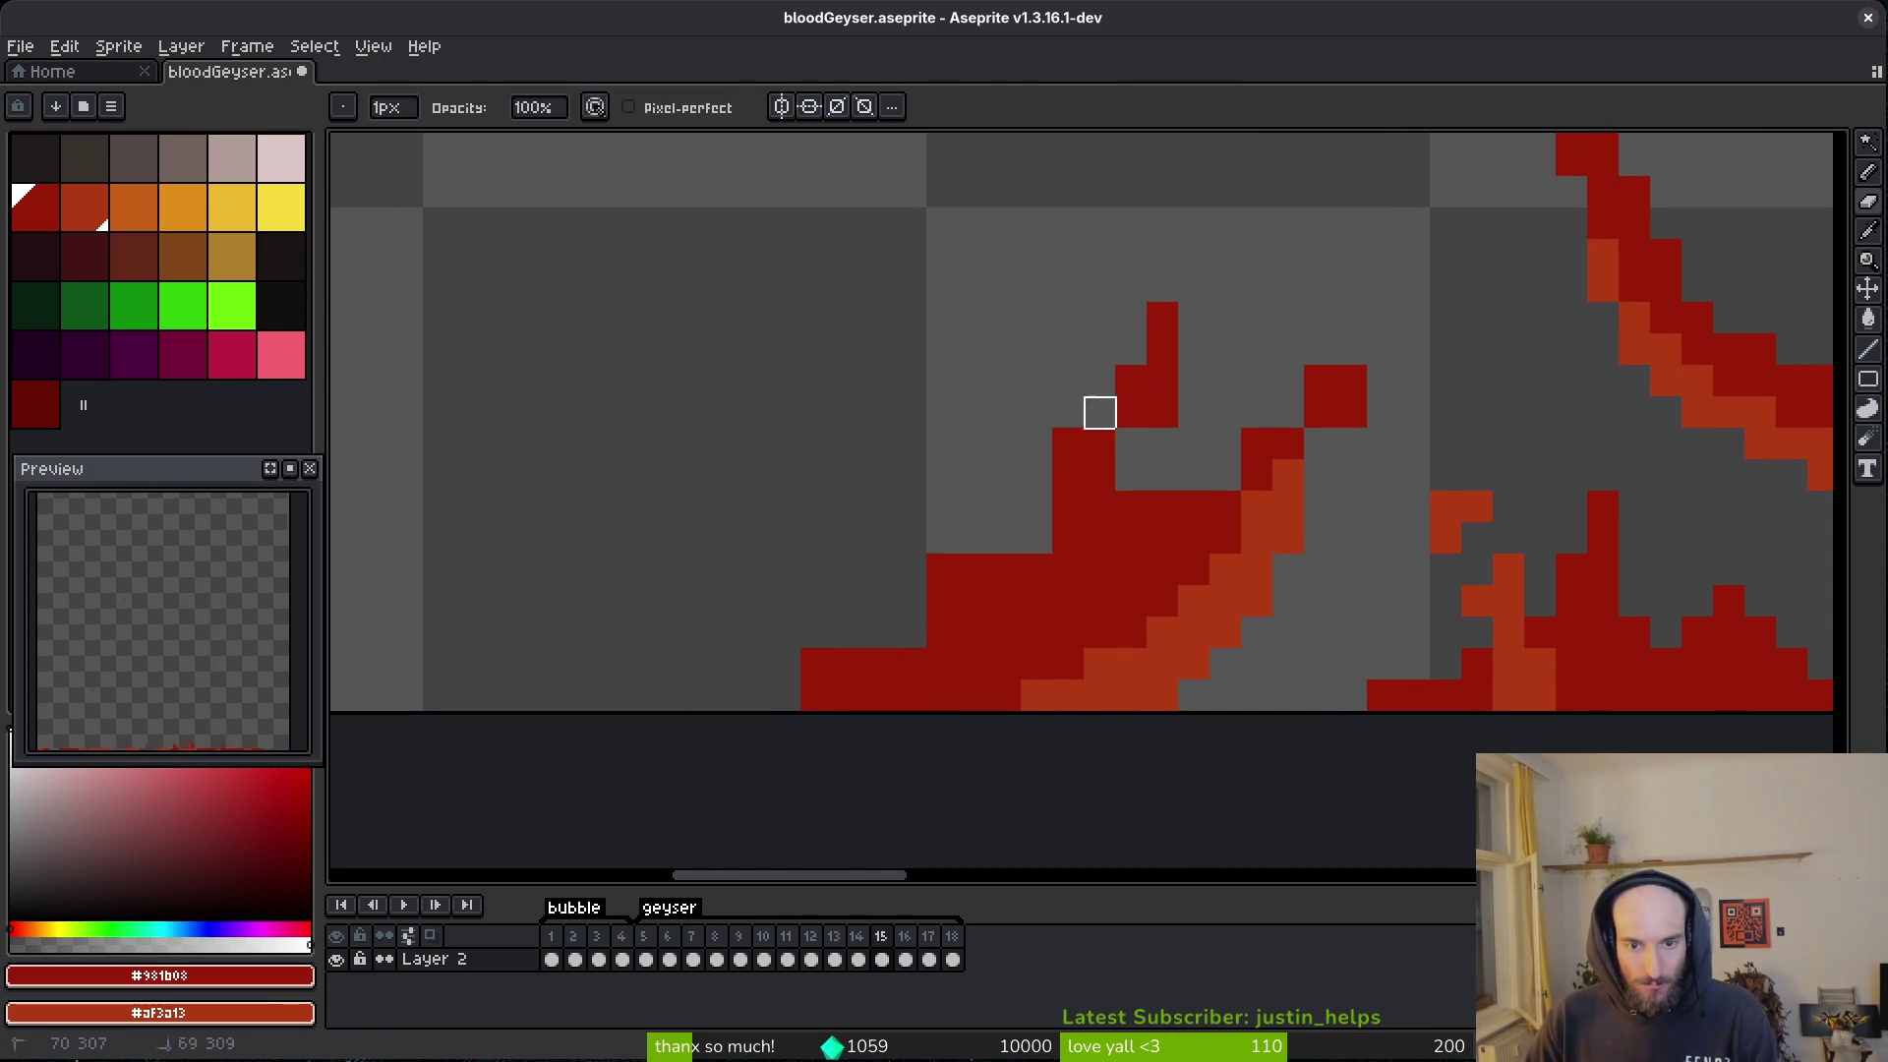
{"action": "left_click_drag", "start_coordinate": [1068, 442], "coordinate": [783, 662]}
{"action": "key", "text": "b"}
{"action": "left_click", "coordinate": [1078, 476]}
{"action": "left_click_drag", "start_coordinate": [1079, 476], "coordinate": [963, 603]}
- Trim the flame's inner edge and fill its gap and top pixels red
{"action": "key", "text": "b"}
{"action": "key", "text": "e"}
{"action": "mouse_move", "coordinate": [1159, 509]}
{"action": "left_mouse_down"}
{"action": "mouse_move", "coordinate": [1100, 501]}
{"action": "mouse_move", "coordinate": [1137, 466]}
{"action": "left_mouse_up"}
{"action": "key", "text": "b"}
{"action": "left_click", "coordinate": [1099, 538]}
{"action": "key", "text": "ctrl+z"}
{"action": "left_click", "coordinate": [1131, 537]}
{"action": "left_click", "coordinate": [1139, 319]}
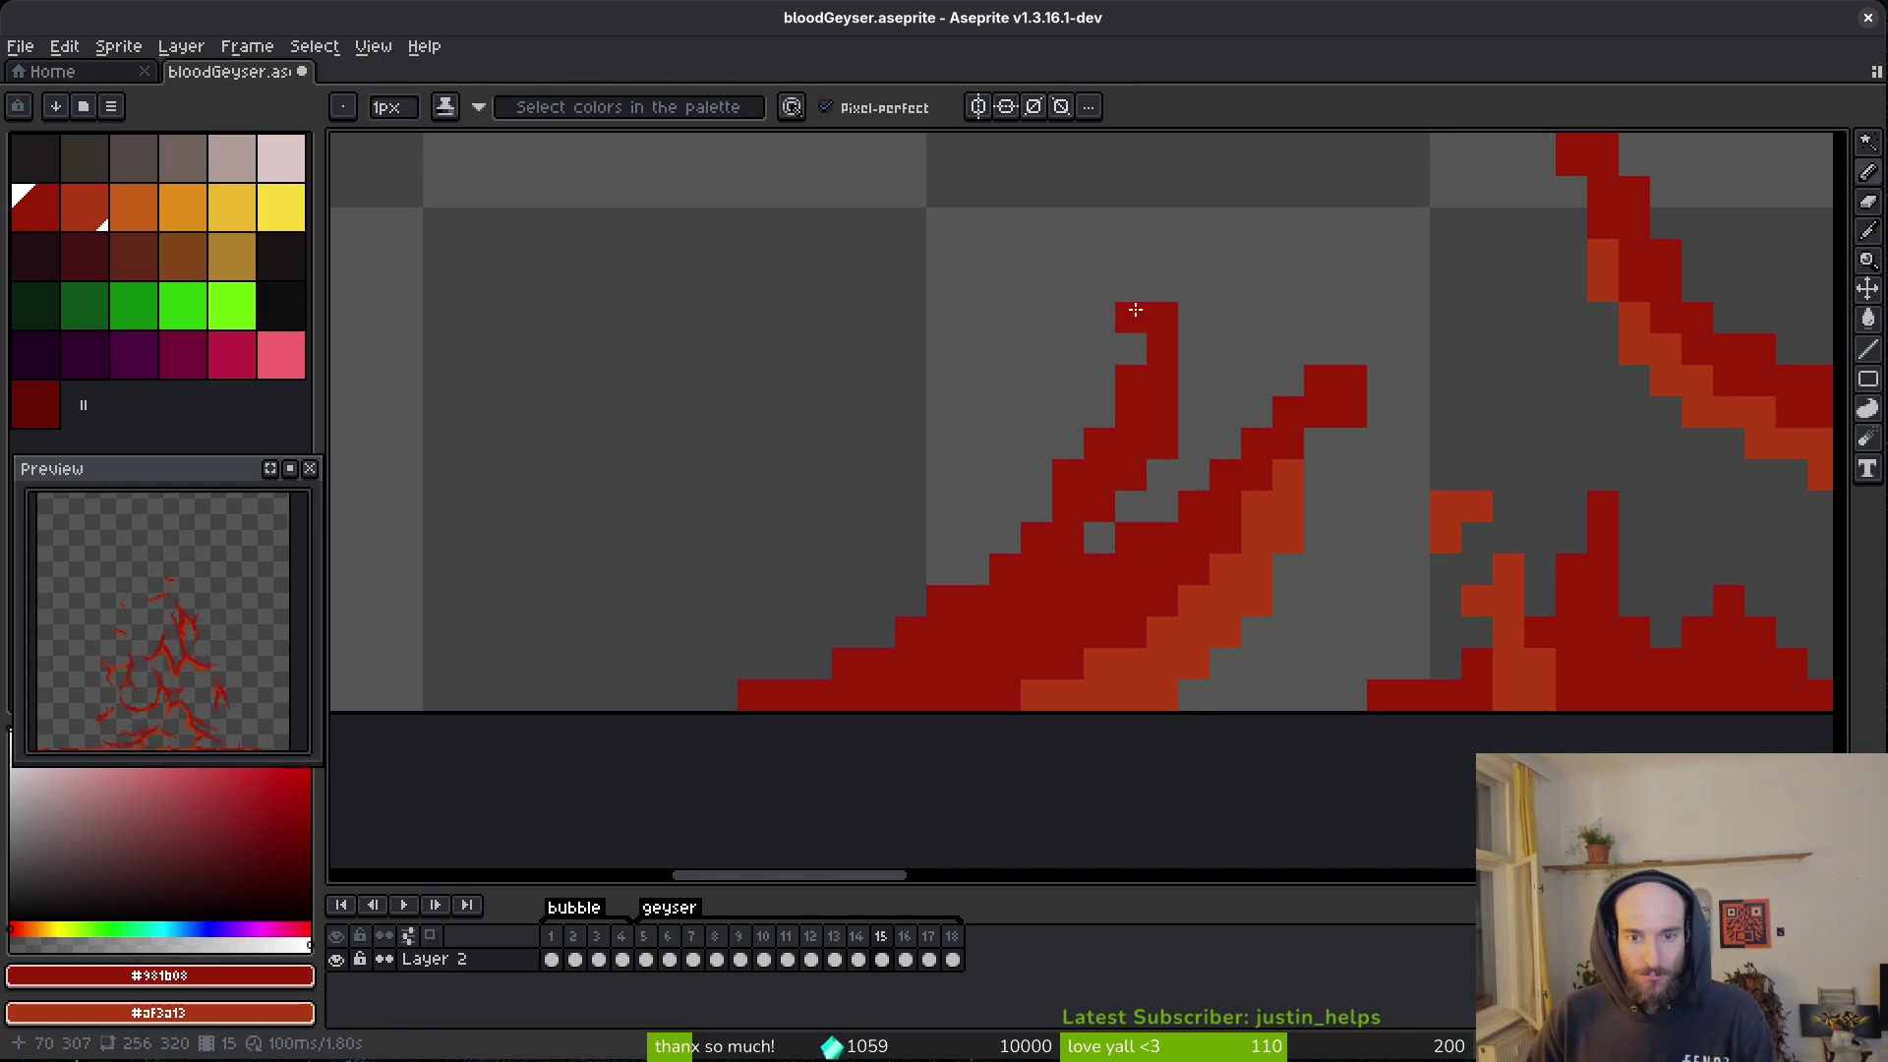
- Remove the top row of red pixels on the right flame tip and add a red pixel below it
{"action": "key", "text": "e"}
{"action": "mouse_move", "coordinate": [1373, 383]}
{"action": "left_mouse_down"}
{"action": "mouse_move", "coordinate": [1319, 380]}
{"action": "mouse_move", "coordinate": [1351, 382]}
{"action": "left_mouse_up"}
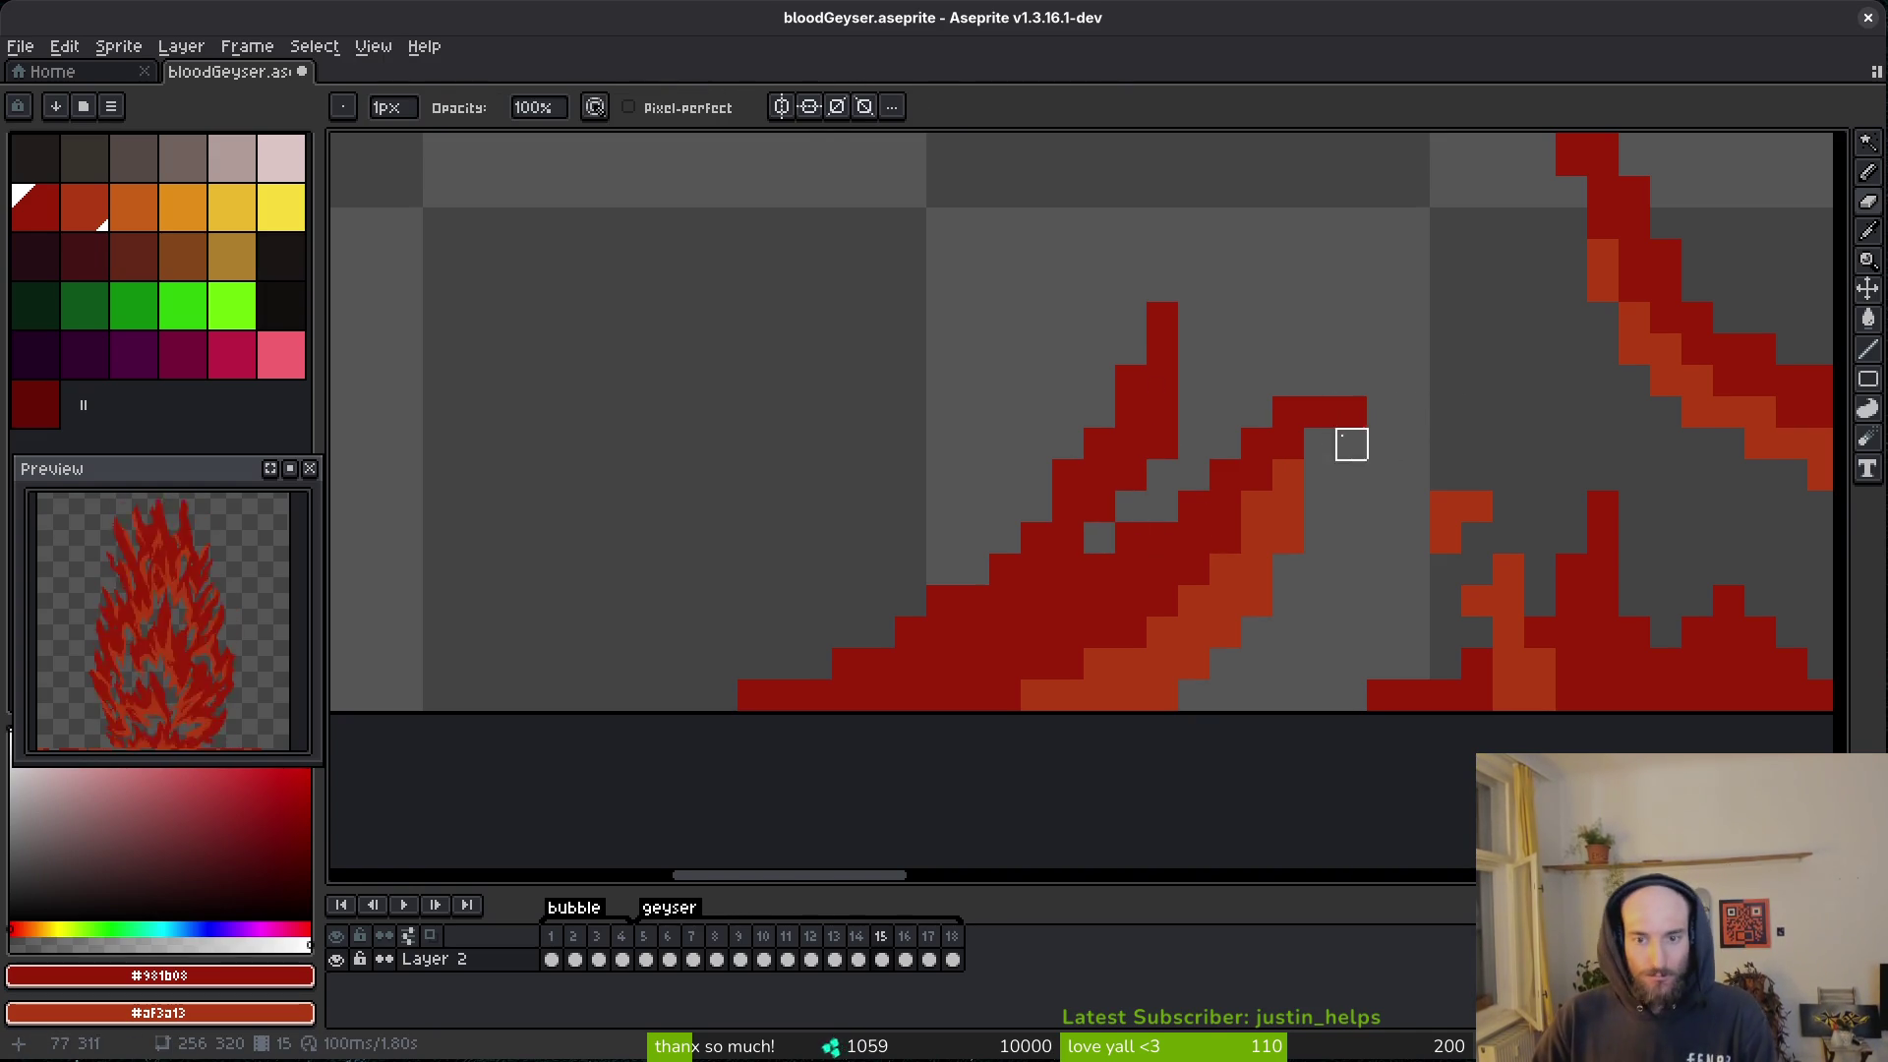
{"action": "key", "text": "b"}
{"action": "left_click", "coordinate": [1319, 444]}
{"action": "key", "text": "e"}
{"action": "left_click", "coordinate": [1289, 409]}
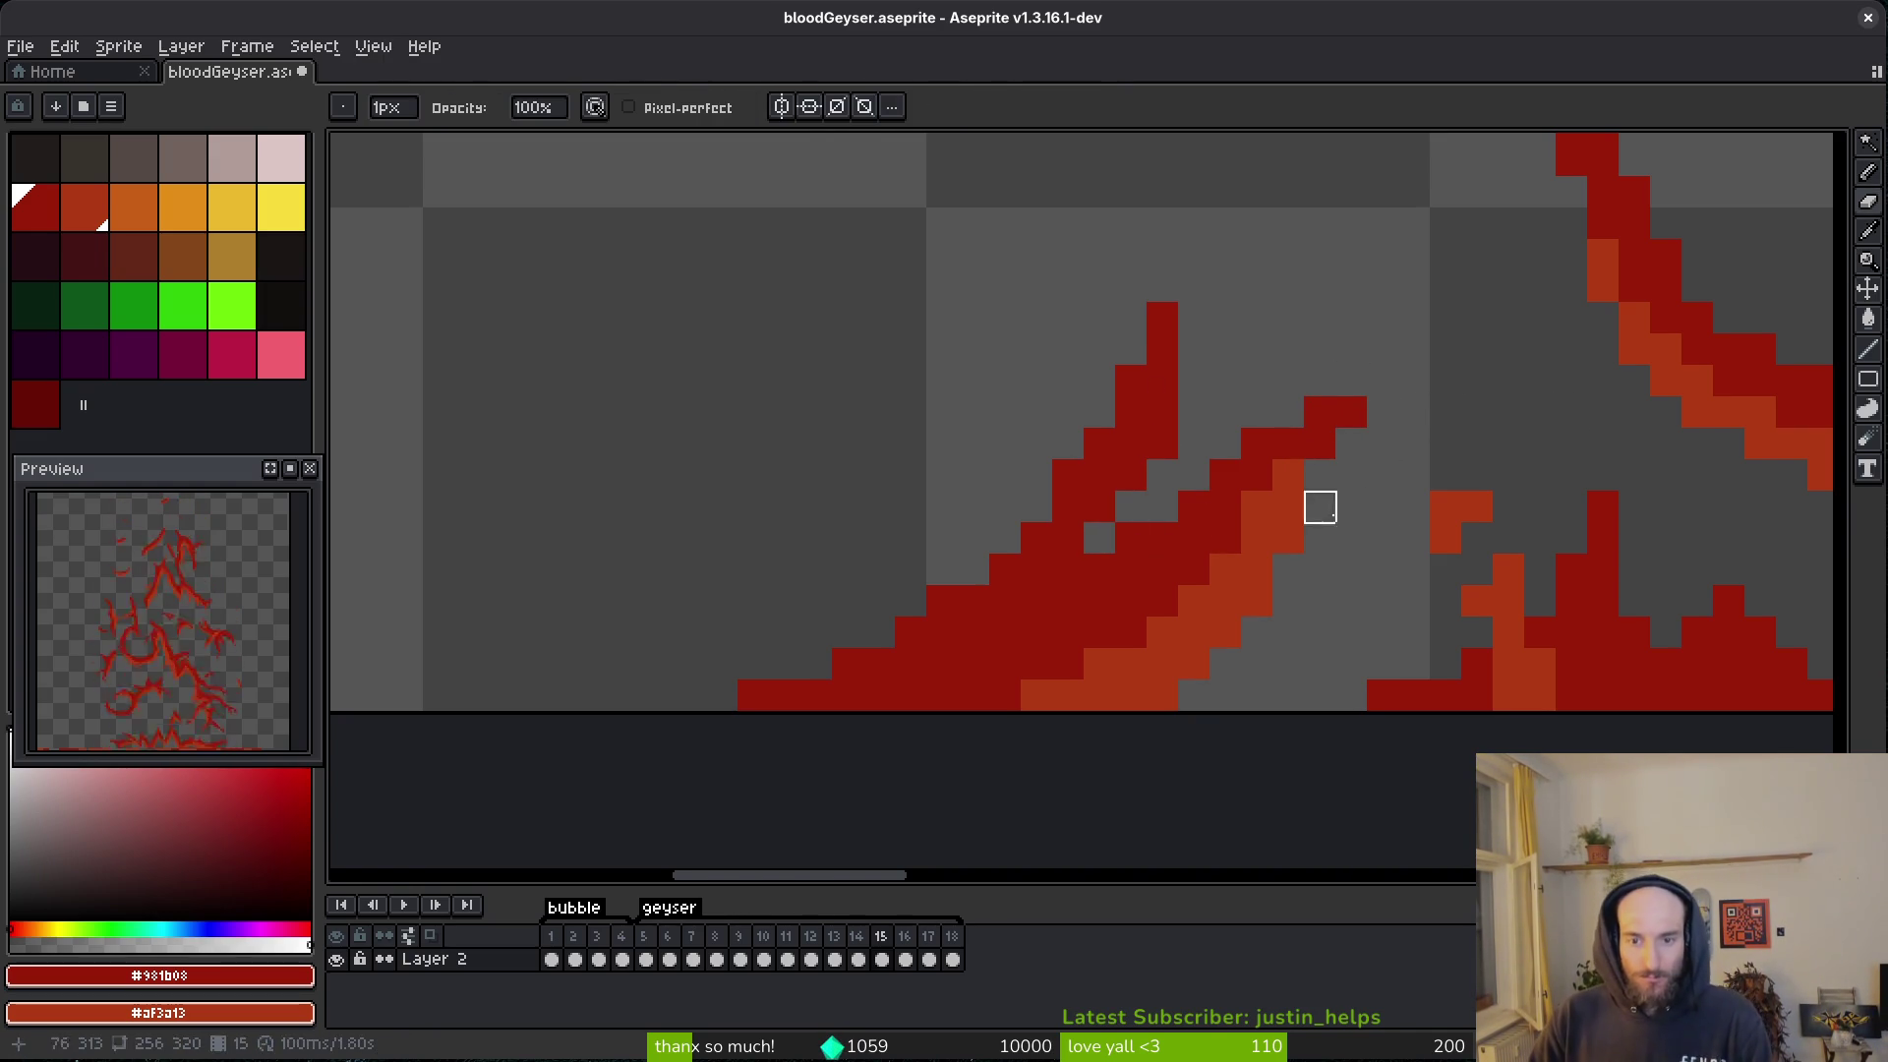
{"action": "key", "text": "b"}
- Save bloodGeyser.aseprite
{"action": "scroll", "coordinate": [1475, 620], "scroll_direction": "down", "scroll_amount": 4}
{"action": "key", "text": "ctrl+s"}
{"action": "mouse_move", "coordinate": [1515, 599]}
{"action": "left_mouse_down"}
{"action": "mouse_move", "coordinate": [1021, 472]}
{"action": "mouse_move", "coordinate": [1147, 662]}
{"action": "mouse_move", "coordinate": [1278, 688]}
{"action": "left_mouse_up"}
{"action": "scroll", "coordinate": [1466, 678], "scroll_direction": "down", "scroll_amount": 1}
{"action": "left_click_drag", "start_coordinate": [1466, 678], "coordinate": [1444, 681]}
{"action": "scroll", "coordinate": [1304, 698], "scroll_direction": "up", "scroll_amount": 5}
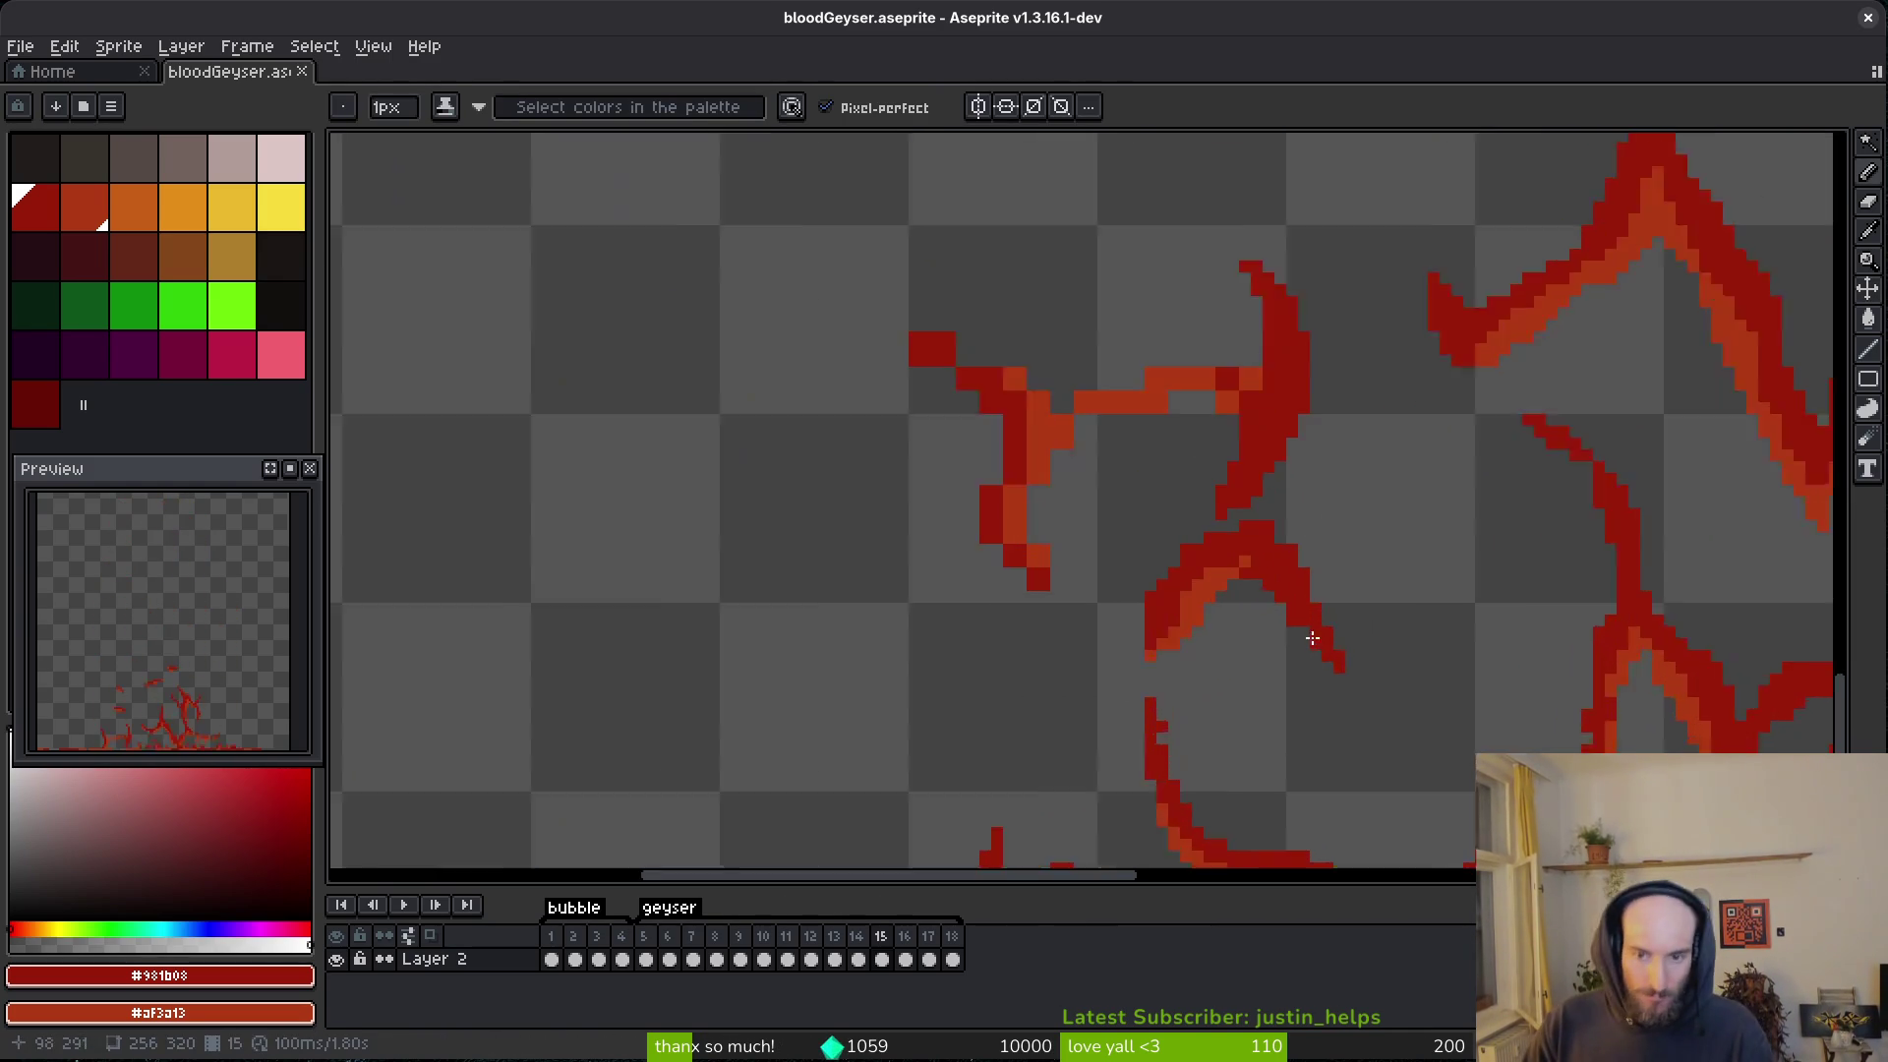
- Erase stray red pixels on the arc and add red pixels along its outer and stroke edges
{"action": "key", "text": "e"}
{"action": "left_click_drag", "start_coordinate": [1131, 516], "coordinate": [1152, 565]}
{"action": "key", "text": "b"}
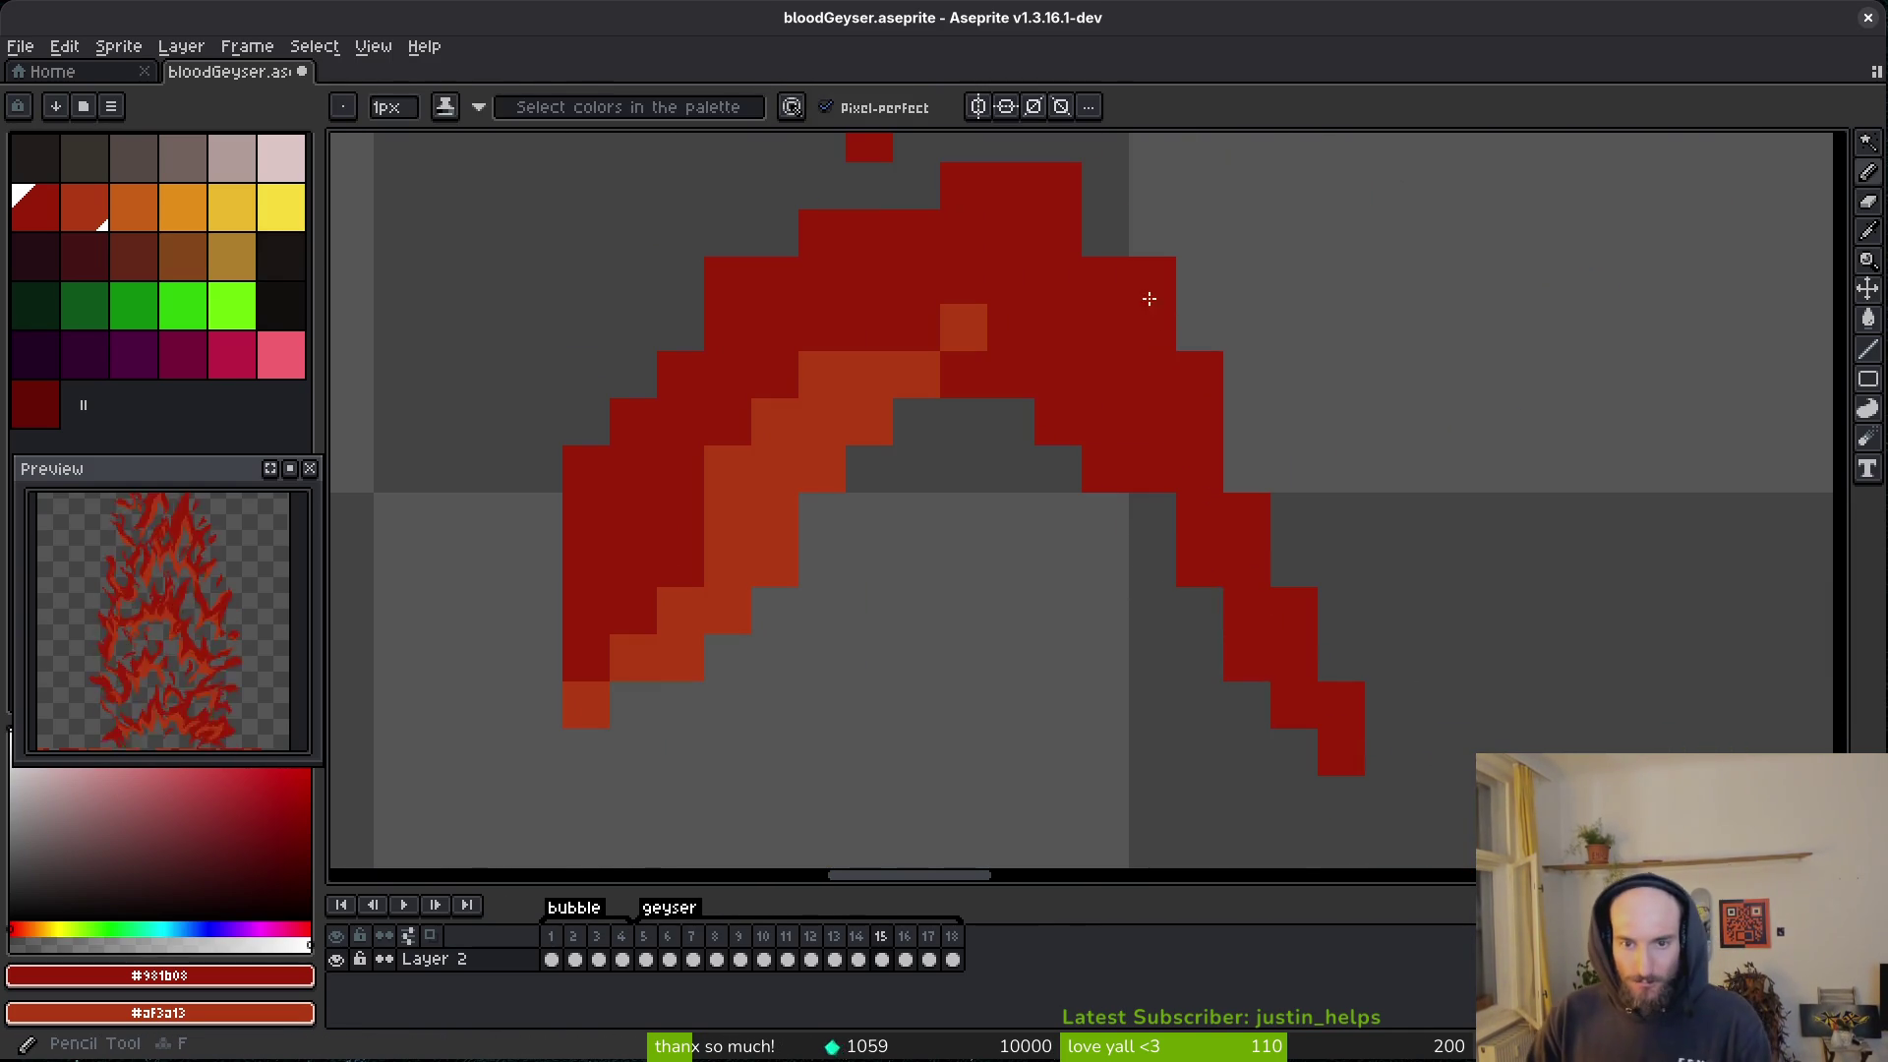
{"action": "left_click", "coordinate": [1105, 232]}
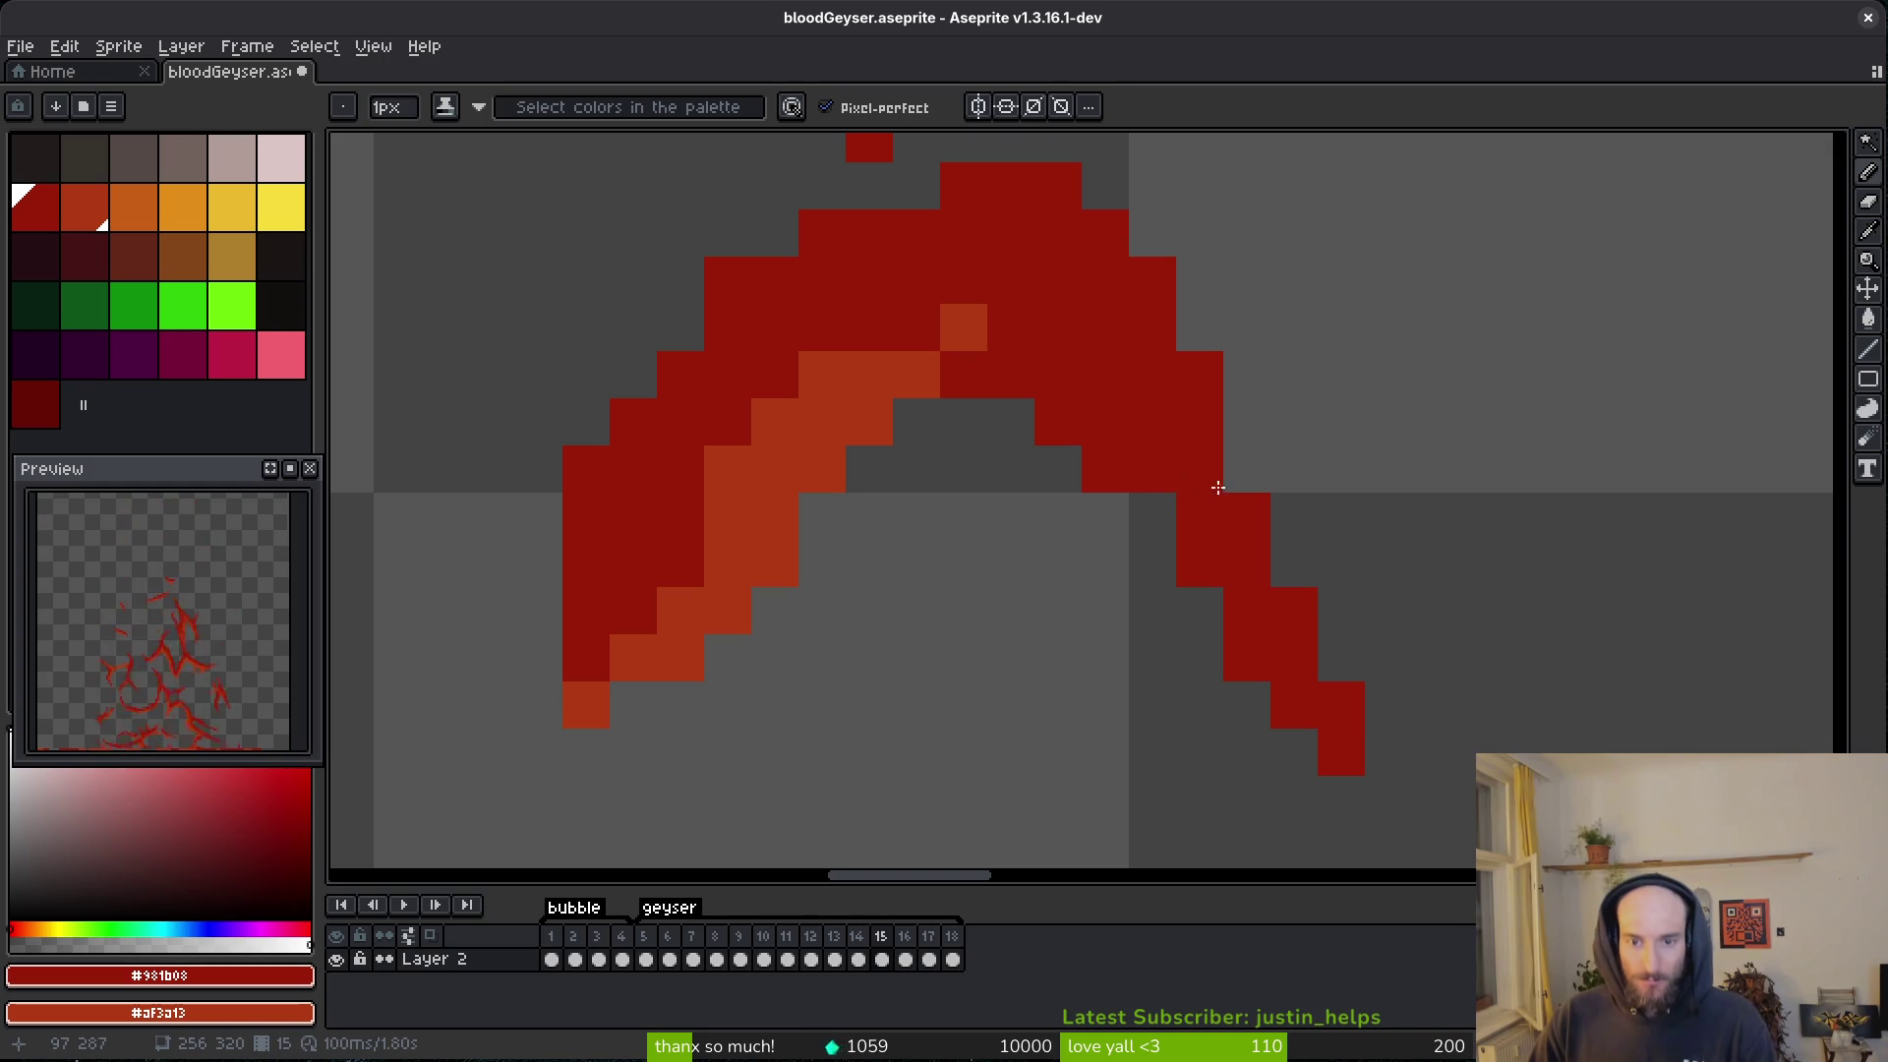
{"action": "left_click", "coordinate": [1155, 517]}
{"action": "scroll", "coordinate": [1170, 550], "scroll_direction": "left", "scroll_amount": 5}
{"action": "scroll", "coordinate": [1161, 580], "scroll_direction": "up", "scroll_amount": 5}
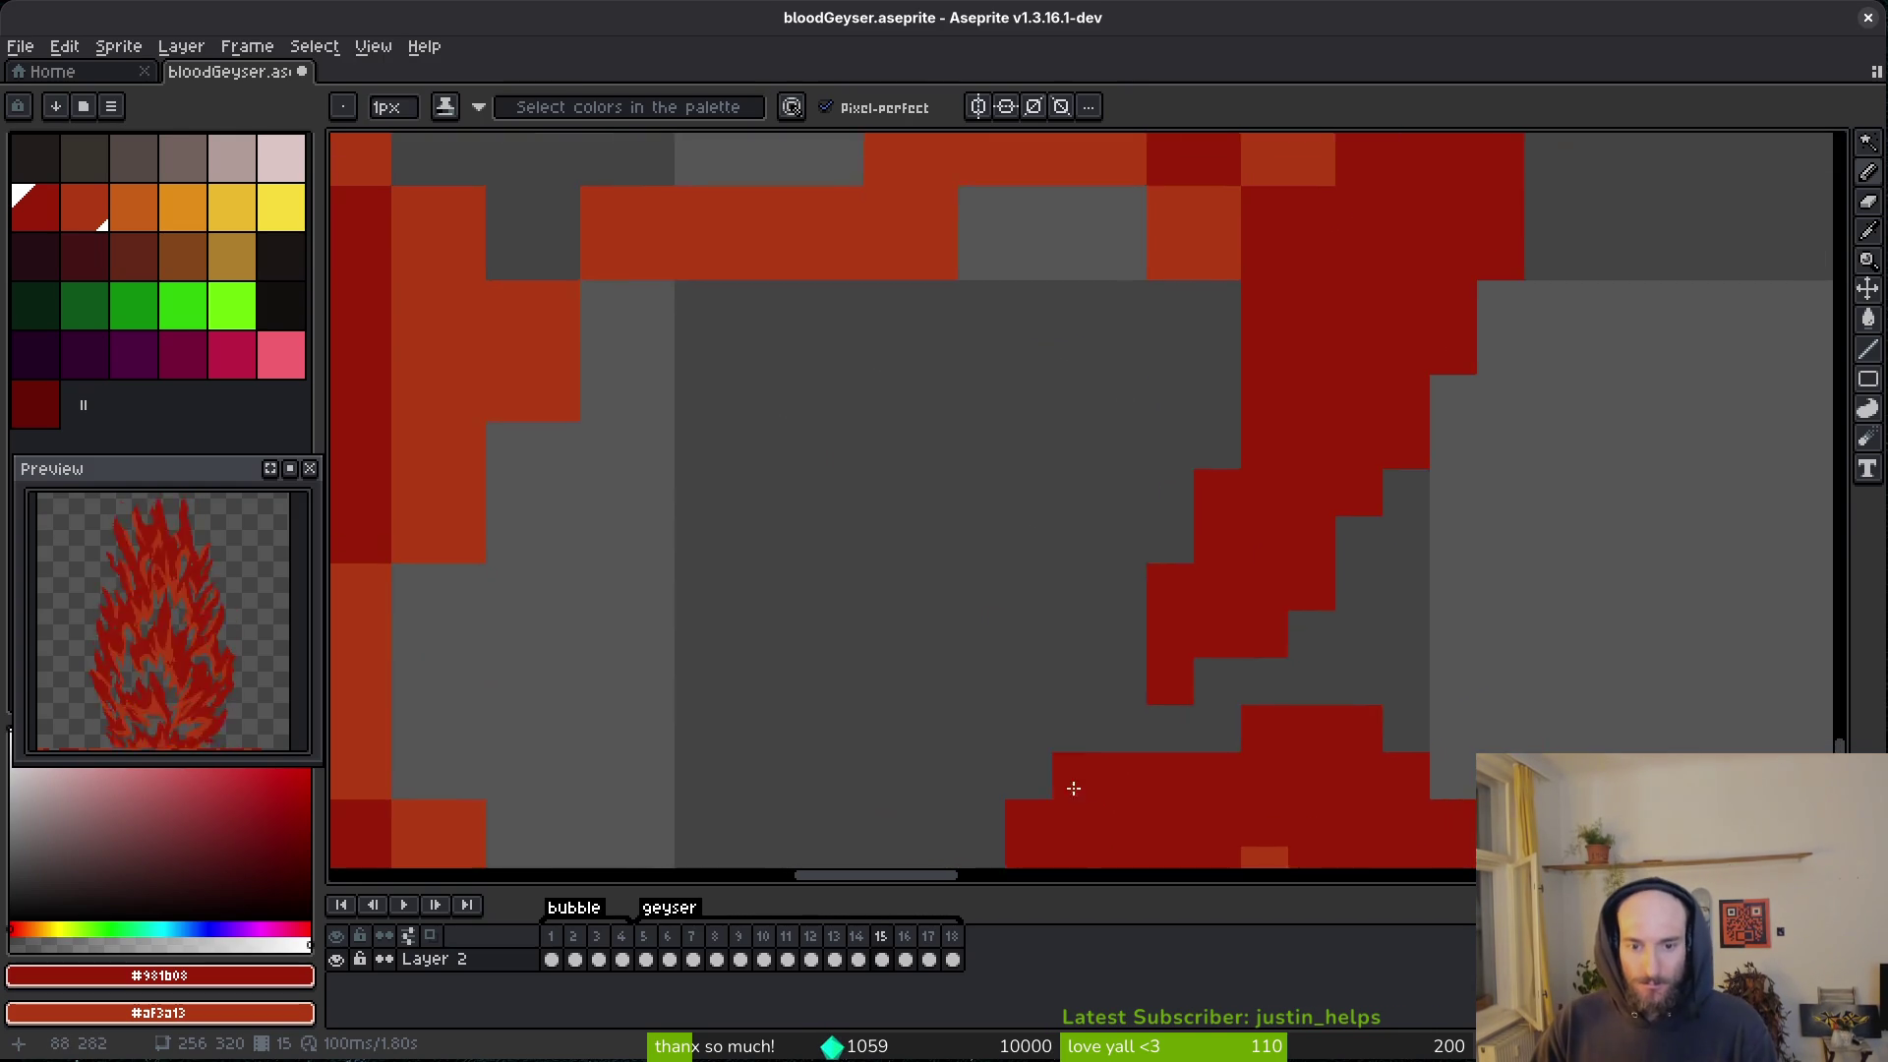
{"action": "key", "text": "e"}
{"action": "key", "text": "b"}
{"action": "left_click", "coordinate": [1109, 626]}
{"action": "left_click", "coordinate": [1062, 673]}
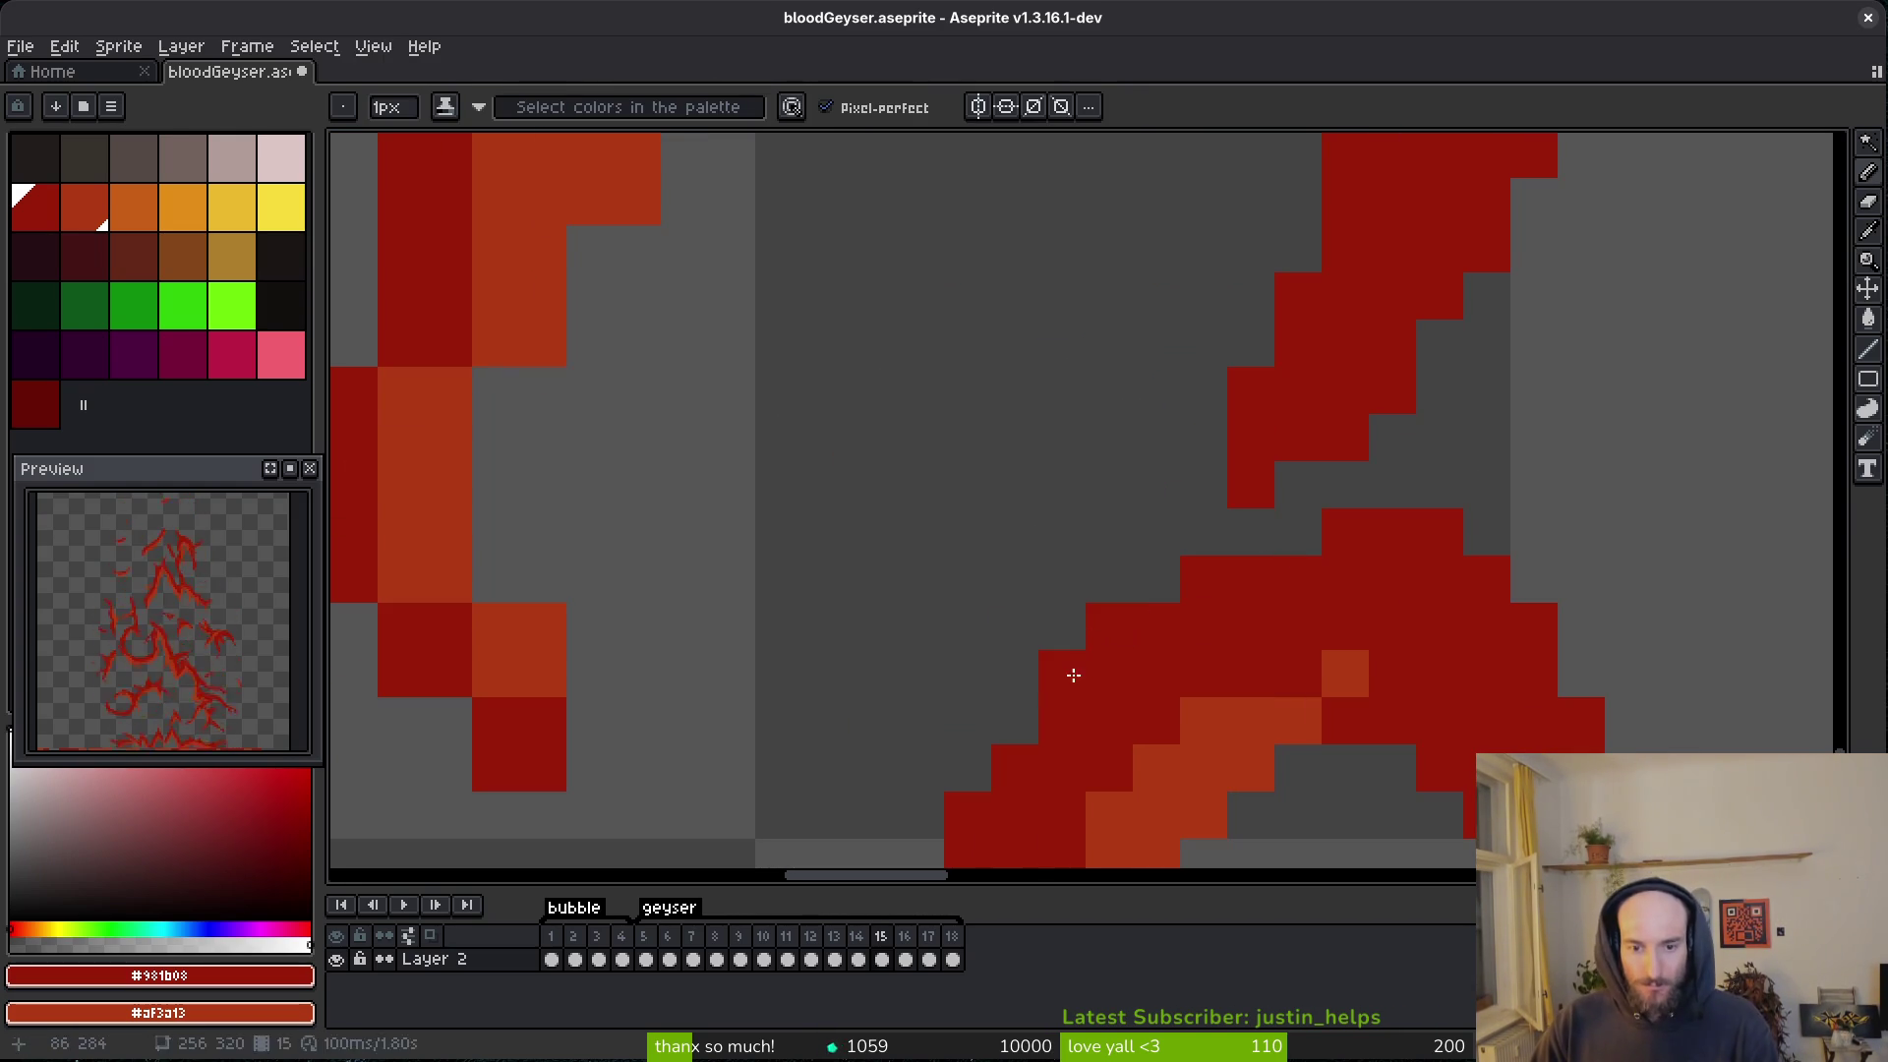
{"action": "scroll", "coordinate": [1082, 659], "scroll_direction": "down", "scroll_amount": 2}
{"action": "scroll", "coordinate": [1193, 569], "scroll_direction": "up", "scroll_amount": 3}
- Add orange highlights on the stroke's inner edge and dark-red pixels along its bottom and left edge
{"action": "right_click", "coordinate": [1085, 354]}
{"action": "right_click", "coordinate": [1117, 416]}
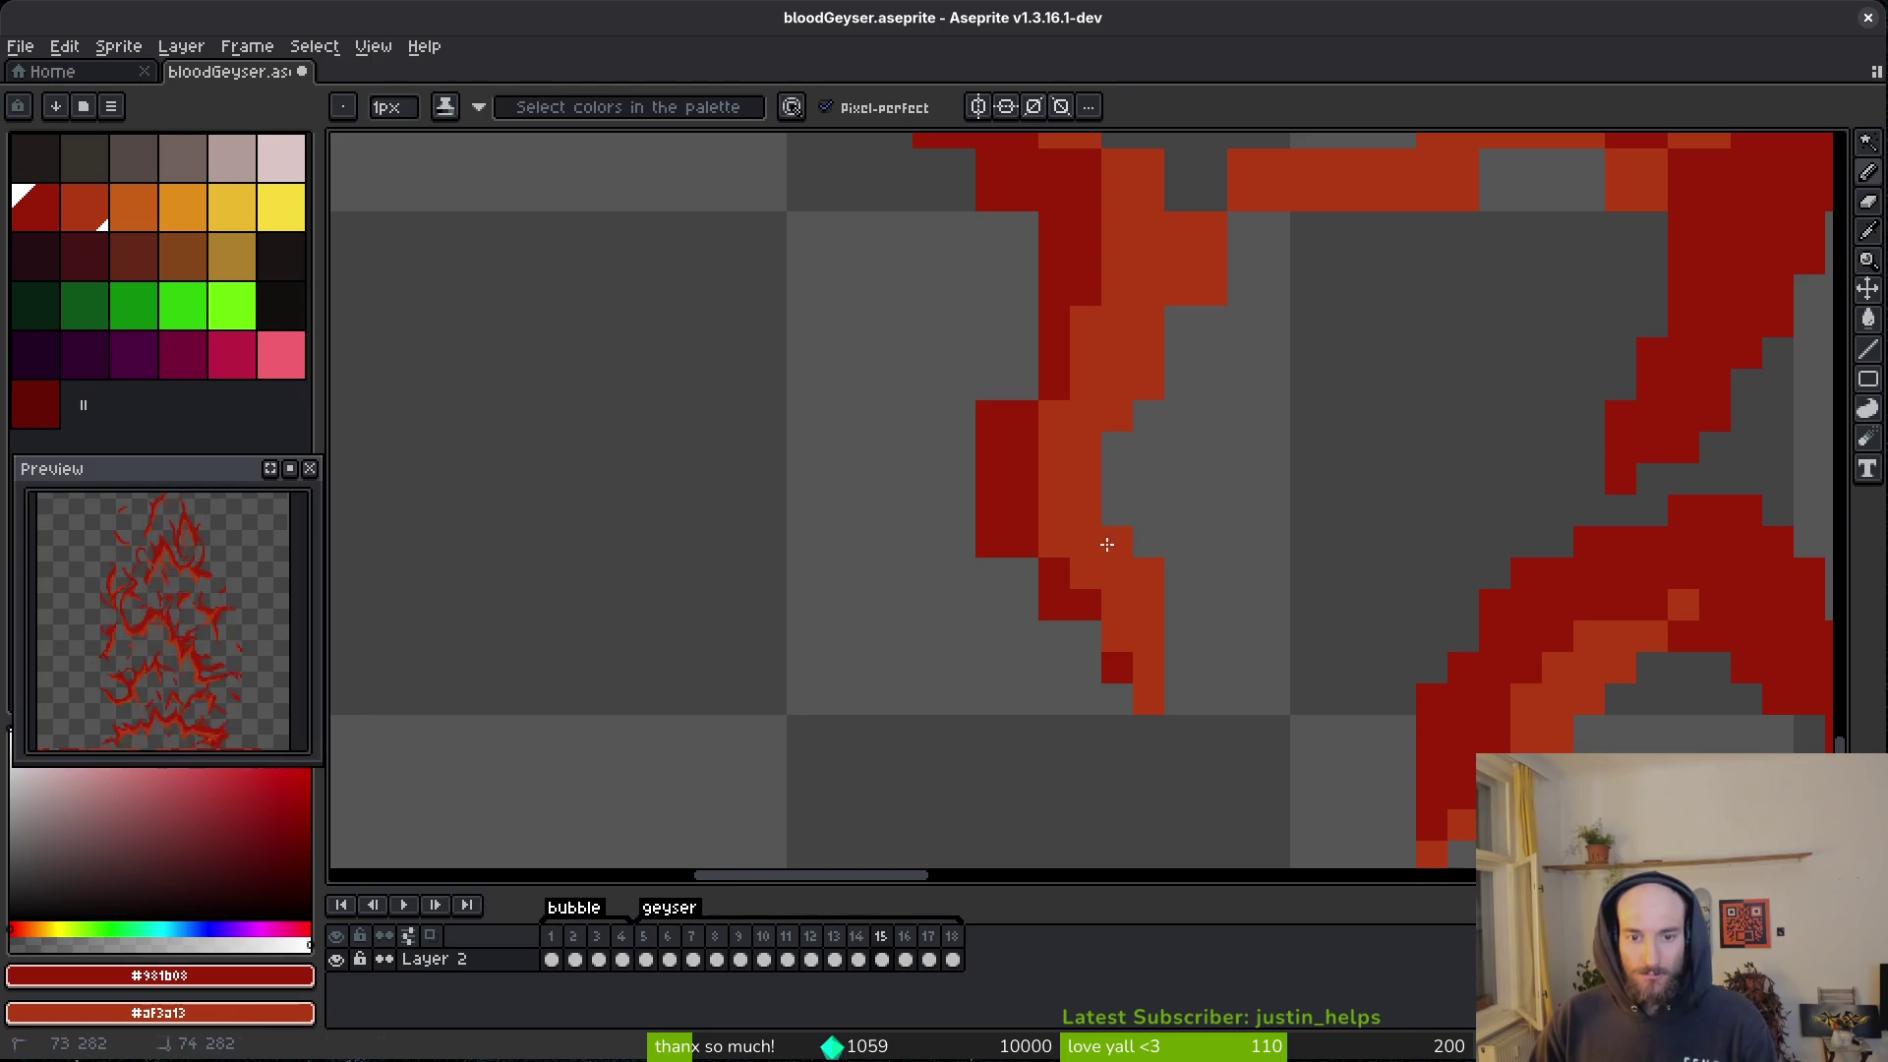
{"action": "left_click_drag", "start_coordinate": [1106, 655], "coordinate": [1132, 710]}
{"action": "left_click", "coordinate": [1022, 574]}
{"action": "left_click_drag", "start_coordinate": [991, 353], "coordinate": [1023, 385]}
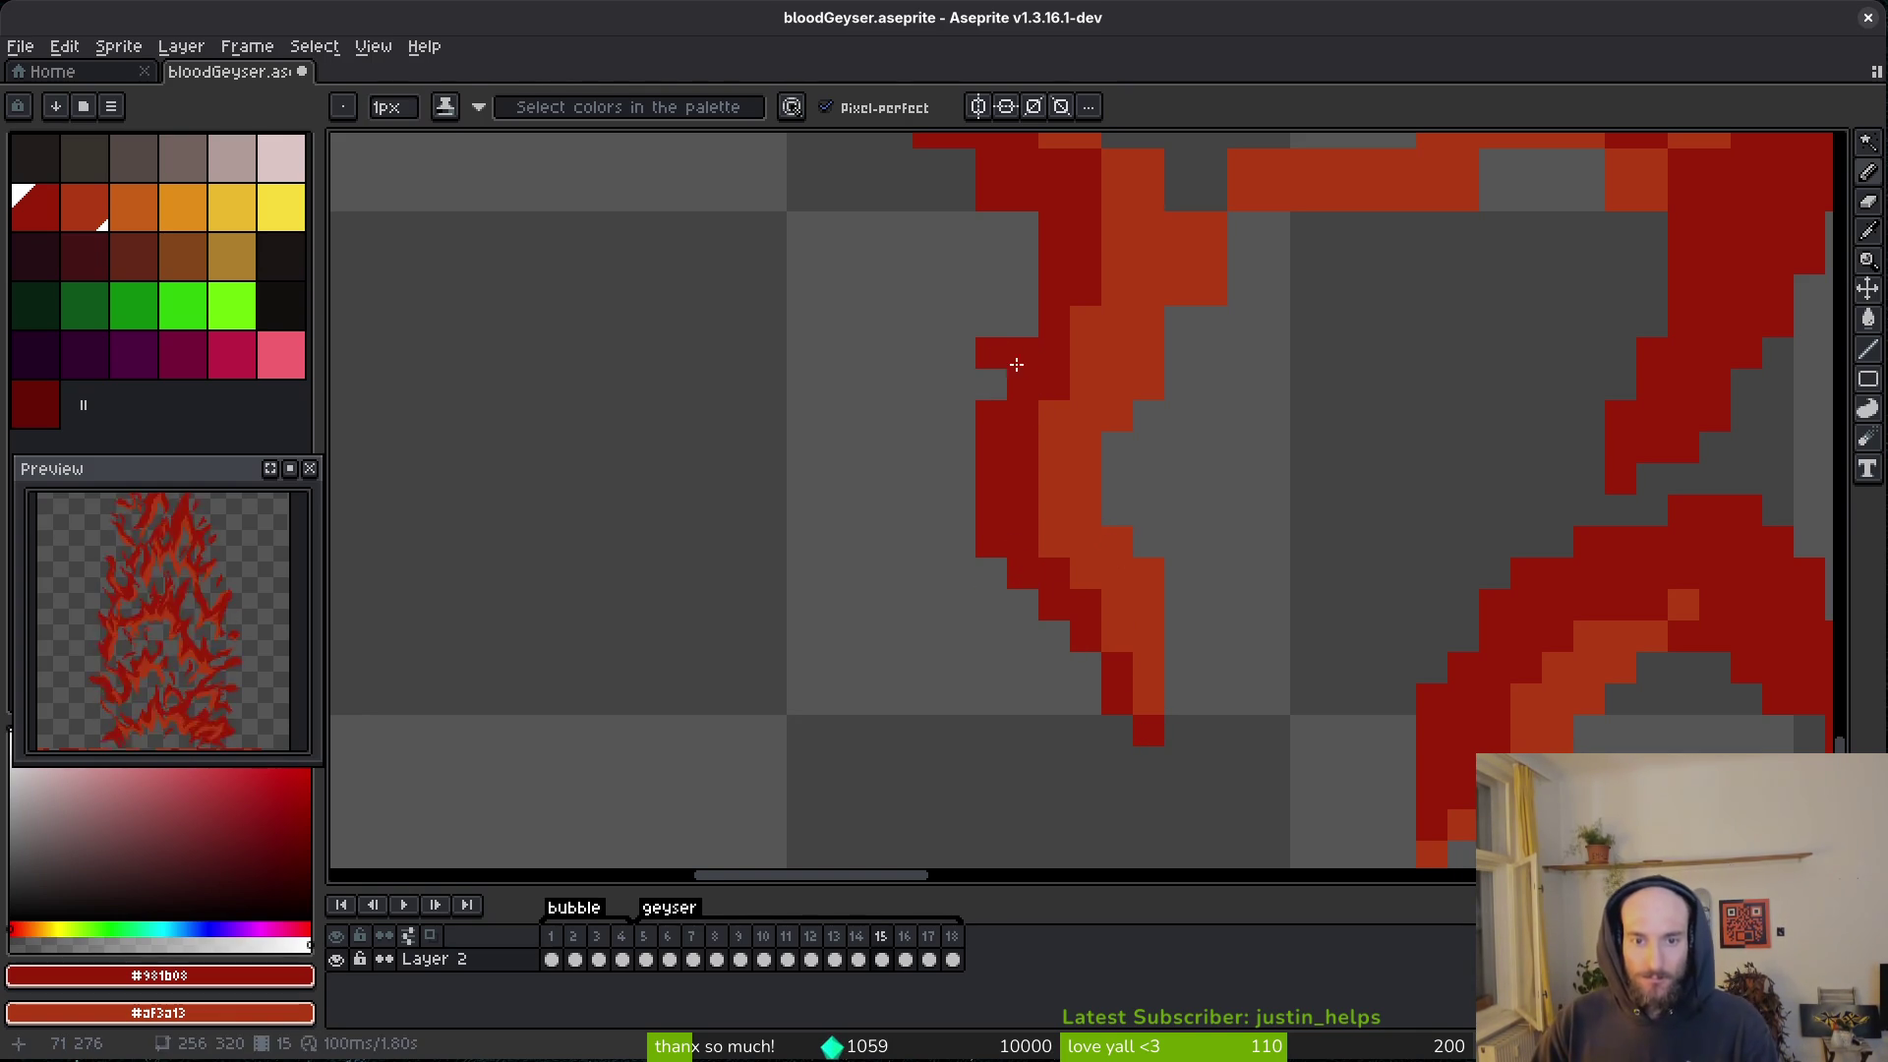
- Erase stray dark-red edge pixels and stray orange pixels around the stroke
{"action": "key", "text": "e"}
{"action": "left_click", "coordinate": [991, 354]}
{"action": "left_click", "coordinate": [991, 542]}
{"action": "scroll", "coordinate": [990, 547], "scroll_direction": "up", "scroll_amount": 5}
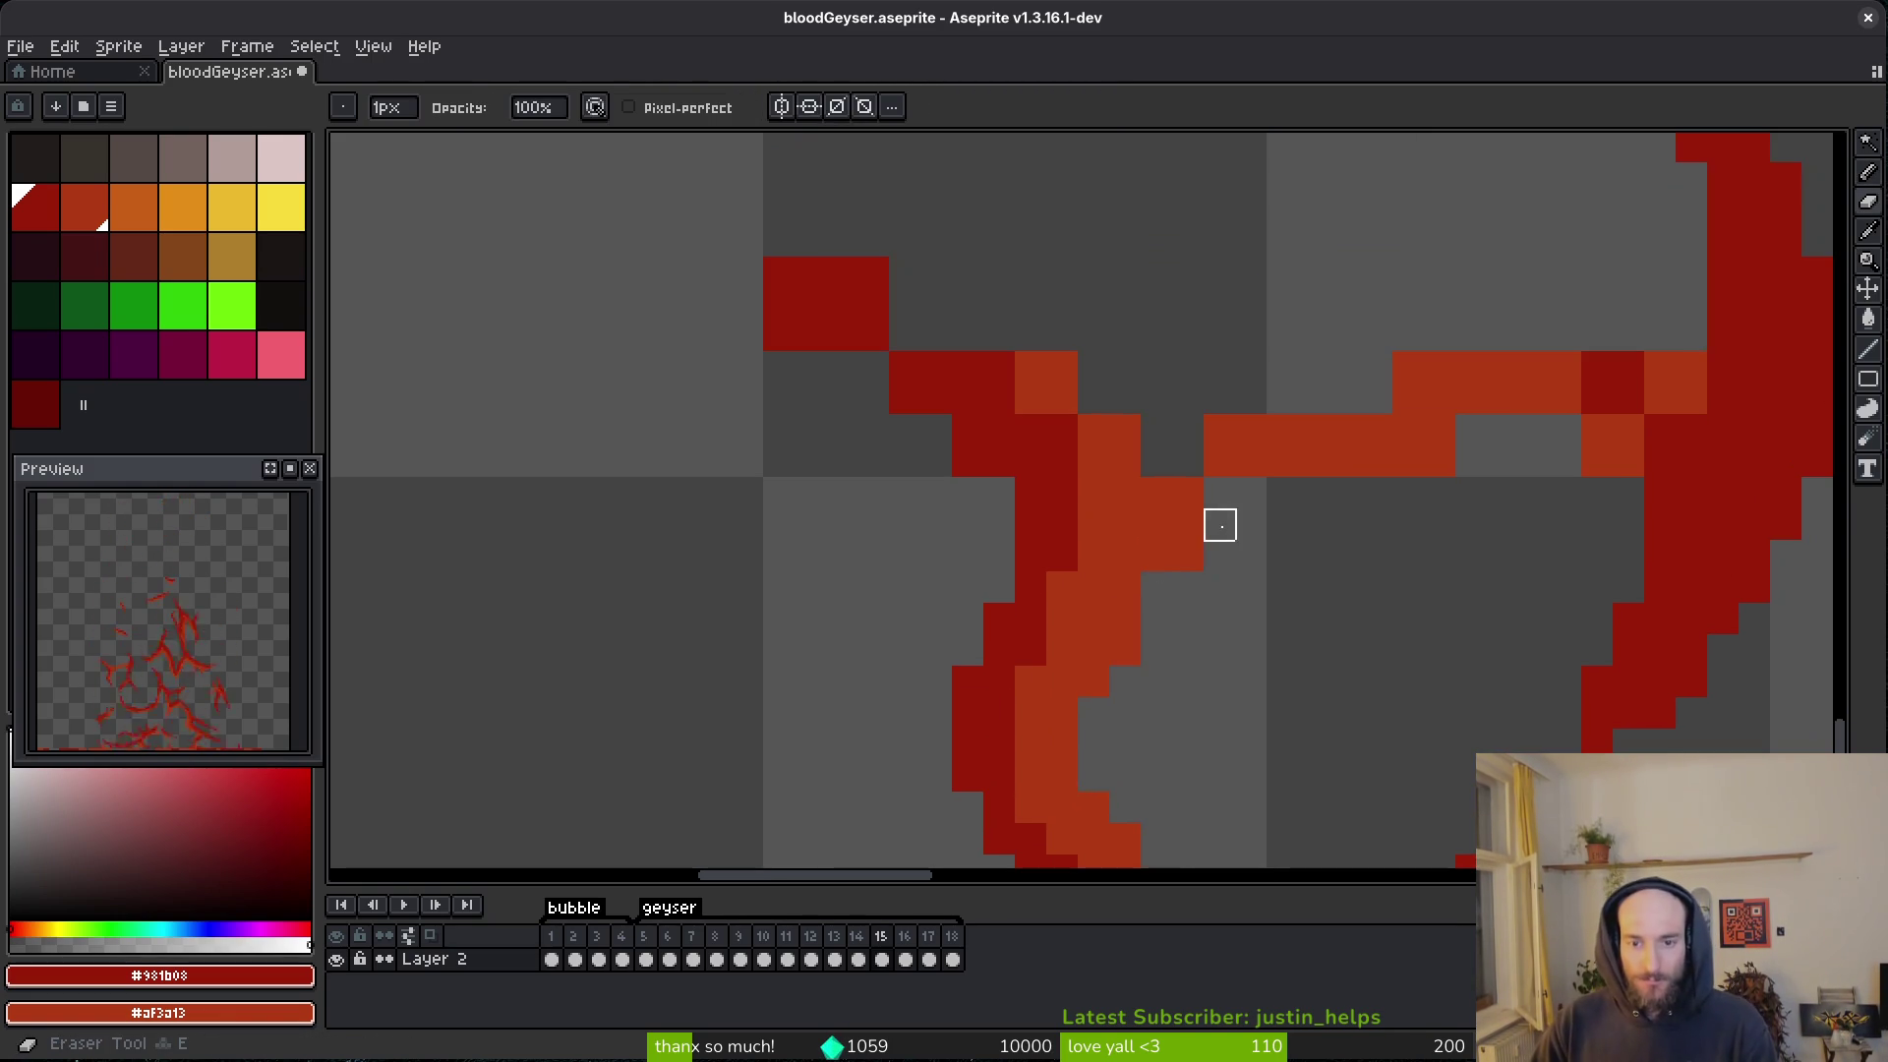
{"action": "left_click", "coordinate": [1227, 461]}
{"action": "left_click", "coordinate": [1439, 446]}
{"action": "key", "text": "b"}
- Add orange pixels along the stroke's lower edge and clear strays beneath it
{"action": "mouse_move", "coordinate": [1298, 492]}
{"action": "left_mouse_down"}
{"action": "mouse_move", "coordinate": [1108, 518]}
{"action": "mouse_move", "coordinate": [1187, 492]}
{"action": "left_mouse_up"}
{"action": "key", "text": "e"}
{"action": "left_click", "coordinate": [1298, 491]}
{"action": "key", "text": "b"}
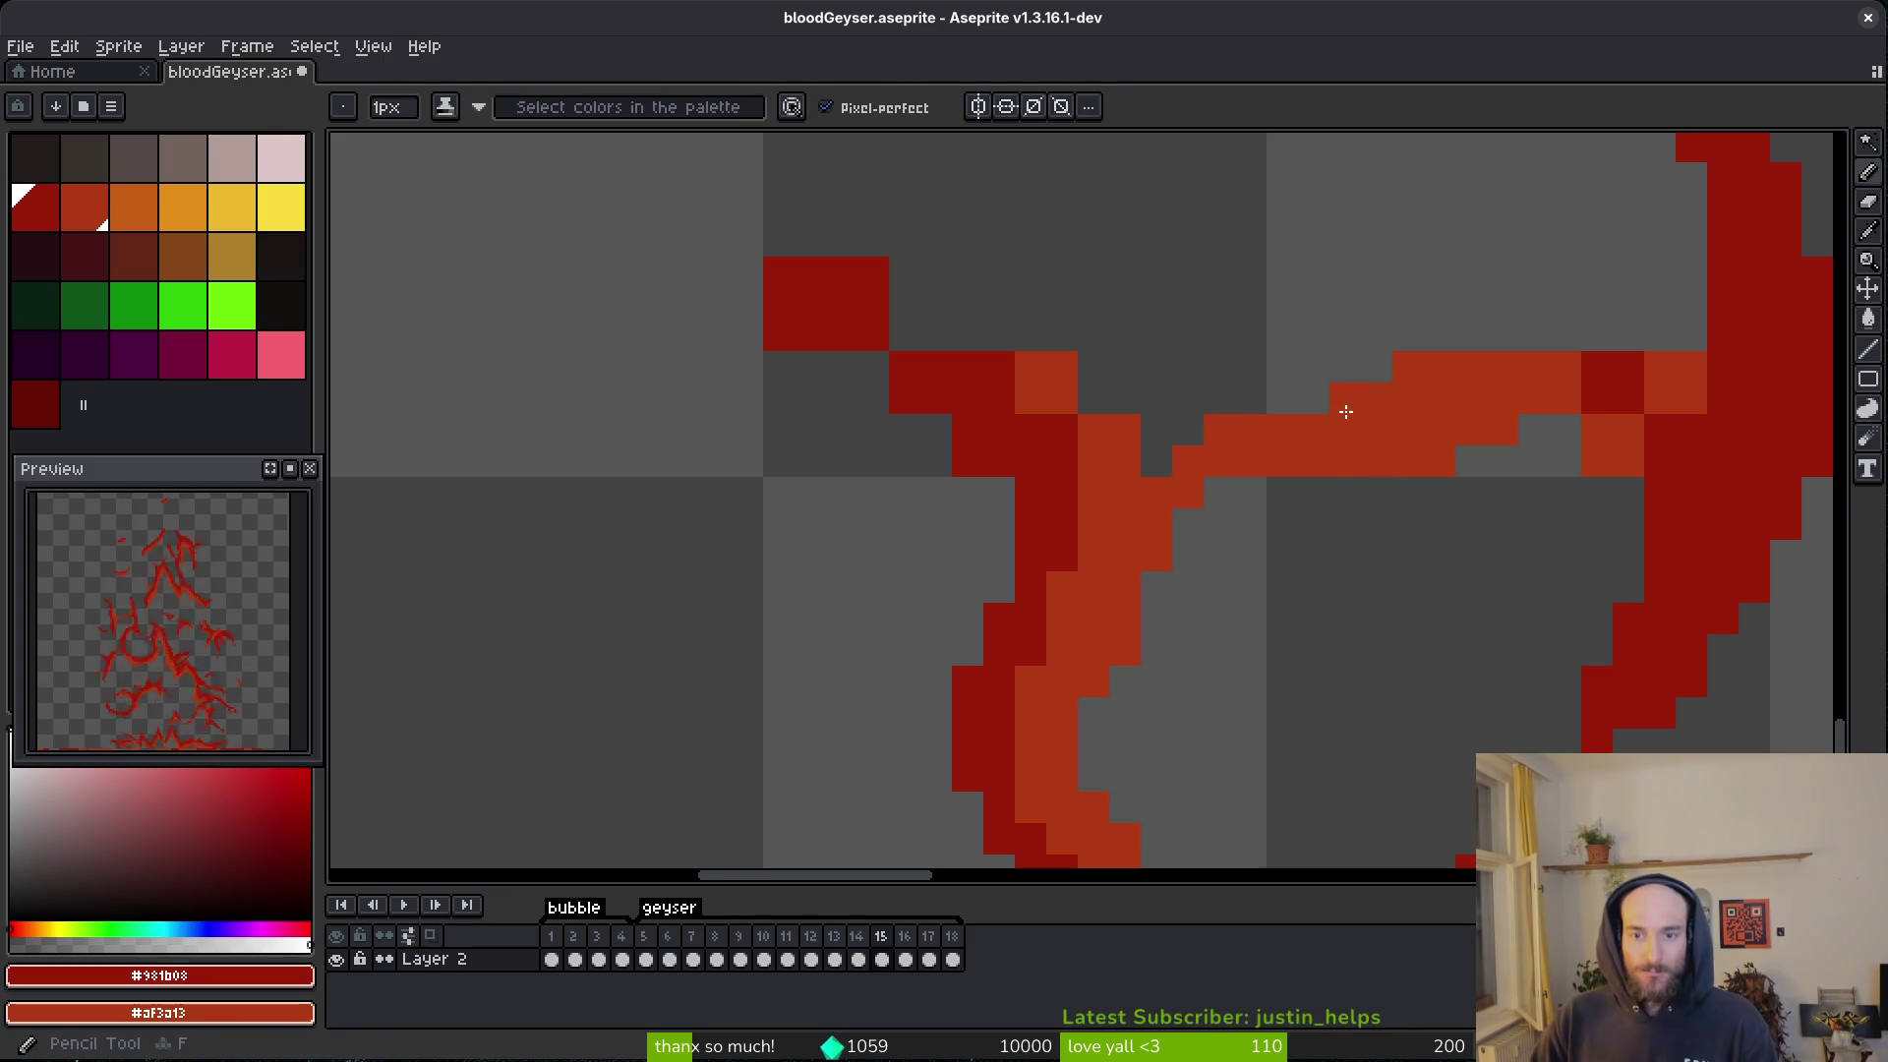
{"action": "right_click", "coordinate": [1188, 429]}
{"action": "right_click", "coordinate": [1156, 461]}
- Recolour dark-red pixels near the junction orange and extend the orange stroke up and left
{"action": "key", "text": "e"}
{"action": "right_click", "coordinate": [1061, 429]}
{"action": "right_click", "coordinate": [999, 398]}
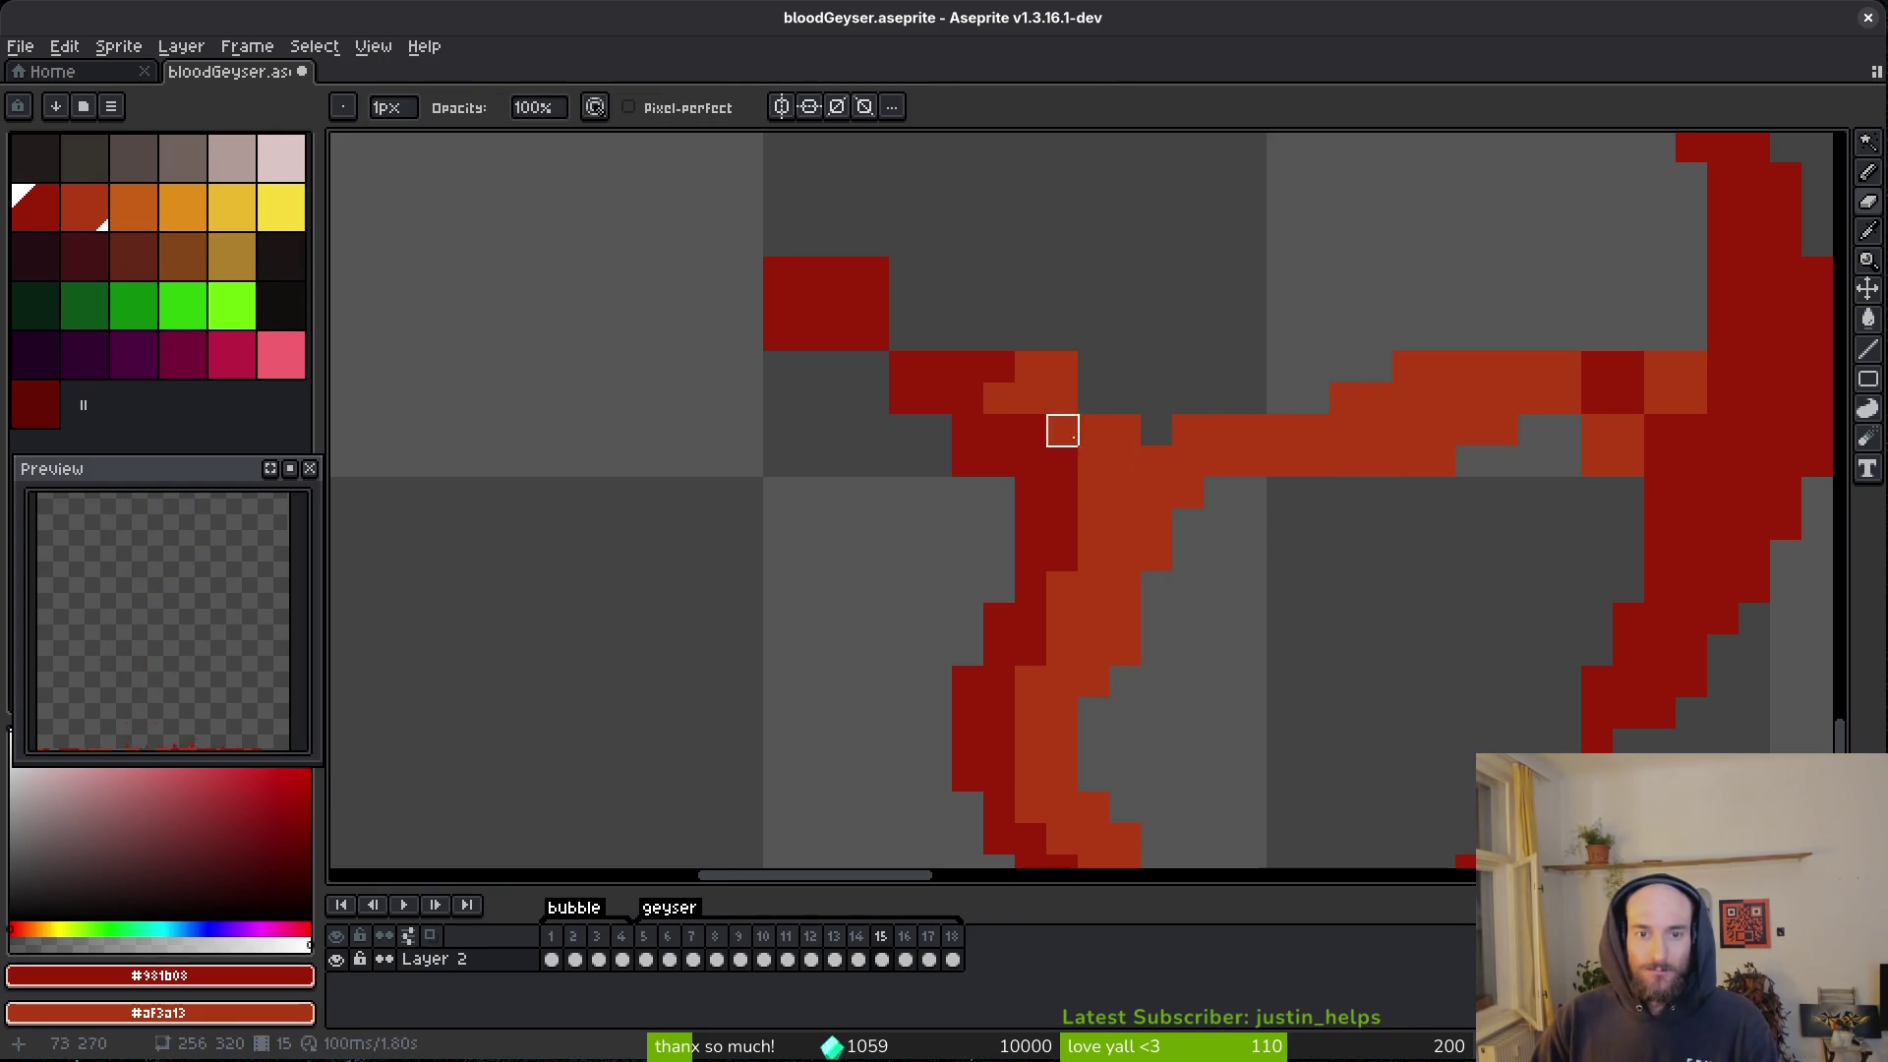
{"action": "right_click", "coordinate": [998, 367]}
{"action": "right_click", "coordinate": [968, 367]}
{"action": "key", "text": "b"}
{"action": "left_click_drag", "start_coordinate": [999, 334], "coordinate": [733, 241]}
- Erase a diagonal run of orange pixels and redraw the branch in dark red up to its tip
{"action": "key", "text": "e"}
{"action": "left_click", "coordinate": [1048, 300]}
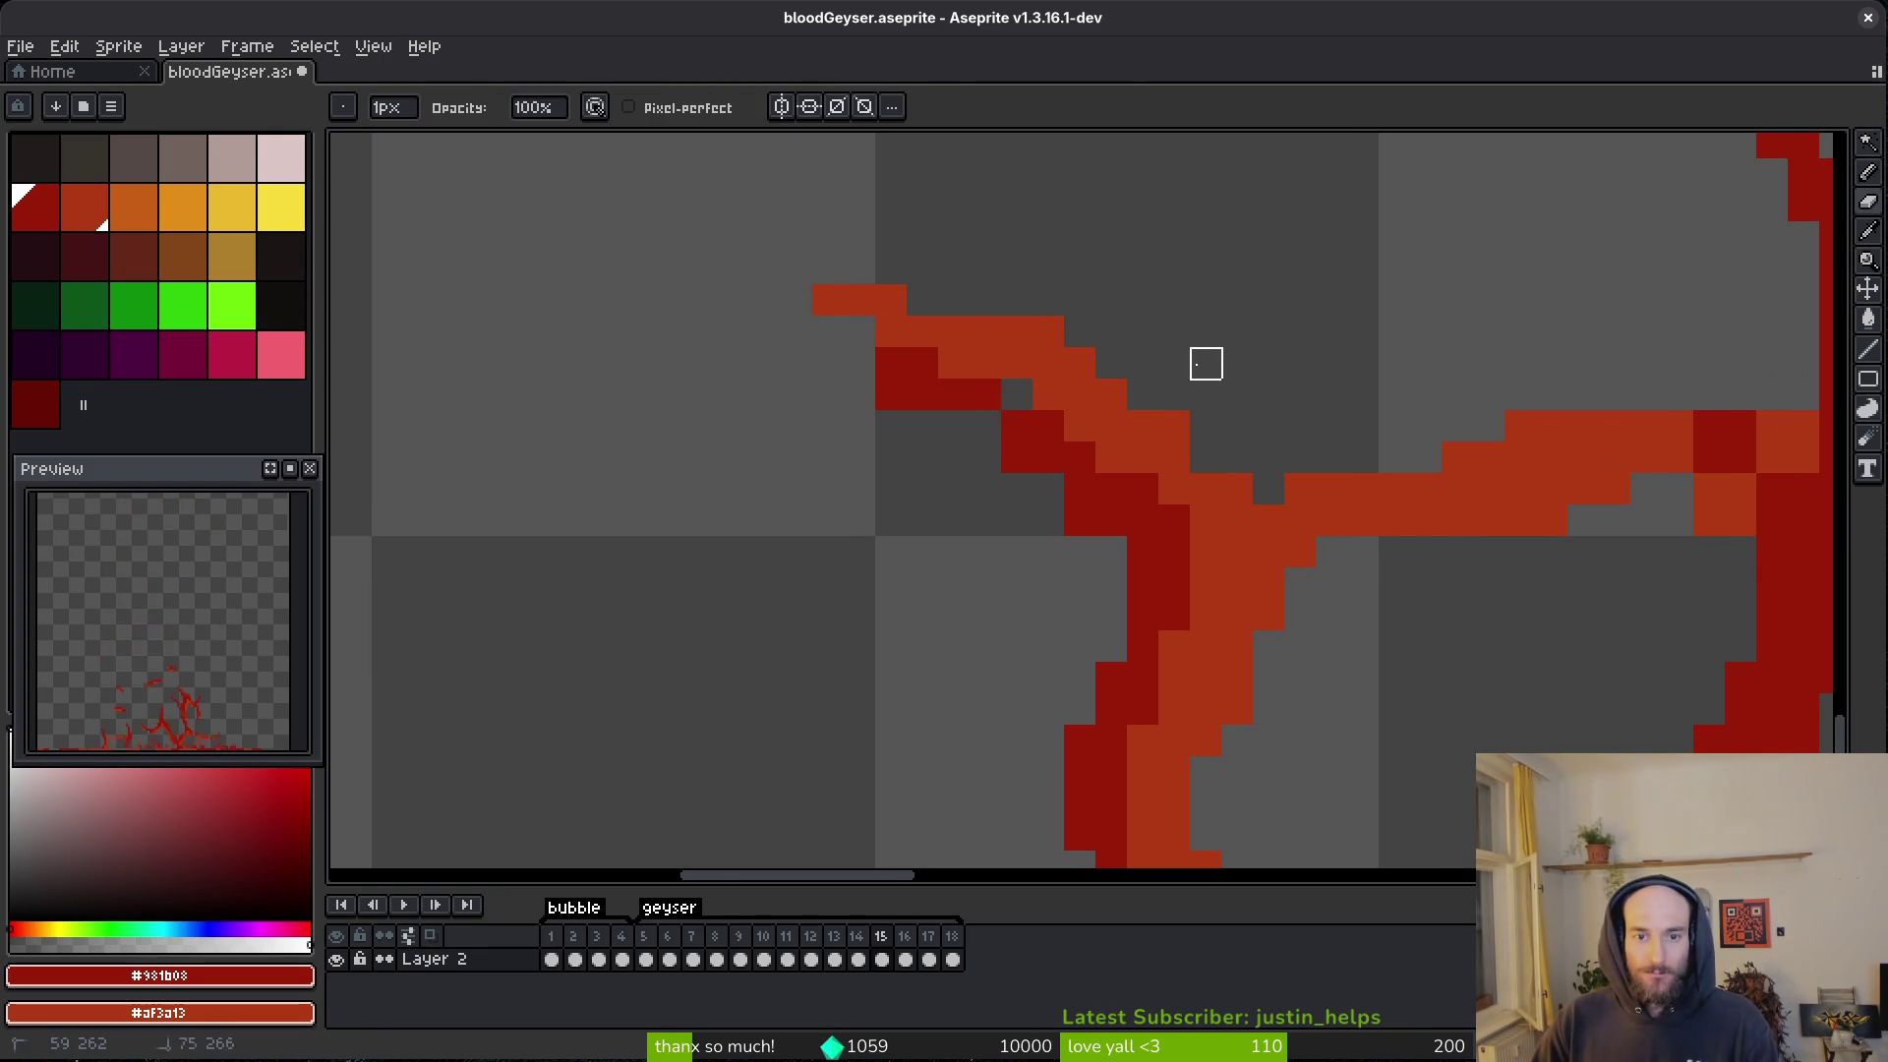
{"action": "left_click_drag", "start_coordinate": [1237, 427], "coordinate": [888, 299]}
{"action": "key", "text": "b"}
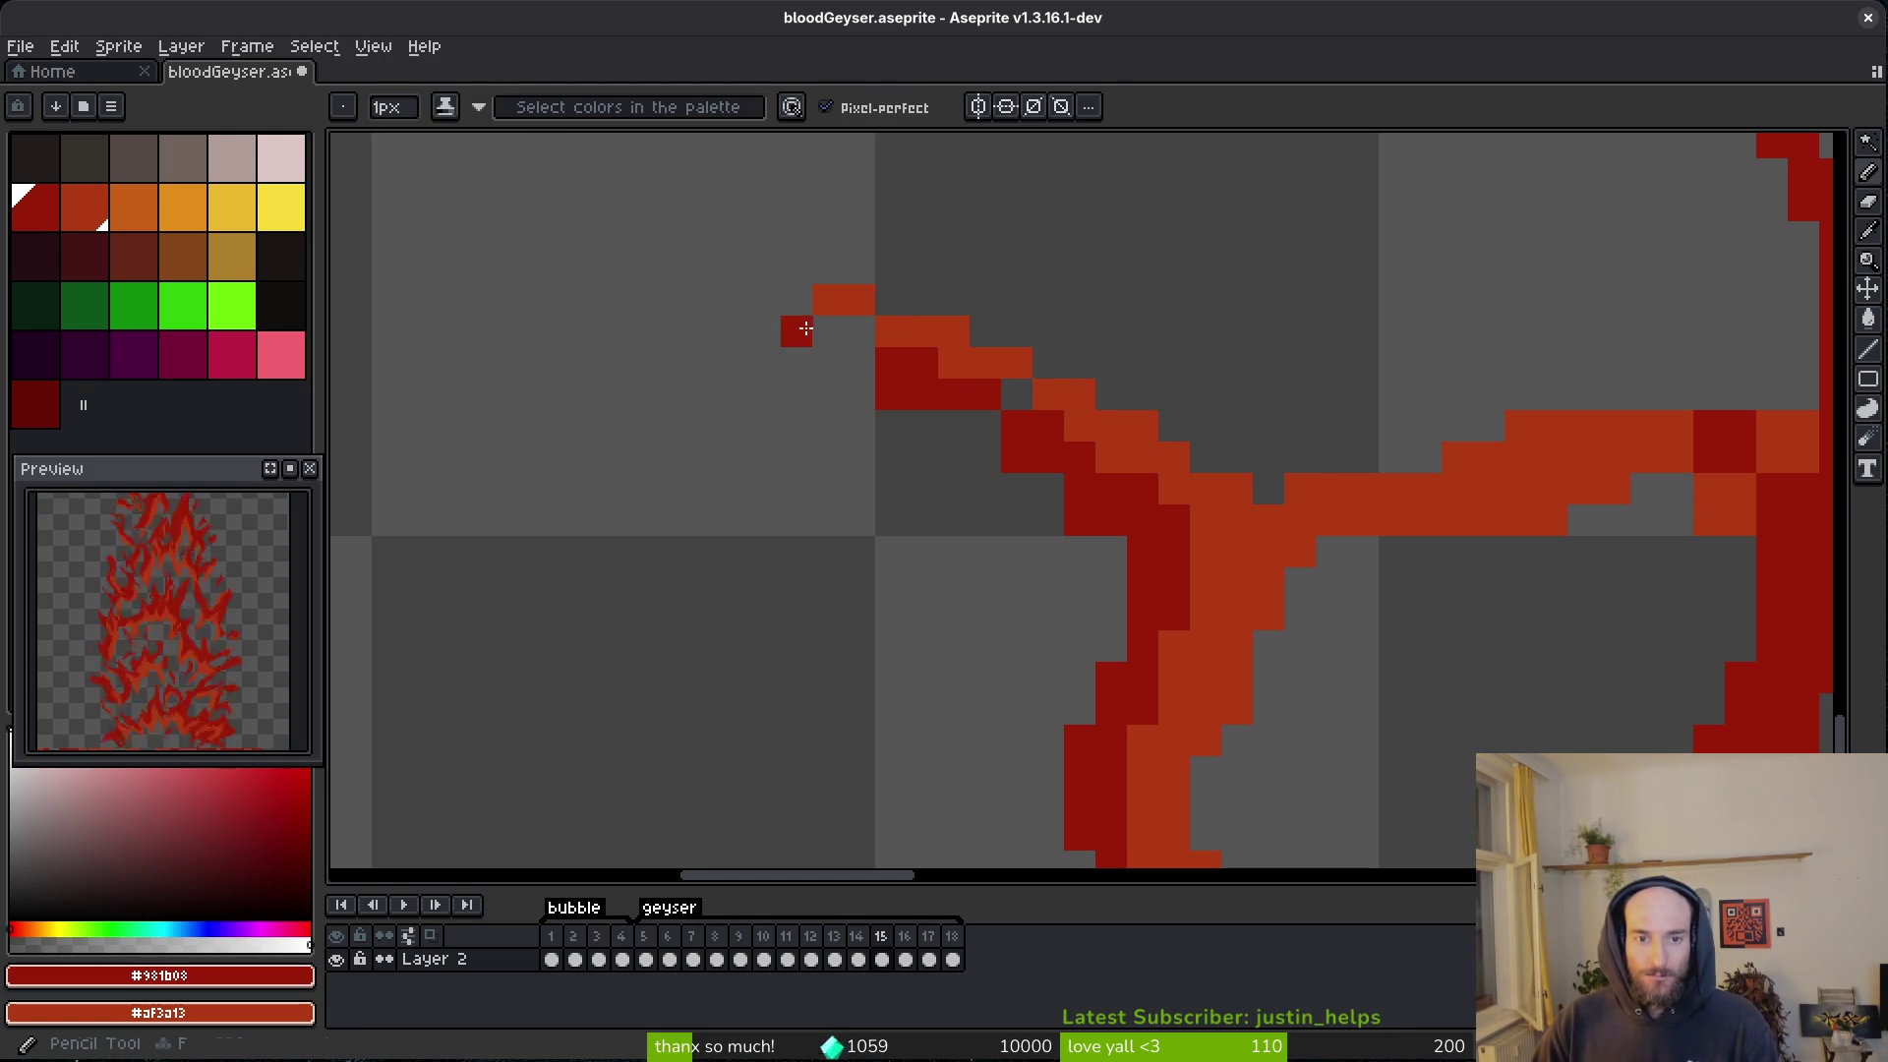
{"action": "left_click", "coordinate": [844, 330]}
{"action": "mouse_move", "coordinate": [1109, 484]}
{"action": "left_mouse_down"}
{"action": "mouse_move", "coordinate": [1111, 555]}
{"action": "mouse_move", "coordinate": [763, 329]}
{"action": "mouse_move", "coordinate": [898, 343]}
{"action": "left_mouse_up"}
- Trim the diagonal's left-edge pixels and turn its tip pixel orange
{"action": "key", "text": "e"}
{"action": "left_click", "coordinate": [891, 363]}
{"action": "key", "text": "b"}
{"action": "key", "text": "e"}
{"action": "right_click", "coordinate": [860, 300]}
{"action": "key", "text": "b"}
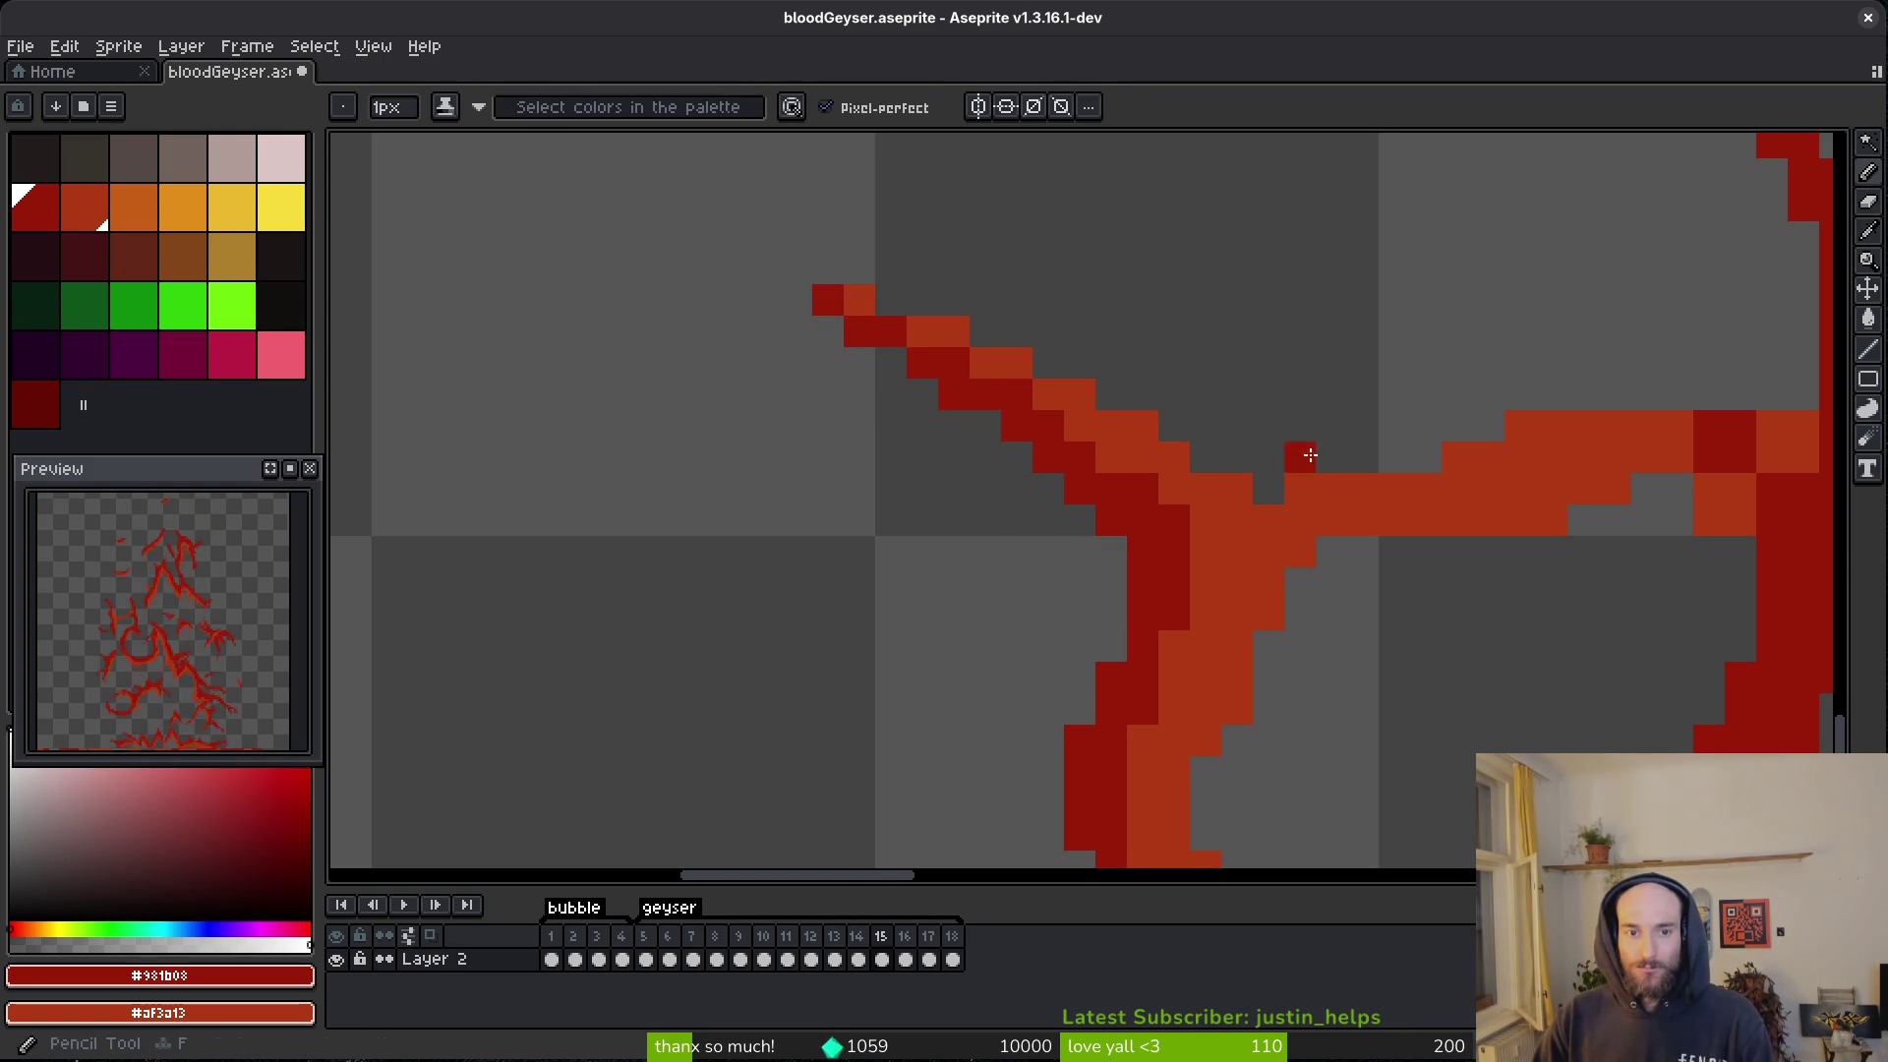
{"action": "key", "text": "e"}
{"action": "scroll", "coordinate": [1495, 551], "scroll_direction": "right", "scroll_amount": 5}
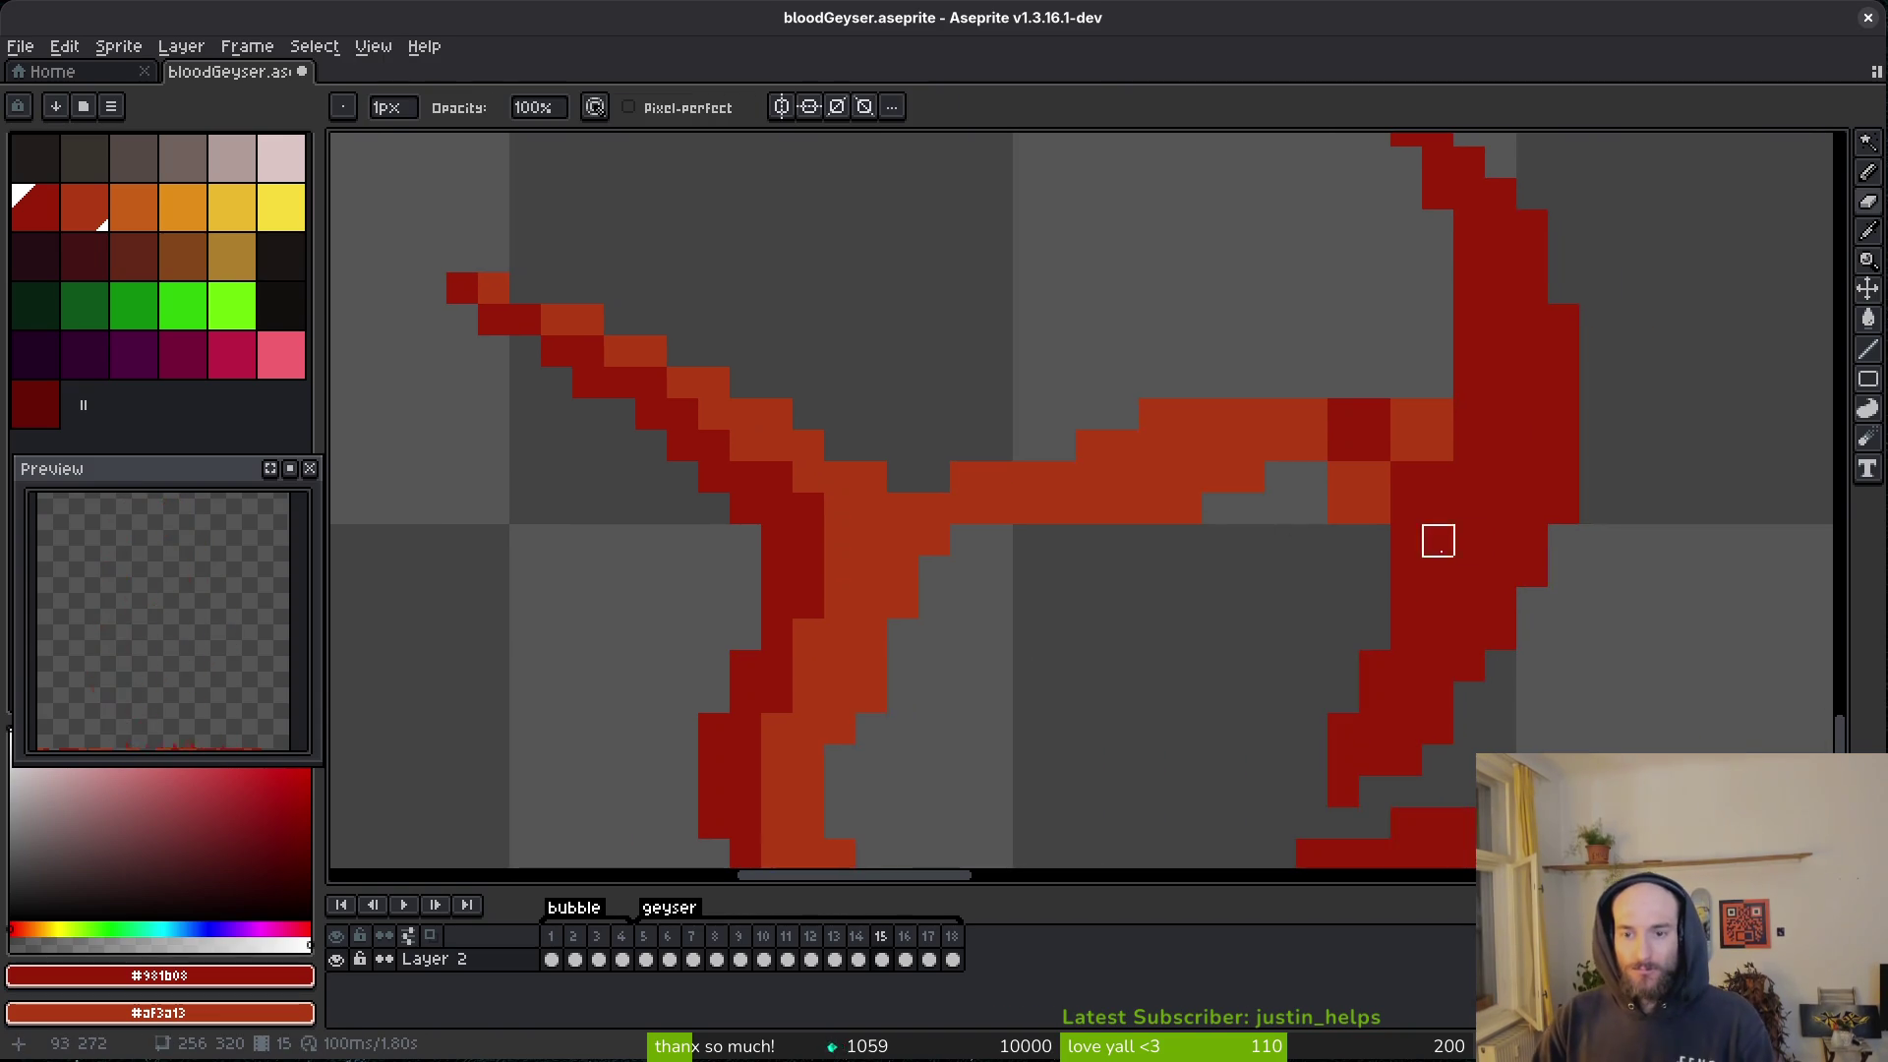
- Recolour junction pixels from dark red to orange and add dark-red pixels beside the junction
{"action": "mouse_move", "coordinate": [1368, 519]}
{"action": "left_mouse_down"}
{"action": "mouse_move", "coordinate": [1370, 485]}
{"action": "mouse_move", "coordinate": [1432, 456]}
{"action": "mouse_move", "coordinate": [1492, 358]}
{"action": "mouse_move", "coordinate": [1429, 468]}
{"action": "mouse_move", "coordinate": [1353, 421]}
{"action": "left_mouse_up"}
{"action": "key", "text": "b"}
{"action": "left_click", "coordinate": [1308, 485]}
{"action": "left_click", "coordinate": [1494, 362]}
{"action": "scroll", "coordinate": [1455, 492], "scroll_direction": "up", "scroll_amount": 3}
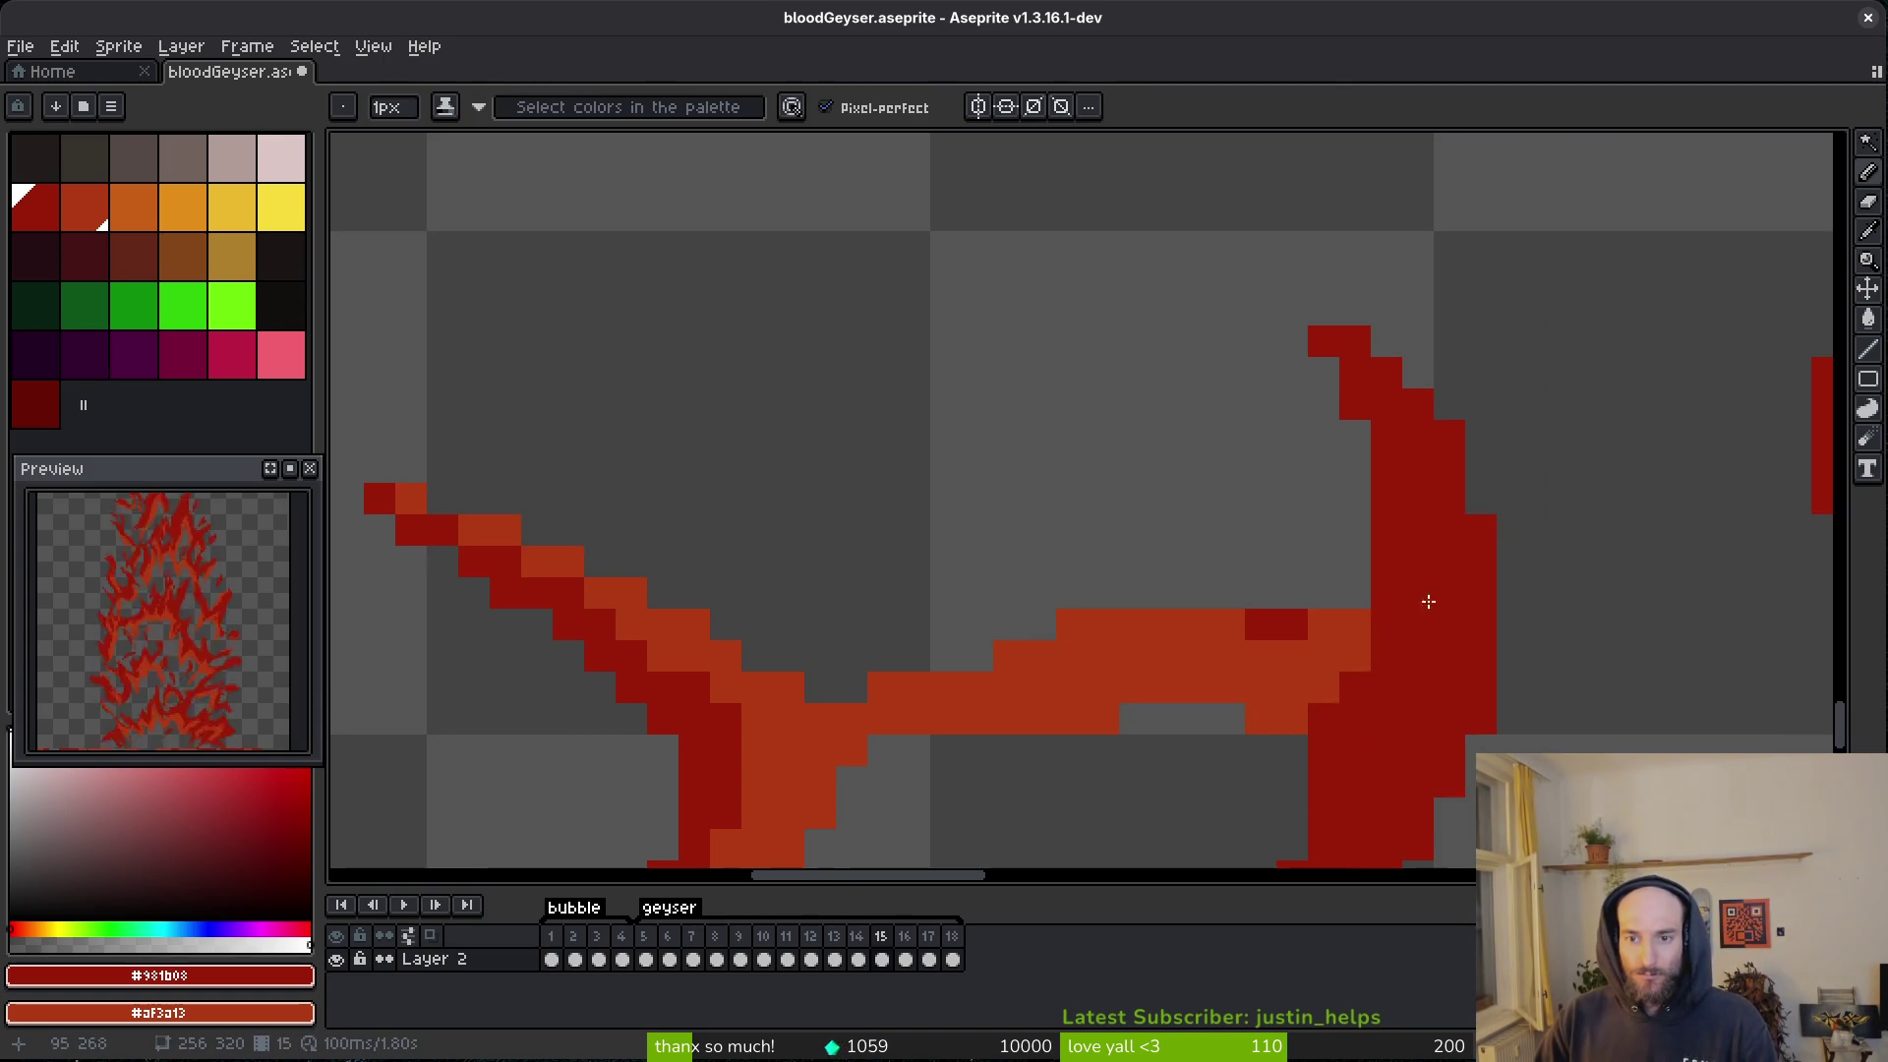
{"action": "left_click", "coordinate": [1292, 310]}
{"action": "scroll", "coordinate": [1308, 393], "scroll_direction": "down", "scroll_amount": 1}
{"action": "scroll", "coordinate": [1374, 607], "scroll_direction": "up", "scroll_amount": 1}
{"action": "key", "text": "ctrl+z"}
- Turn the remaining dark junction pixels orange and save the file
{"action": "right_click", "coordinate": [1323, 551]}
{"action": "right_click", "coordinate": [1355, 520]}
{"action": "right_click", "coordinate": [1280, 587]}
{"action": "scroll", "coordinate": [1355, 527], "scroll_direction": "down", "scroll_amount": 2}
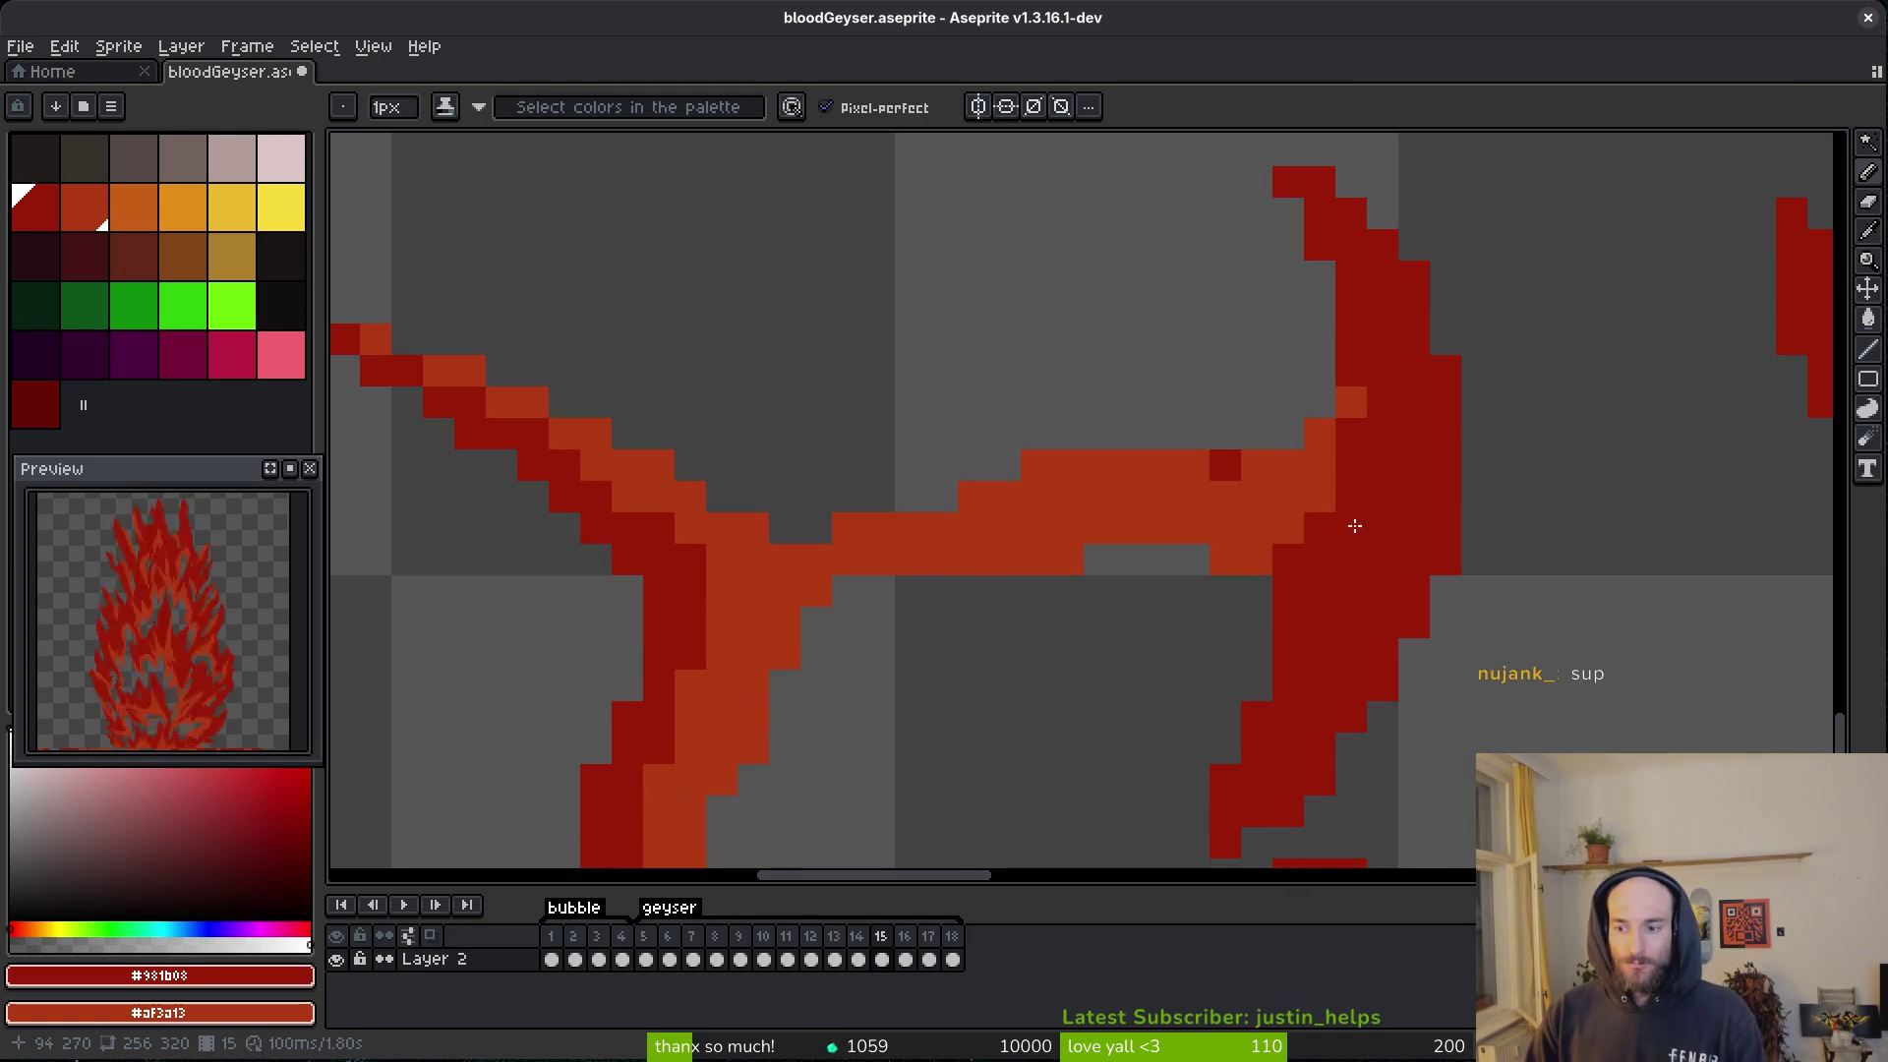
{"action": "key", "text": "ctrl+s"}
- Add dark-red pixels on the stroke edge, step to frame 16, and save again
{"action": "scroll", "coordinate": [1278, 624], "scroll_direction": "down", "scroll_amount": 1}
{"action": "left_click", "coordinate": [1234, 631]}
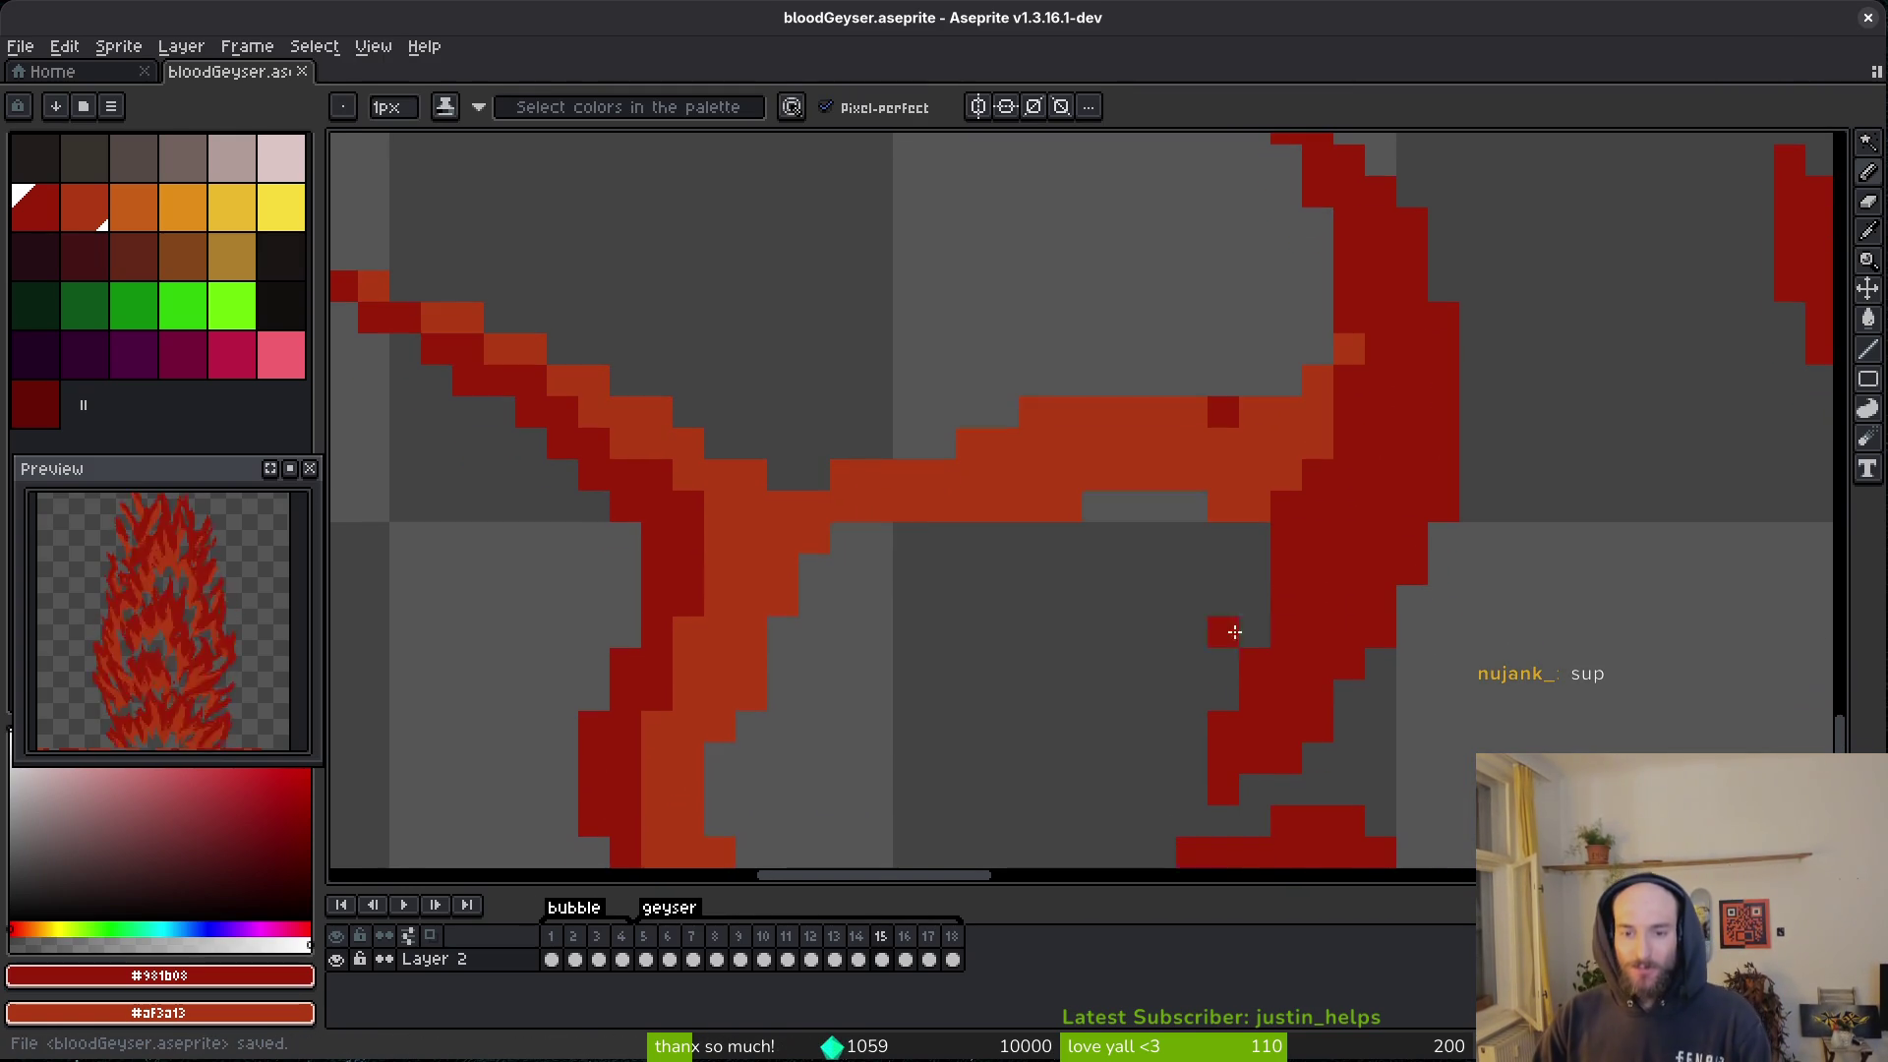
{"action": "left_click", "coordinate": [1218, 505]}
{"action": "scroll", "coordinate": [1293, 595], "scroll_direction": "down", "scroll_amount": 2}
{"action": "scroll", "coordinate": [1229, 499], "scroll_direction": "down", "scroll_amount": 3}
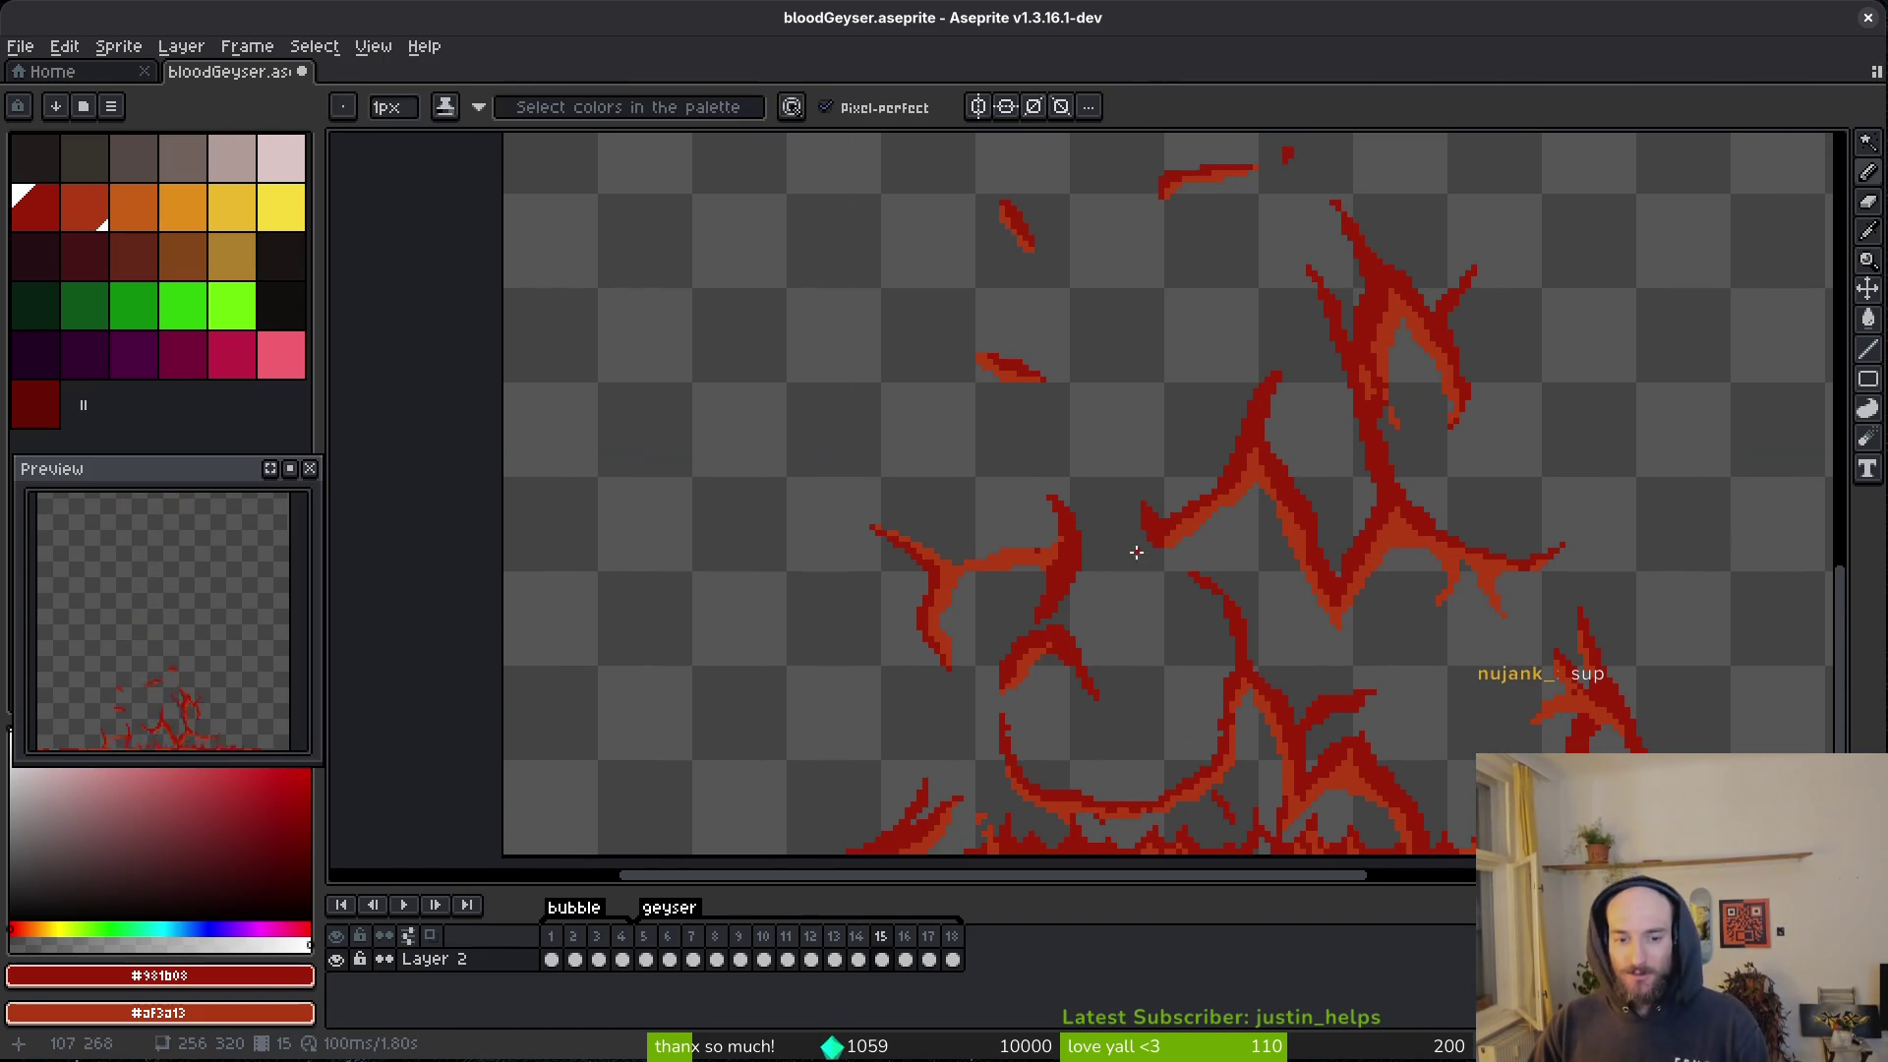
{"action": "key", "text": "."}
{"action": "key", "text": "ctrl+s"}
{"action": "scroll", "coordinate": [1171, 590], "scroll_direction": "up", "scroll_amount": 4}
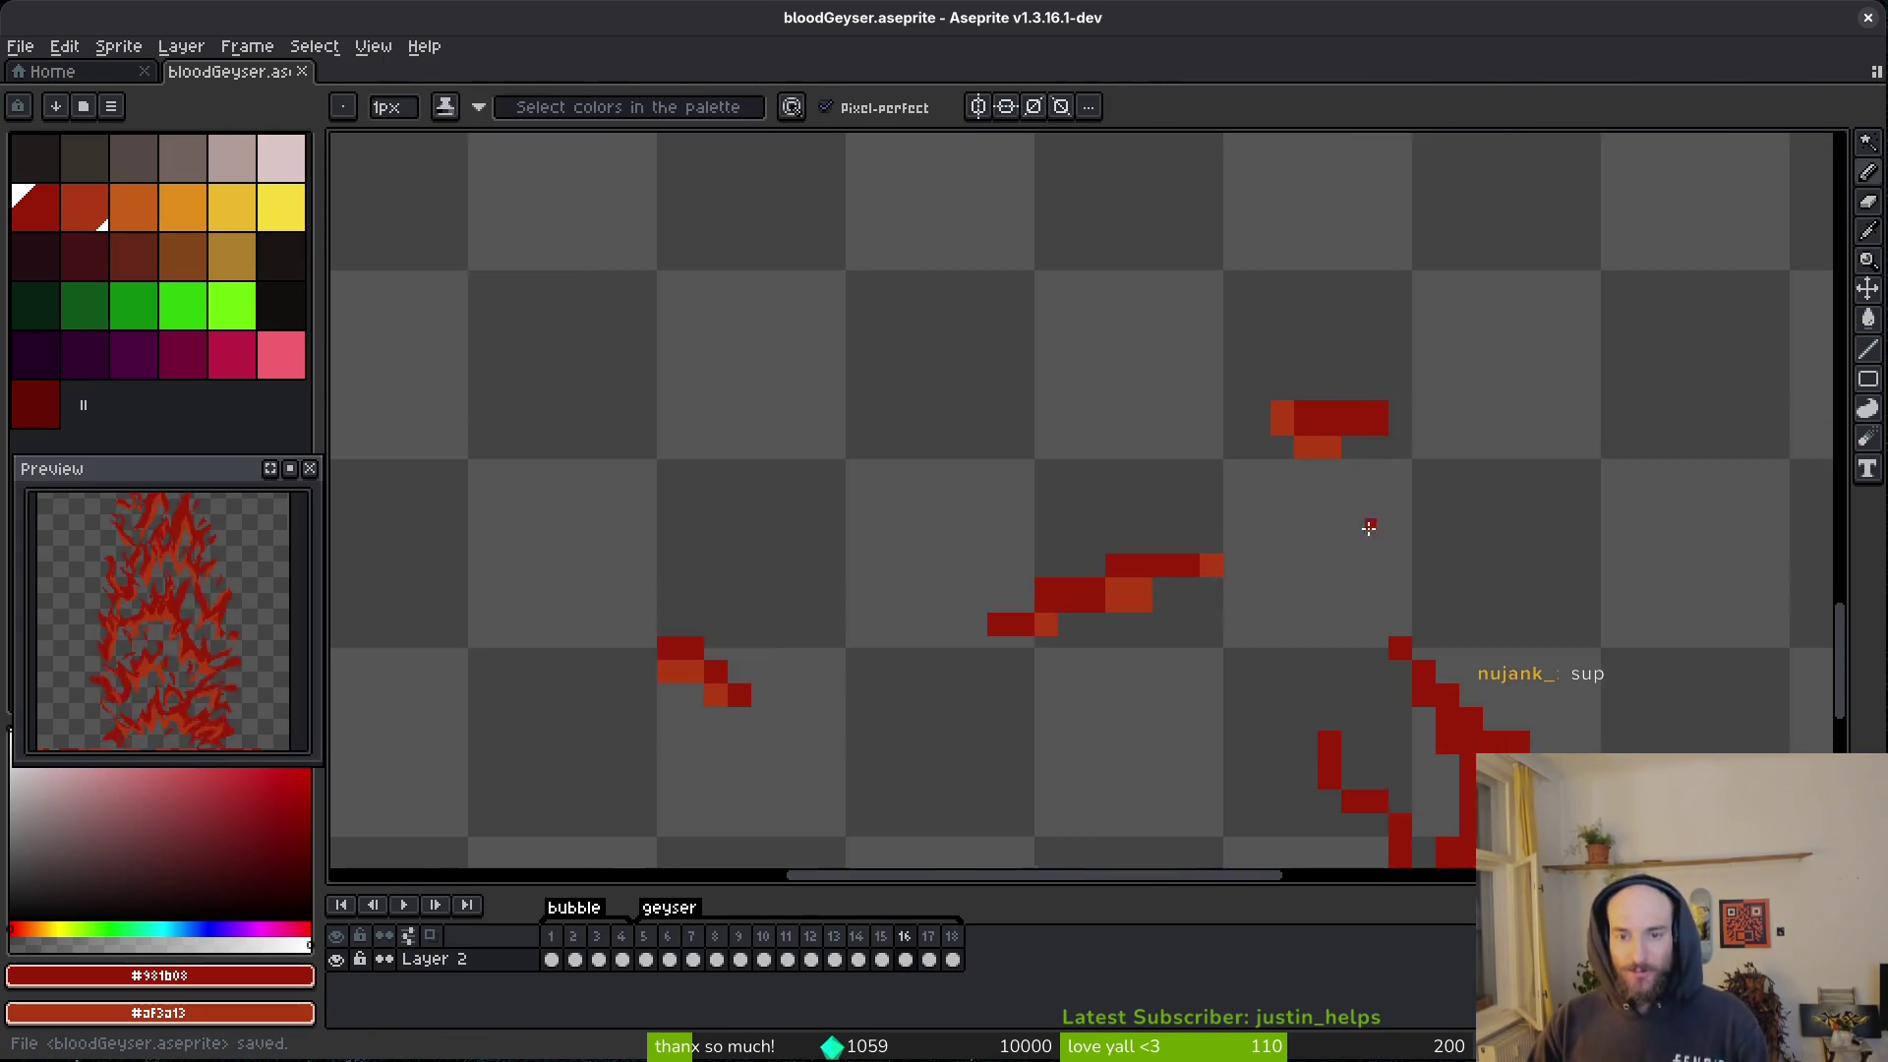
- Recolor a stray pixel dark red, repaint four stroke pixels orange, and erase stray red pixels around the upper bar
{"action": "left_click", "coordinate": [1203, 368]}
{"action": "left_click_drag", "start_coordinate": [1371, 453], "coordinate": [1463, 425]}
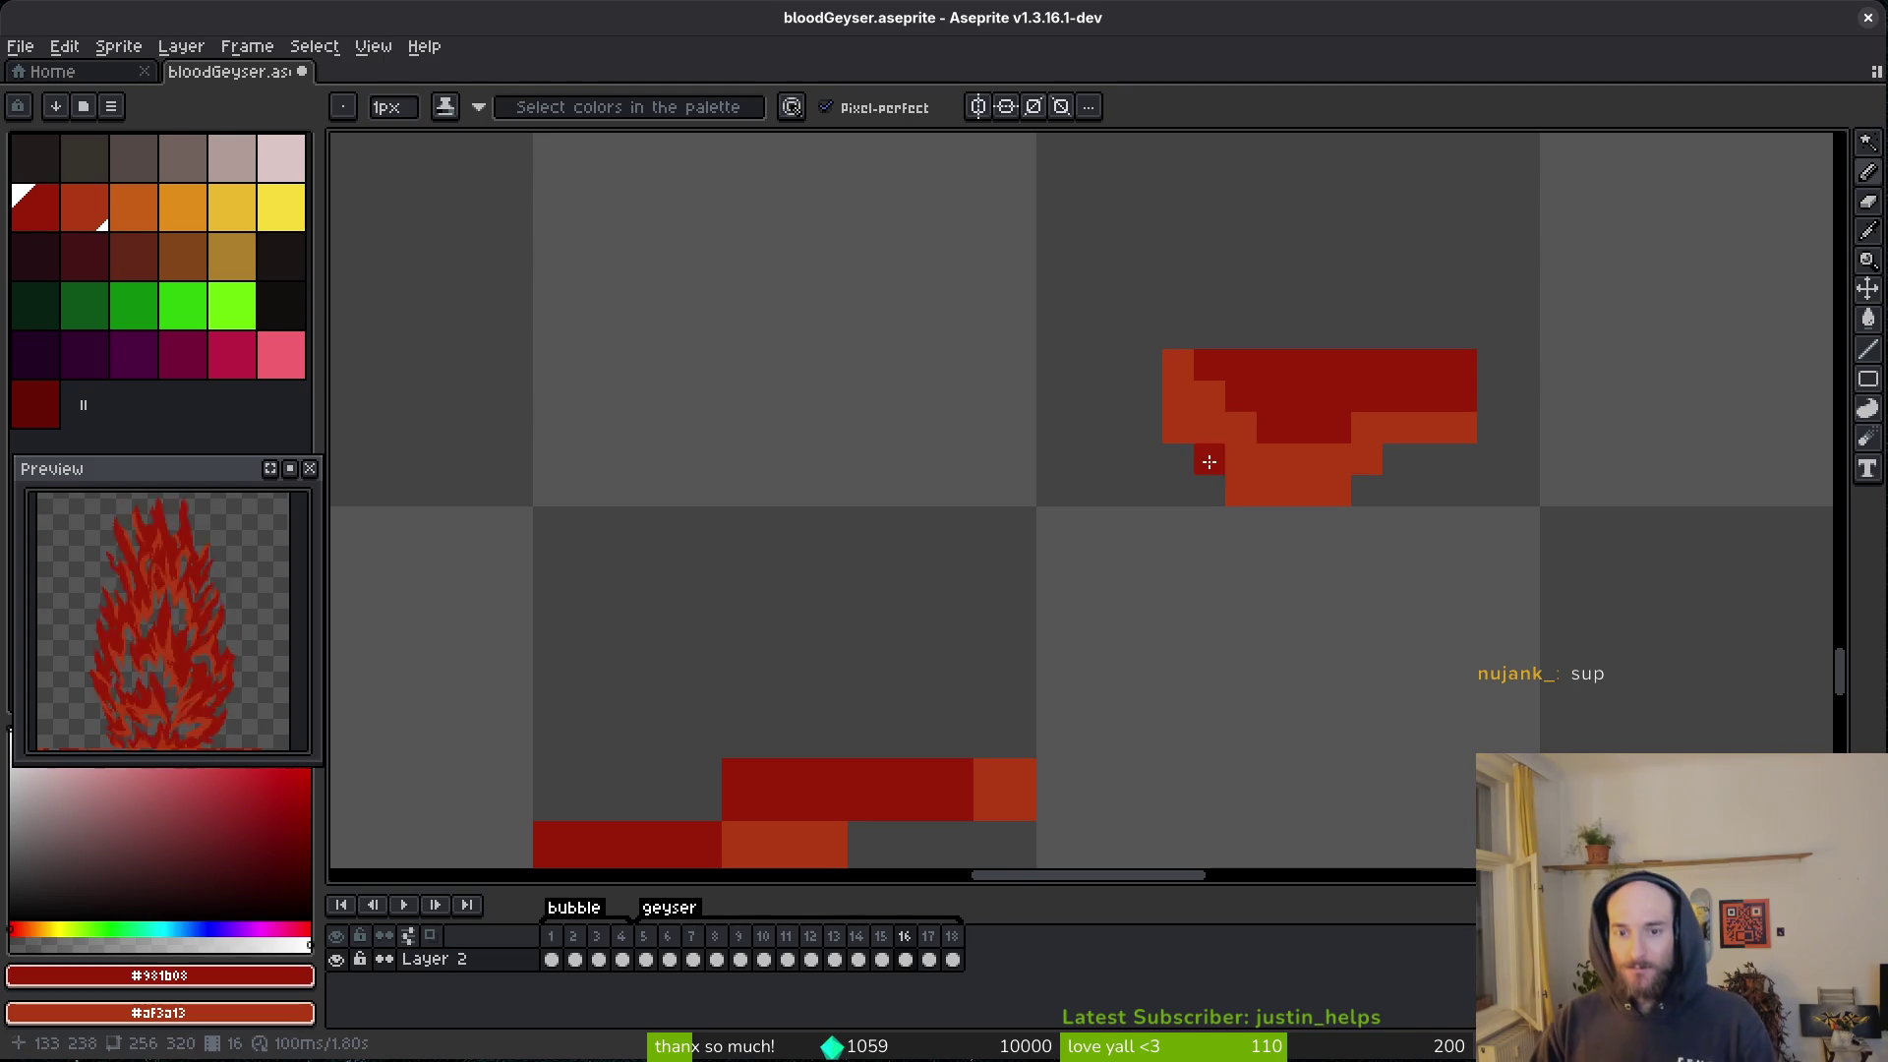
{"action": "key", "text": "e"}
{"action": "left_click", "coordinate": [1178, 428]}
{"action": "left_click", "coordinate": [1241, 491]}
{"action": "left_click", "coordinate": [1209, 459]}
{"action": "left_click", "coordinate": [1273, 490]}
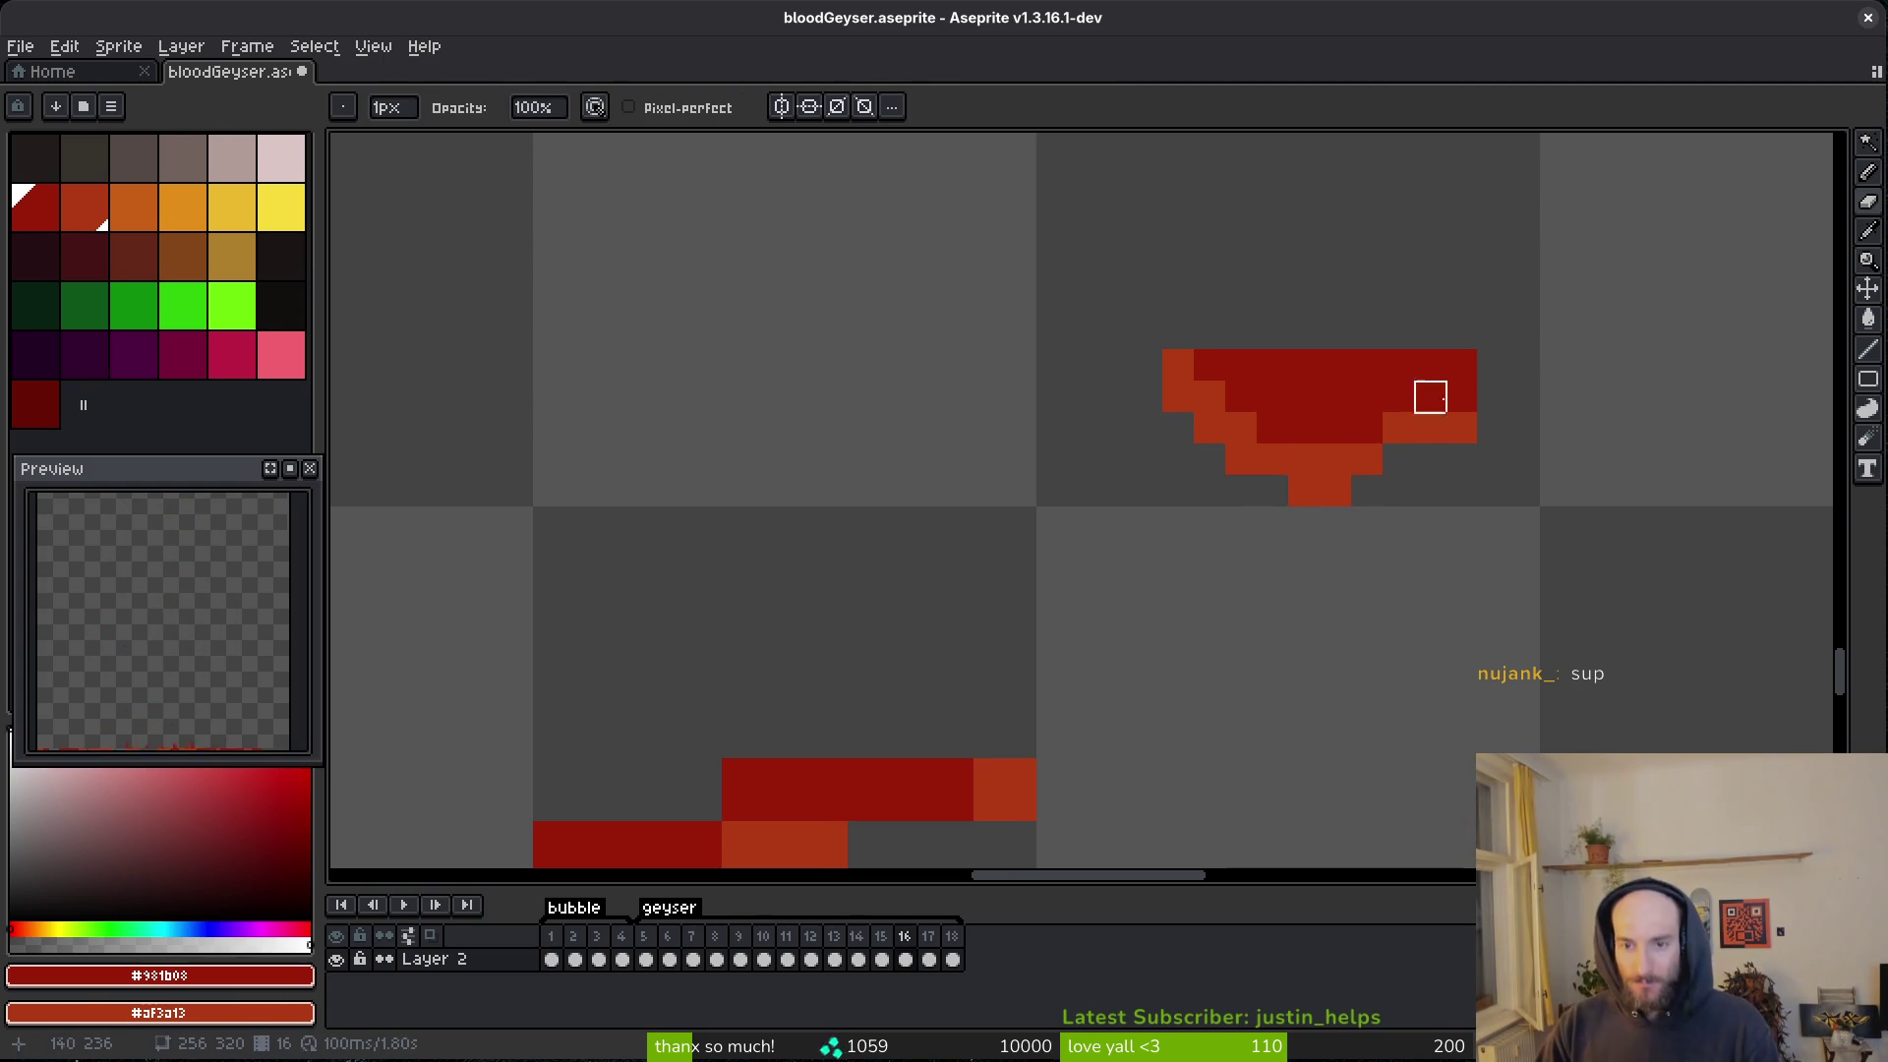
{"action": "left_click_drag", "start_coordinate": [1462, 365], "coordinate": [1336, 365]}
- Erase pixels at the upper bar's top-left and two red stroke pixels, then add a dark-red pixel below
{"action": "left_click_drag", "start_coordinate": [1240, 490], "coordinate": [1465, 322]}
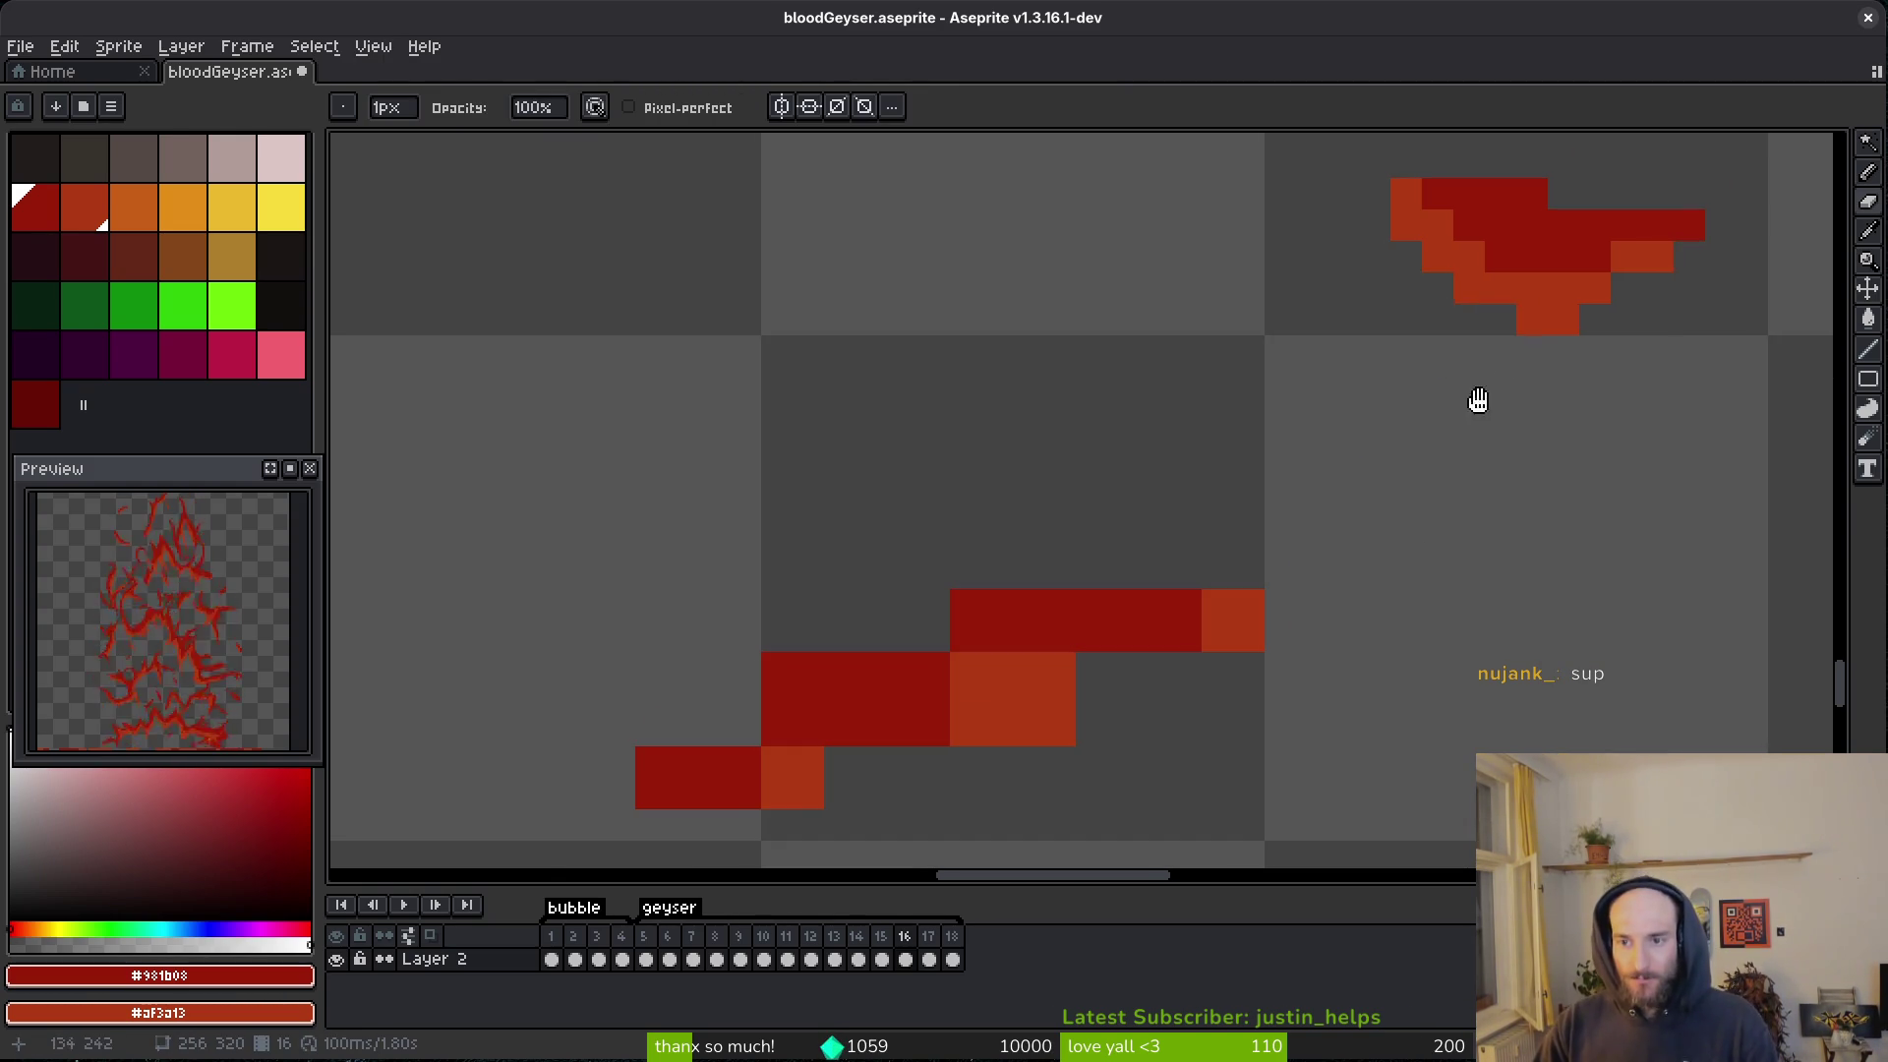
{"action": "left_click_drag", "start_coordinate": [1465, 416], "coordinate": [1551, 326]}
{"action": "left_click_drag", "start_coordinate": [1143, 514], "coordinate": [1048, 515]}
{"action": "left_click_drag", "start_coordinate": [891, 577], "coordinate": [923, 577]}
{"action": "key", "text": "b"}
{"action": "left_click", "coordinate": [812, 640]}
- Paint orange along the lower diagonal strokes, remove stray orange pixels, and add a dark-red pixel underneath
{"action": "key", "text": "e"}
{"action": "key", "text": "b"}
{"action": "mouse_move", "coordinate": [803, 702]}
{"action": "left_mouse_down"}
{"action": "mouse_move", "coordinate": [956, 665]}
{"action": "mouse_move", "coordinate": [1256, 544]}
{"action": "mouse_move", "coordinate": [1316, 547]}
{"action": "left_mouse_up"}
{"action": "key", "text": "e"}
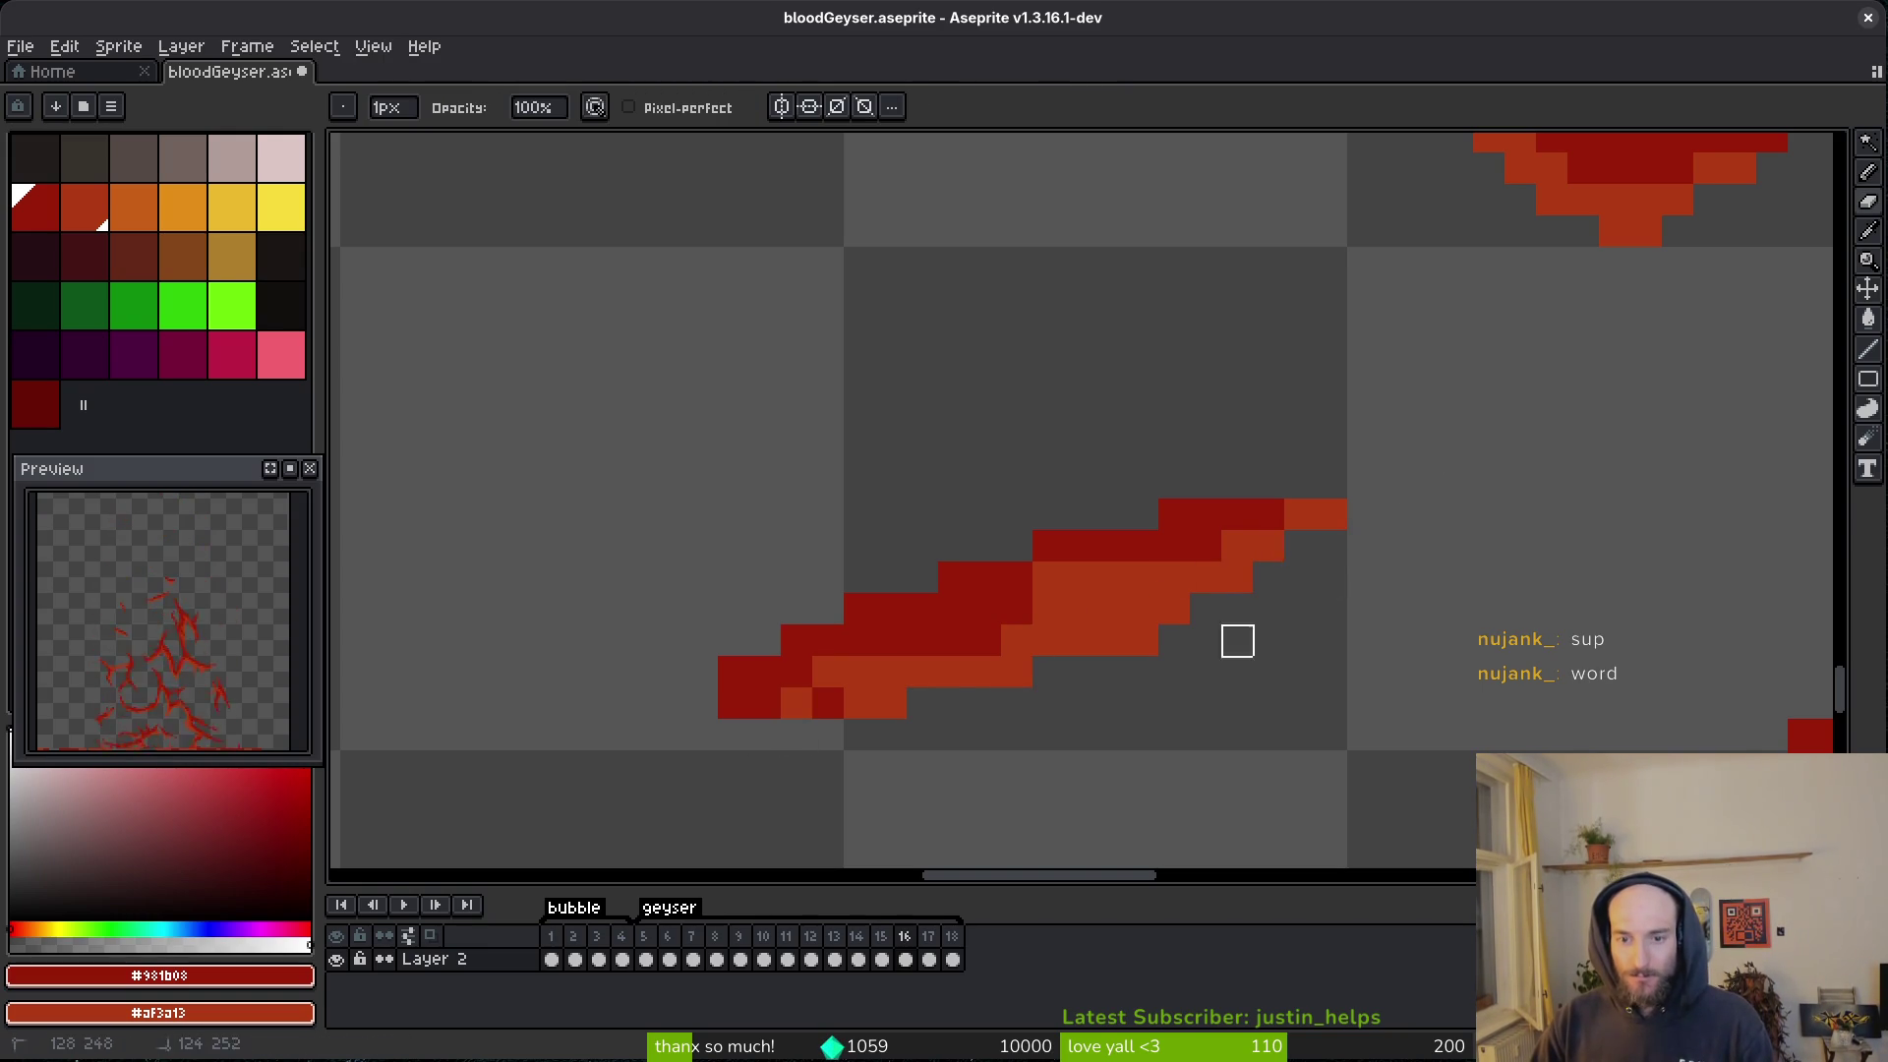
{"action": "left_click", "coordinate": [1142, 641]}
{"action": "key", "text": "b"}
{"action": "left_click_drag", "start_coordinate": [1111, 578], "coordinate": [1049, 578]}
{"action": "left_click", "coordinate": [912, 723]}
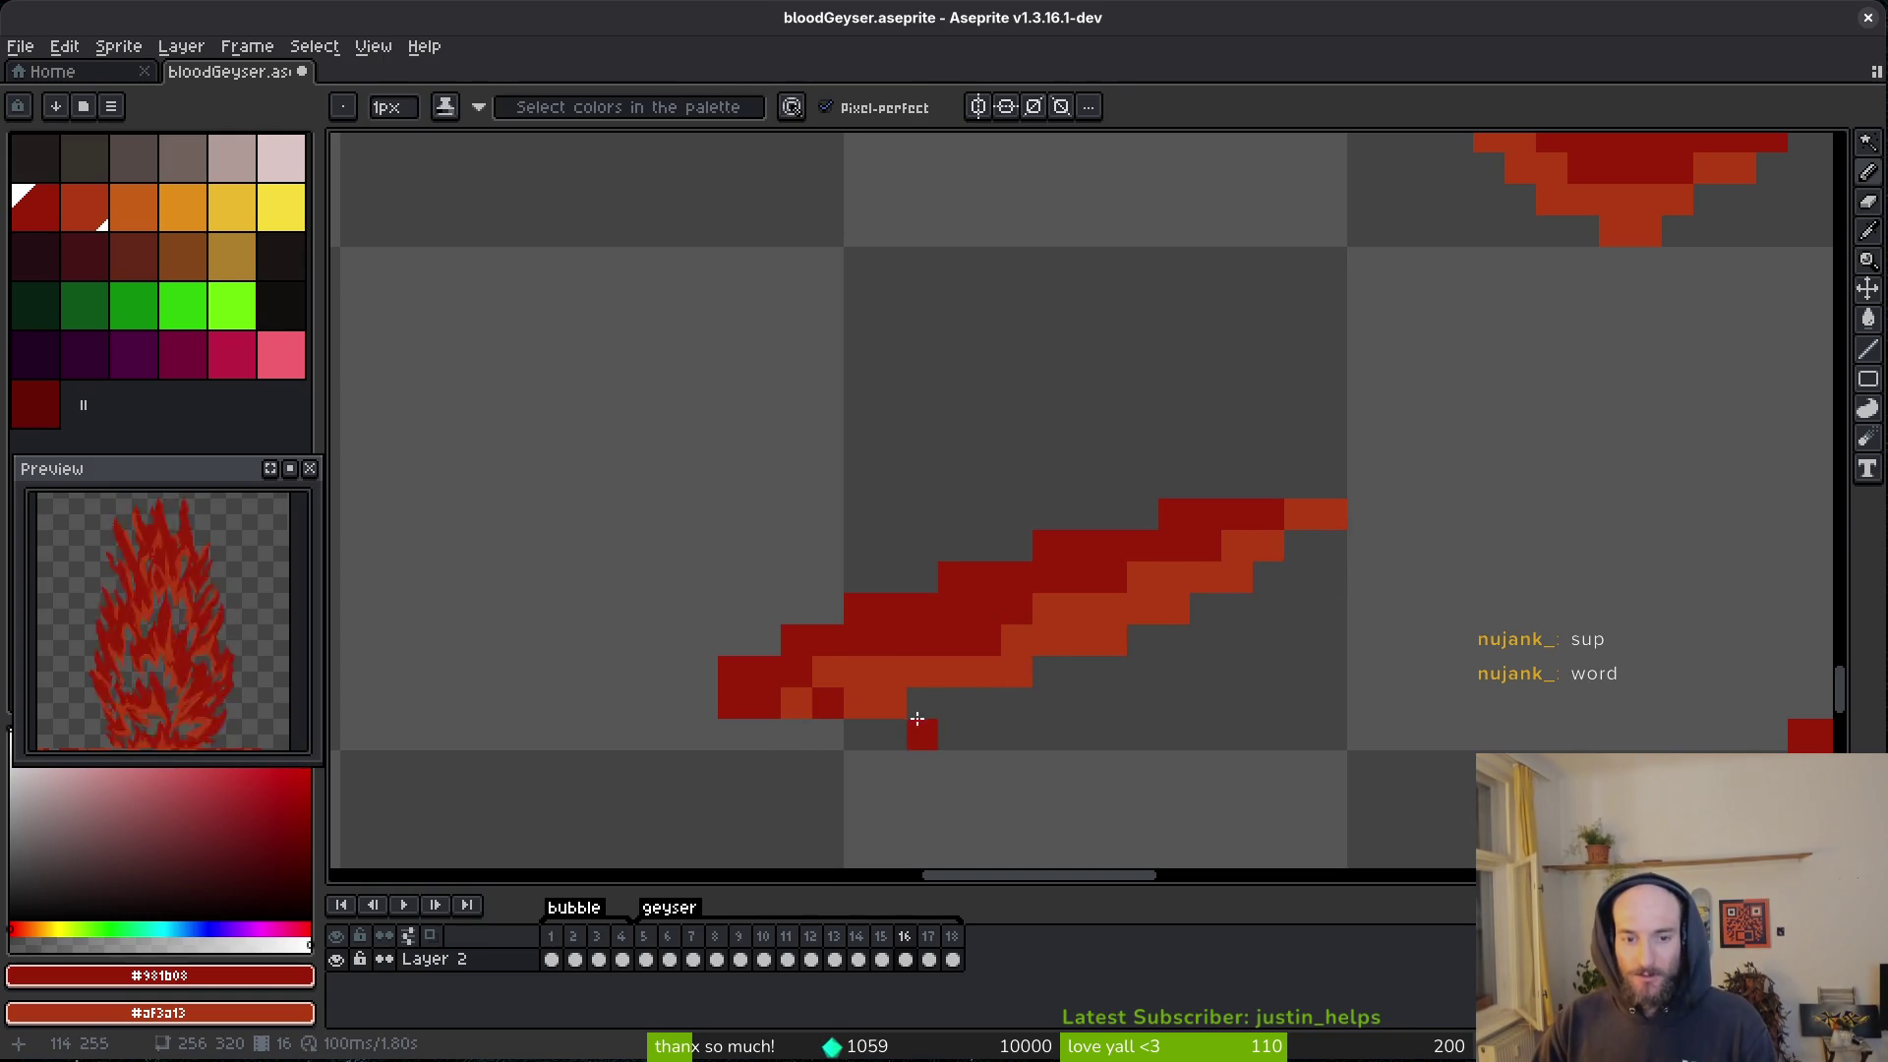
- Reshape the diagonal stroke's lower-left tip and paint dark-red pixels diagonally along the stroke
{"action": "key", "text": "e"}
{"action": "left_click", "coordinate": [765, 671]}
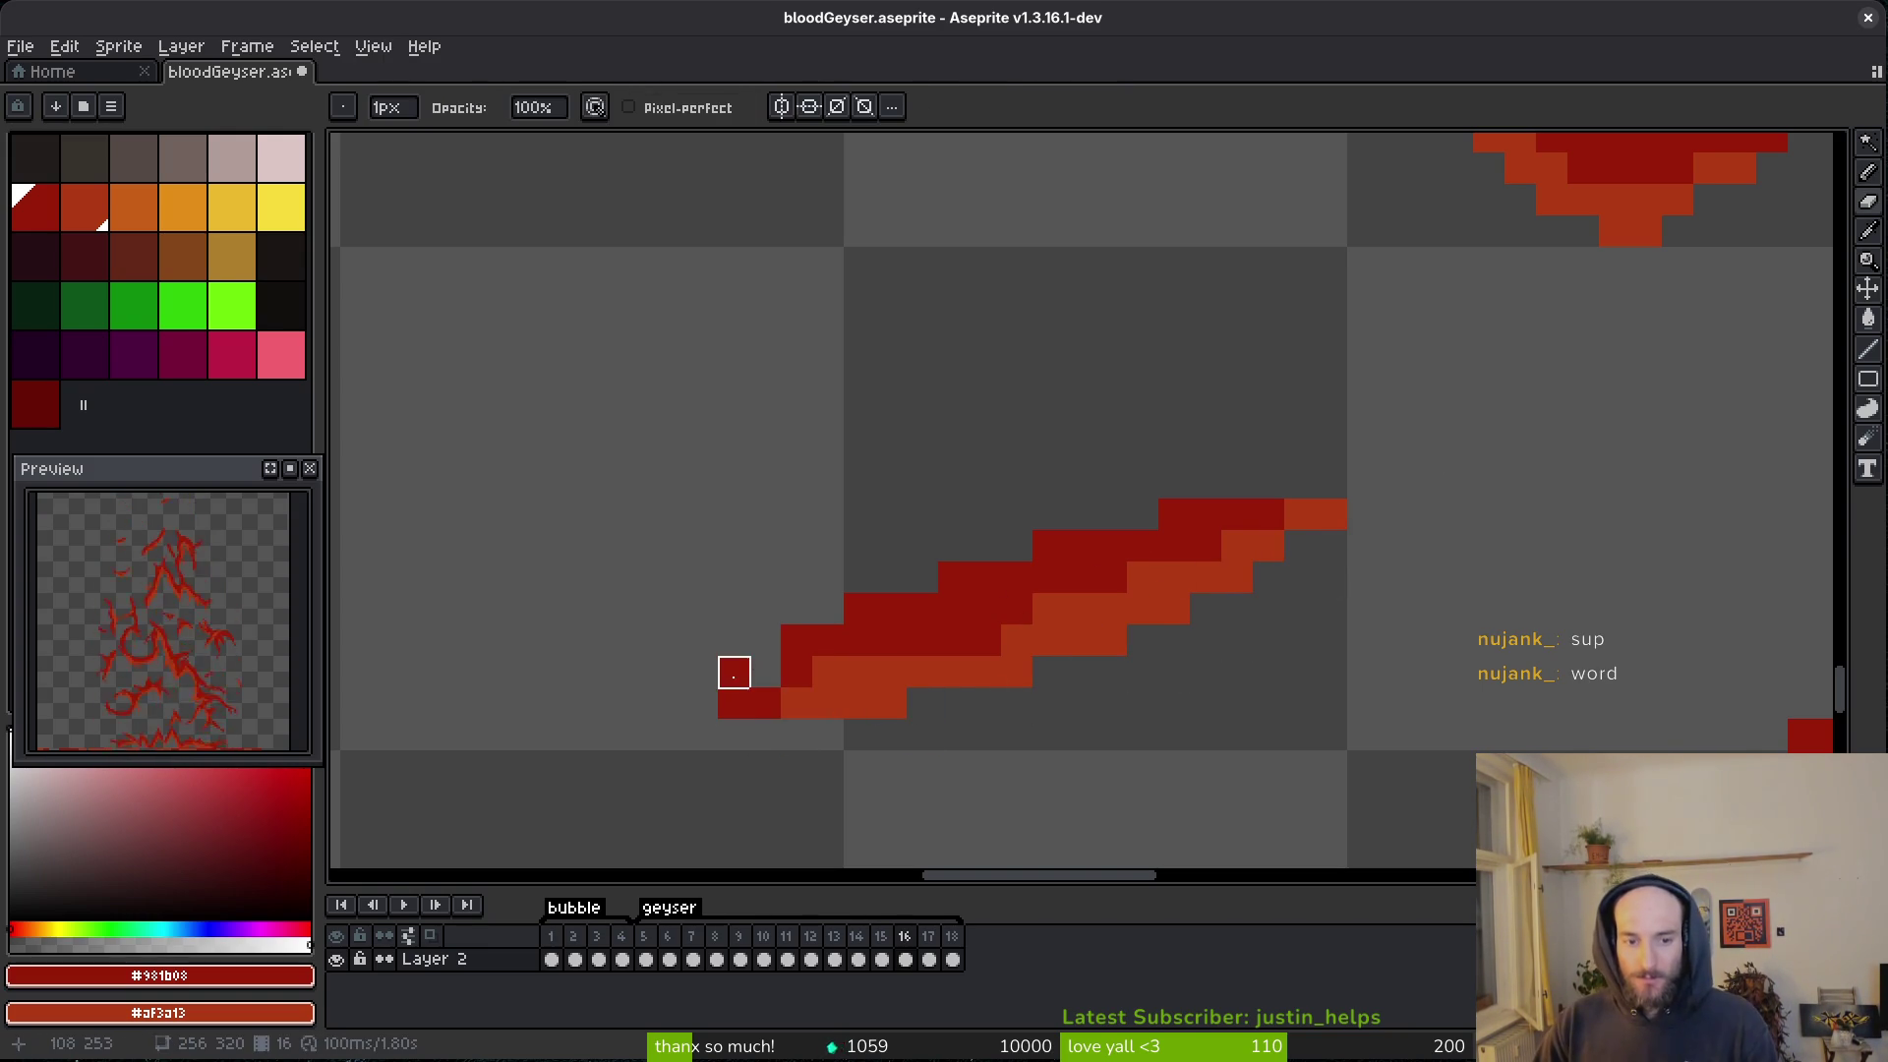
{"action": "key", "text": "b"}
{"action": "key", "text": "e"}
{"action": "left_click", "coordinate": [734, 672]}
{"action": "key", "text": "b"}
{"action": "left_click", "coordinate": [765, 672]}
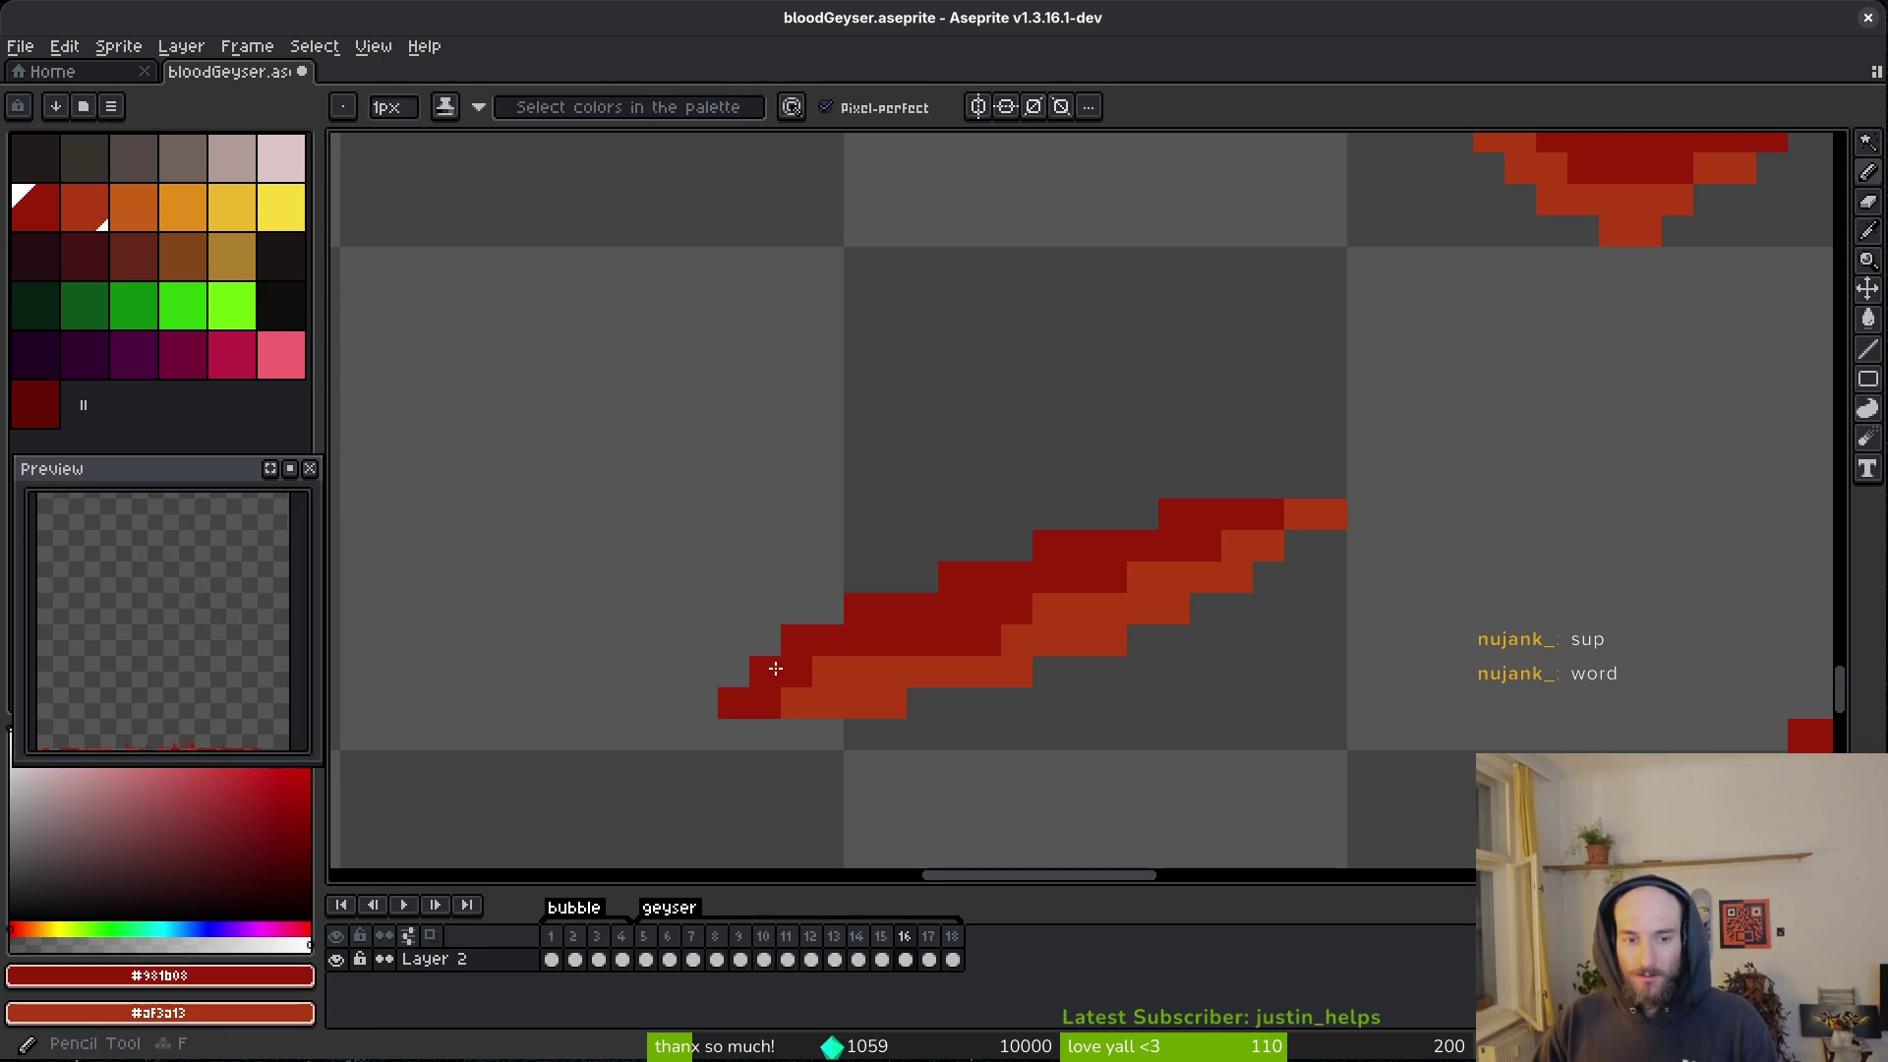
{"action": "scroll", "coordinate": [1006, 676], "scroll_direction": "down", "scroll_amount": 1}
{"action": "scroll", "coordinate": [856, 654], "scroll_direction": "up", "scroll_amount": 3}
{"action": "left_click_drag", "start_coordinate": [1027, 573], "coordinate": [829, 439]}
- Erase the stroke's top-left dark-red pixel and paint orange pixels along its lower edge
{"action": "key", "text": "e"}
{"action": "left_click", "coordinate": [649, 384]}
{"action": "key", "text": "b"}
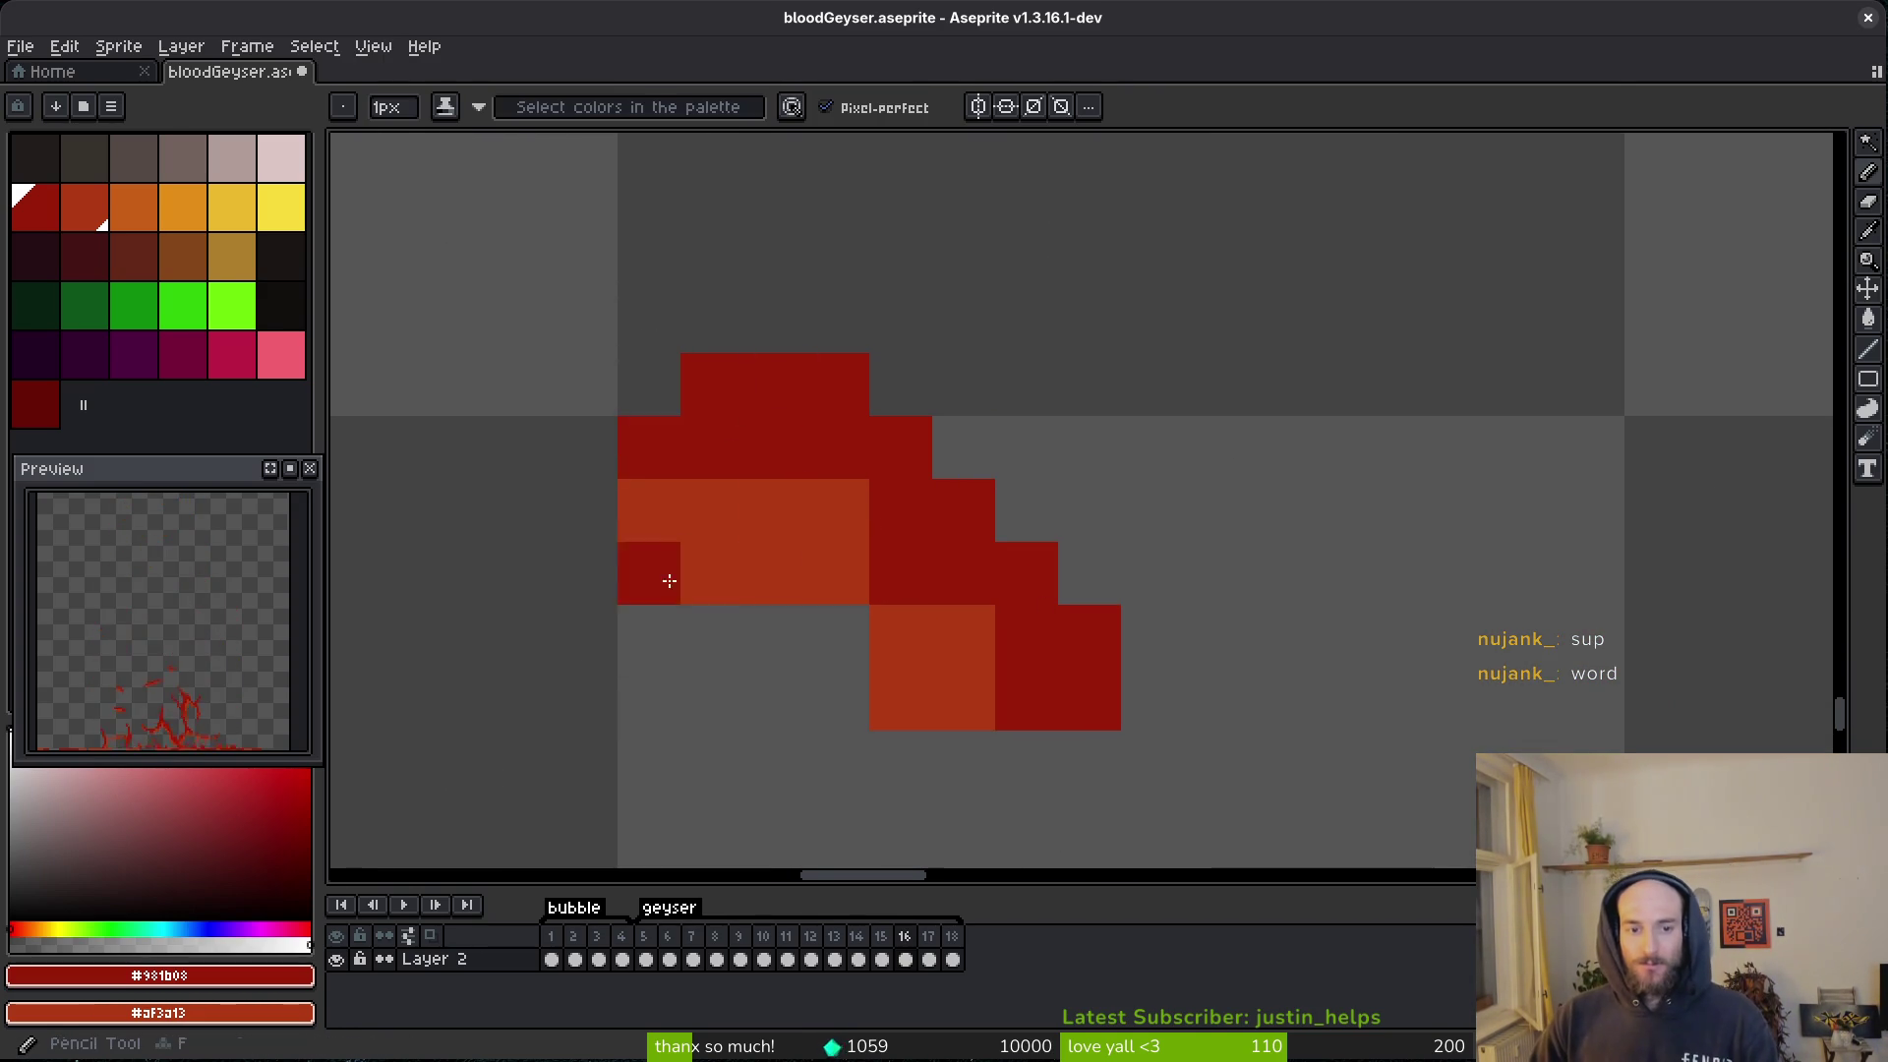
{"action": "left_click_drag", "start_coordinate": [649, 447], "coordinate": [1101, 731]}
{"action": "left_click", "coordinate": [711, 636]}
{"action": "key", "text": "e"}
{"action": "left_click_drag", "start_coordinate": [712, 636], "coordinate": [649, 574]}
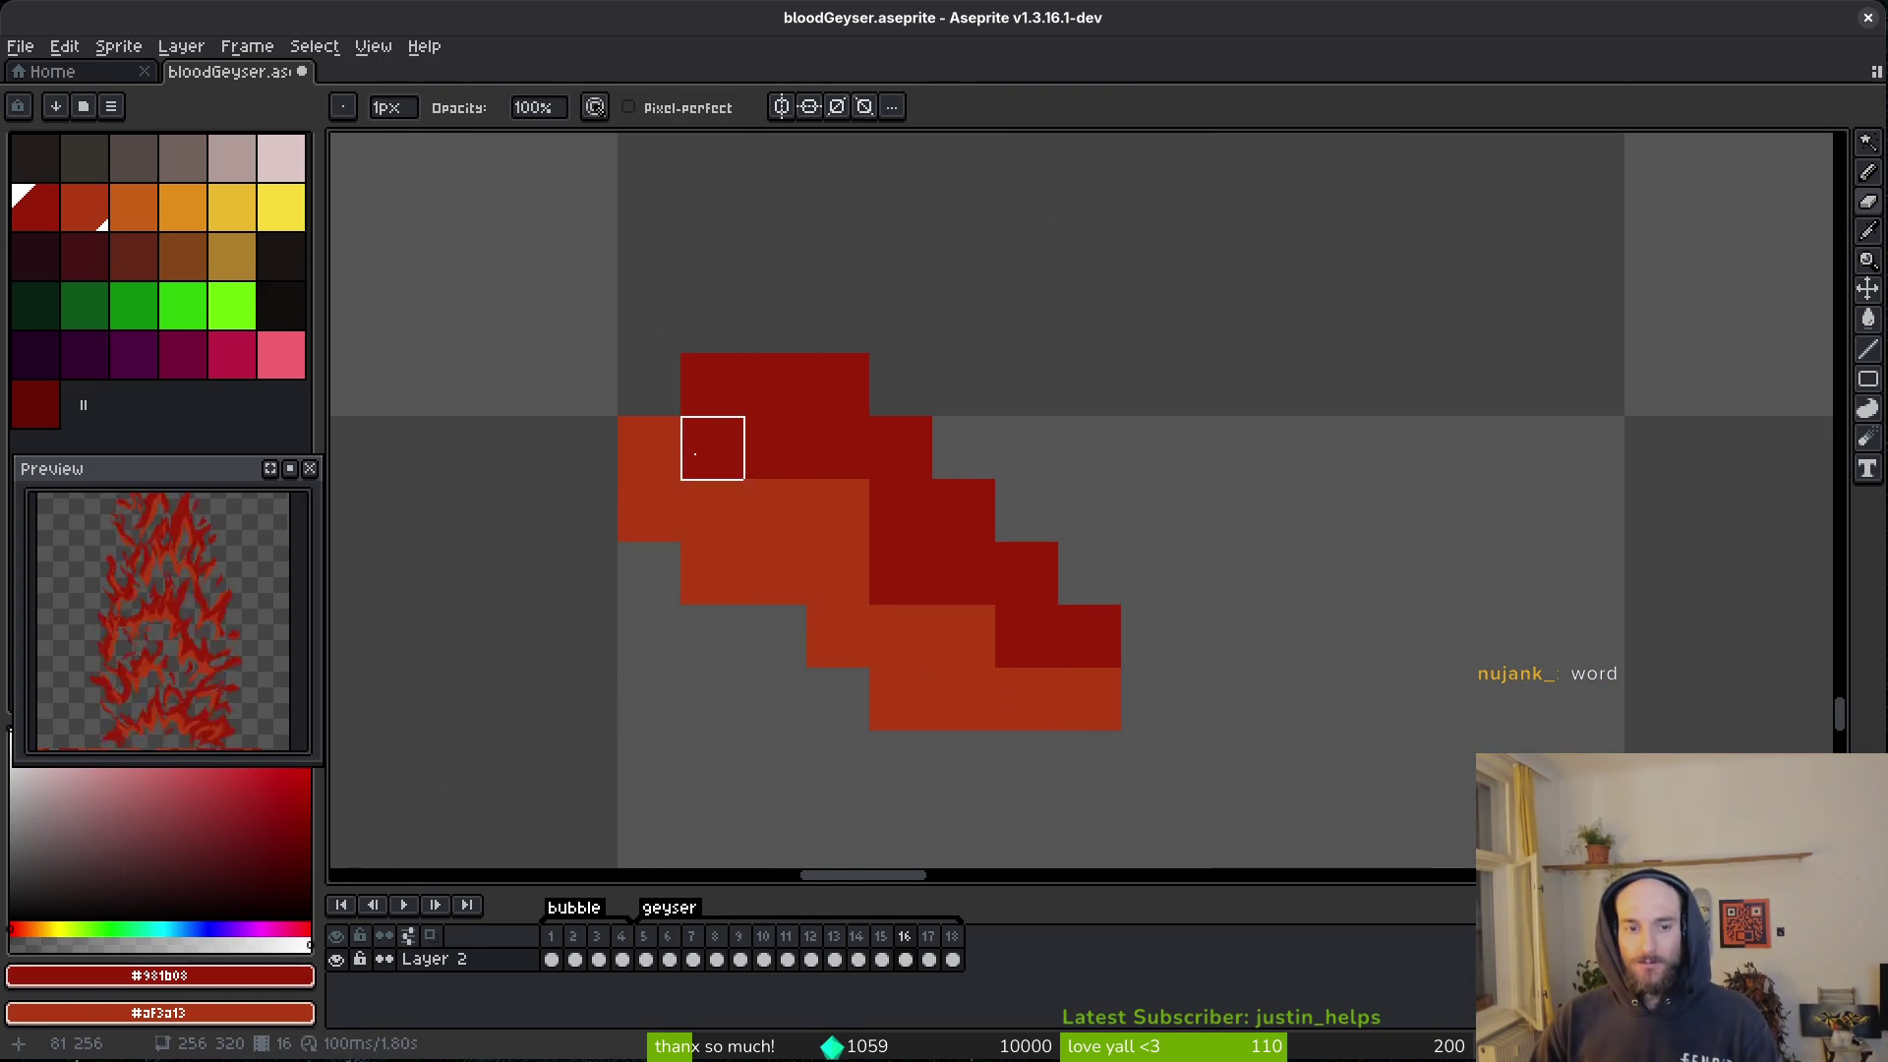
- Paint the lower block dark red with orange pixels at its left end, and erase stray top-row pixels
{"action": "key", "text": "b"}
{"action": "scroll", "coordinate": [889, 548], "scroll_direction": "down", "scroll_amount": 2}
{"action": "scroll", "coordinate": [1171, 476], "scroll_direction": "up", "scroll_amount": 2}
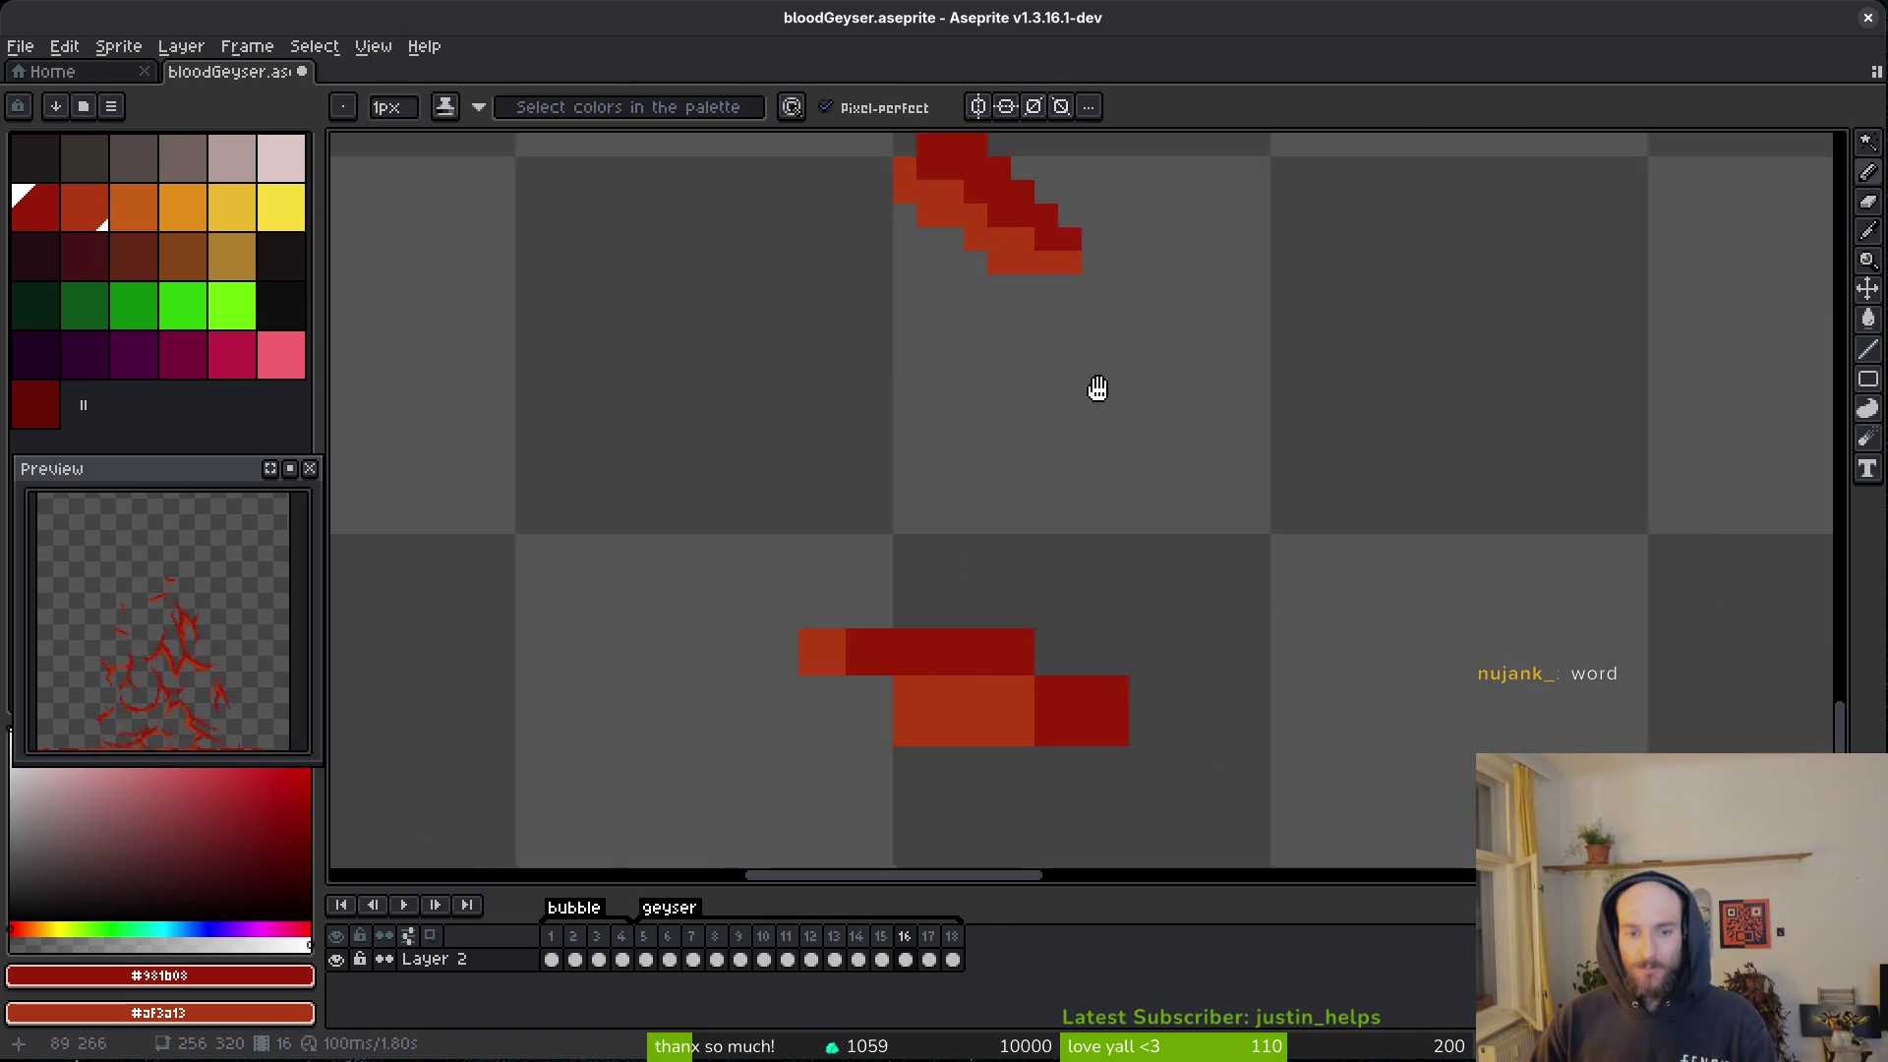
{"action": "scroll", "coordinate": [1142, 666], "scroll_direction": "up", "scroll_amount": 1}
{"action": "mouse_move", "coordinate": [716, 413]}
{"action": "left_mouse_down"}
{"action": "mouse_move", "coordinate": [1019, 442]}
{"action": "mouse_move", "coordinate": [708, 421]}
{"action": "left_mouse_up"}
{"action": "right_click", "coordinate": [742, 461]}
{"action": "left_click", "coordinate": [548, 321]}
{"action": "left_click", "coordinate": [1052, 510]}
{"action": "key", "text": "e"}
{"action": "left_click_drag", "start_coordinate": [863, 259], "coordinate": [1241, 384]}
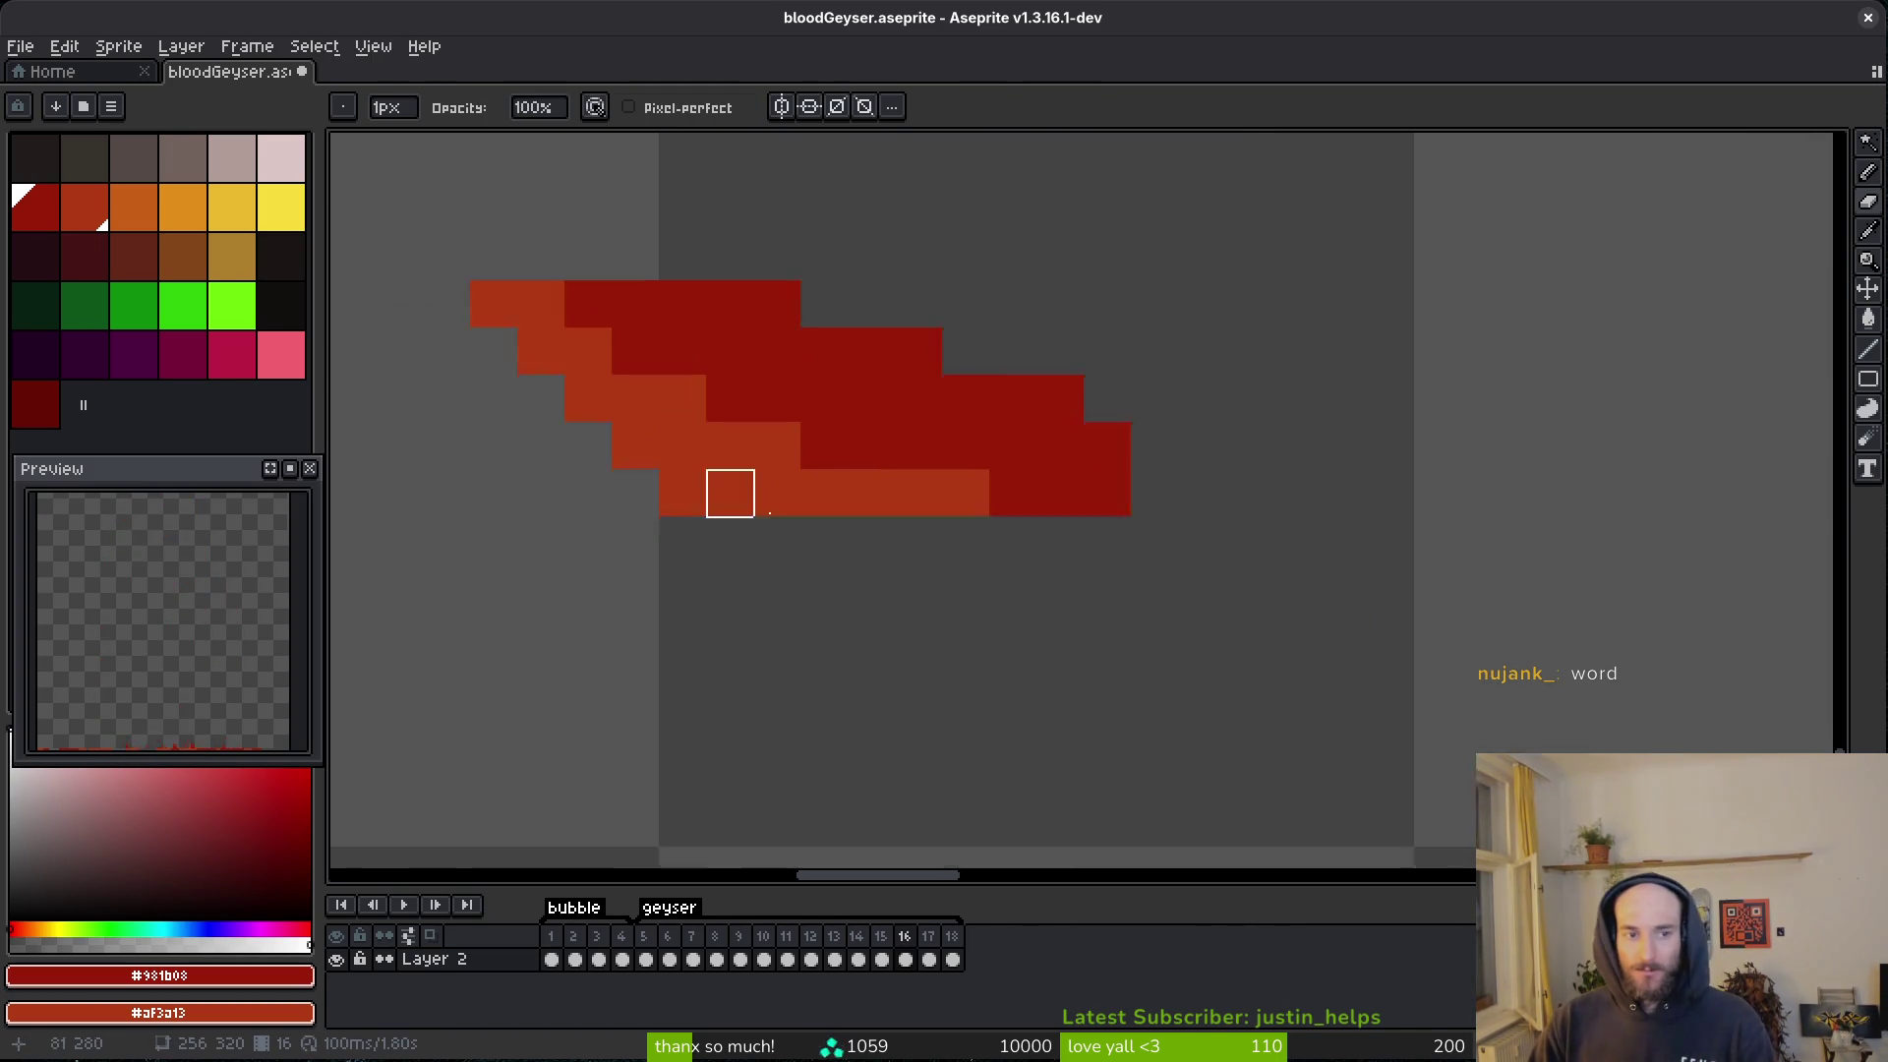
- Add two dark-red pixels at the red column's upper left
{"action": "scroll", "coordinate": [1053, 561], "scroll_direction": "down", "scroll_amount": 2}
{"action": "scroll", "coordinate": [931, 392], "scroll_direction": "up", "scroll_amount": 1}
{"action": "scroll", "coordinate": [1222, 603], "scroll_direction": "down", "scroll_amount": 1}
{"action": "scroll", "coordinate": [1302, 380], "scroll_direction": "up", "scroll_amount": 1}
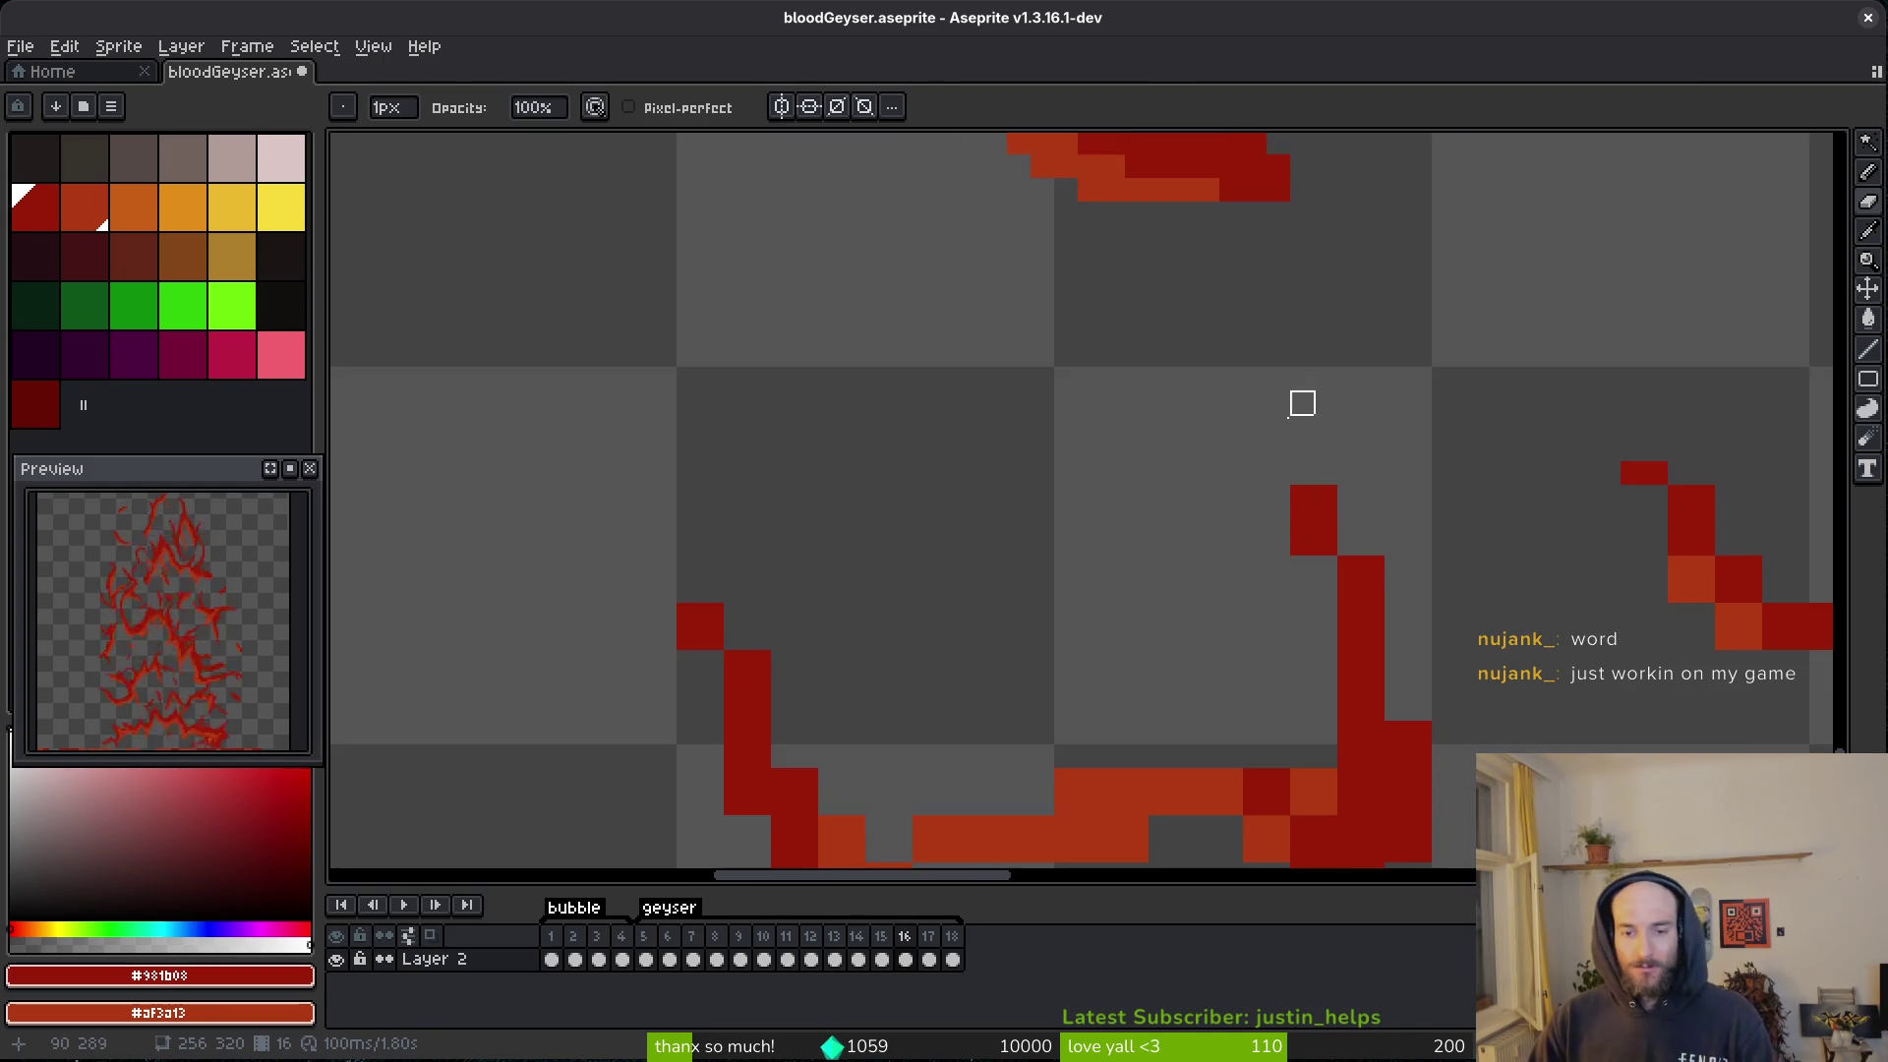
{"action": "scroll", "coordinate": [1302, 380], "scroll_direction": "down", "scroll_amount": 1}
{"action": "scroll", "coordinate": [948, 396], "scroll_direction": "up", "scroll_amount": 2}
{"action": "key", "text": "b"}
{"action": "left_click", "coordinate": [716, 252]}
{"action": "left_click", "coordinate": [753, 211]}
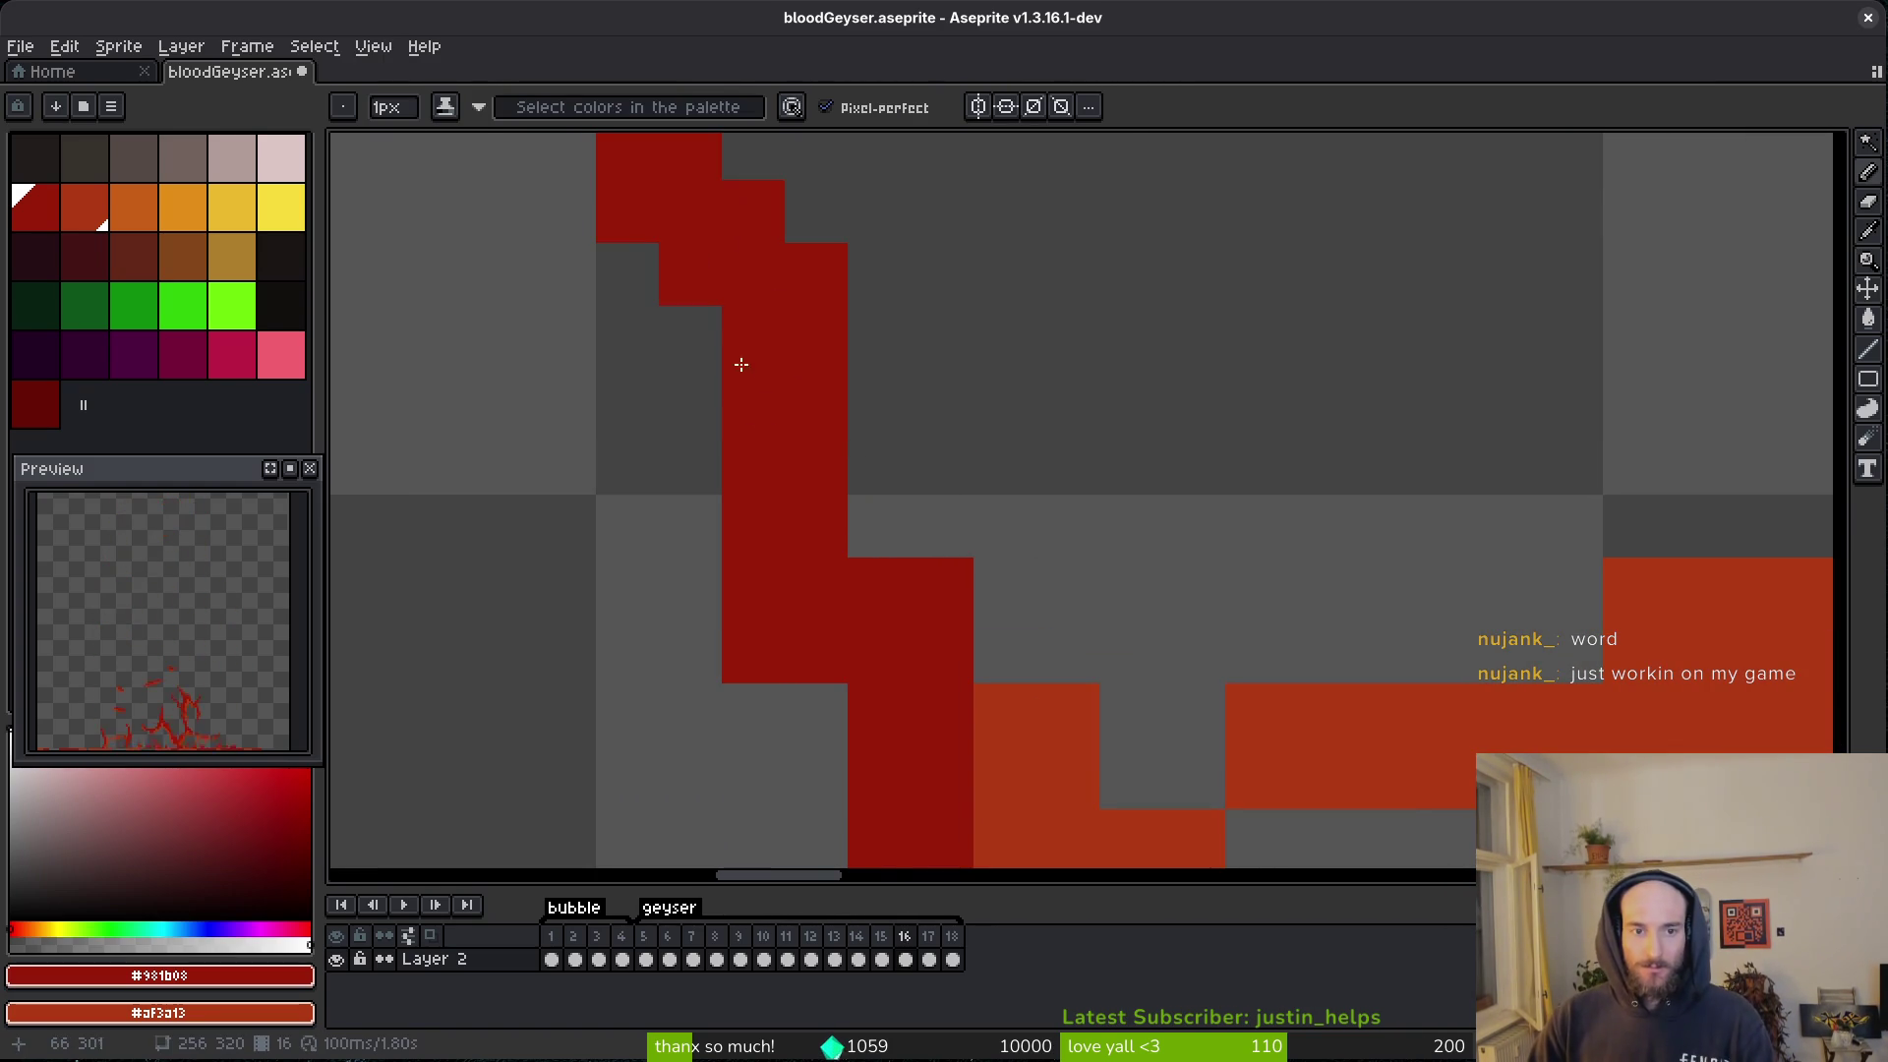
{"action": "scroll", "coordinate": [741, 363], "scroll_direction": "down", "scroll_amount": 1}
{"action": "scroll", "coordinate": [767, 485], "scroll_direction": "up", "scroll_amount": 1}
- Paint dark-red pixels below the red column and extend the stroke rightward in dark red
{"action": "key", "text": "e"}
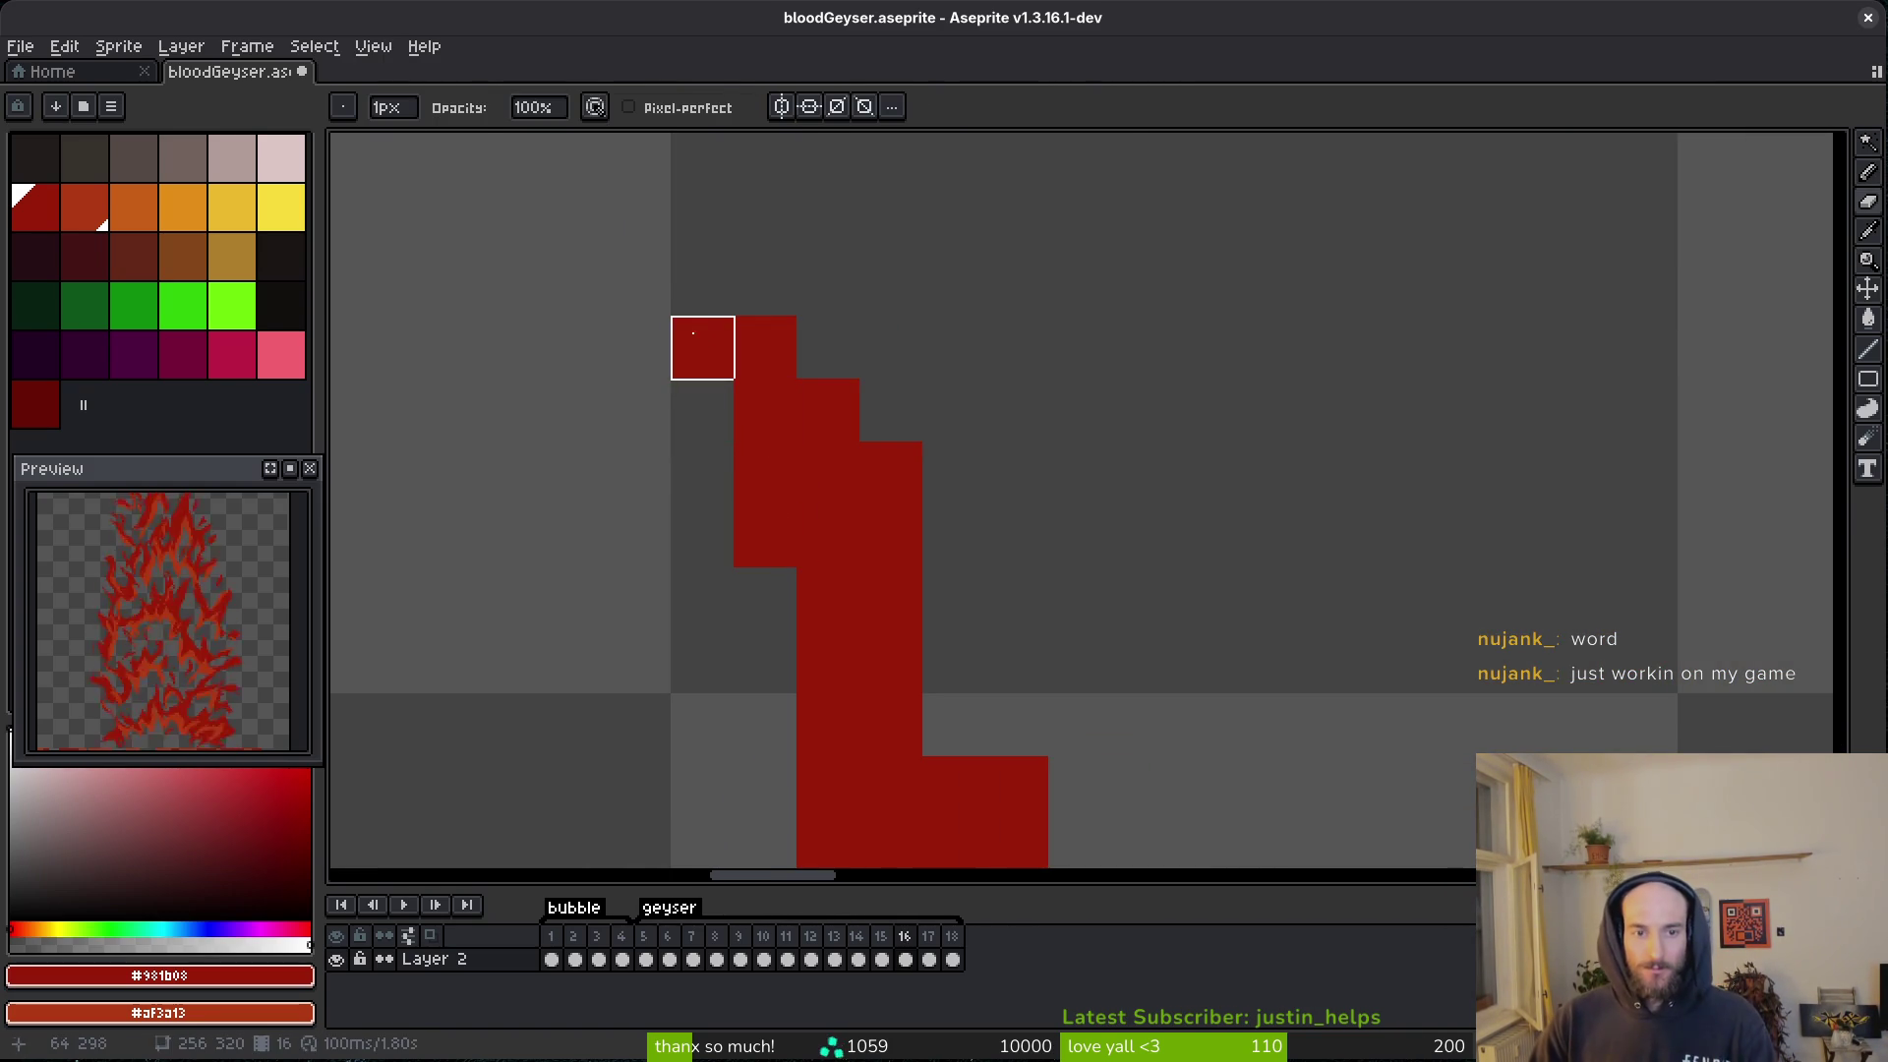
{"action": "key", "text": "b"}
{"action": "scroll", "coordinate": [844, 366], "scroll_direction": "down", "scroll_amount": 3}
{"action": "scroll", "coordinate": [844, 367], "scroll_direction": "right", "scroll_amount": 2}
{"action": "key", "text": "e"}
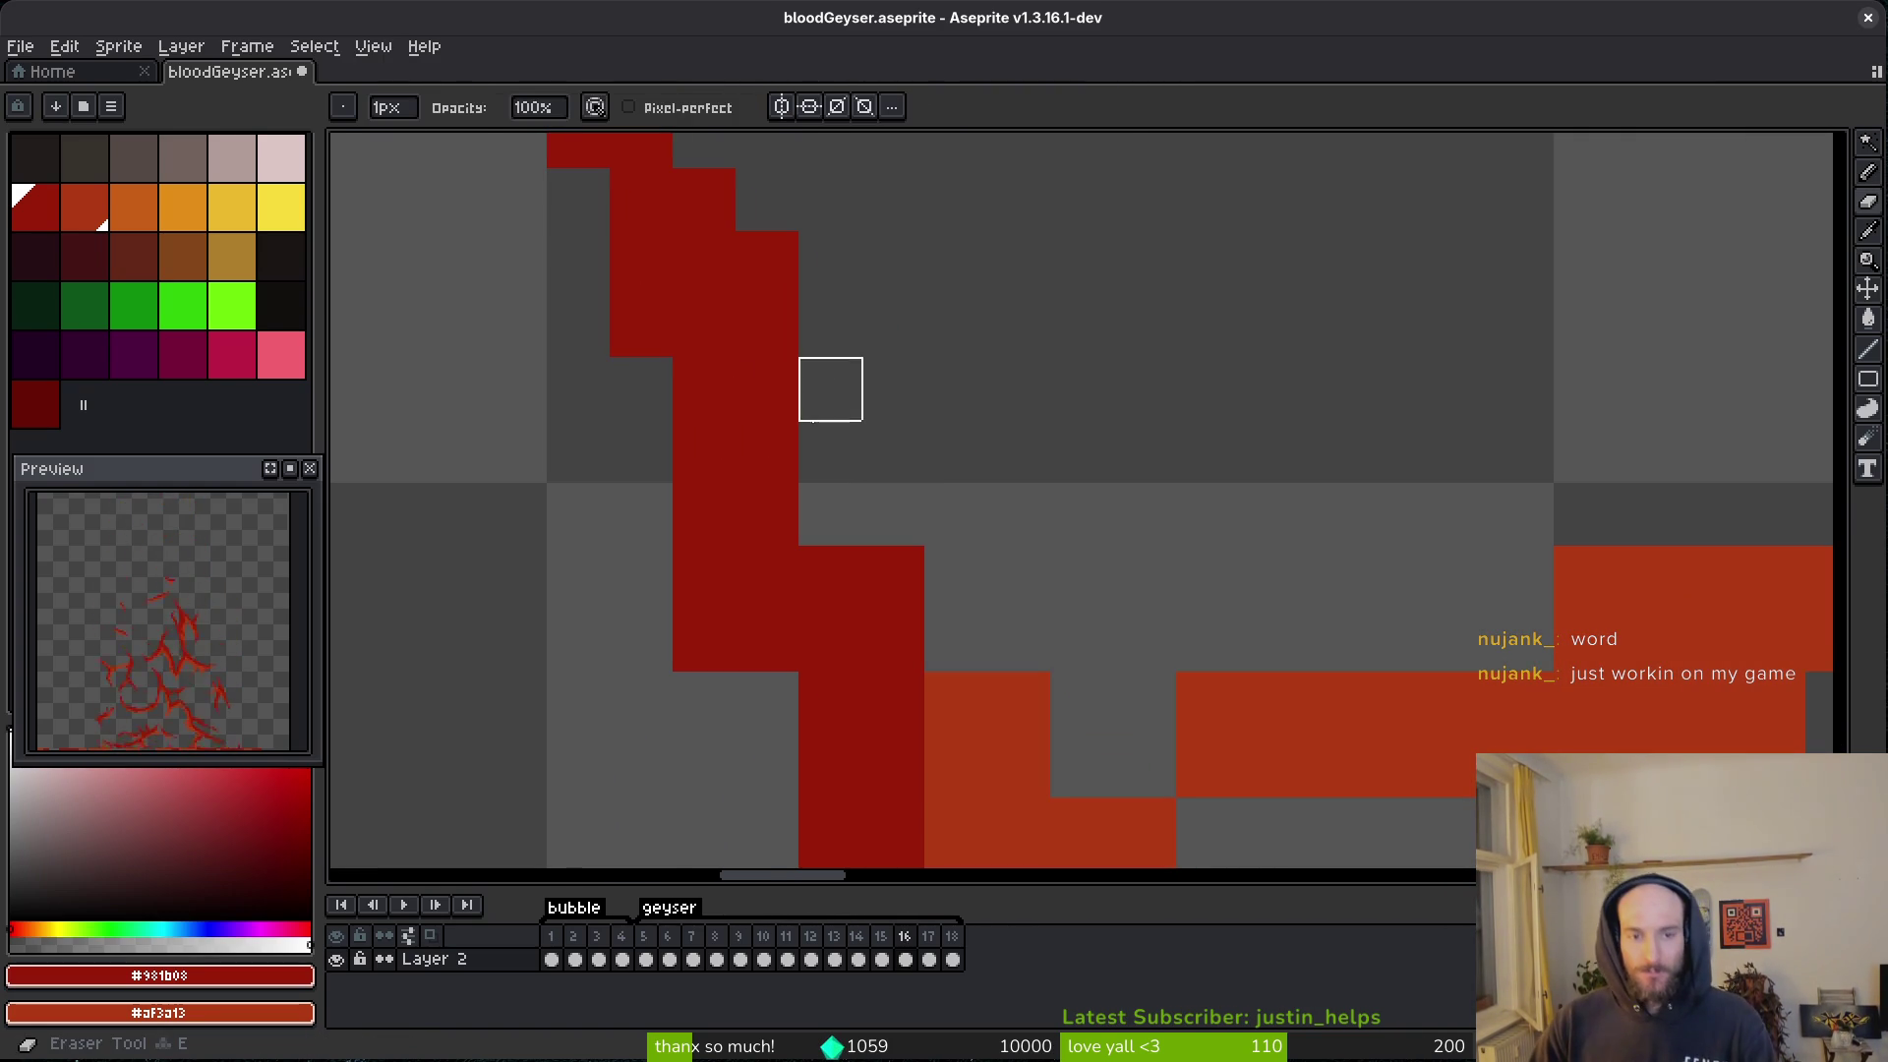
{"action": "key", "text": "b"}
{"action": "left_click_drag", "start_coordinate": [767, 703], "coordinate": [763, 787]}
{"action": "scroll", "coordinate": [787, 688], "scroll_direction": "down", "scroll_amount": 3}
{"action": "scroll", "coordinate": [787, 688], "scroll_direction": "right", "scroll_amount": 1}
{"action": "left_click", "coordinate": [885, 330]}
{"action": "left_click_drag", "start_coordinate": [892, 370], "coordinate": [1082, 413]}
- Paint orange along the branch and rework junction pixels between dark red and orange, undoing one mistake
{"action": "scroll", "coordinate": [1032, 403], "scroll_direction": "right", "scroll_amount": 3}
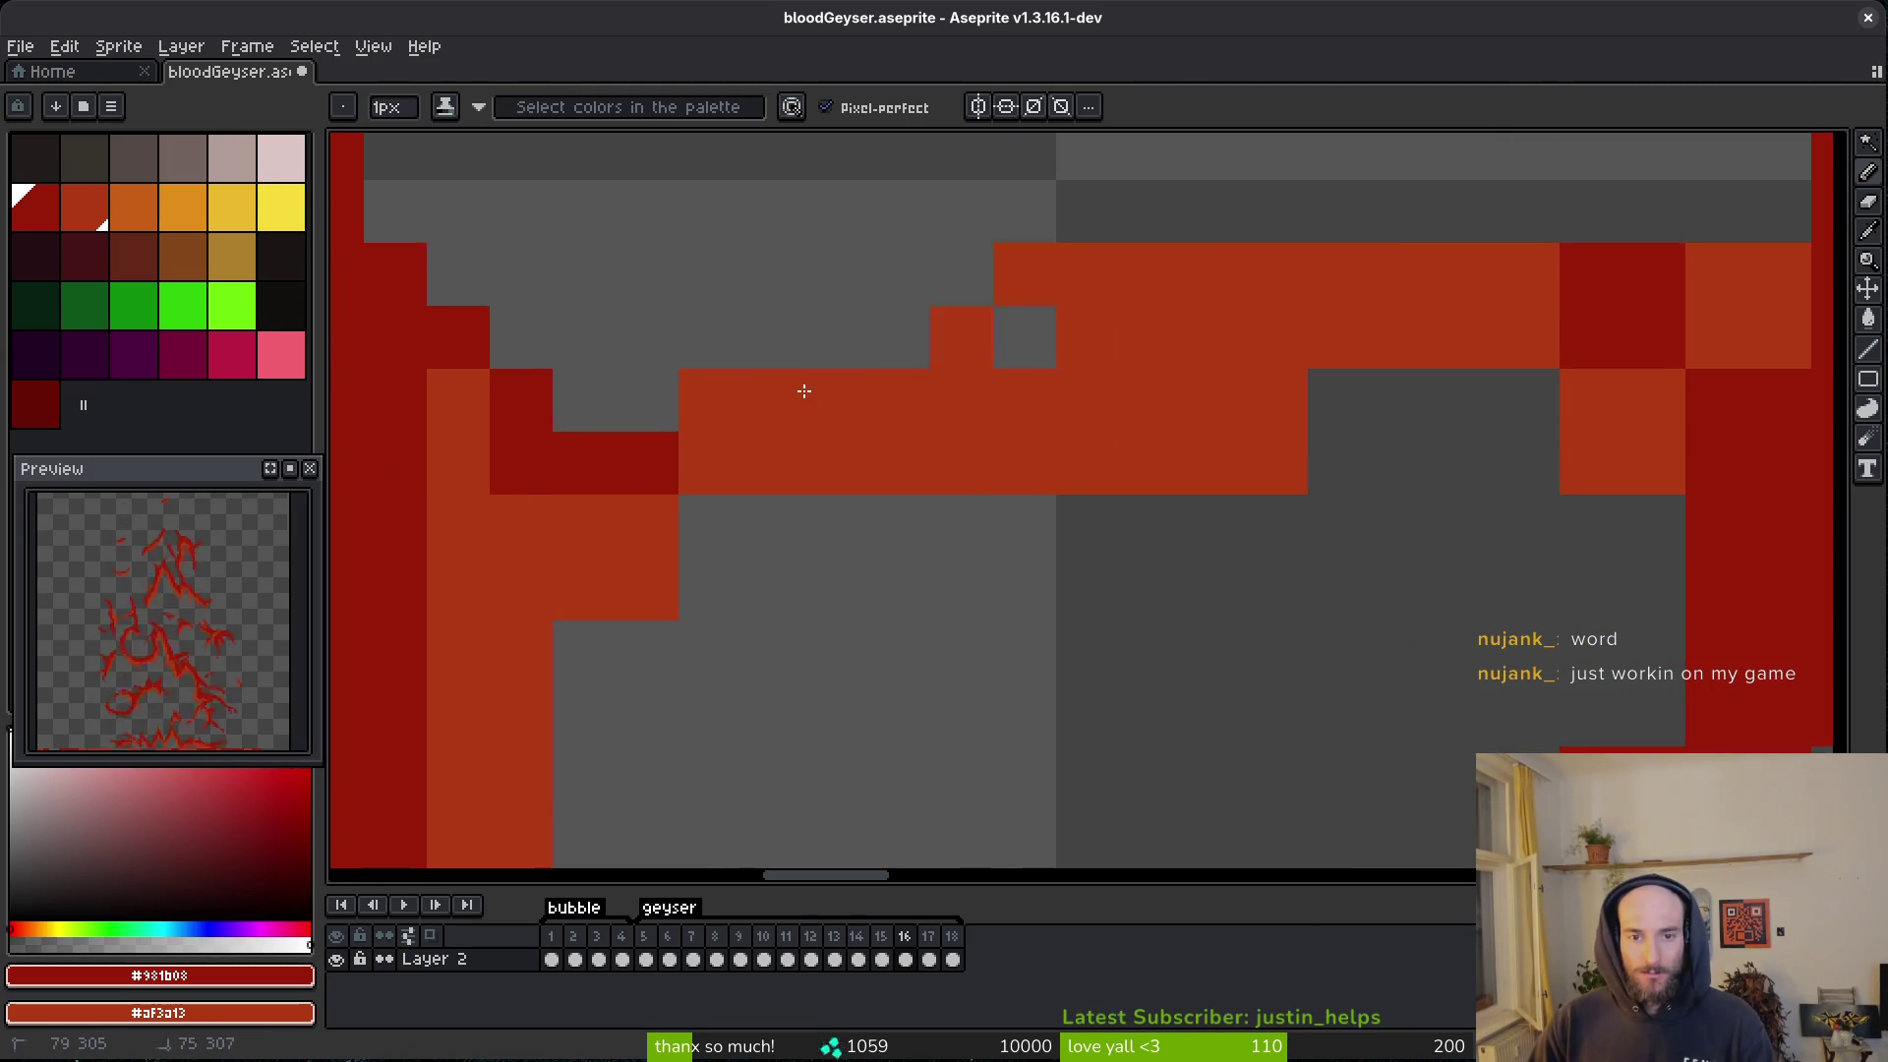
{"action": "right_click", "coordinate": [741, 526]}
{"action": "right_click", "coordinate": [658, 462]}
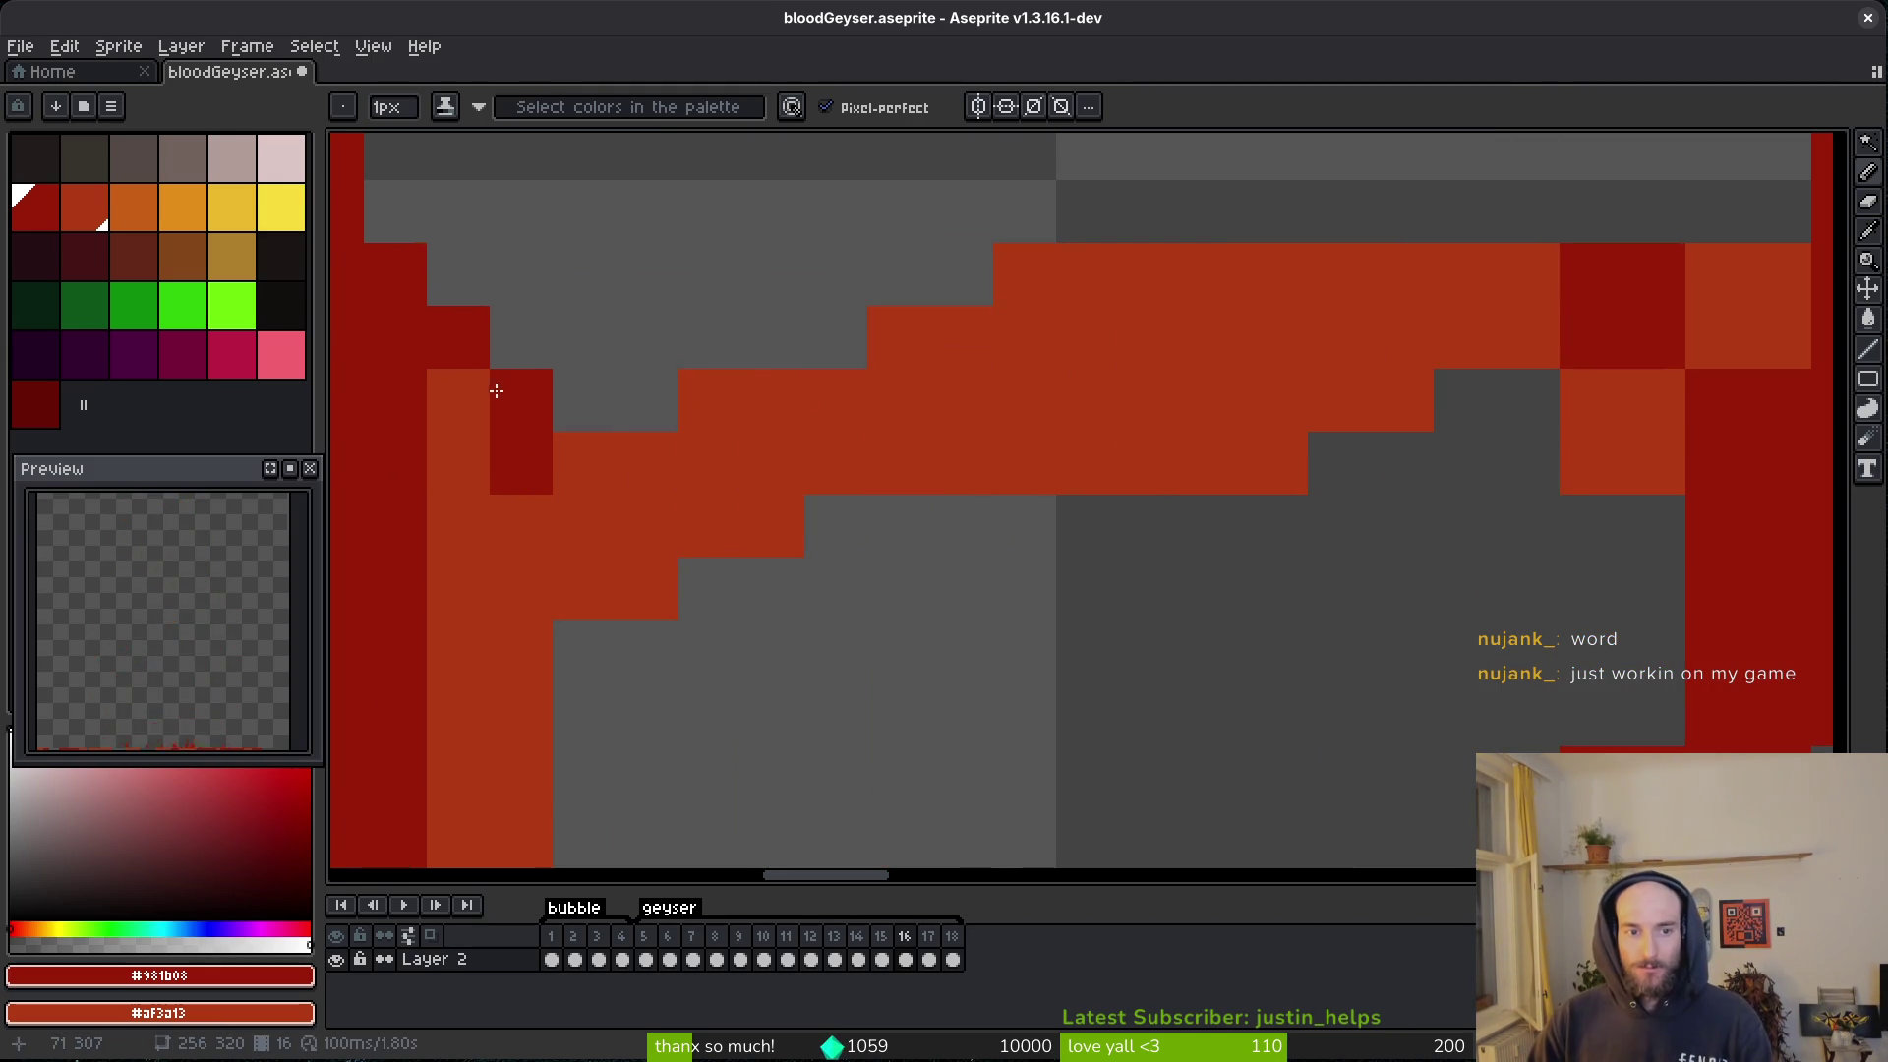
{"action": "left_click", "coordinate": [458, 400]}
{"action": "key", "text": "ctrl+z"}
{"action": "key", "text": "ctrl+z"}
{"action": "left_click", "coordinate": [890, 334]}
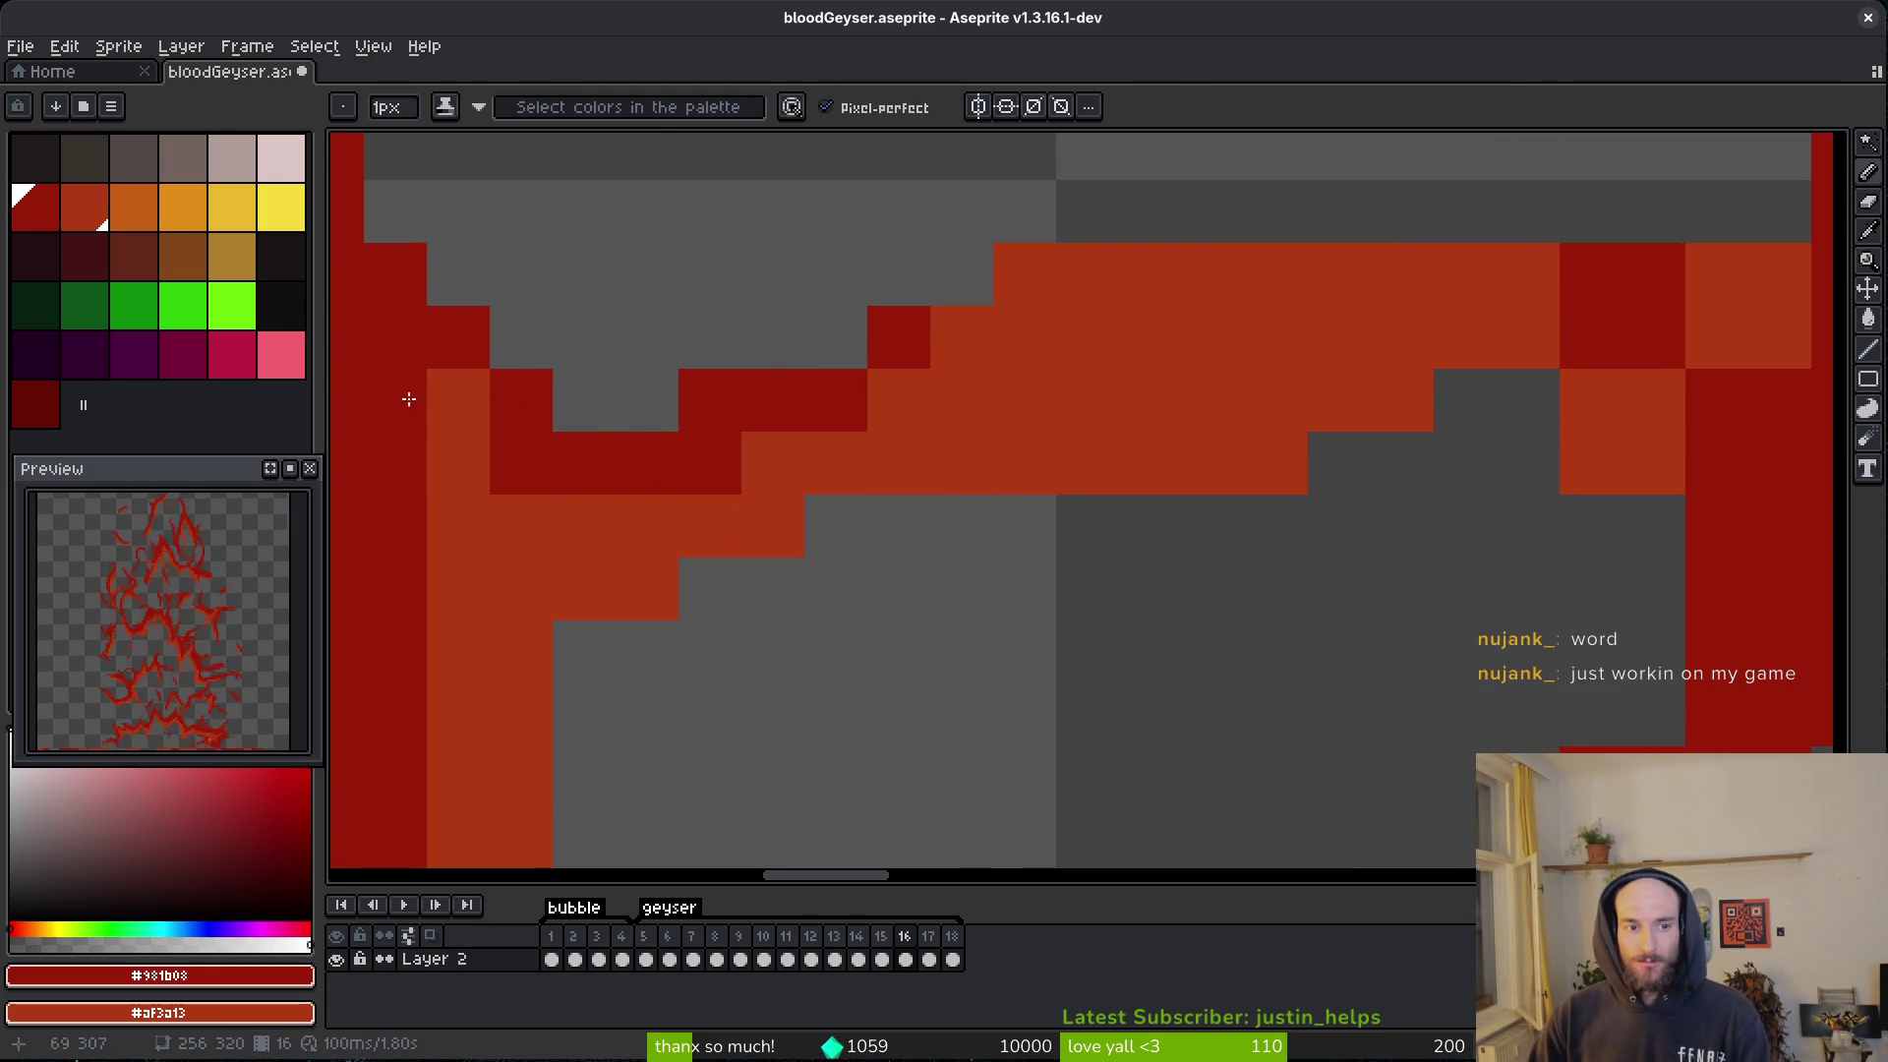
{"action": "left_click", "coordinate": [565, 514]}
{"action": "right_click", "coordinate": [531, 512]}
{"action": "left_click", "coordinate": [531, 498]}
{"action": "right_click", "coordinate": [531, 498]}
- Add orange shading pixels along the column edge plus a dark-red pixel, then save bloodGeyser
{"action": "left_click_drag", "start_coordinate": [429, 519], "coordinate": [851, 562]}
{"action": "right_click", "coordinate": [855, 565]}
{"action": "right_click", "coordinate": [818, 383]}
{"action": "right_click", "coordinate": [818, 462]}
{"action": "right_click", "coordinate": [818, 507]}
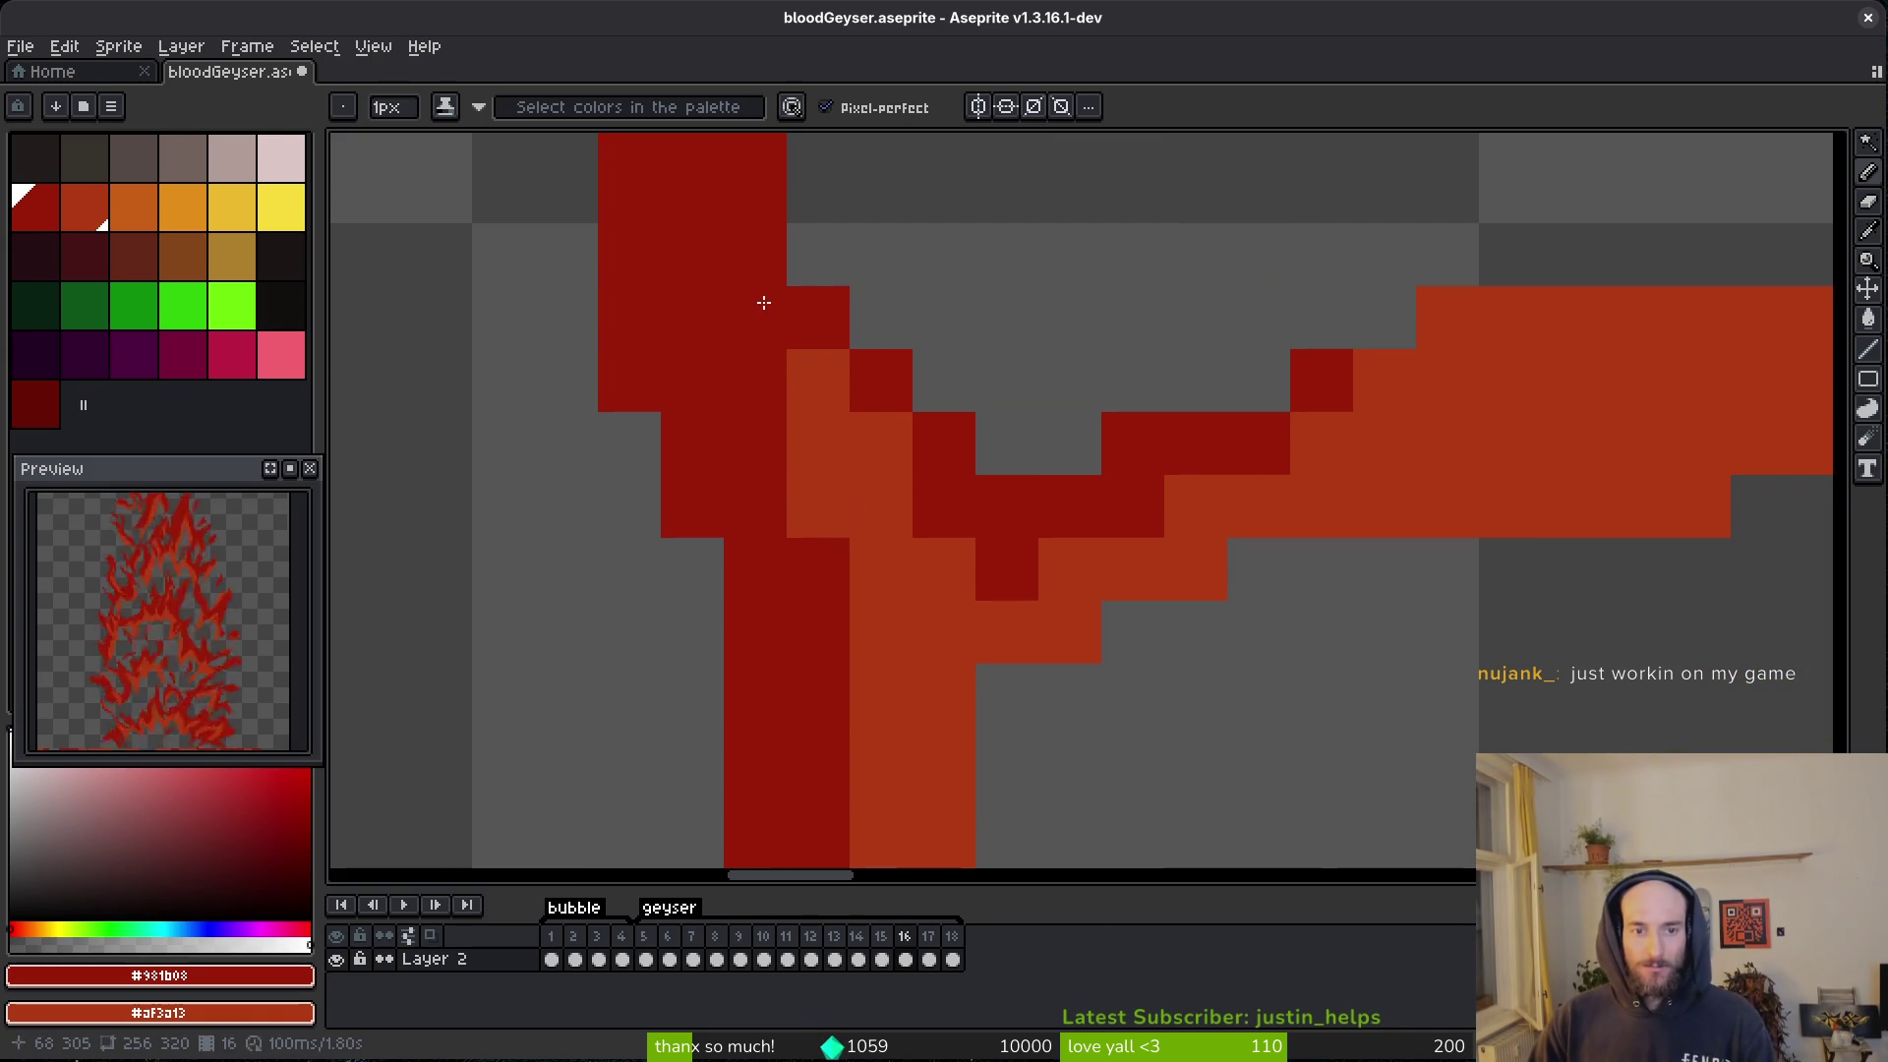
{"action": "right_click", "coordinate": [763, 313]}
{"action": "left_click", "coordinate": [865, 541]}
{"action": "key", "text": "ctrl+s"}
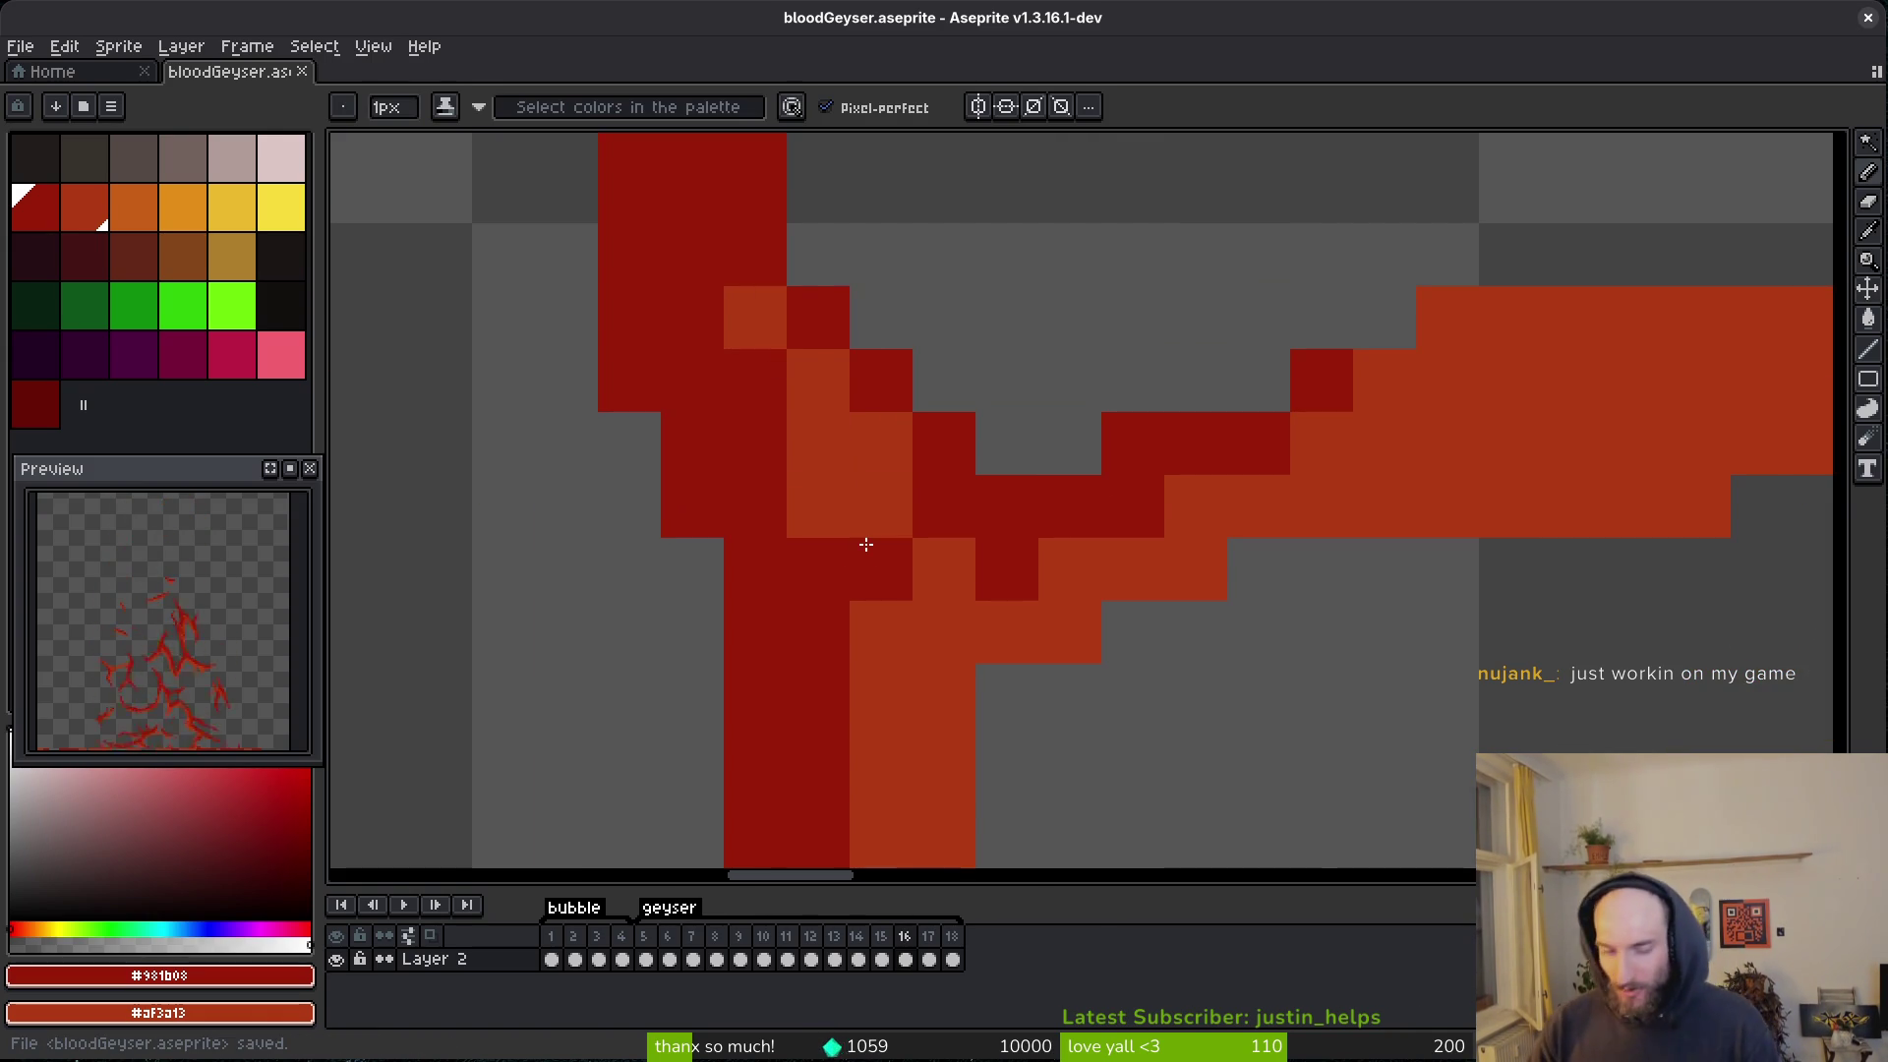
- Repaint several pixels around the column orange and add a dark-red pixel beside it
{"action": "scroll", "coordinate": [969, 540], "scroll_direction": "down", "scroll_amount": 5}
{"action": "right_click", "coordinate": [869, 518]}
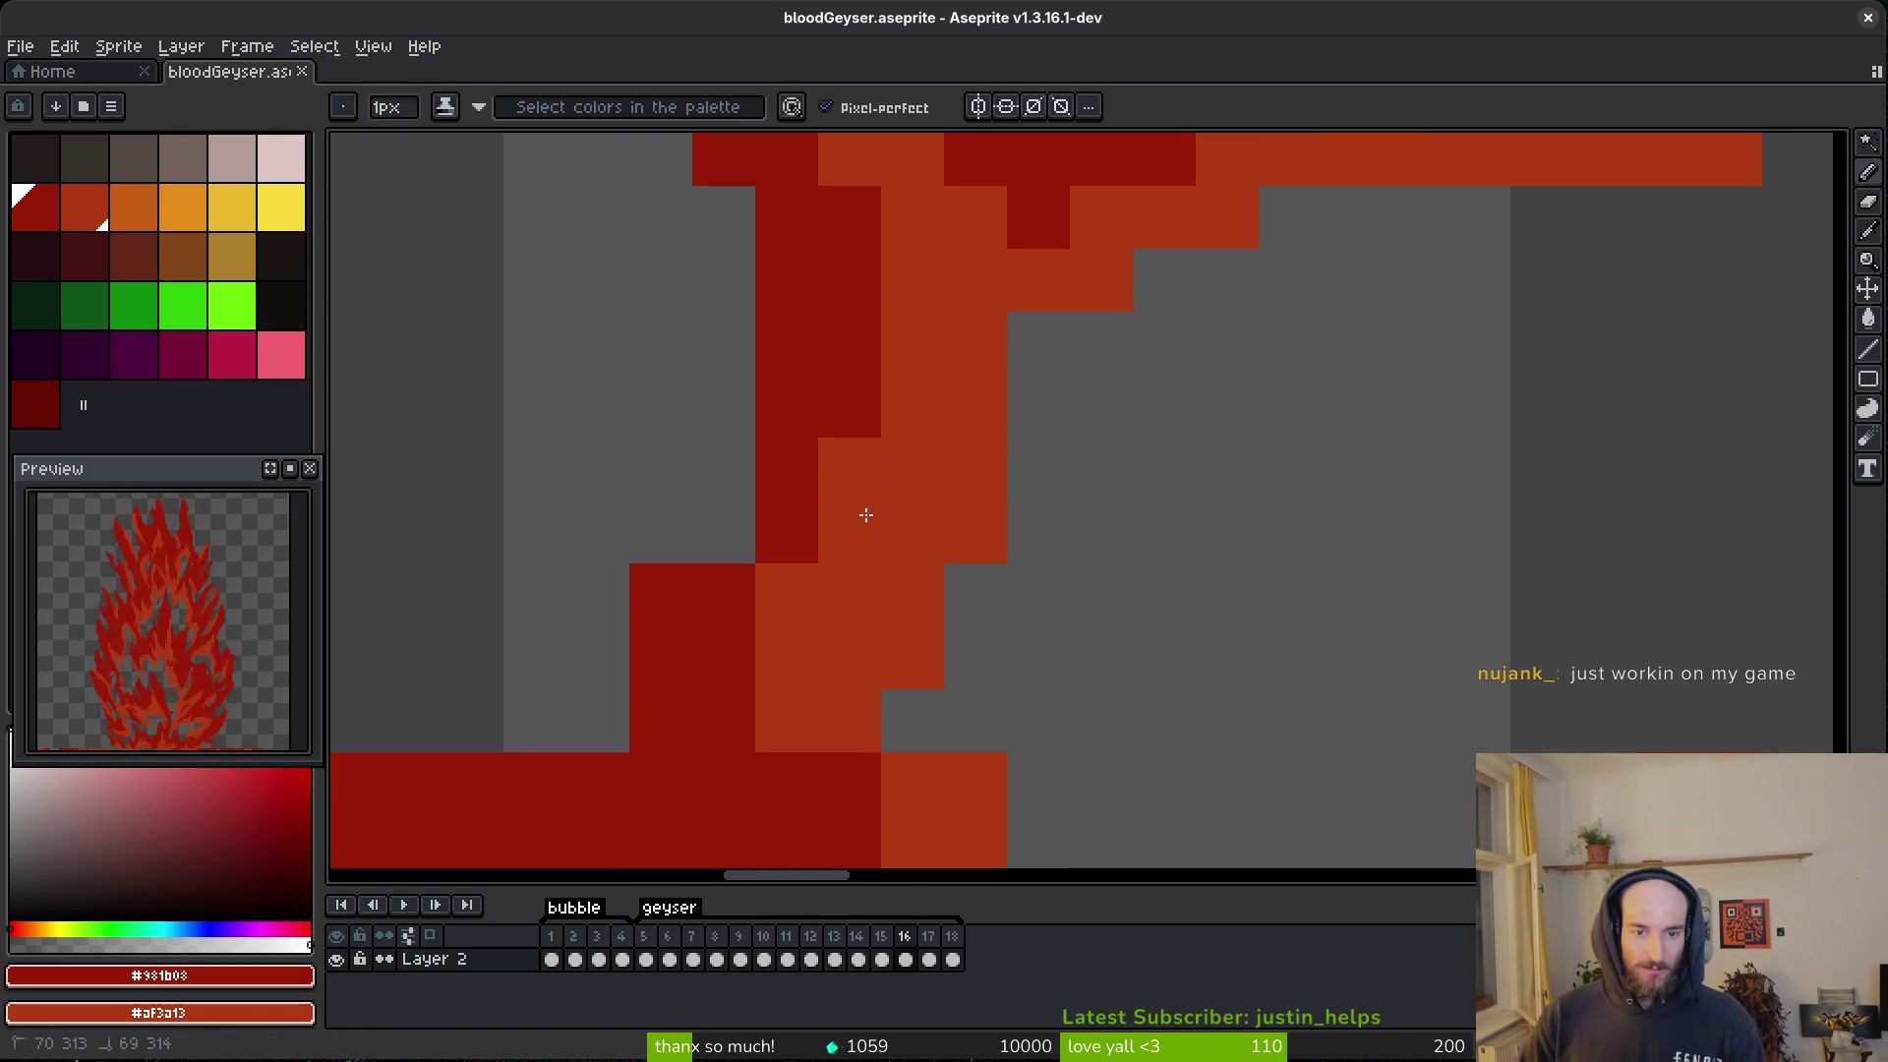
{"action": "left_click", "coordinate": [913, 595]}
{"action": "scroll", "coordinate": [885, 550], "scroll_direction": "down", "scroll_amount": 4}
{"action": "right_click", "coordinate": [875, 372]}
{"action": "right_click", "coordinate": [828, 490]}
{"action": "left_click", "coordinate": [891, 555]}
- Paint a dark-red staircase down the column's left edge into its base
{"action": "scroll", "coordinate": [816, 487], "scroll_direction": "up", "scroll_amount": 2}
{"action": "scroll", "coordinate": [934, 453], "scroll_direction": "left", "scroll_amount": 5}
{"action": "left_click", "coordinate": [956, 441]}
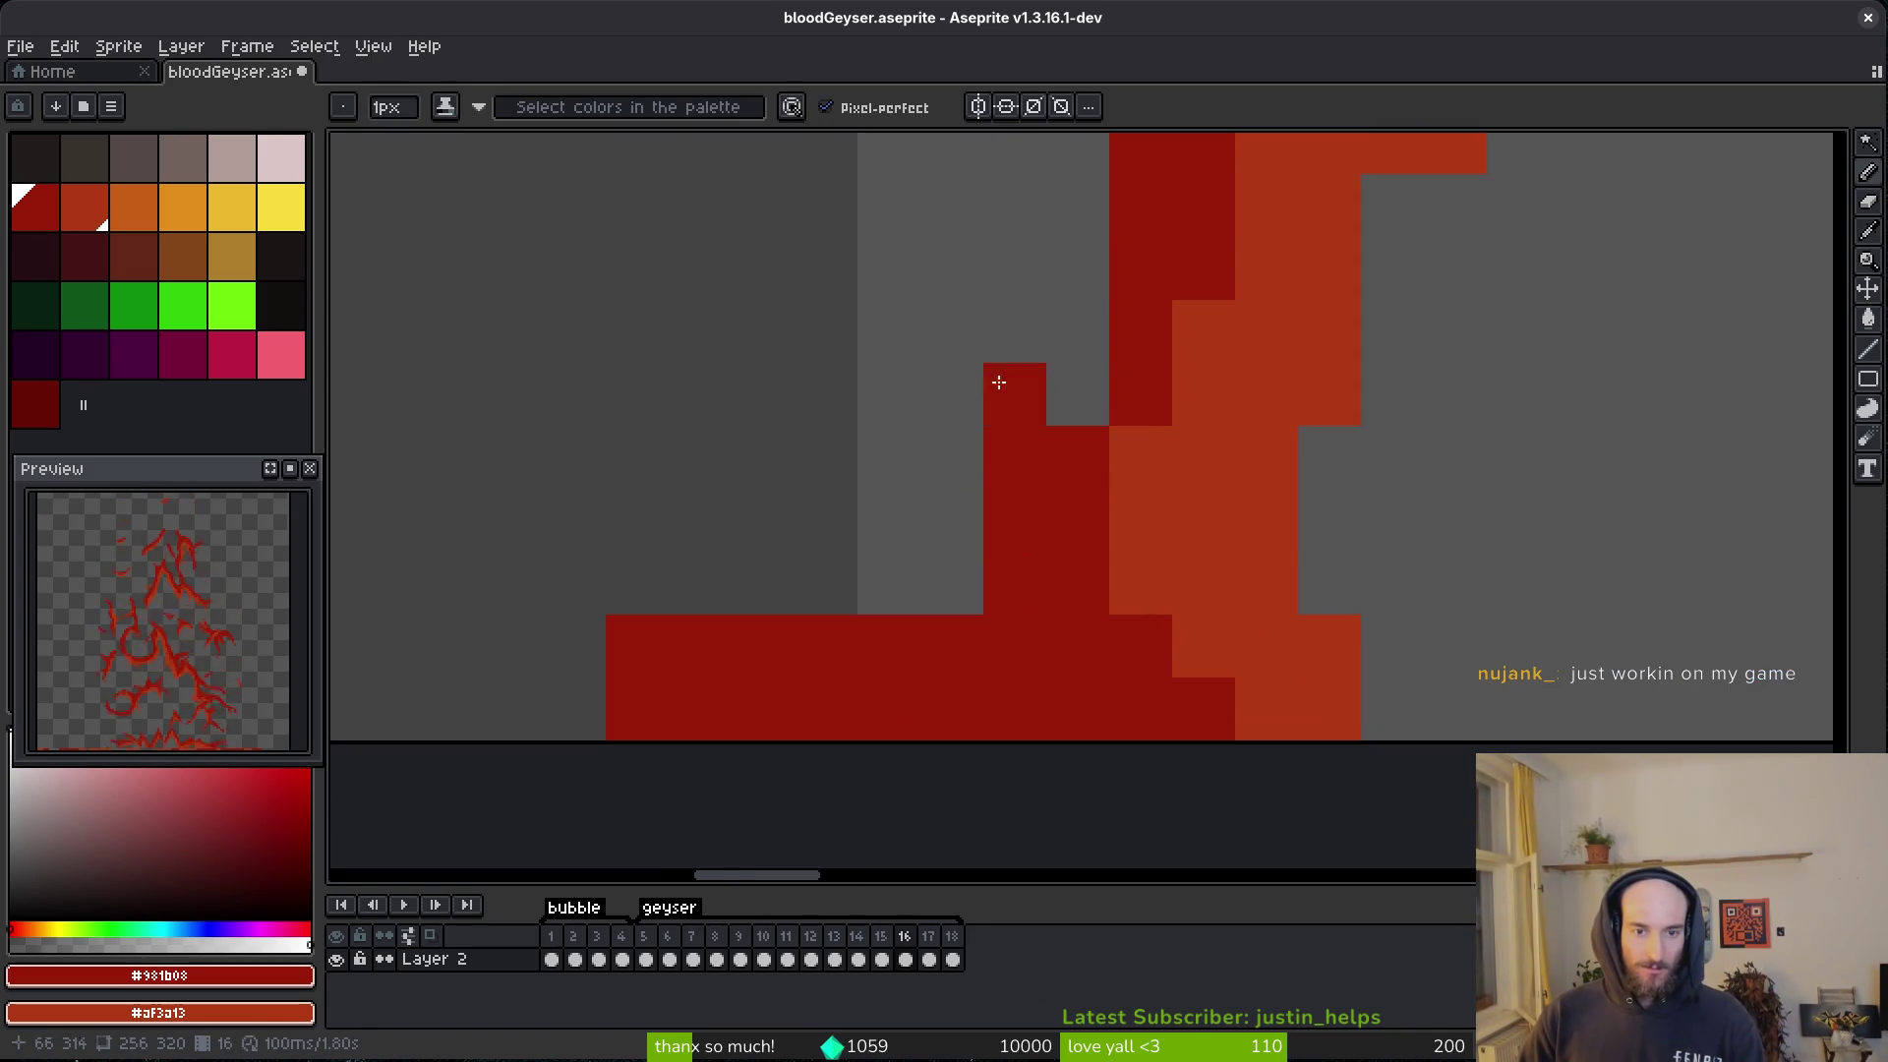
{"action": "left_click_drag", "start_coordinate": [1078, 252], "coordinate": [989, 551]}
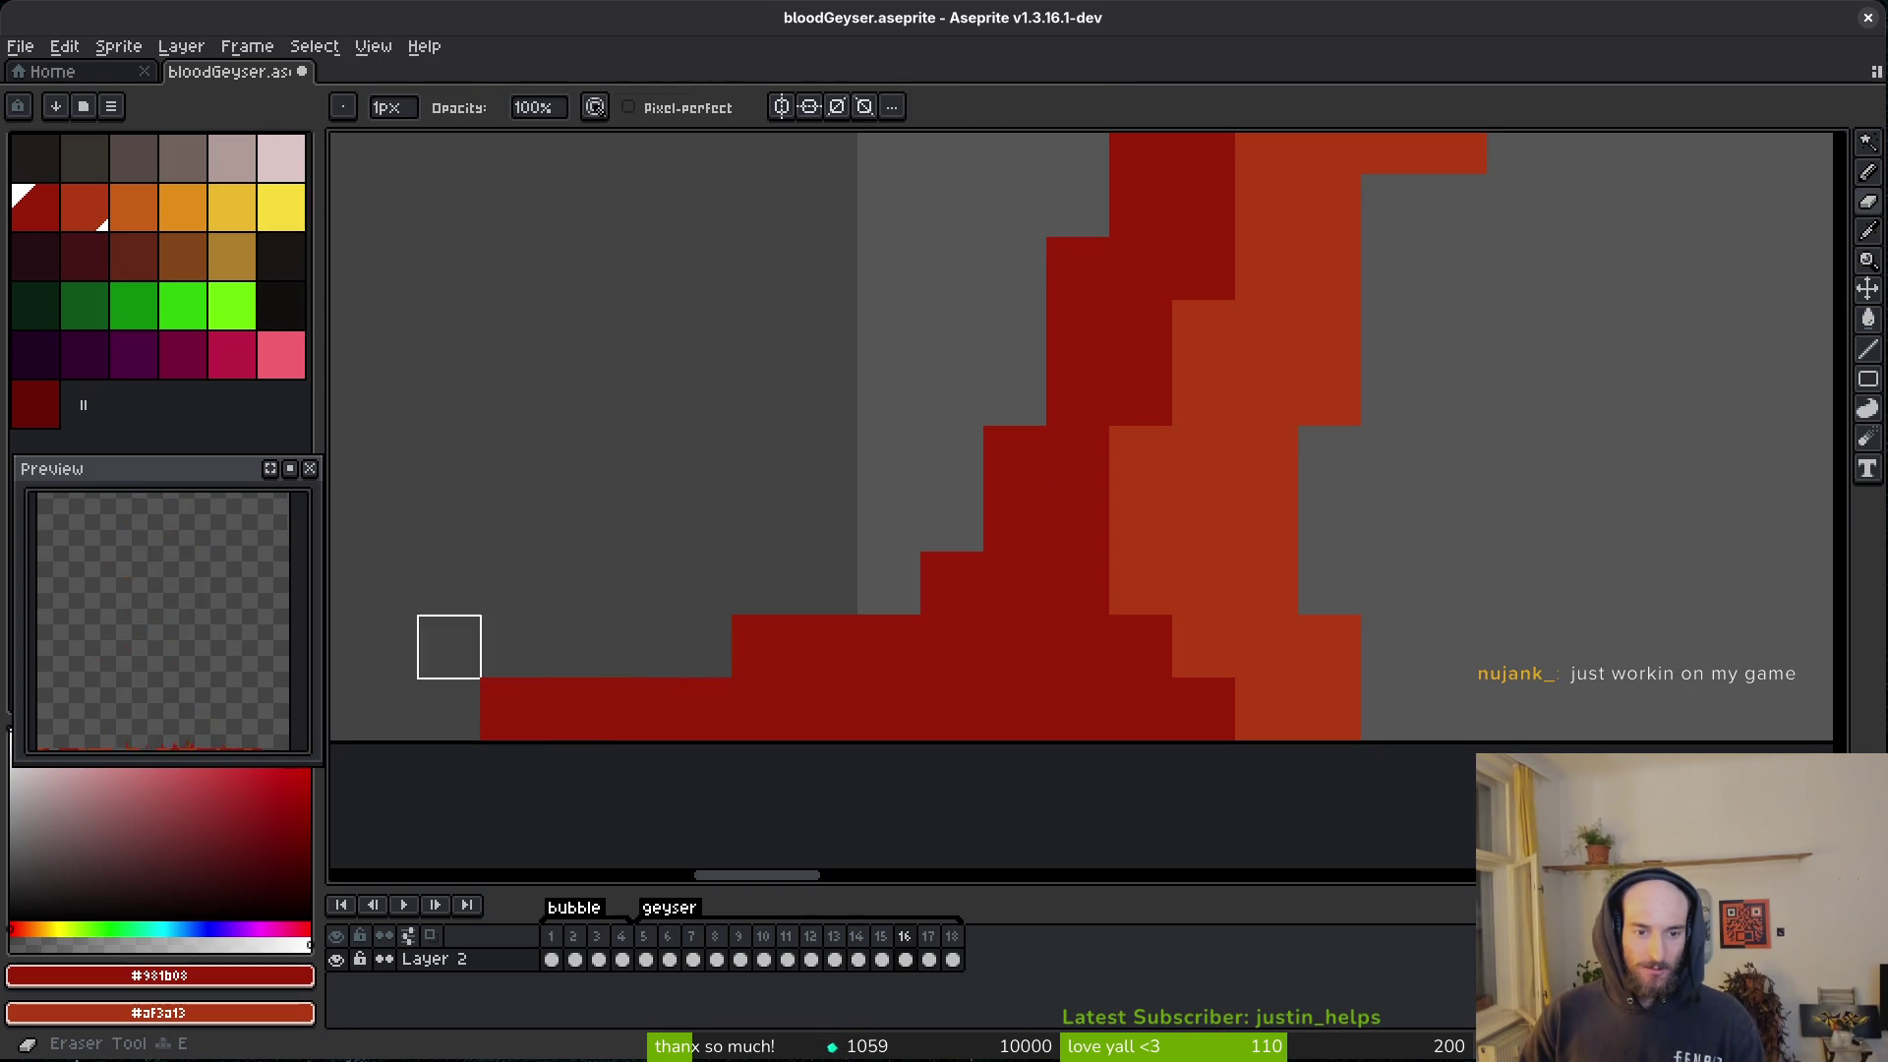
{"action": "scroll", "coordinate": [800, 573], "scroll_direction": "up", "scroll_amount": 5}
{"action": "scroll", "coordinate": [1251, 590], "scroll_direction": "right", "scroll_amount": 3}
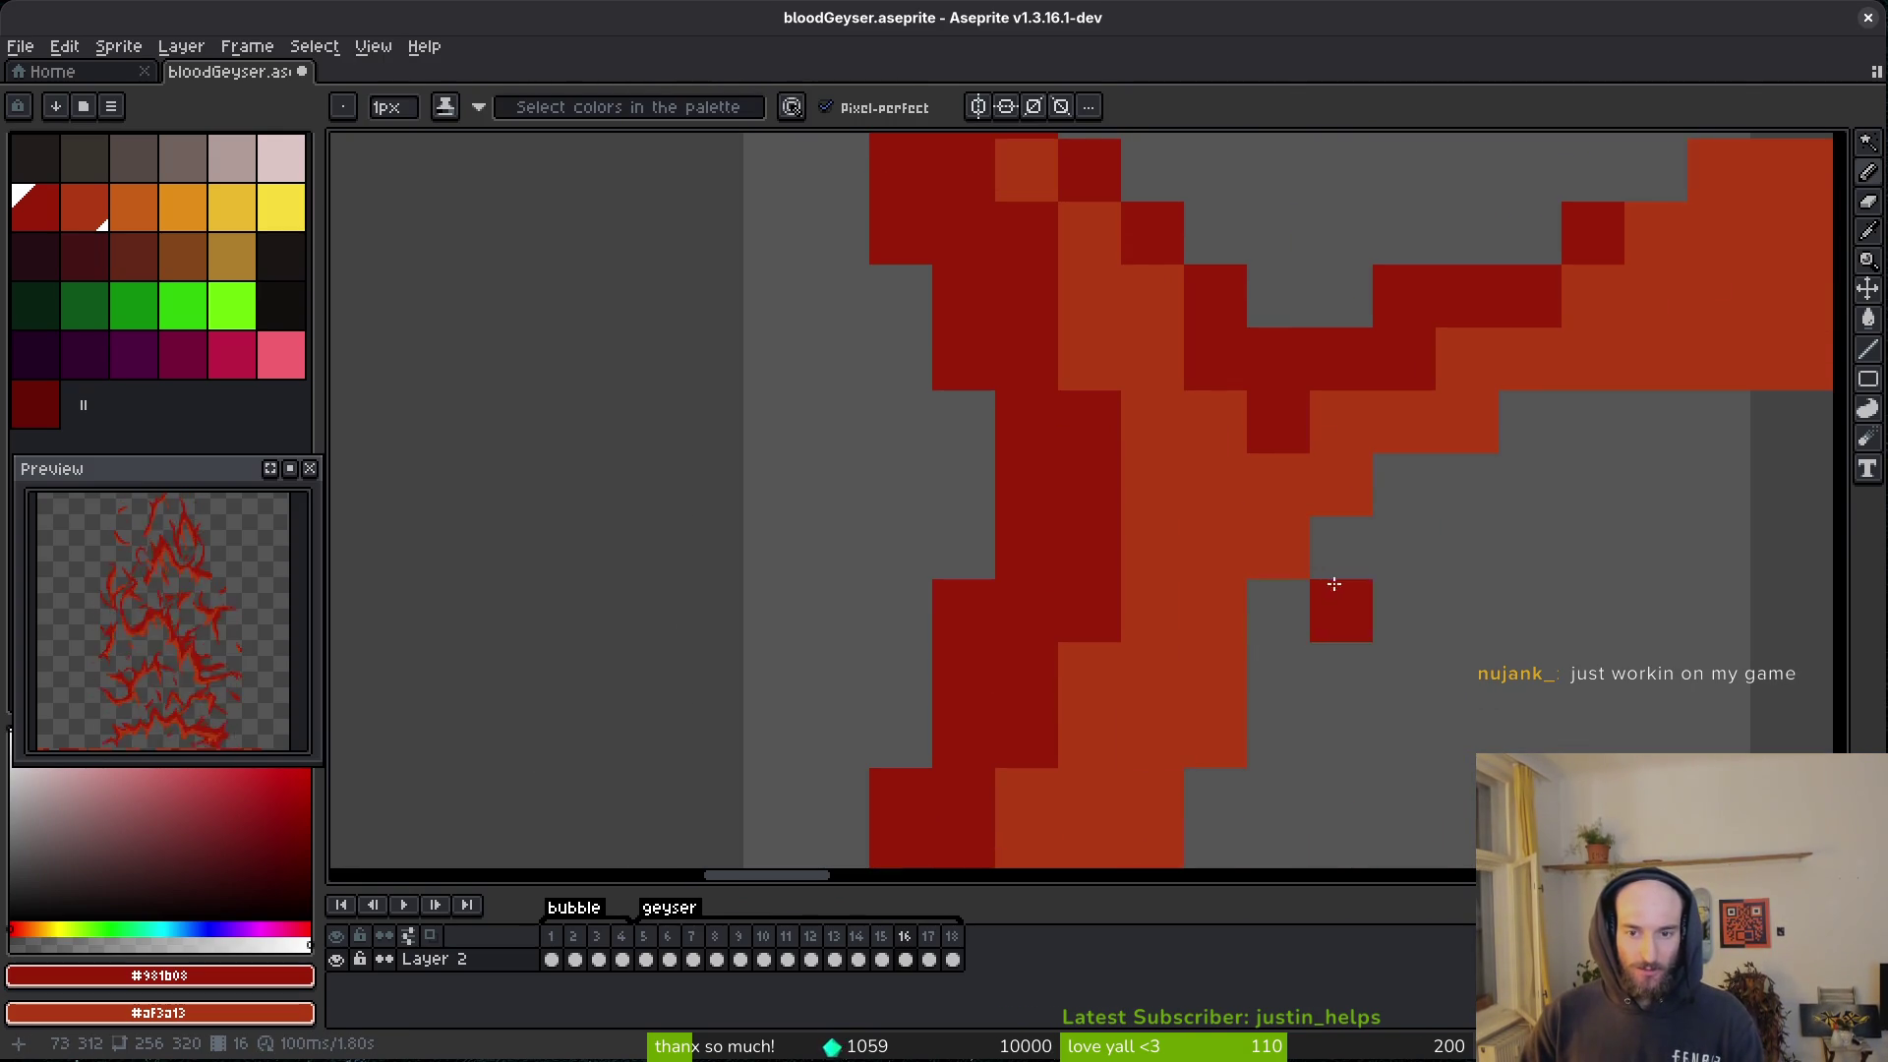
{"action": "scroll", "coordinate": [1278, 550], "scroll_direction": "right", "scroll_amount": 5}
{"action": "scroll", "coordinate": [879, 652], "scroll_direction": "down", "scroll_amount": 1}
{"action": "scroll", "coordinate": [879, 652], "scroll_direction": "up", "scroll_amount": 1}
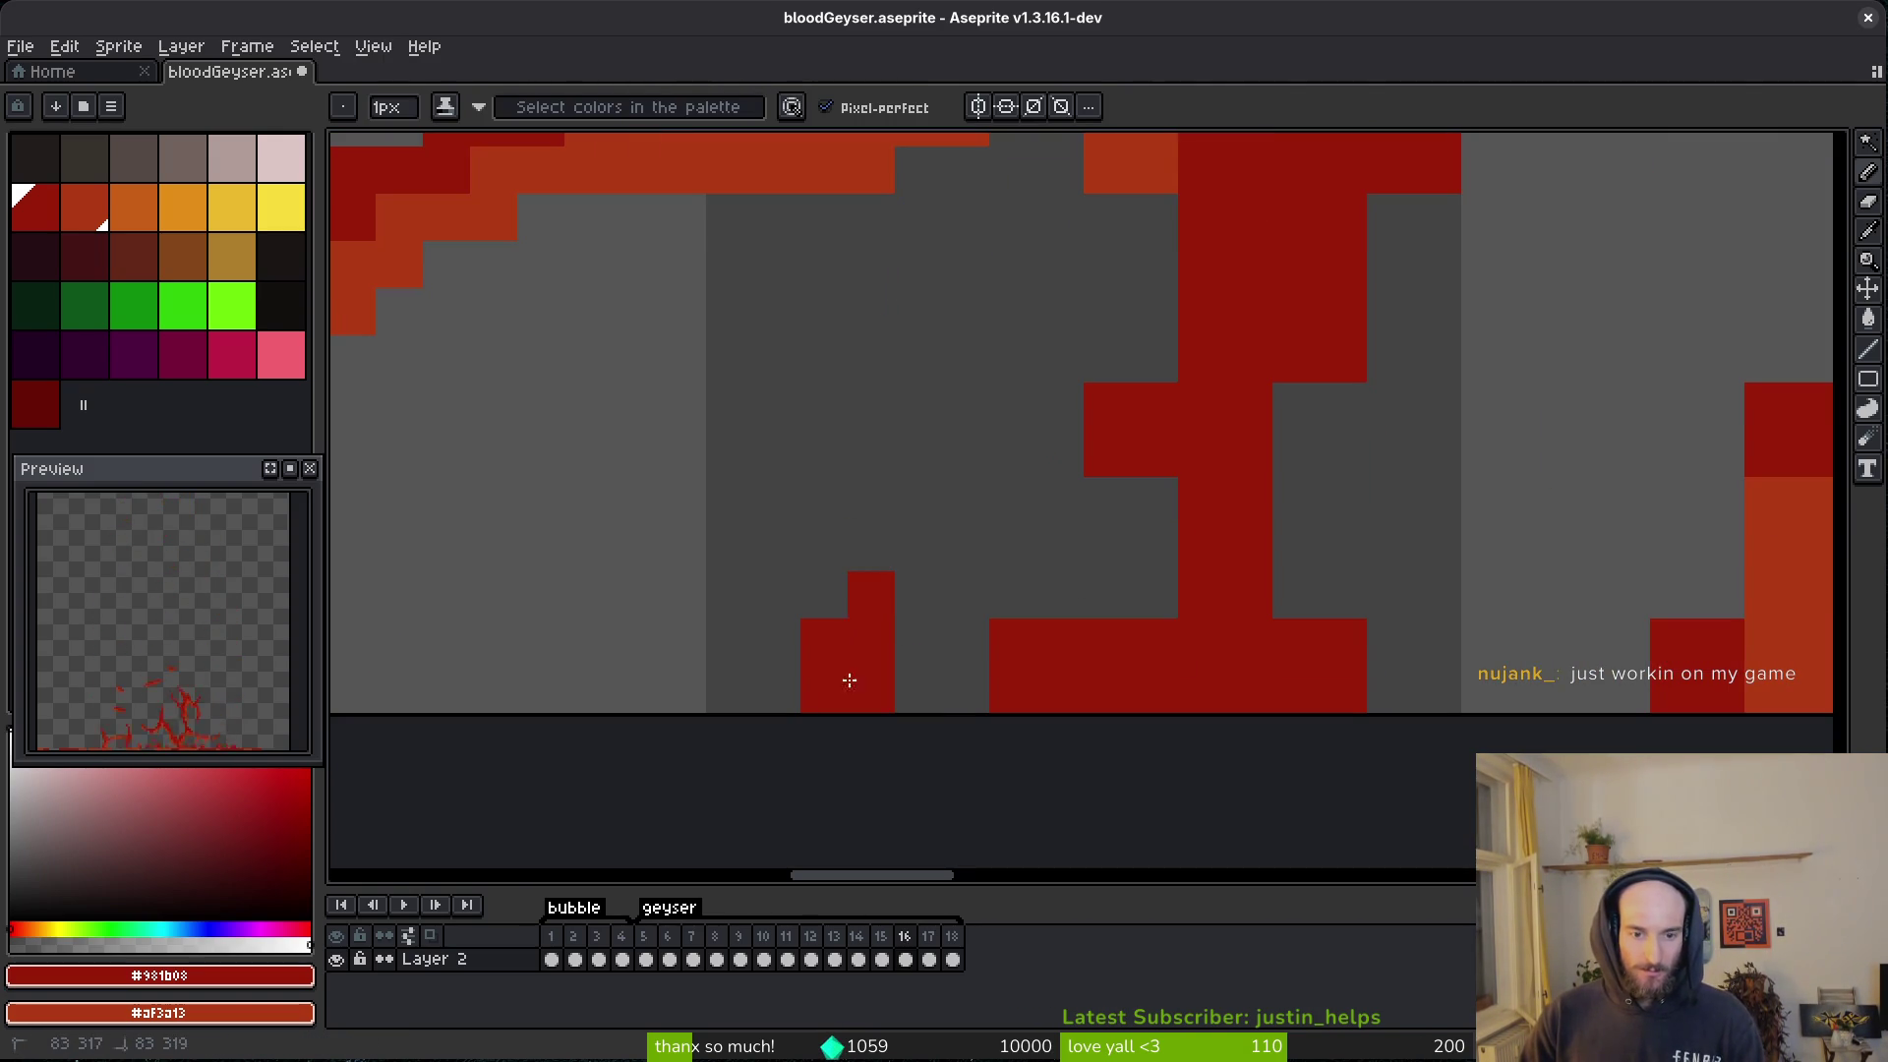
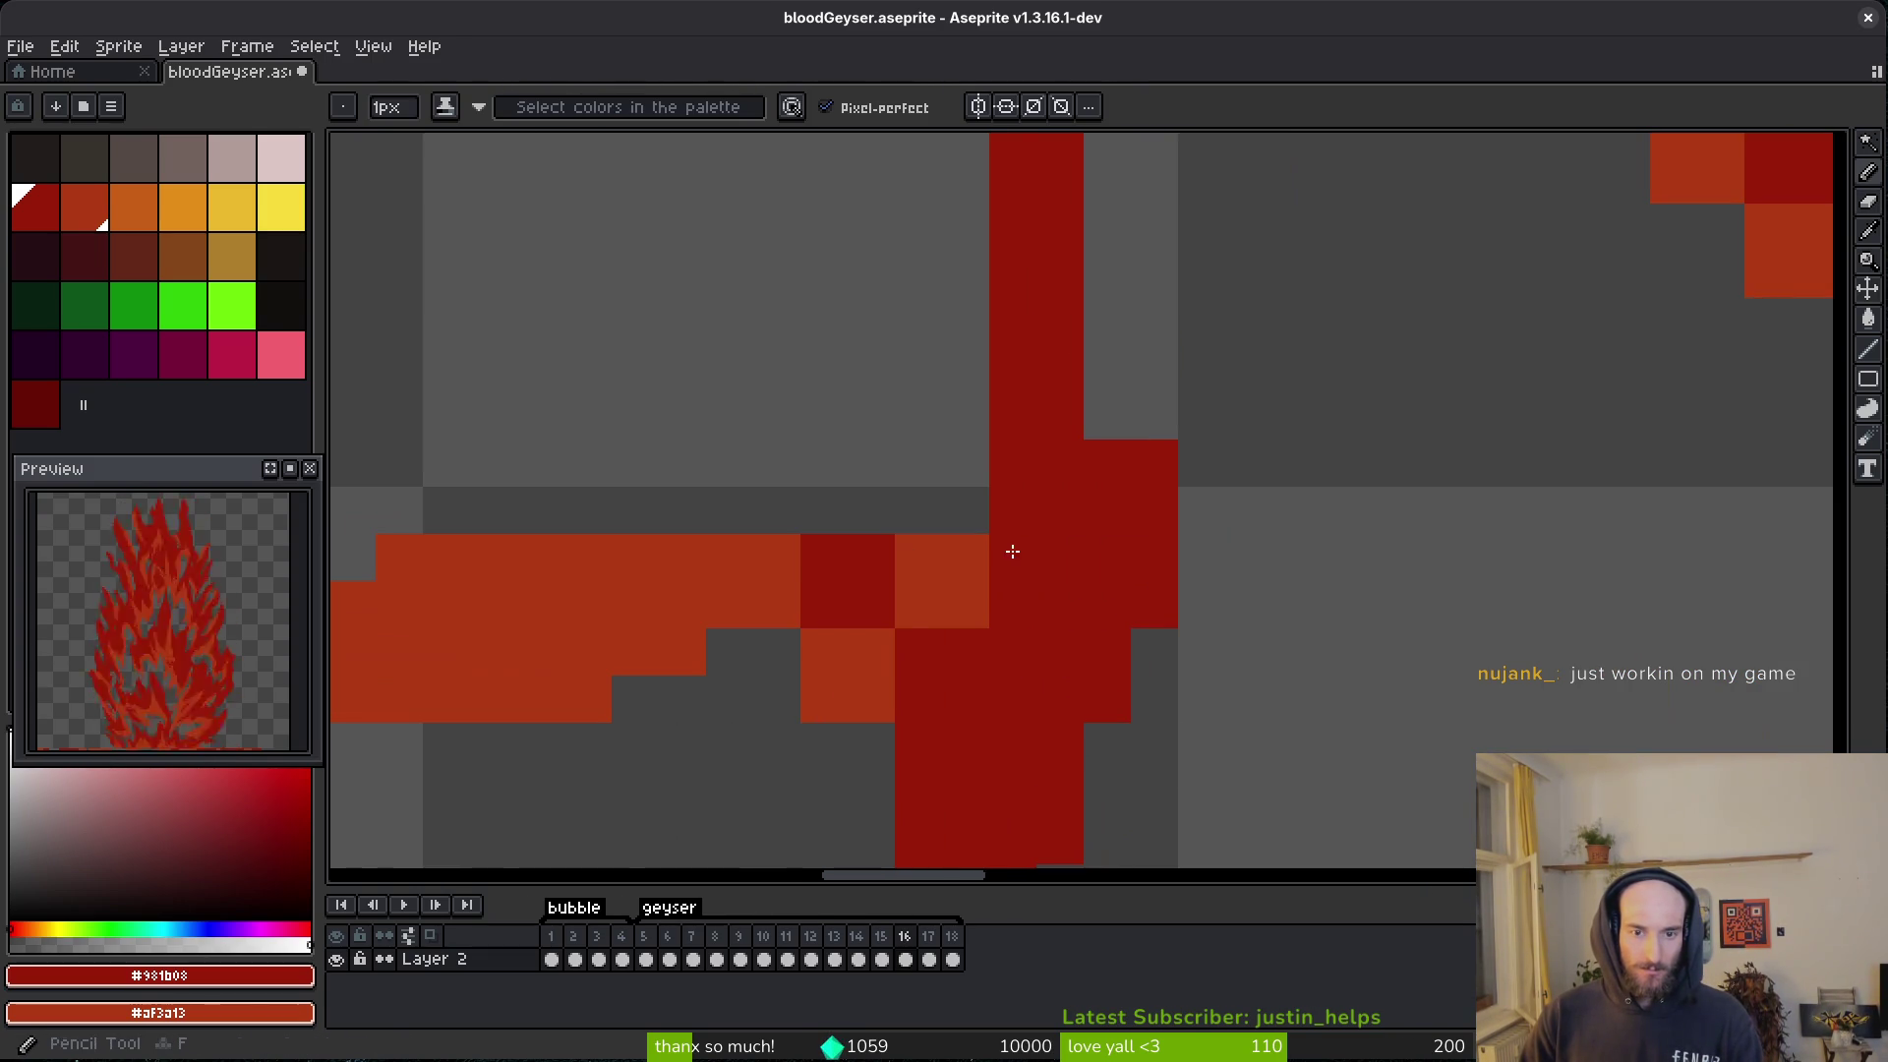
- Recolour the diagonal junction between the strand and column with light-red and dark-red pixels
{"action": "right_click", "coordinate": [918, 652]}
{"action": "right_click", "coordinate": [1012, 558]}
{"action": "right_click", "coordinate": [1042, 510]}
{"action": "left_click", "coordinate": [919, 557]}
{"action": "left_click_drag", "start_coordinate": [965, 511], "coordinate": [1010, 557]}
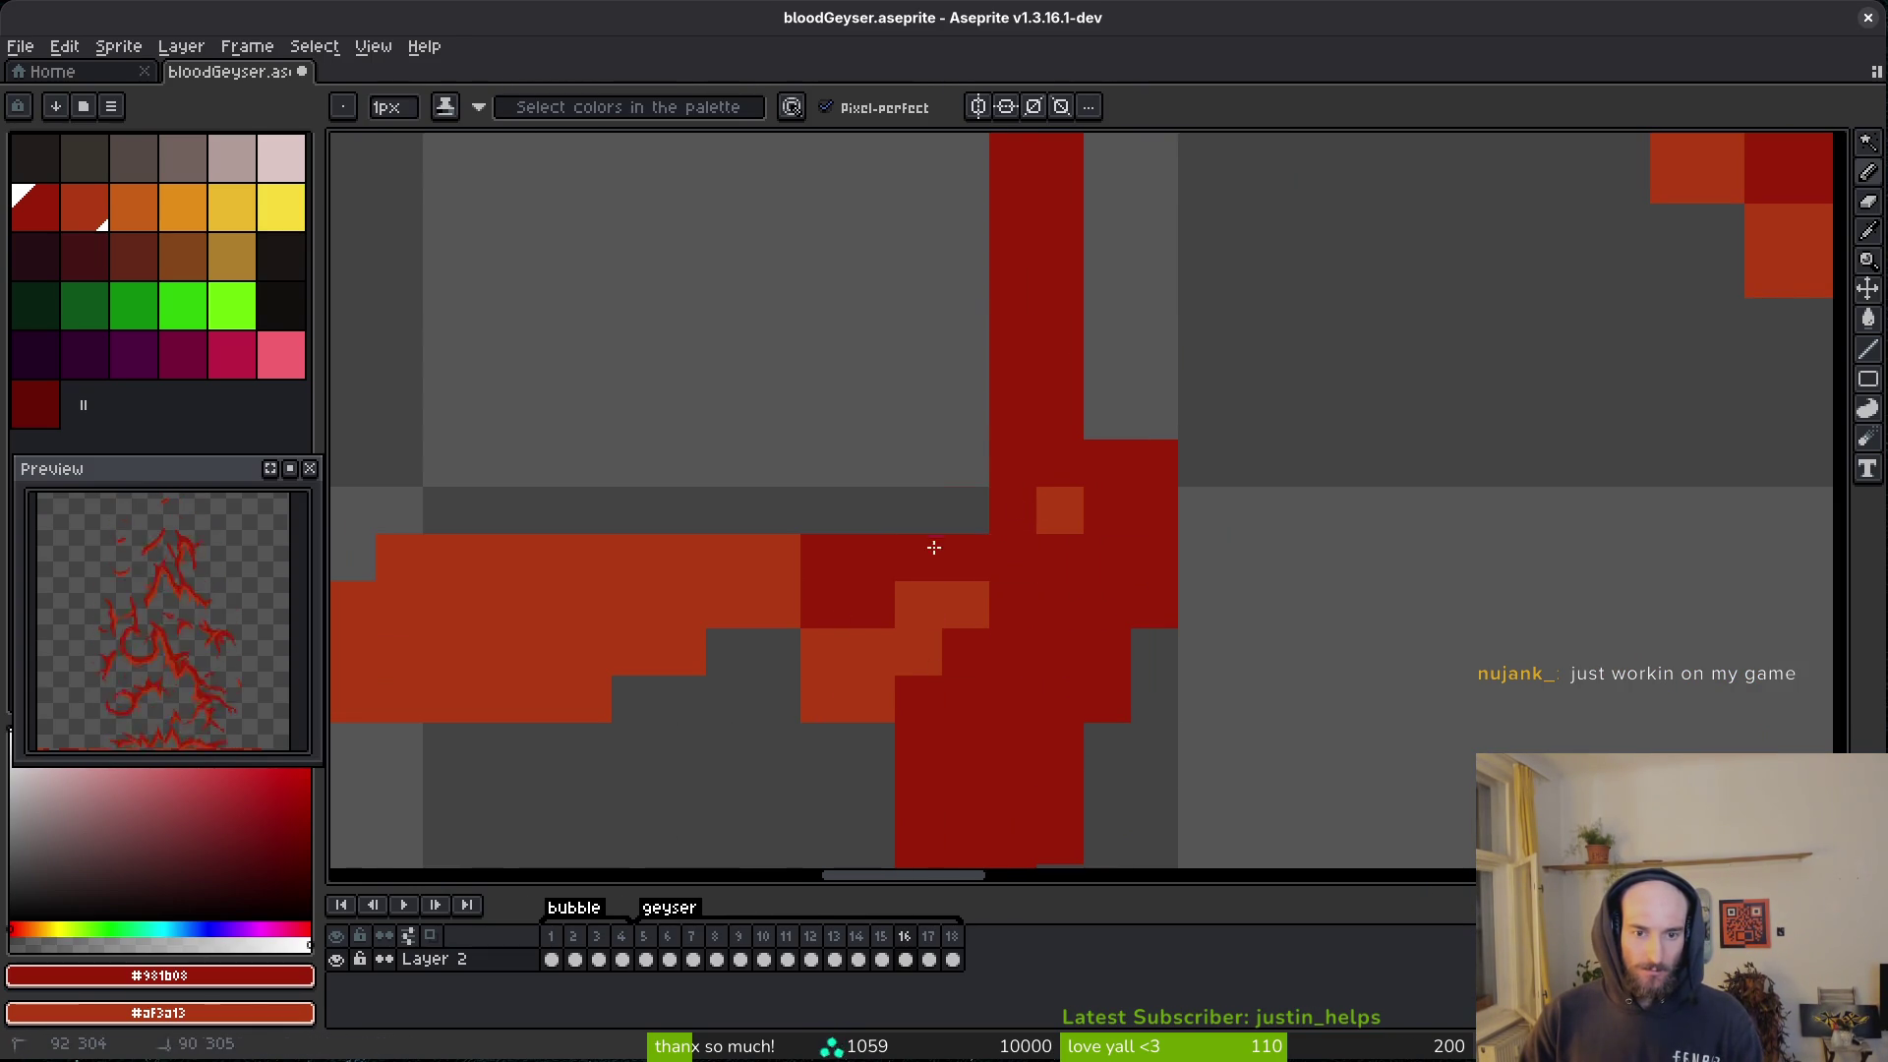
{"action": "left_click", "coordinate": [918, 510]}
{"action": "left_click", "coordinate": [965, 463]}
- Fill the grey notch in dark and light red, extend the column edge, and erase stray pixels
{"action": "left_click", "coordinate": [776, 652]}
{"action": "right_click", "coordinate": [783, 648]}
{"action": "right_click", "coordinate": [730, 652]}
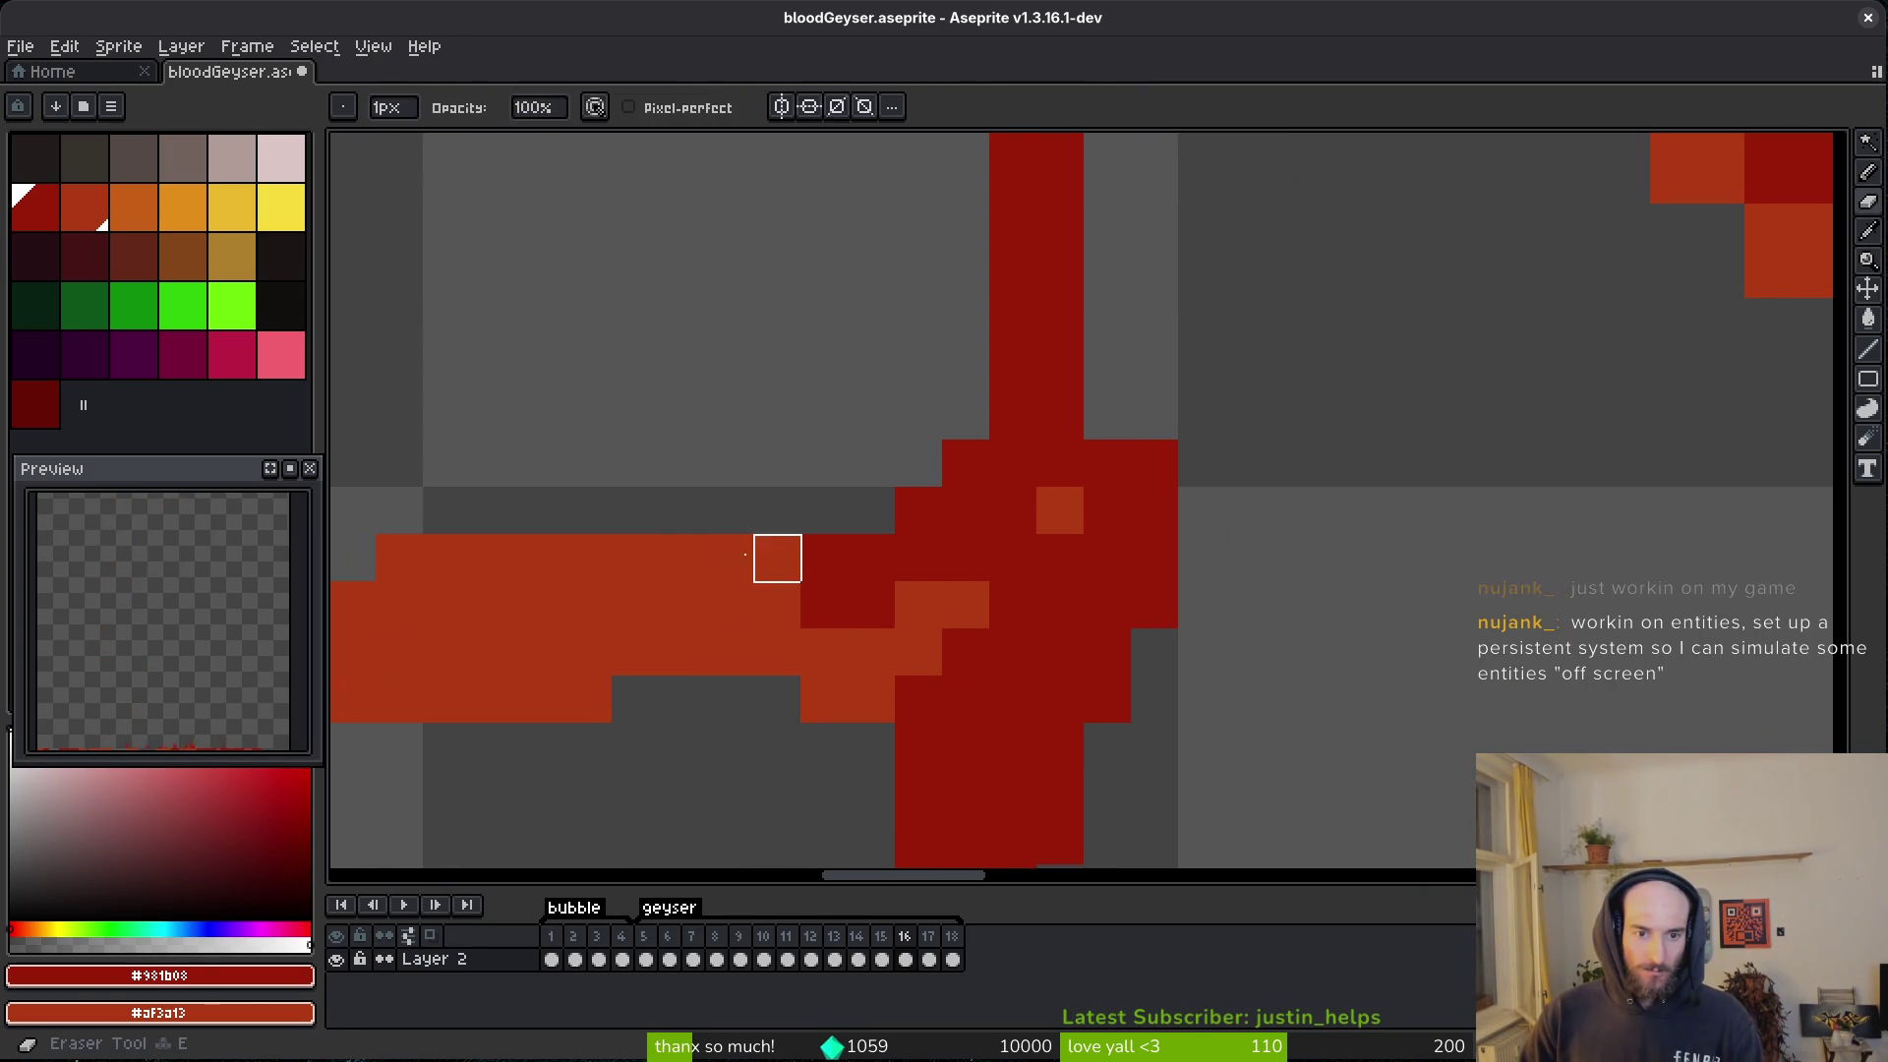
{"action": "left_click", "coordinate": [777, 557]}
{"action": "left_click", "coordinate": [1107, 416]}
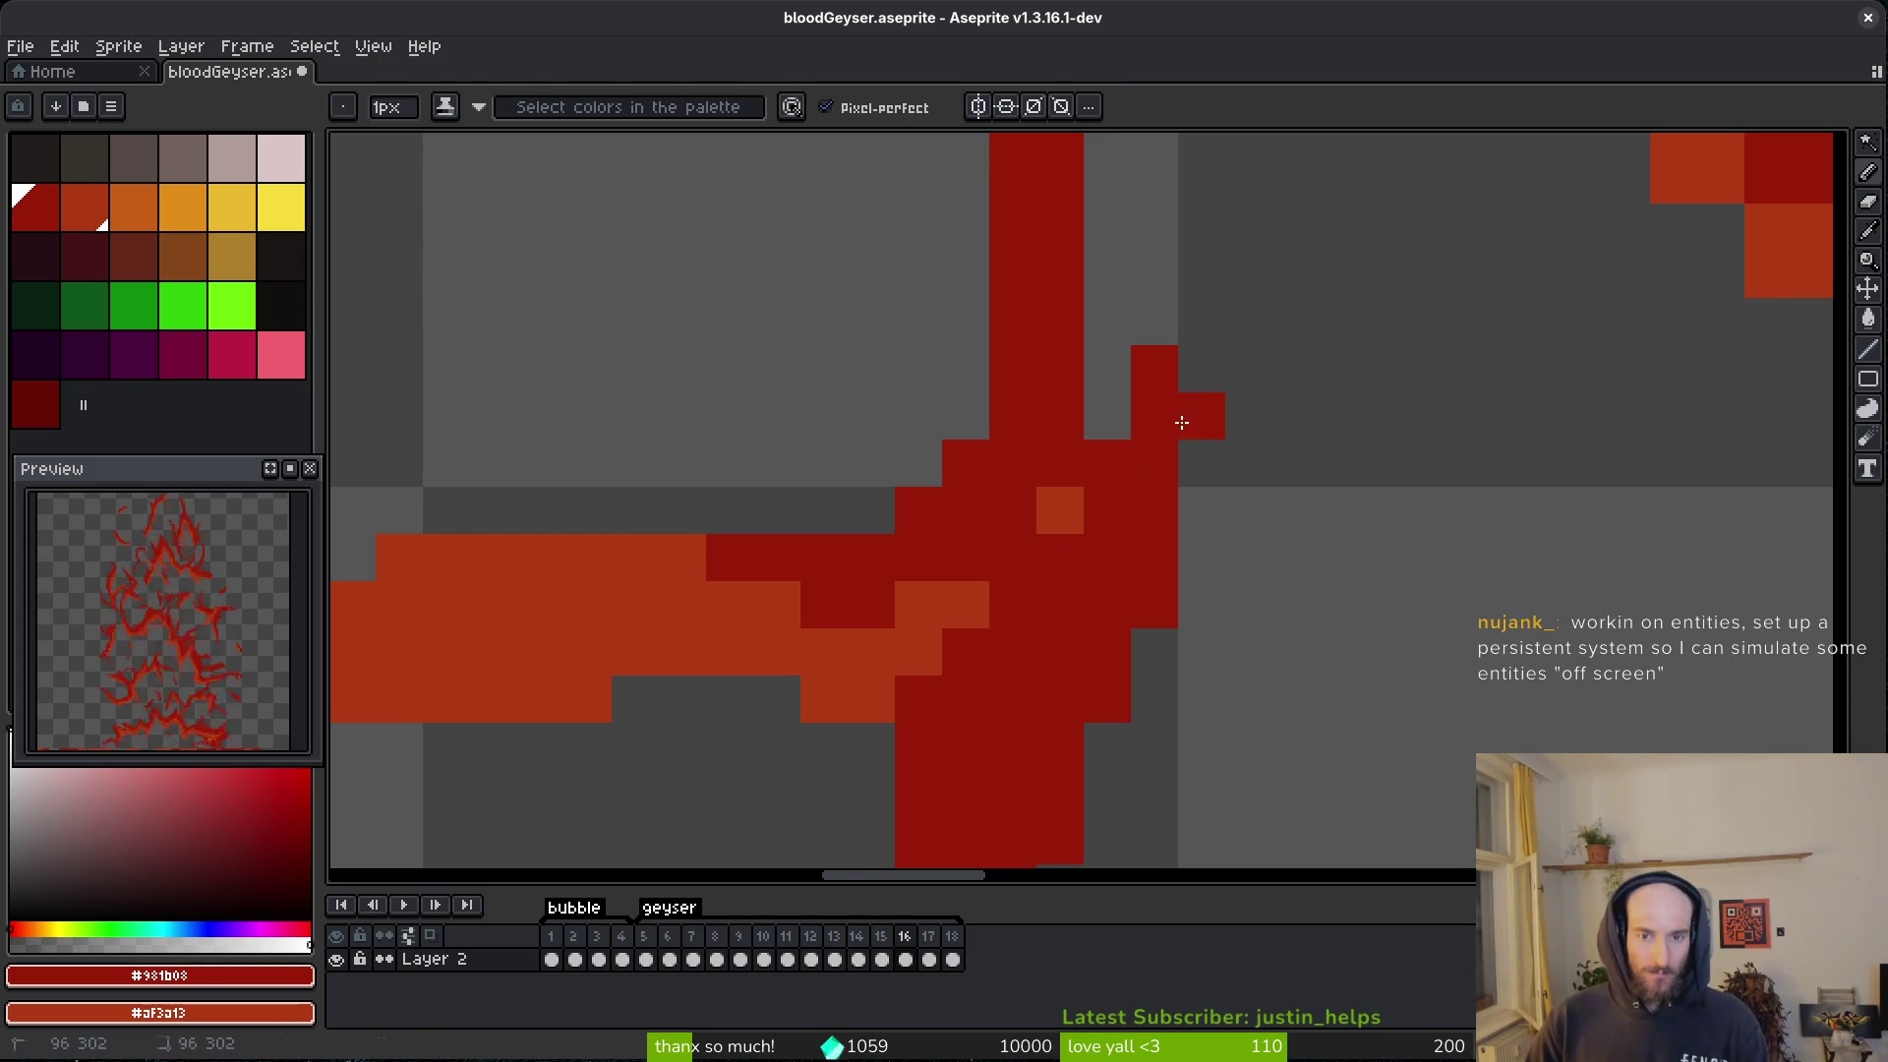
{"action": "key", "text": "e"}
{"action": "scroll", "coordinate": [1081, 394], "scroll_direction": "up", "scroll_amount": 3}
{"action": "left_click_drag", "start_coordinate": [964, 315], "coordinate": [1011, 315]}
- Join the two red columns by filling the gaps between them with dark red
{"action": "key", "text": "b"}
{"action": "left_click_drag", "start_coordinate": [1011, 454], "coordinate": [1058, 597]}
{"action": "left_click_drag", "start_coordinate": [1010, 359], "coordinate": [1010, 407]}
{"action": "left_click", "coordinate": [964, 454]}
{"action": "left_click", "coordinate": [1057, 501]}
{"action": "left_click", "coordinate": [1058, 644]}
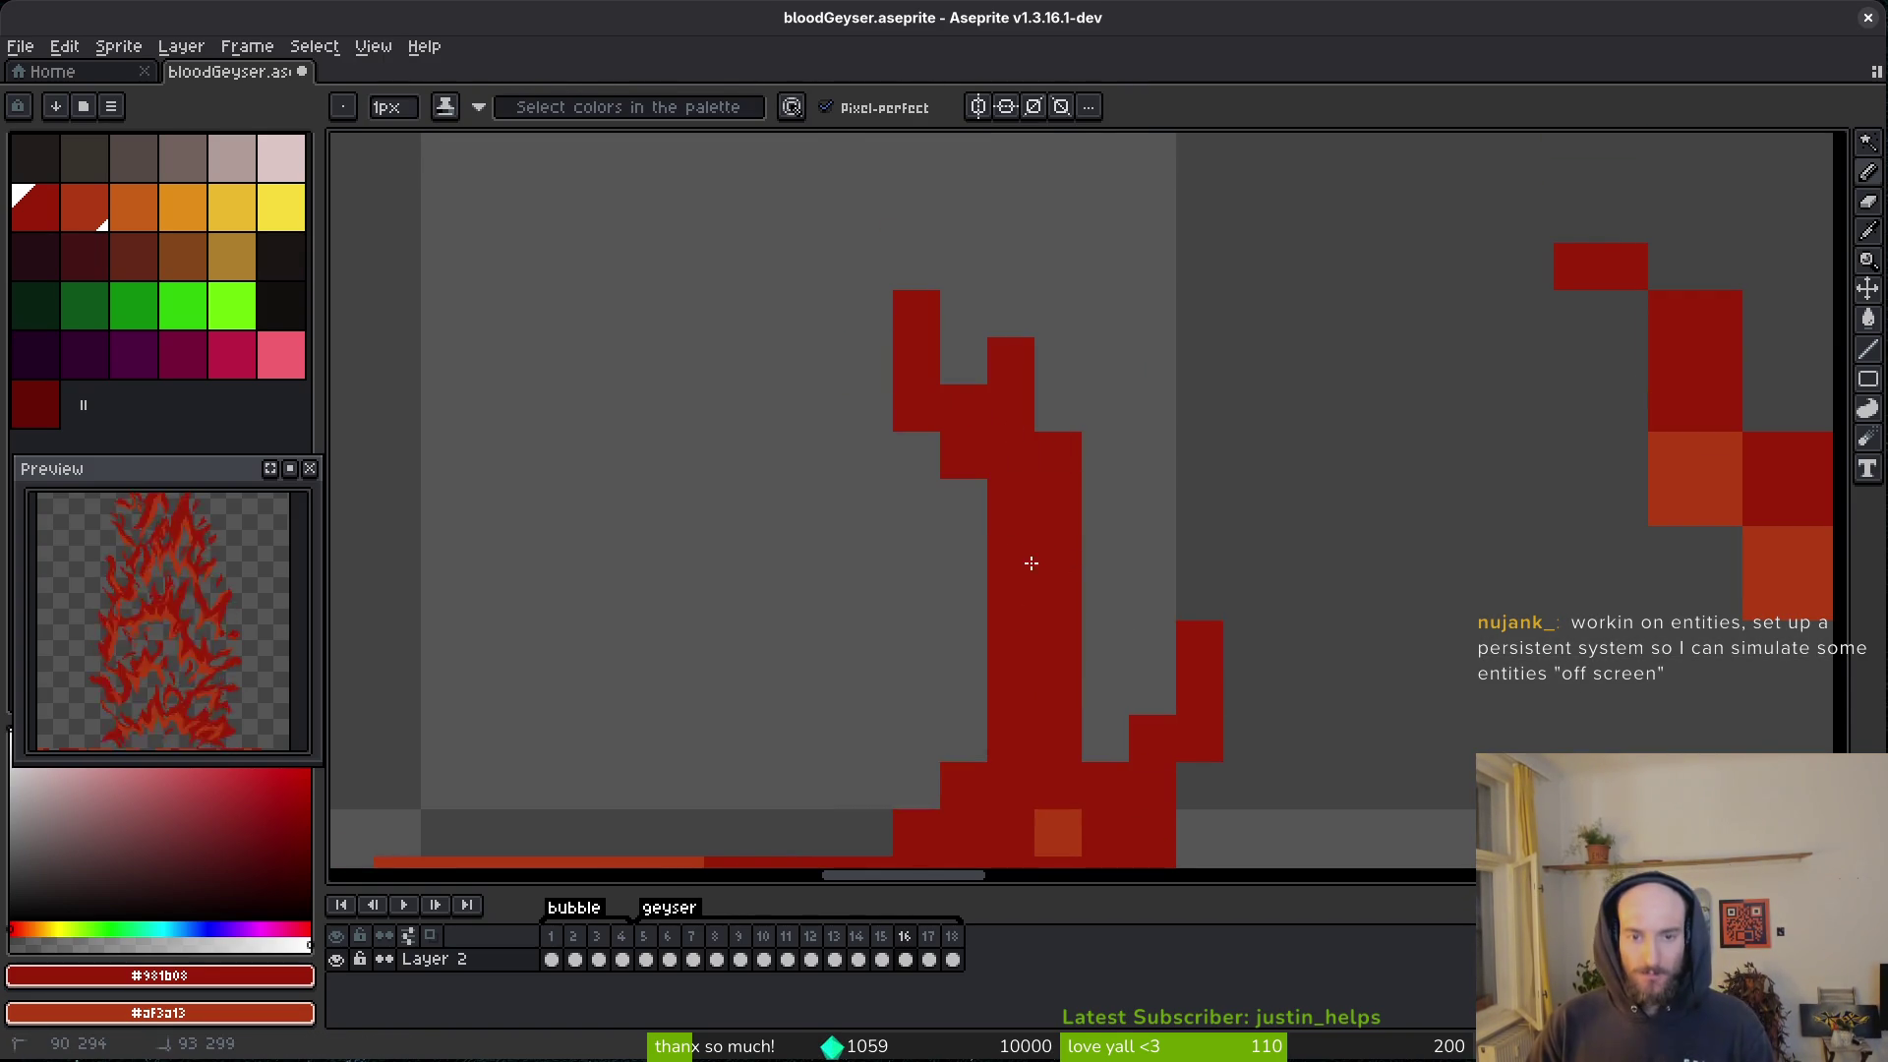
{"action": "left_click_drag", "start_coordinate": [964, 267], "coordinate": [963, 361]}
- Erase stray cells from the left column's edges and save the sprite
{"action": "key", "text": "e"}
{"action": "left_click", "coordinate": [916, 408]}
{"action": "left_click_drag", "start_coordinate": [1058, 455], "coordinate": [1058, 504]}
{"action": "left_click", "coordinate": [927, 325]}
{"action": "left_click", "coordinate": [916, 361]}
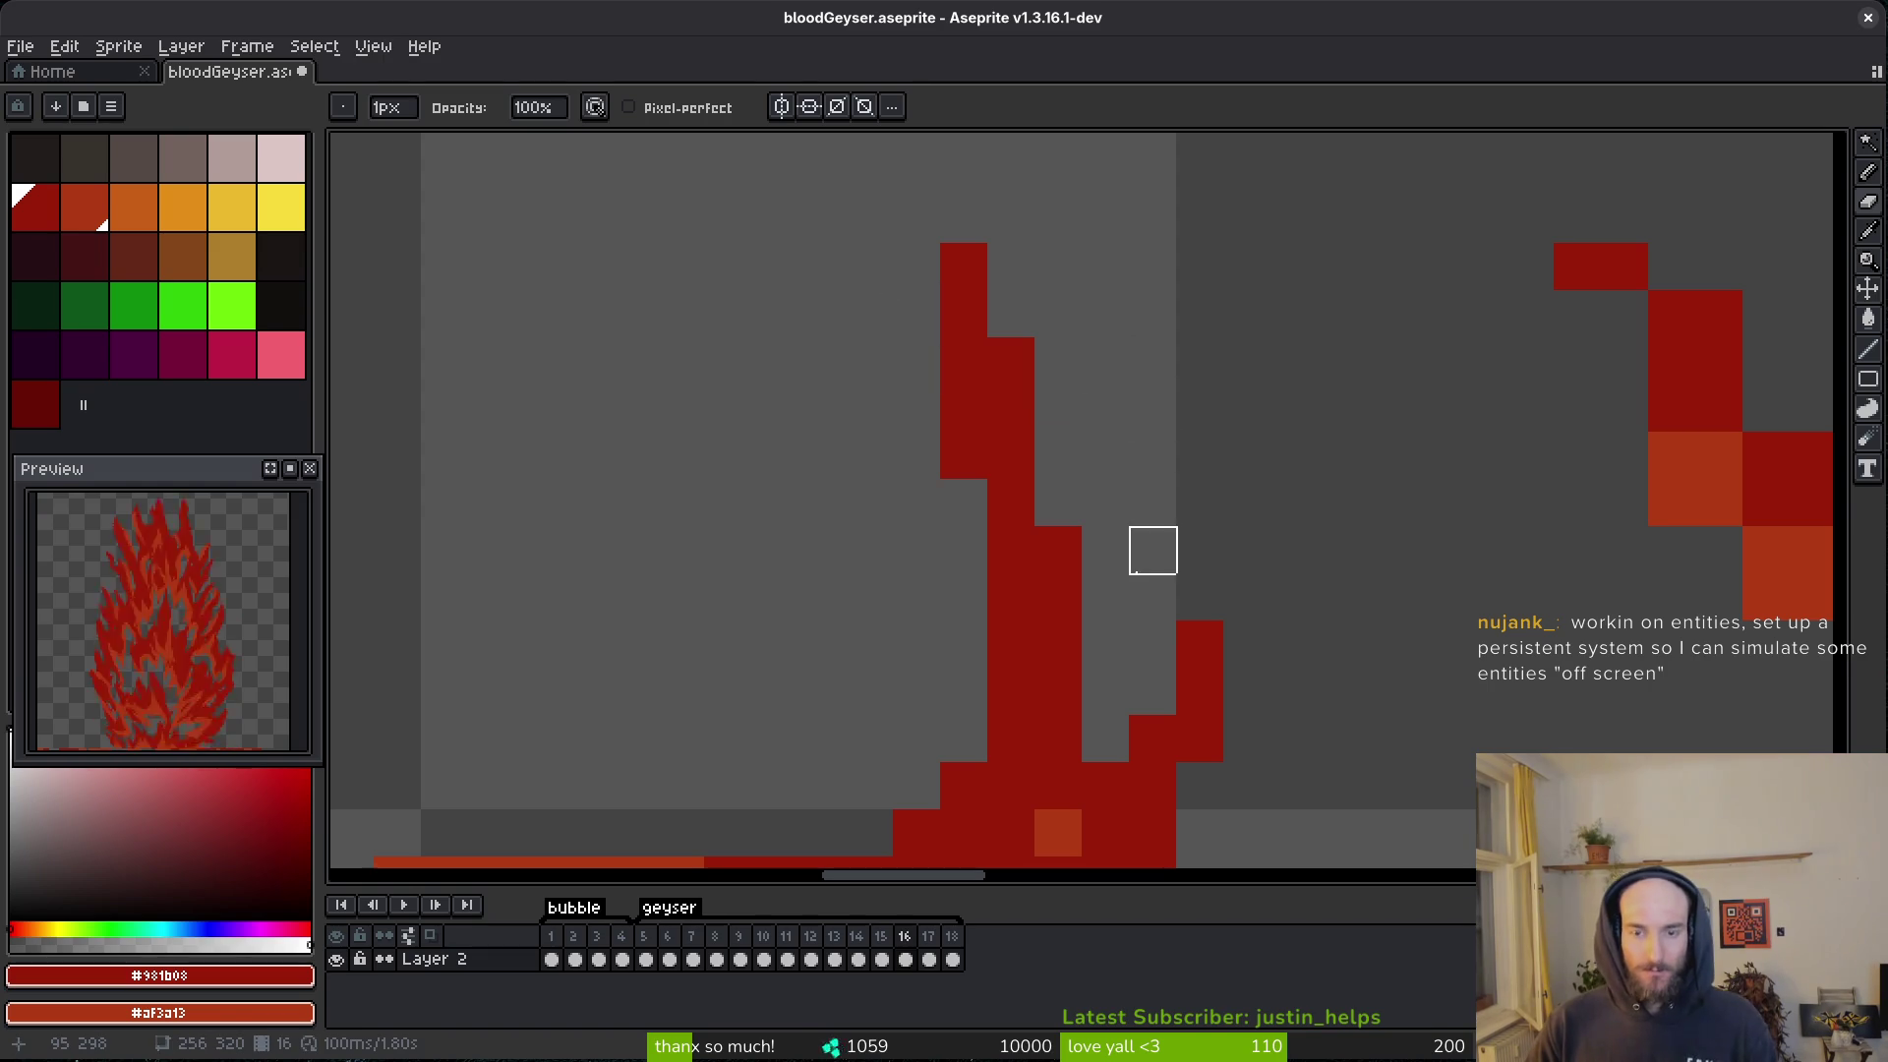
{"action": "key", "text": "ctrl+s"}
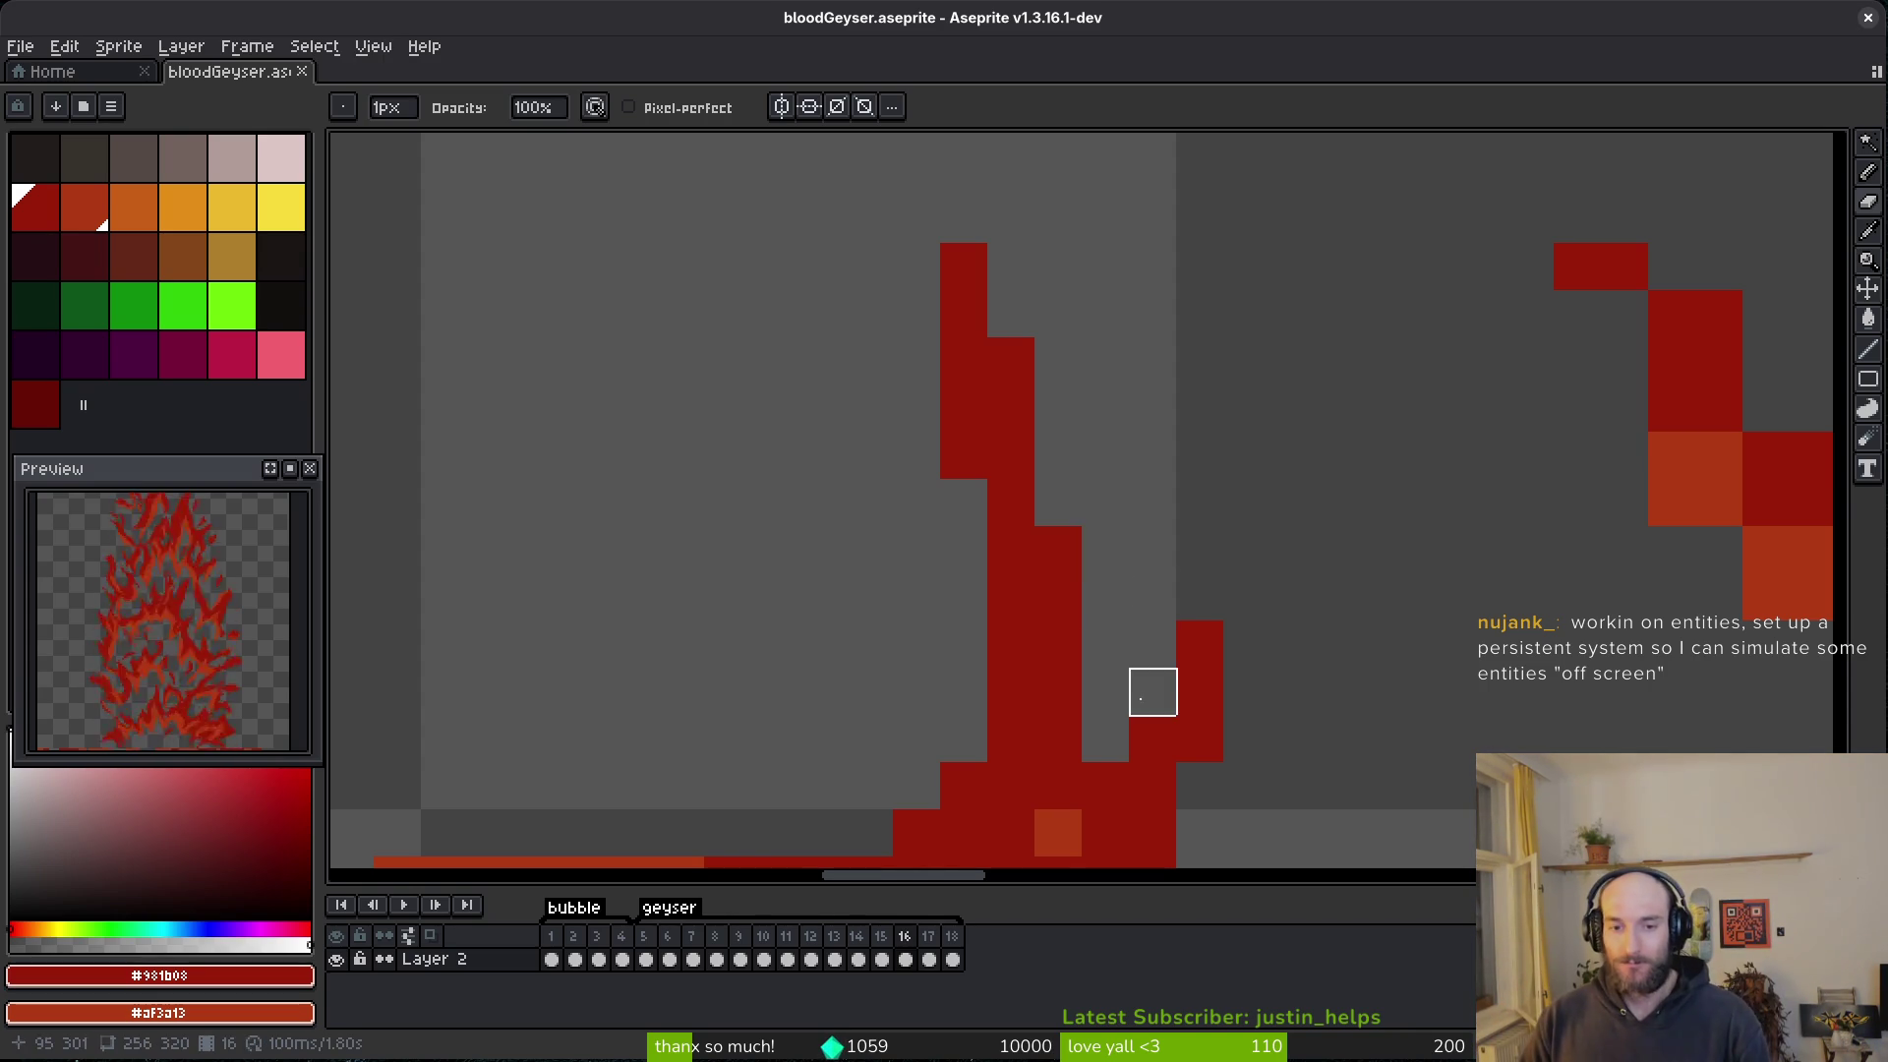
- Erase the light-red pixels along the base row and save the sprite
{"action": "scroll", "coordinate": [1196, 401], "scroll_direction": "down", "scroll_amount": 5}
{"action": "scroll", "coordinate": [1143, 464], "scroll_direction": "down", "scroll_amount": 3}
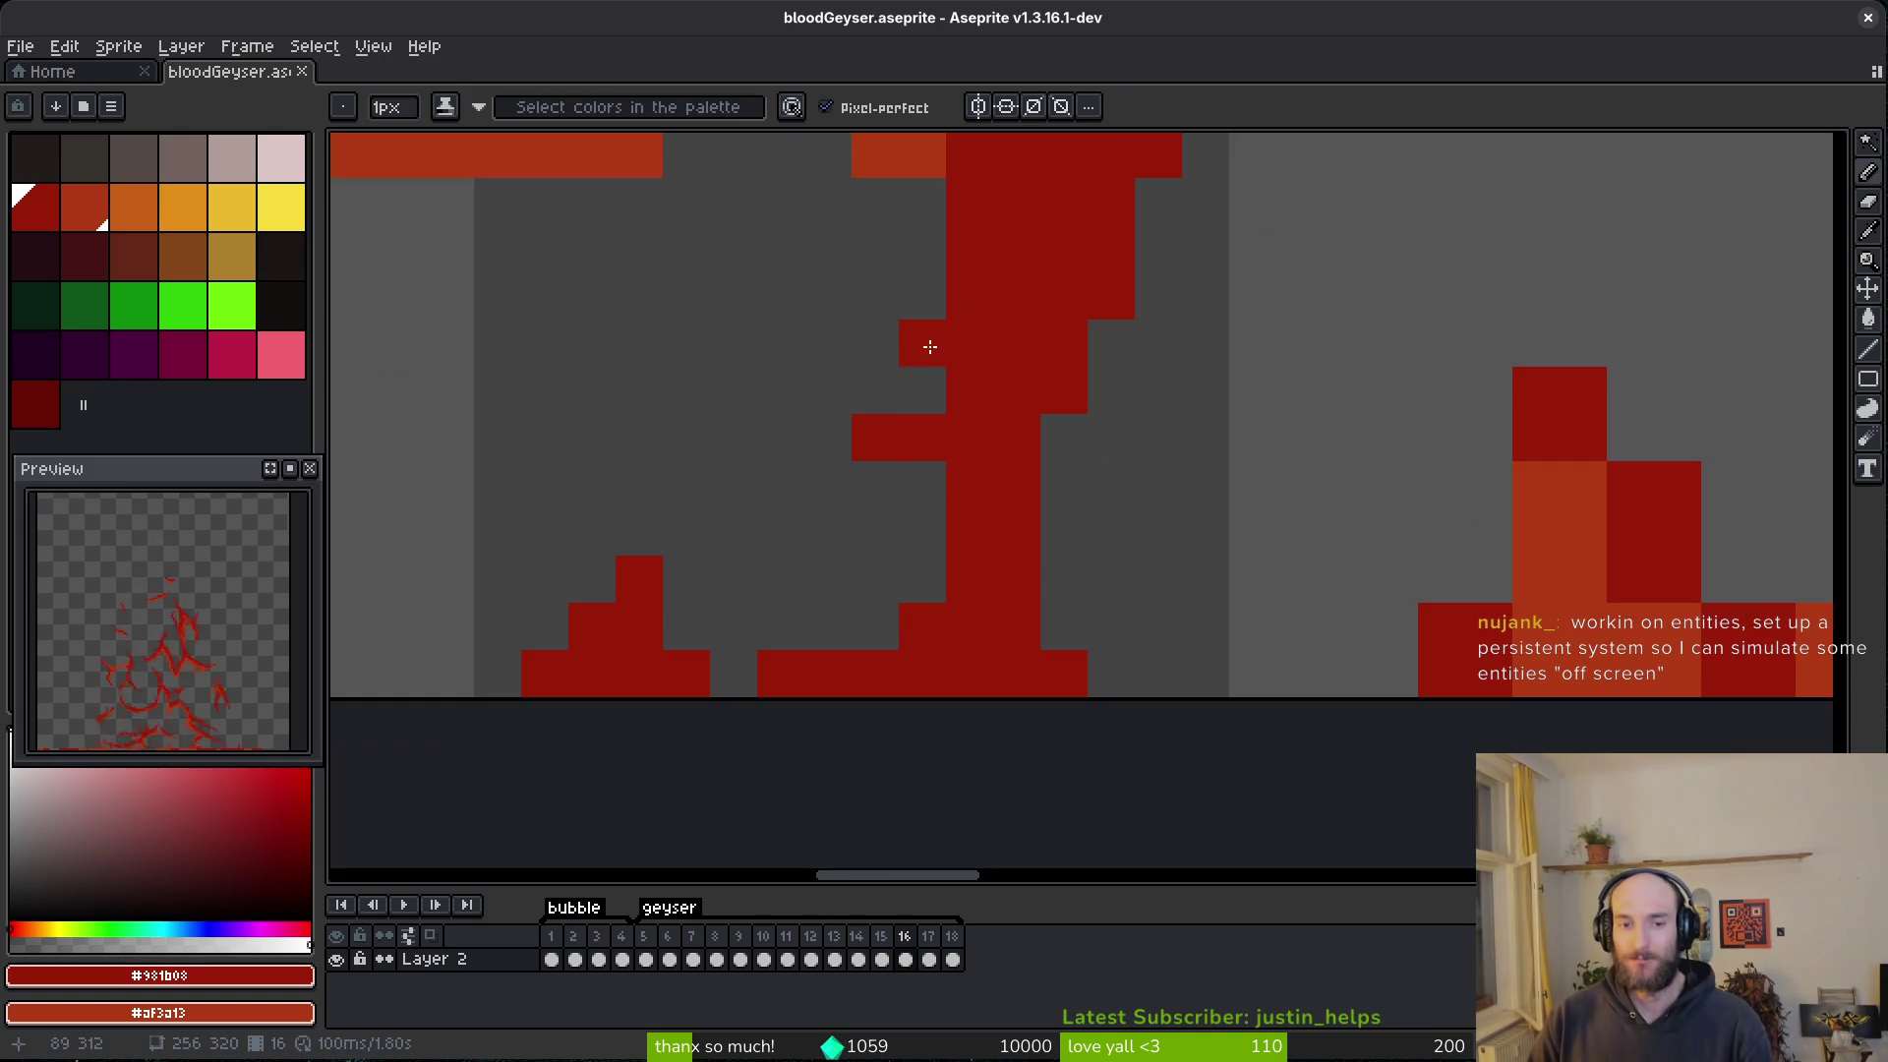
{"action": "scroll", "coordinate": [1170, 472], "scroll_direction": "down", "scroll_amount": 2}
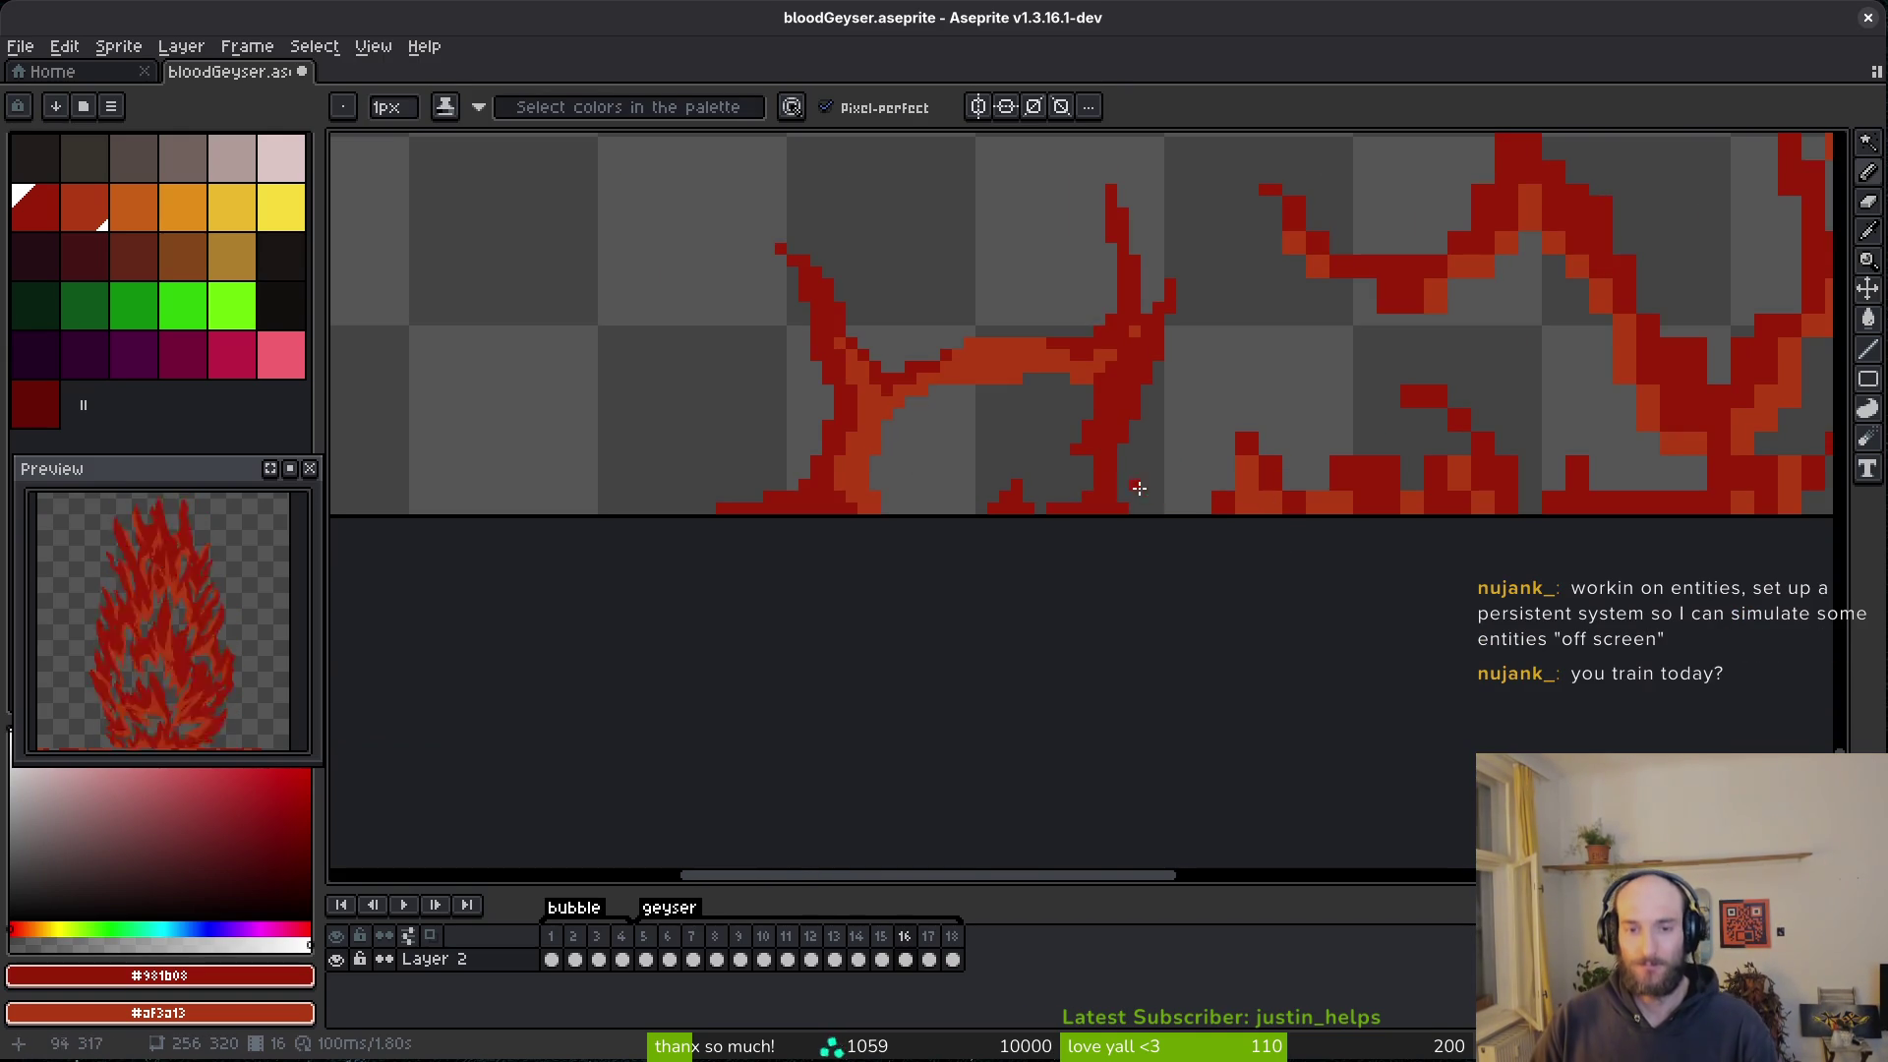
{"action": "scroll", "coordinate": [1146, 493], "scroll_direction": "up", "scroll_amount": 2}
{"action": "scroll", "coordinate": [1138, 446], "scroll_direction": "left", "scroll_amount": 3}
{"action": "scroll", "coordinate": [1260, 662], "scroll_direction": "up", "scroll_amount": 2}
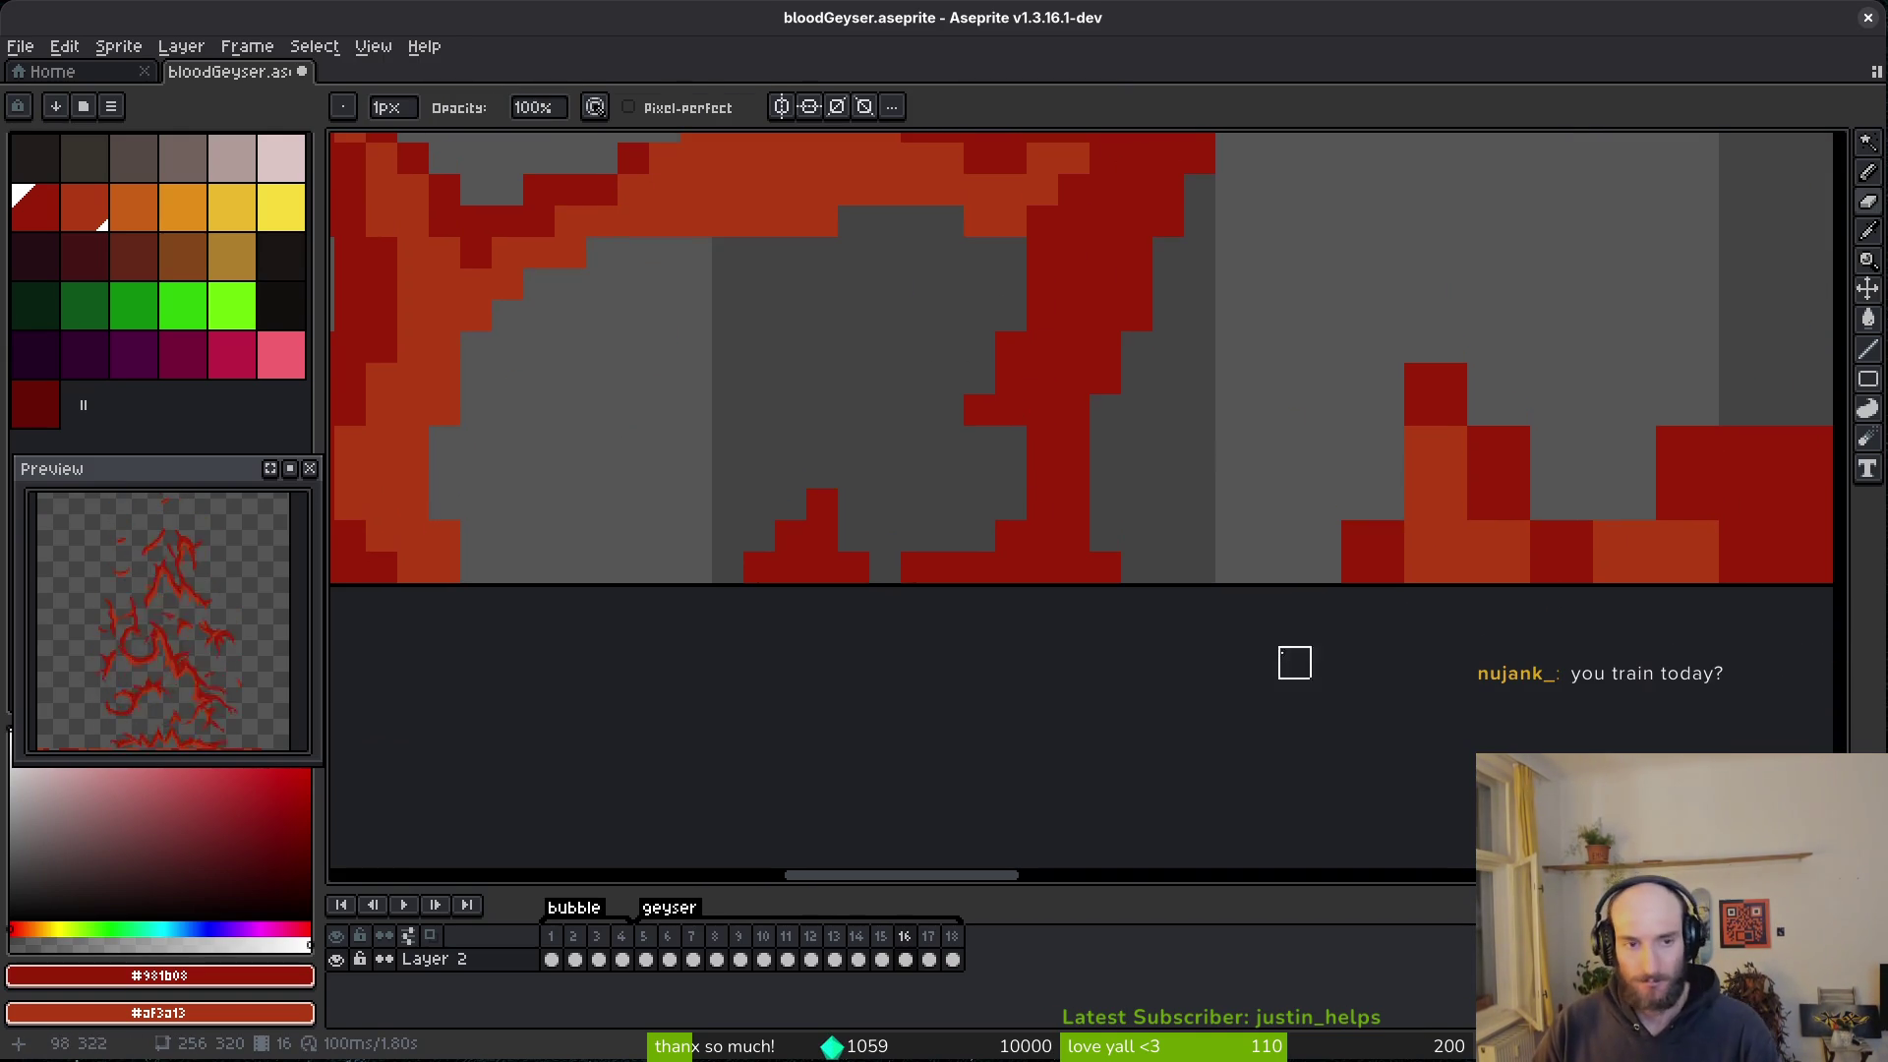
{"action": "left_click_drag", "start_coordinate": [1117, 394], "coordinate": [1337, 424]}
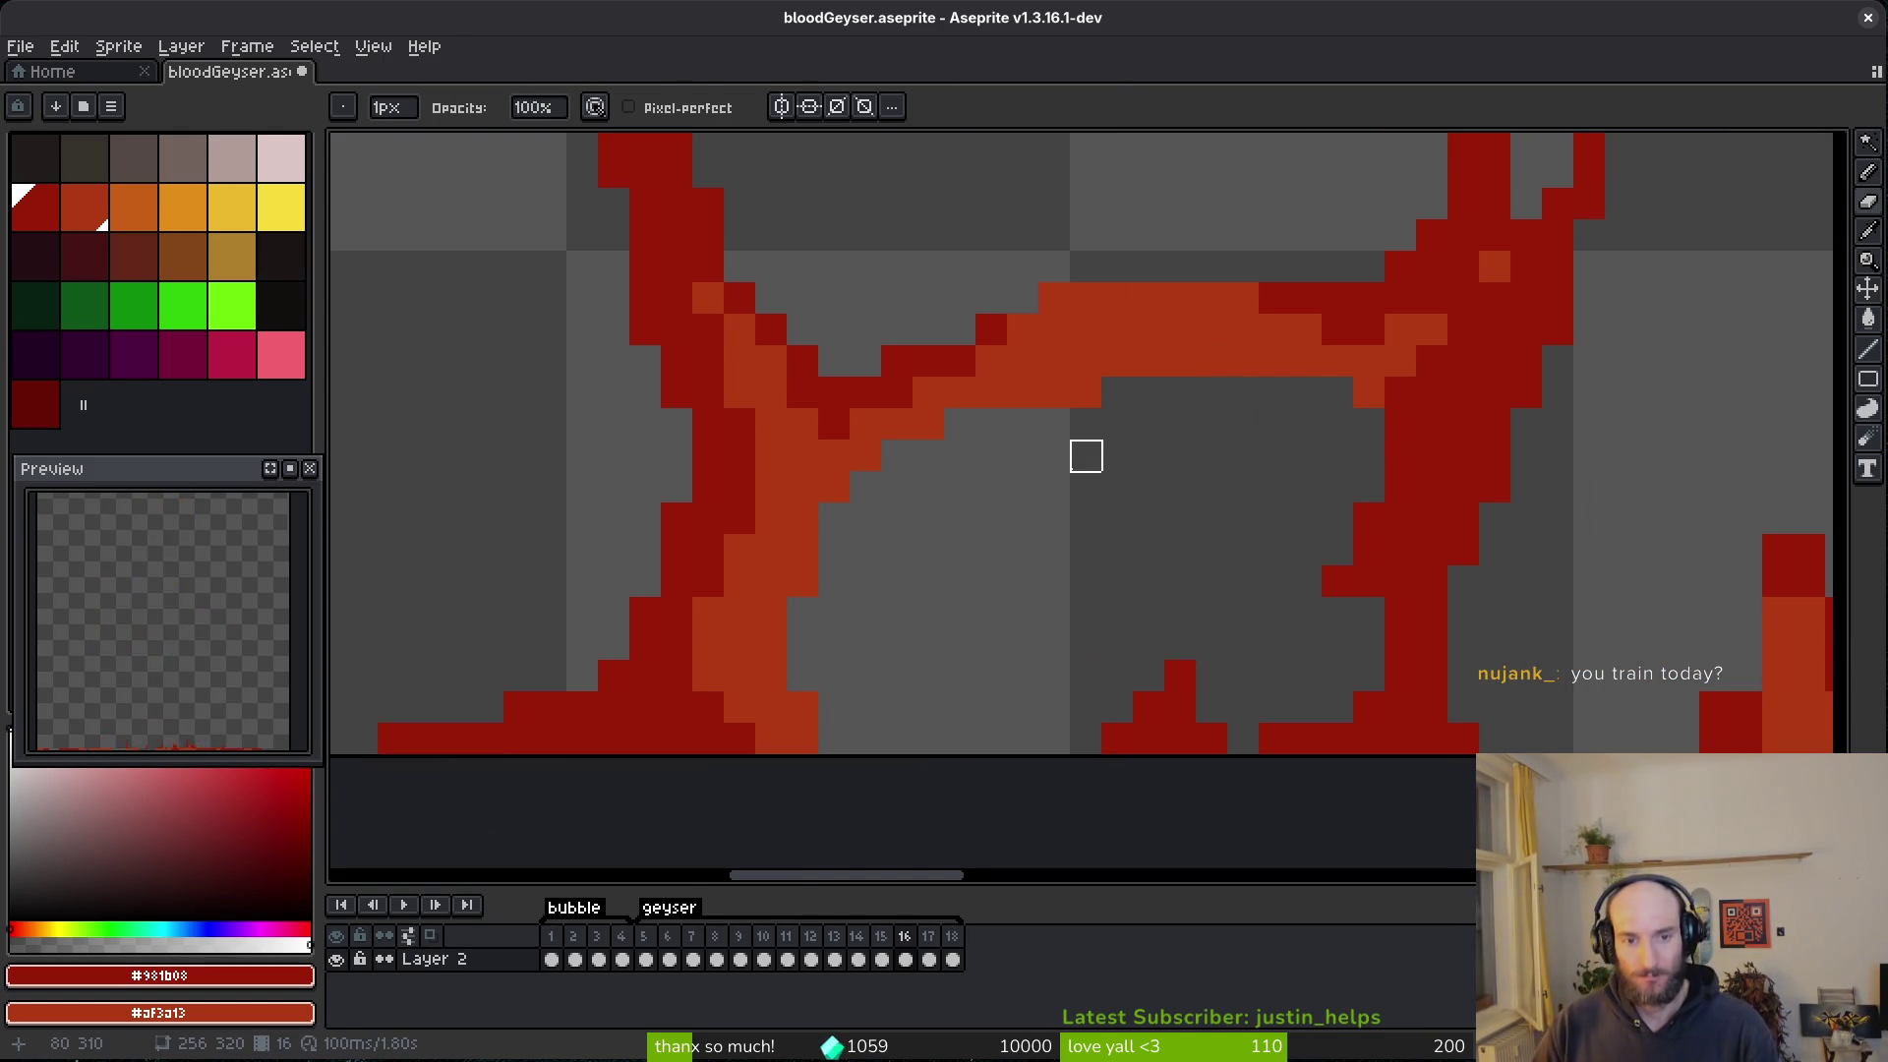
{"action": "scroll", "coordinate": [993, 581], "scroll_direction": "right", "scroll_amount": 3}
{"action": "scroll", "coordinate": [1348, 531], "scroll_direction": "down", "scroll_amount": 2}
{"action": "scroll", "coordinate": [1223, 476], "scroll_direction": "up", "scroll_amount": 1}
{"action": "key", "text": "ctrl+s"}
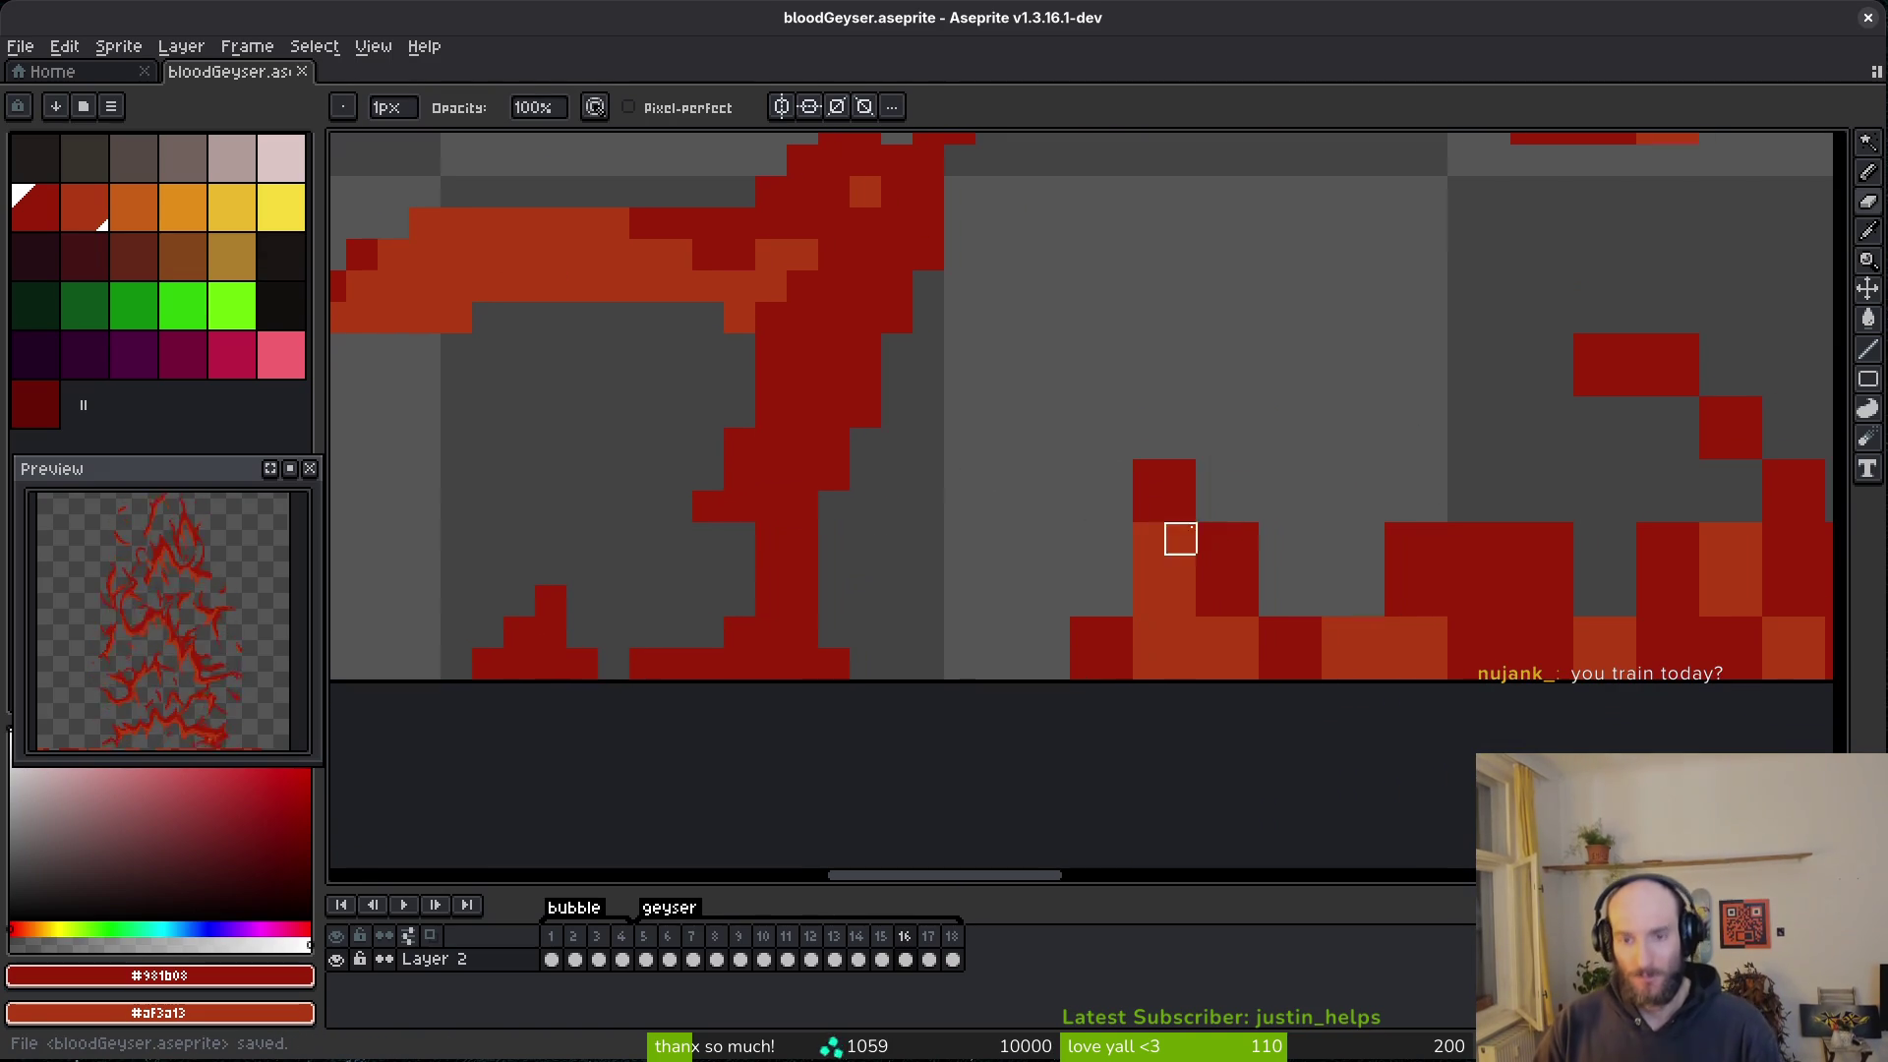
- Paint a dark-red vertical strip on the base and reshape the spike's side
{"action": "key", "text": "f"}
{"action": "left_click", "coordinate": [1131, 582]}
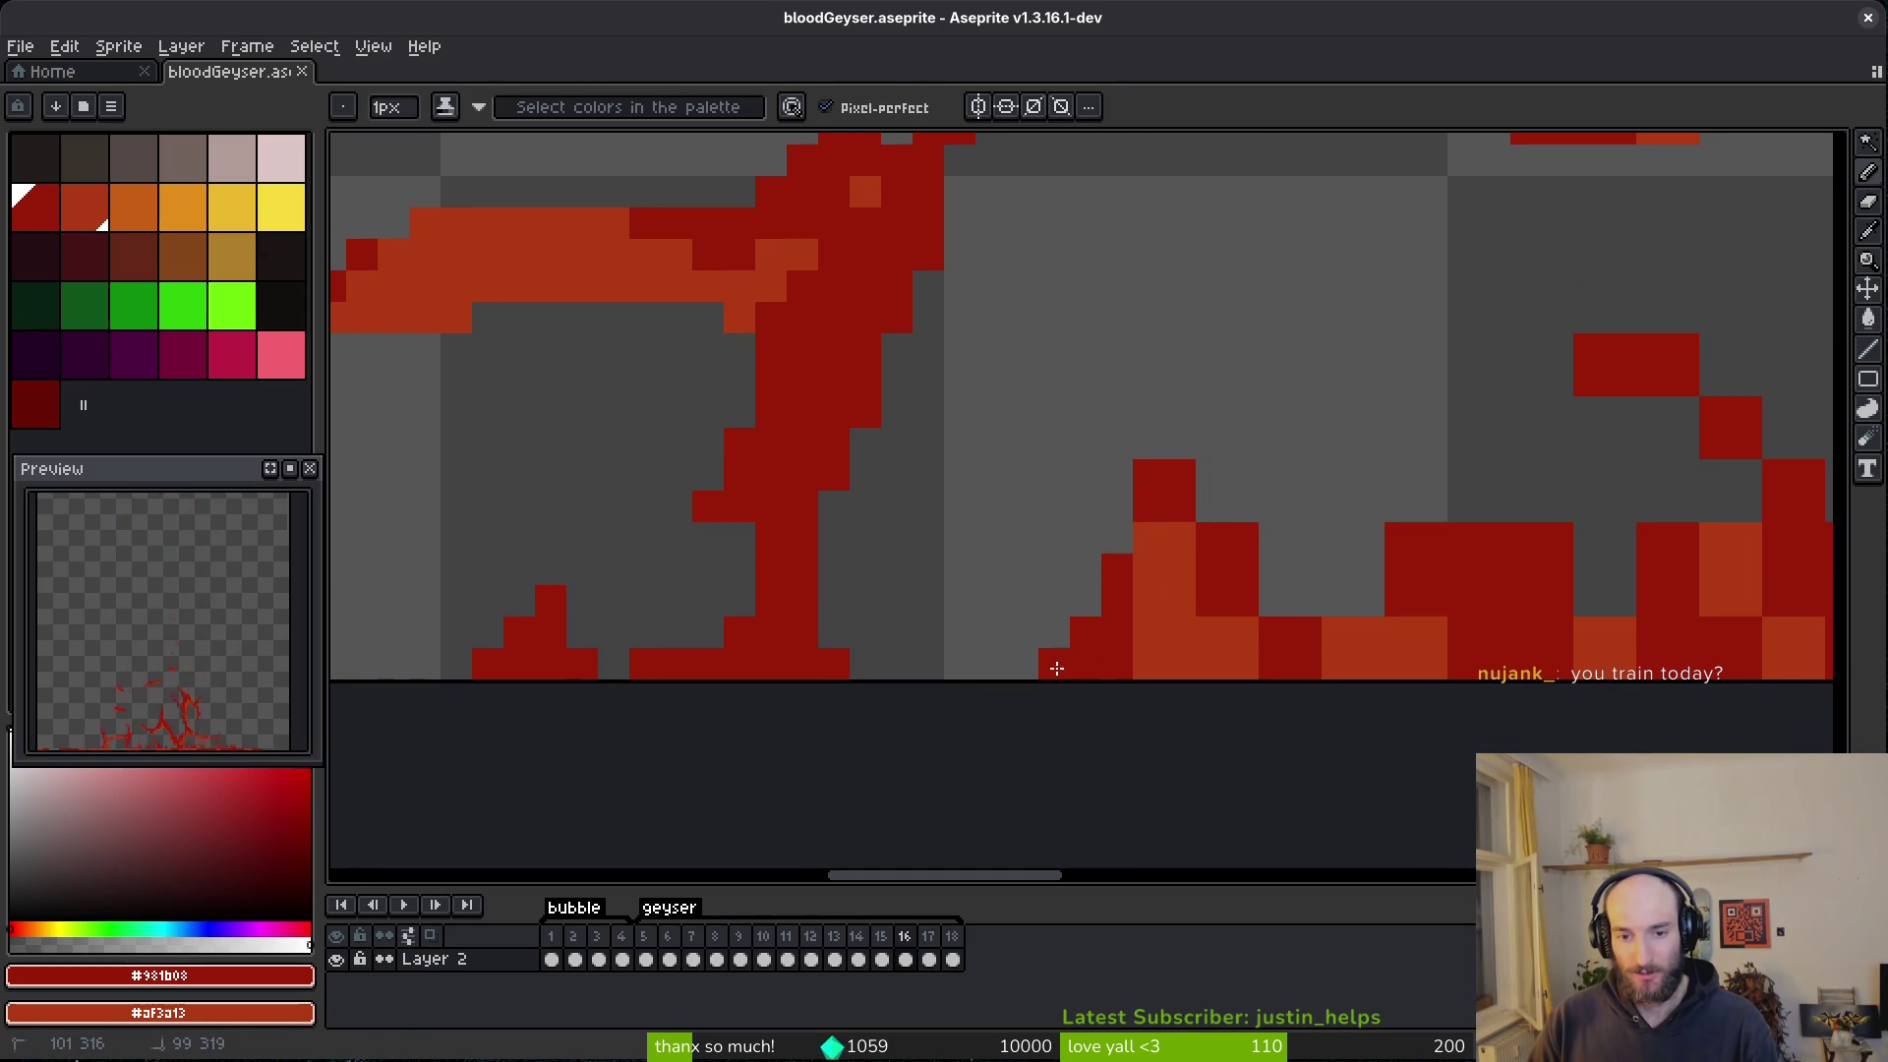
{"action": "mouse_move", "coordinate": [1153, 535]}
{"action": "left_mouse_down"}
{"action": "mouse_move", "coordinate": [1155, 591]}
{"action": "mouse_move", "coordinate": [1228, 625]}
{"action": "left_mouse_up"}
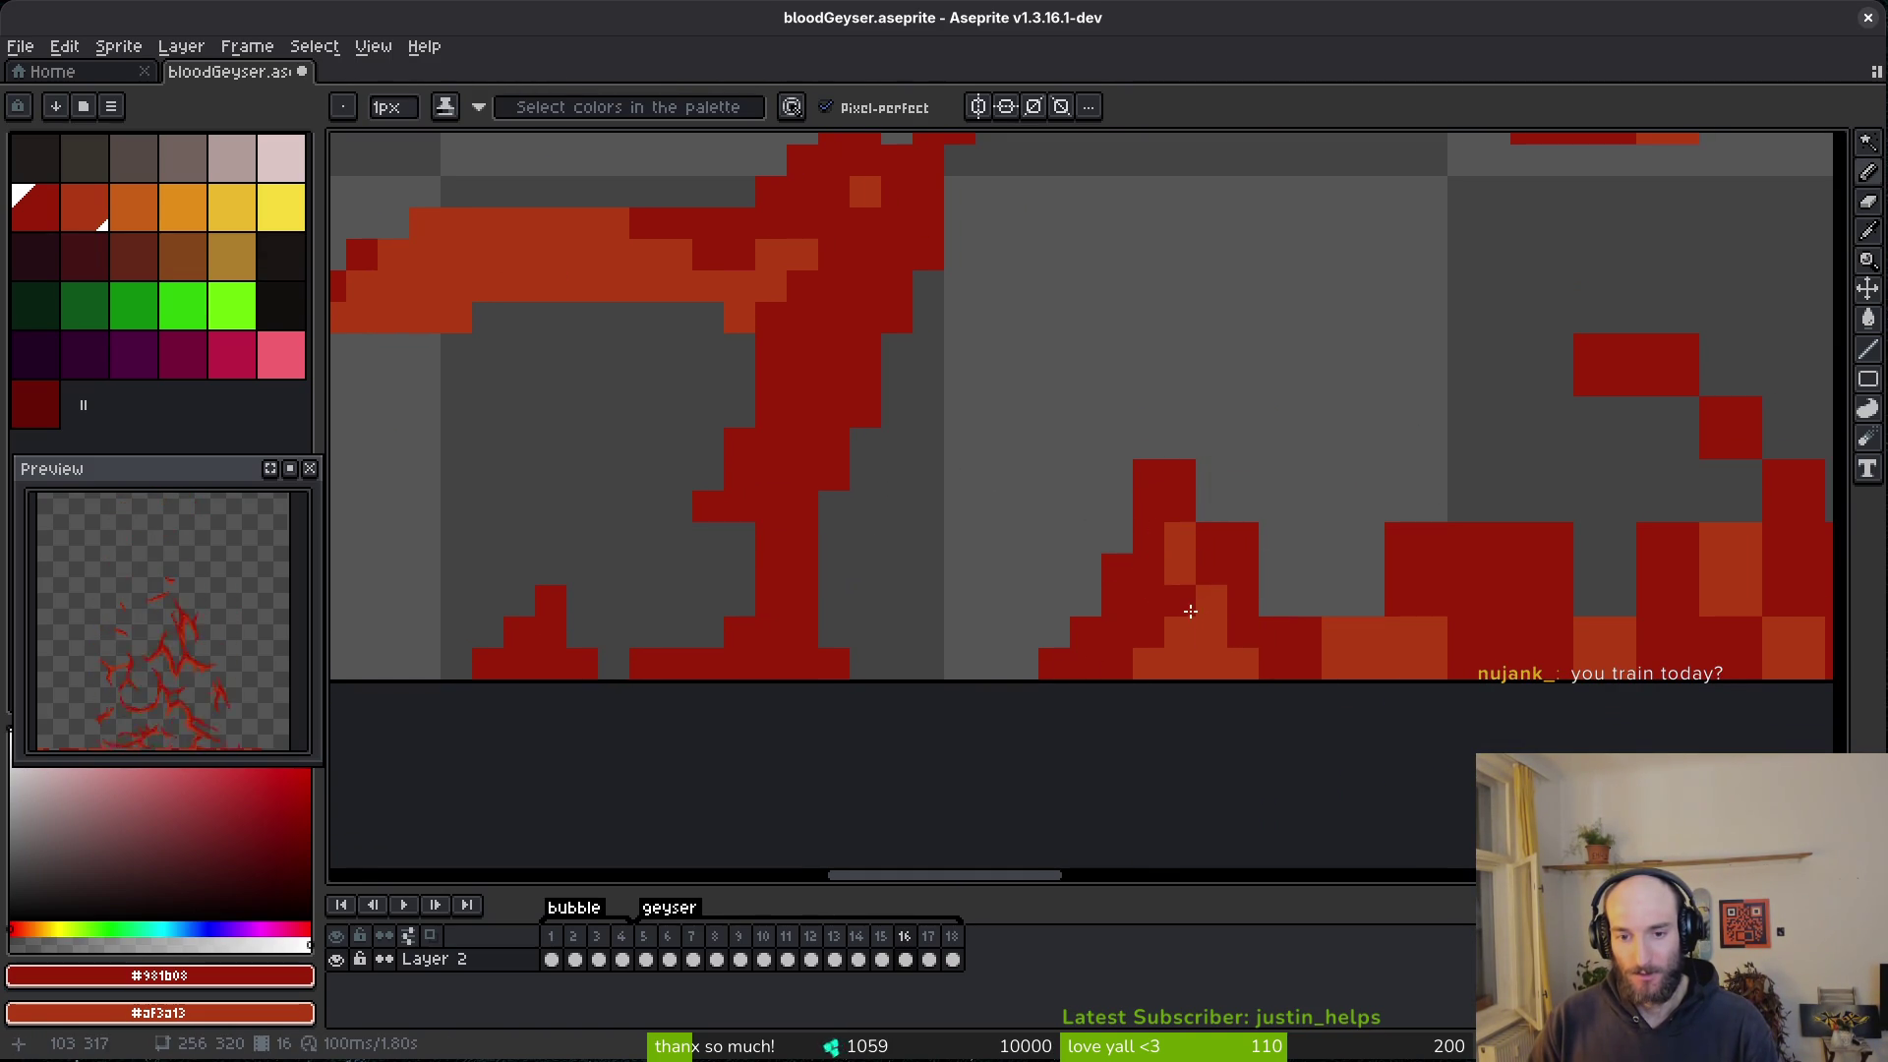
{"action": "key", "text": "e"}
{"action": "left_click", "coordinate": [1180, 475]}
{"action": "left_click_drag", "start_coordinate": [1214, 537], "coordinate": [1242, 568]}
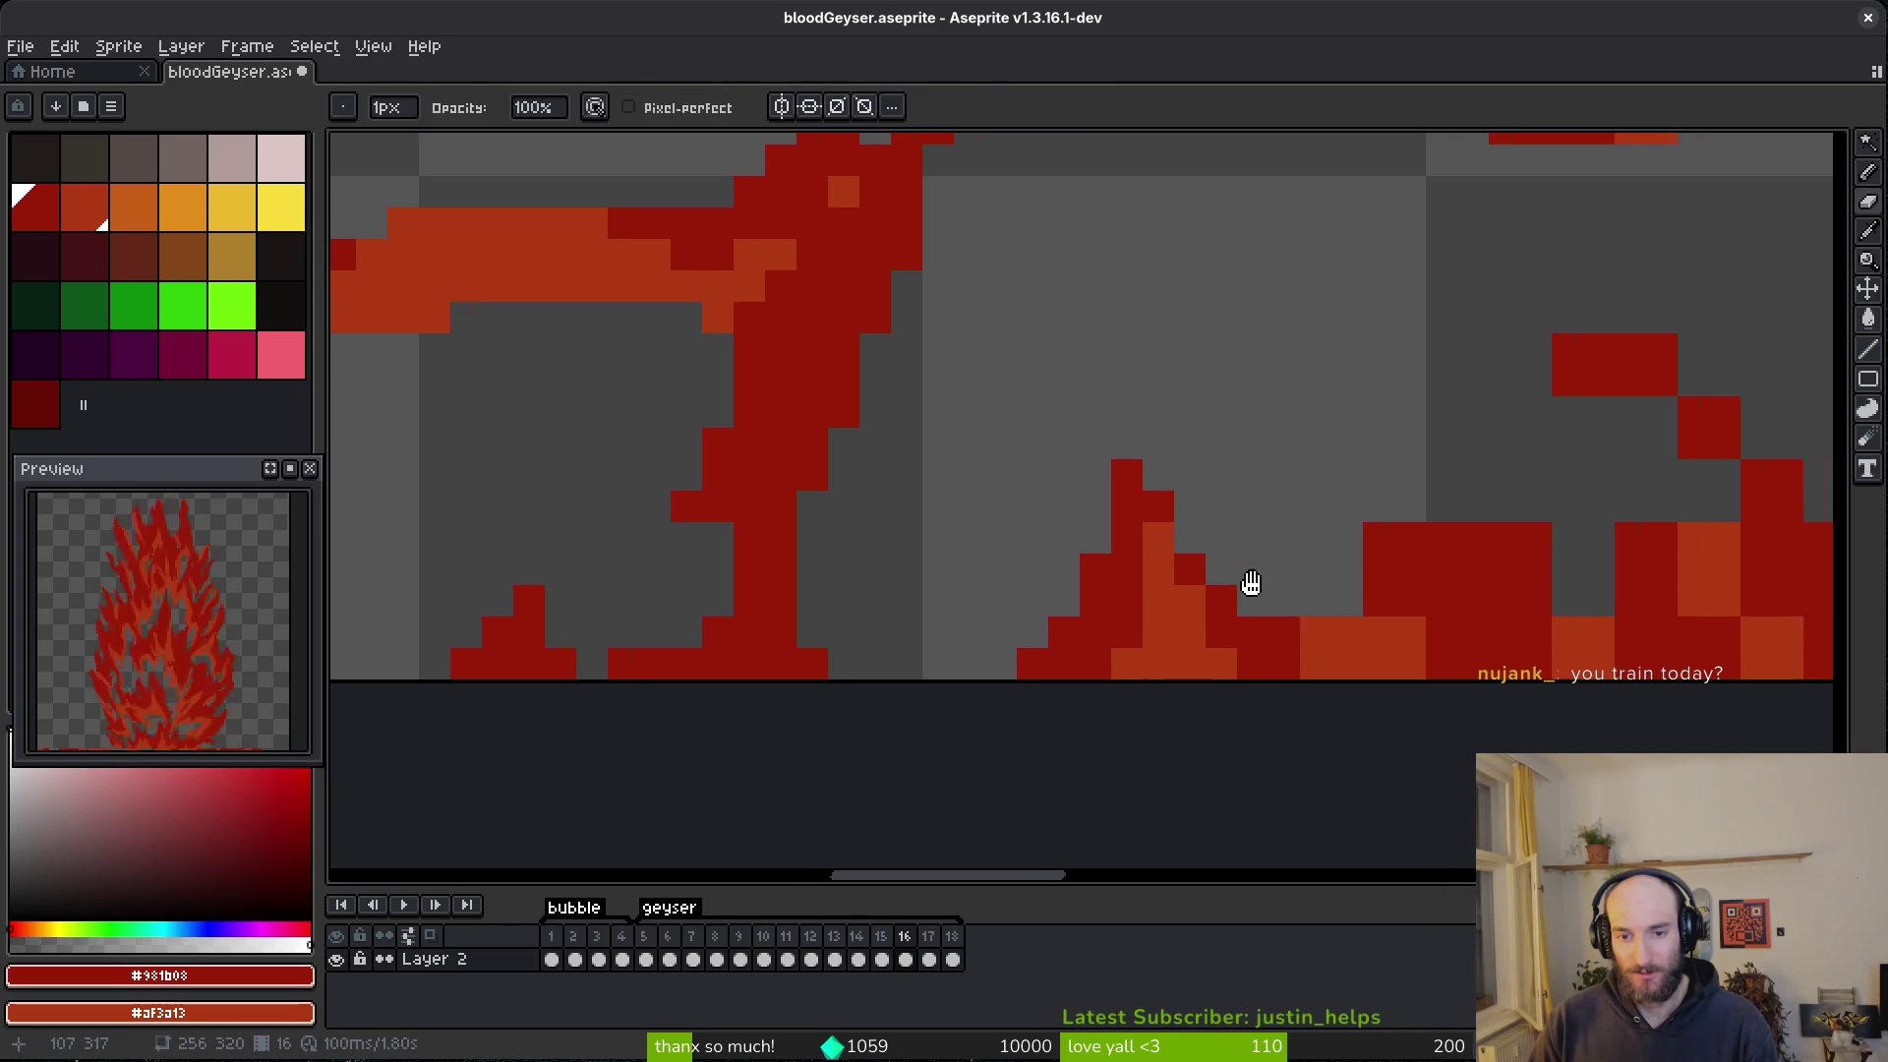
- Add dark-red pixels to the spike, erase strays above the base, and fill along the base
{"action": "key", "text": "f"}
{"action": "scroll", "coordinate": [1307, 570], "scroll_direction": "right", "scroll_amount": 2}
{"action": "left_click", "coordinate": [1262, 557]}
{"action": "left_click", "coordinate": [1327, 496]}
{"action": "key", "text": "e"}
{"action": "left_click_drag", "start_coordinate": [1339, 500], "coordinate": [1260, 586]}
{"action": "key", "text": "b"}
{"action": "left_click", "coordinate": [1231, 620]}
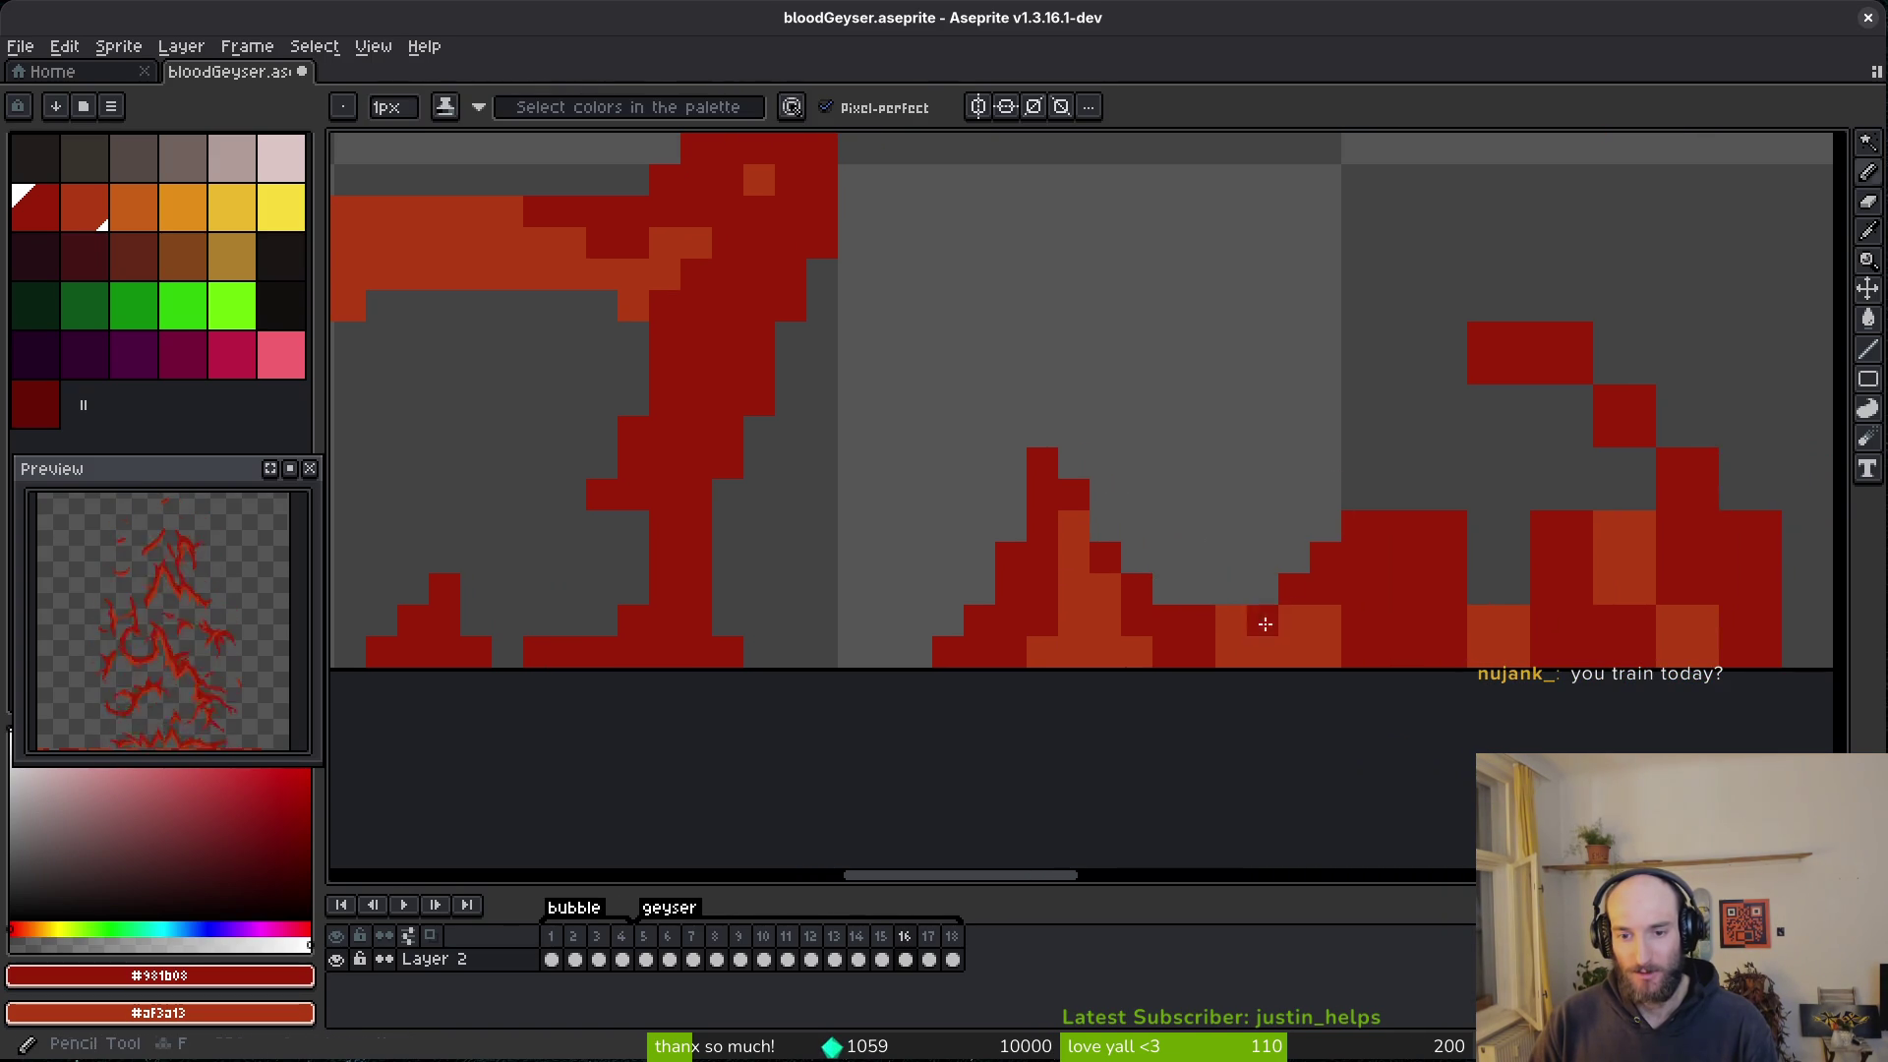
{"action": "left_click", "coordinate": [1294, 620]}
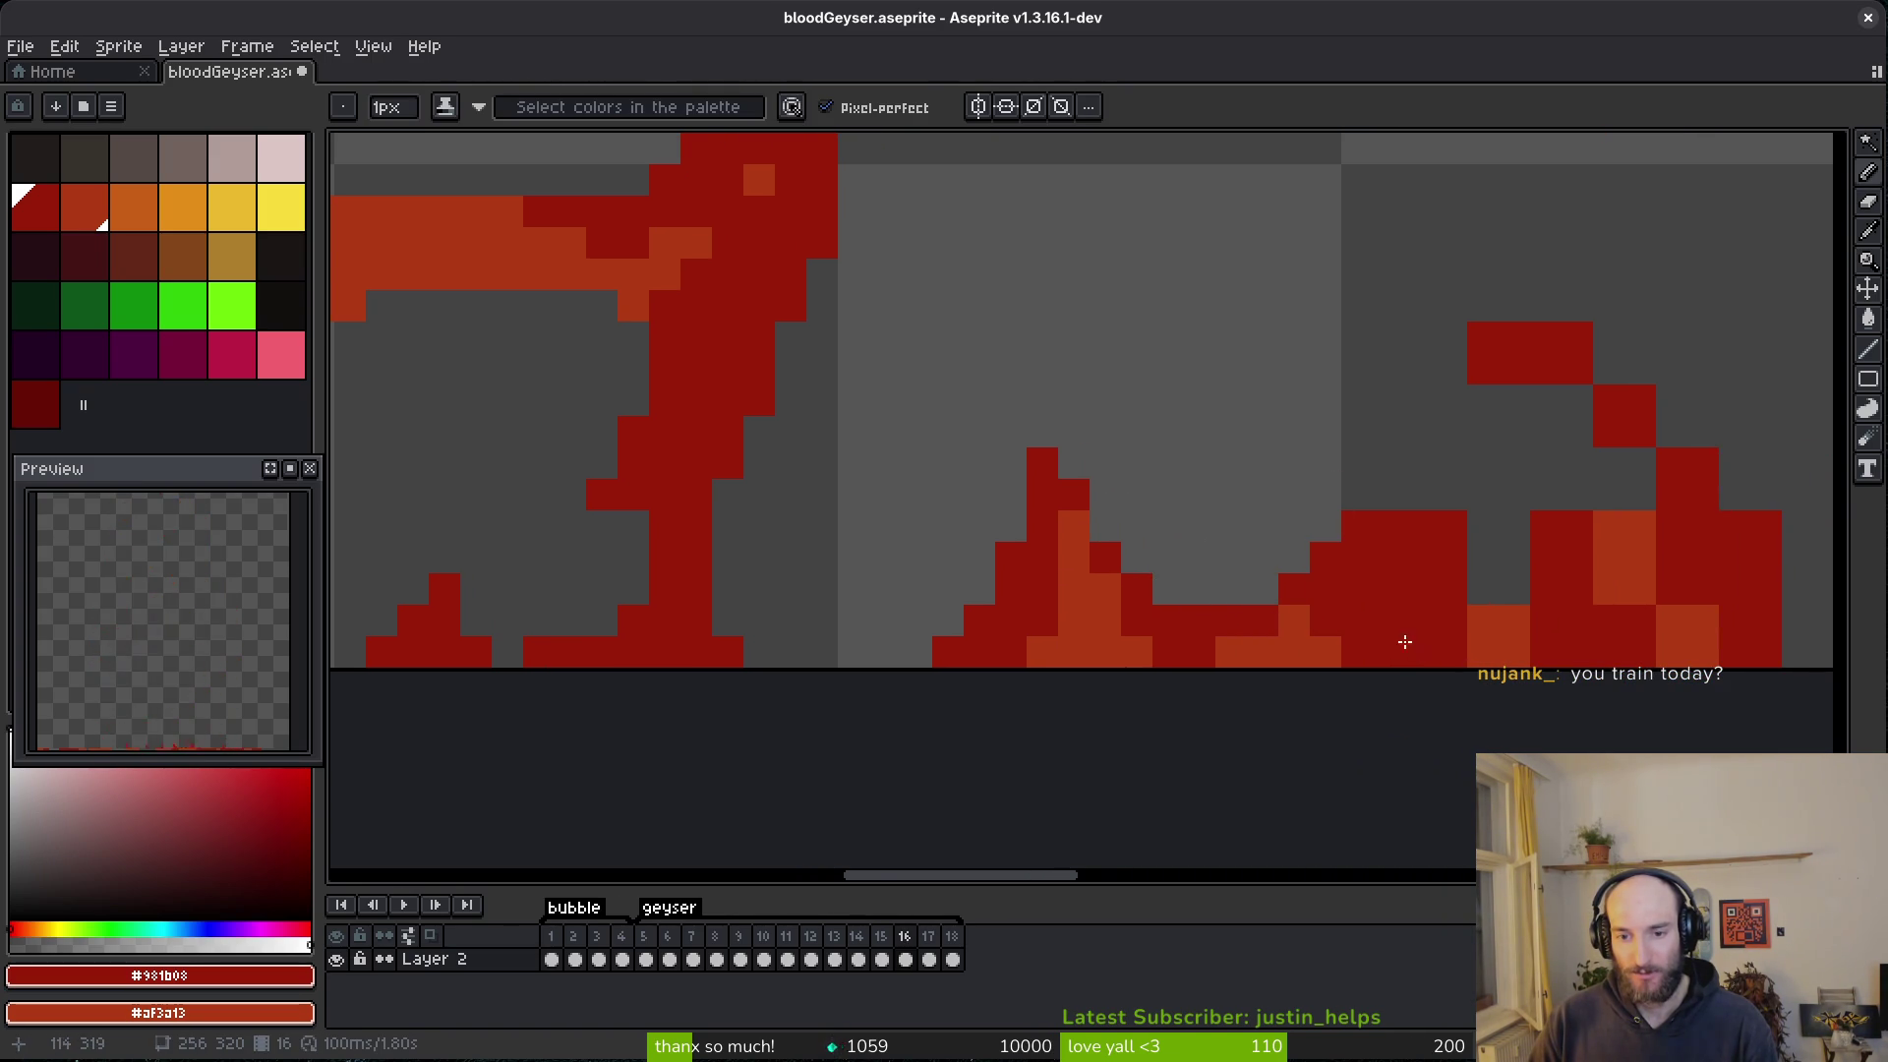
- Clear pixels around the base spikes, then add a dark-red column and splatter pixels
{"action": "scroll", "coordinate": [1416, 641], "scroll_direction": "right", "scroll_amount": 2}
{"action": "key", "text": "e"}
{"action": "left_click_drag", "start_coordinate": [1205, 527], "coordinate": [1243, 615]}
{"action": "left_click", "coordinate": [1245, 616]}
{"action": "left_click", "coordinate": [1213, 522]}
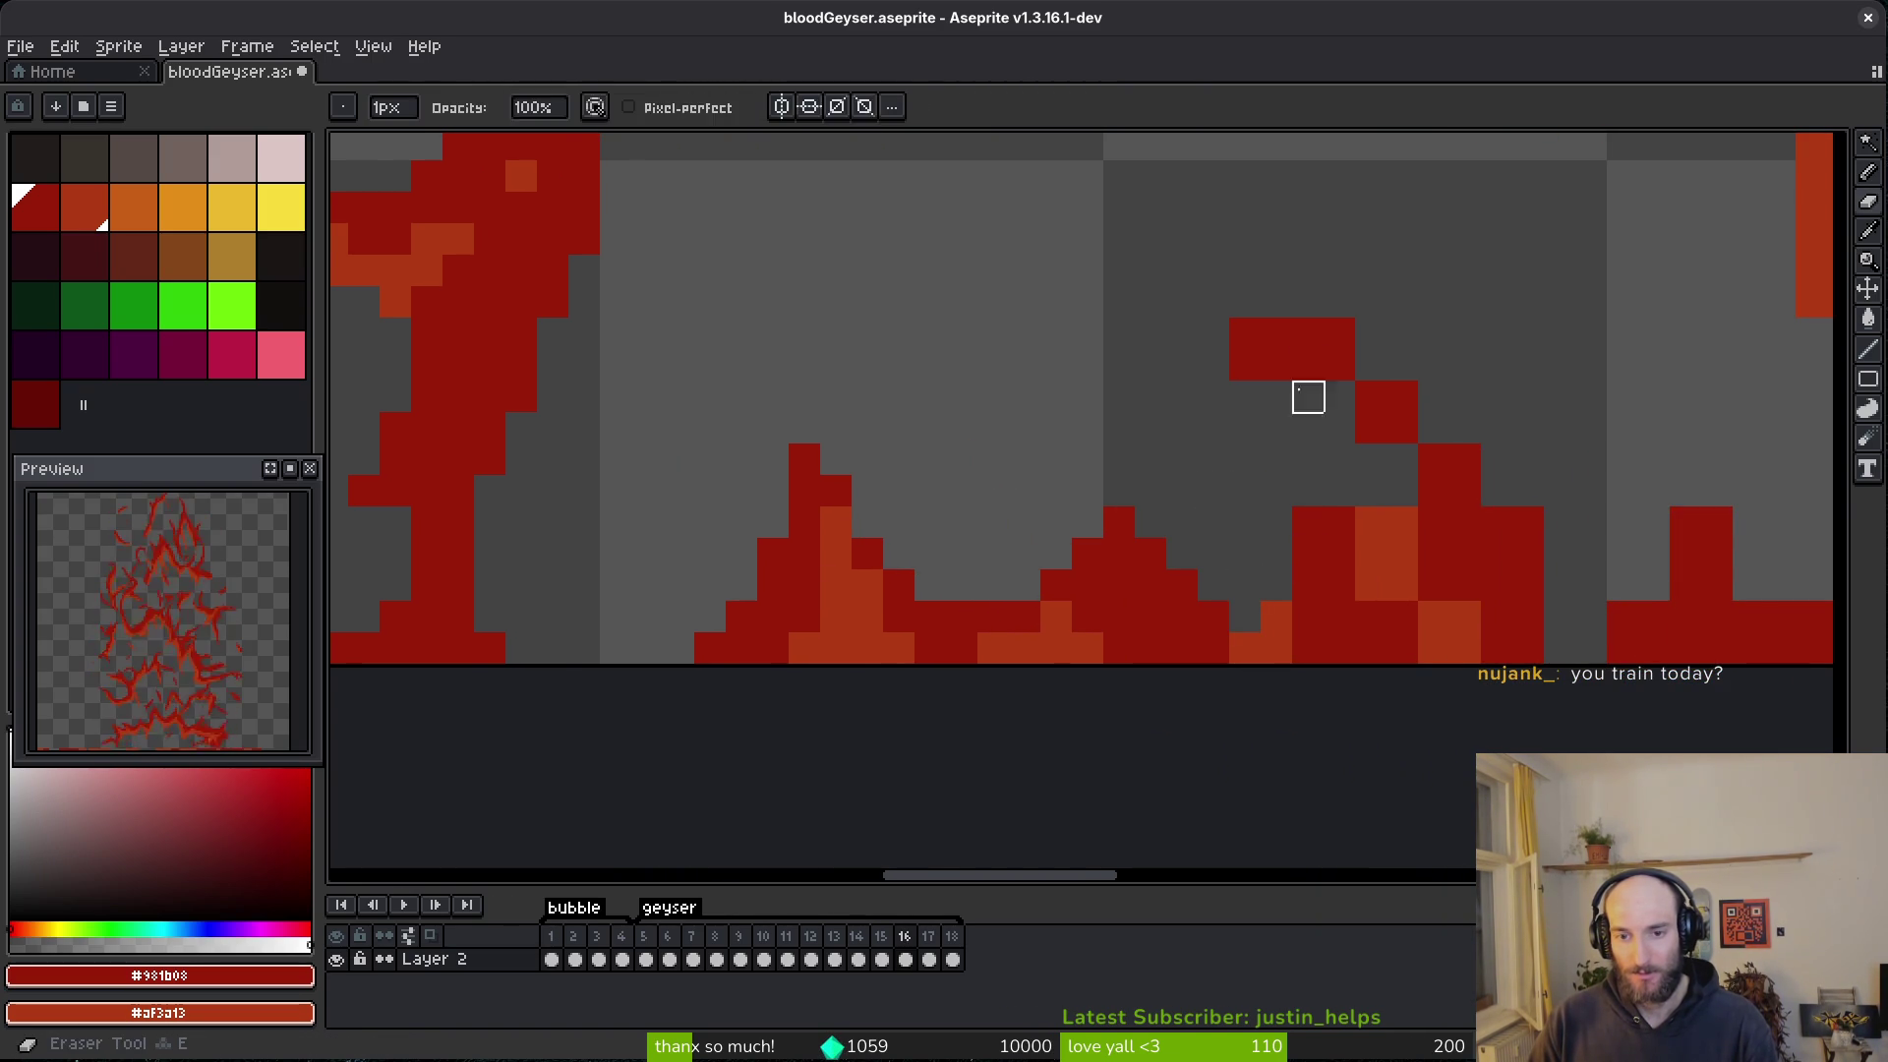
{"action": "key", "text": "b"}
{"action": "mouse_move", "coordinate": [1403, 364]}
{"action": "left_mouse_down"}
{"action": "mouse_move", "coordinate": [1402, 496]}
{"action": "mouse_move", "coordinate": [1210, 626]}
{"action": "left_mouse_up"}
{"action": "left_click_drag", "start_coordinate": [1369, 735], "coordinate": [1367, 769]}
{"action": "left_click", "coordinate": [1524, 609]}
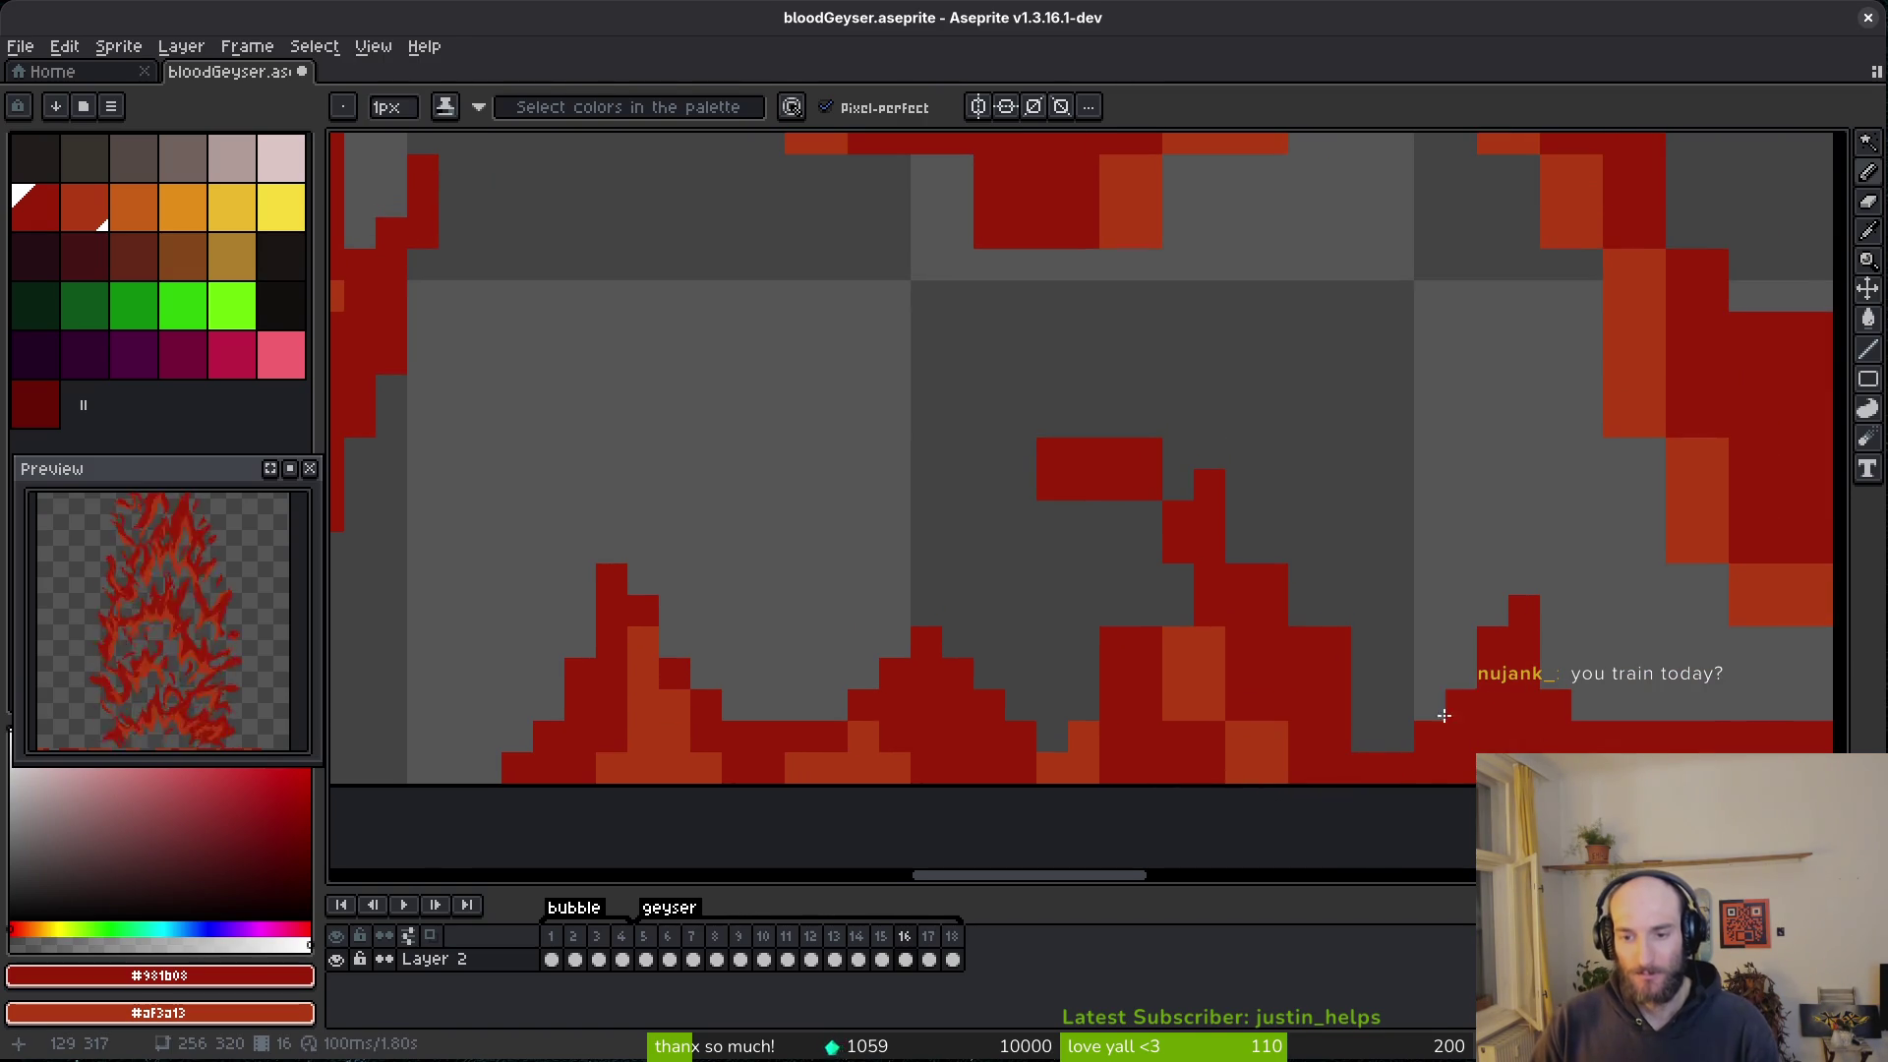
- Erase stray splatter flecks, trim the spikes, and repaint the spike's lower pixels
{"action": "key", "text": "e"}
{"action": "left_click", "coordinate": [1484, 673]}
{"action": "left_click", "coordinate": [1460, 736]}
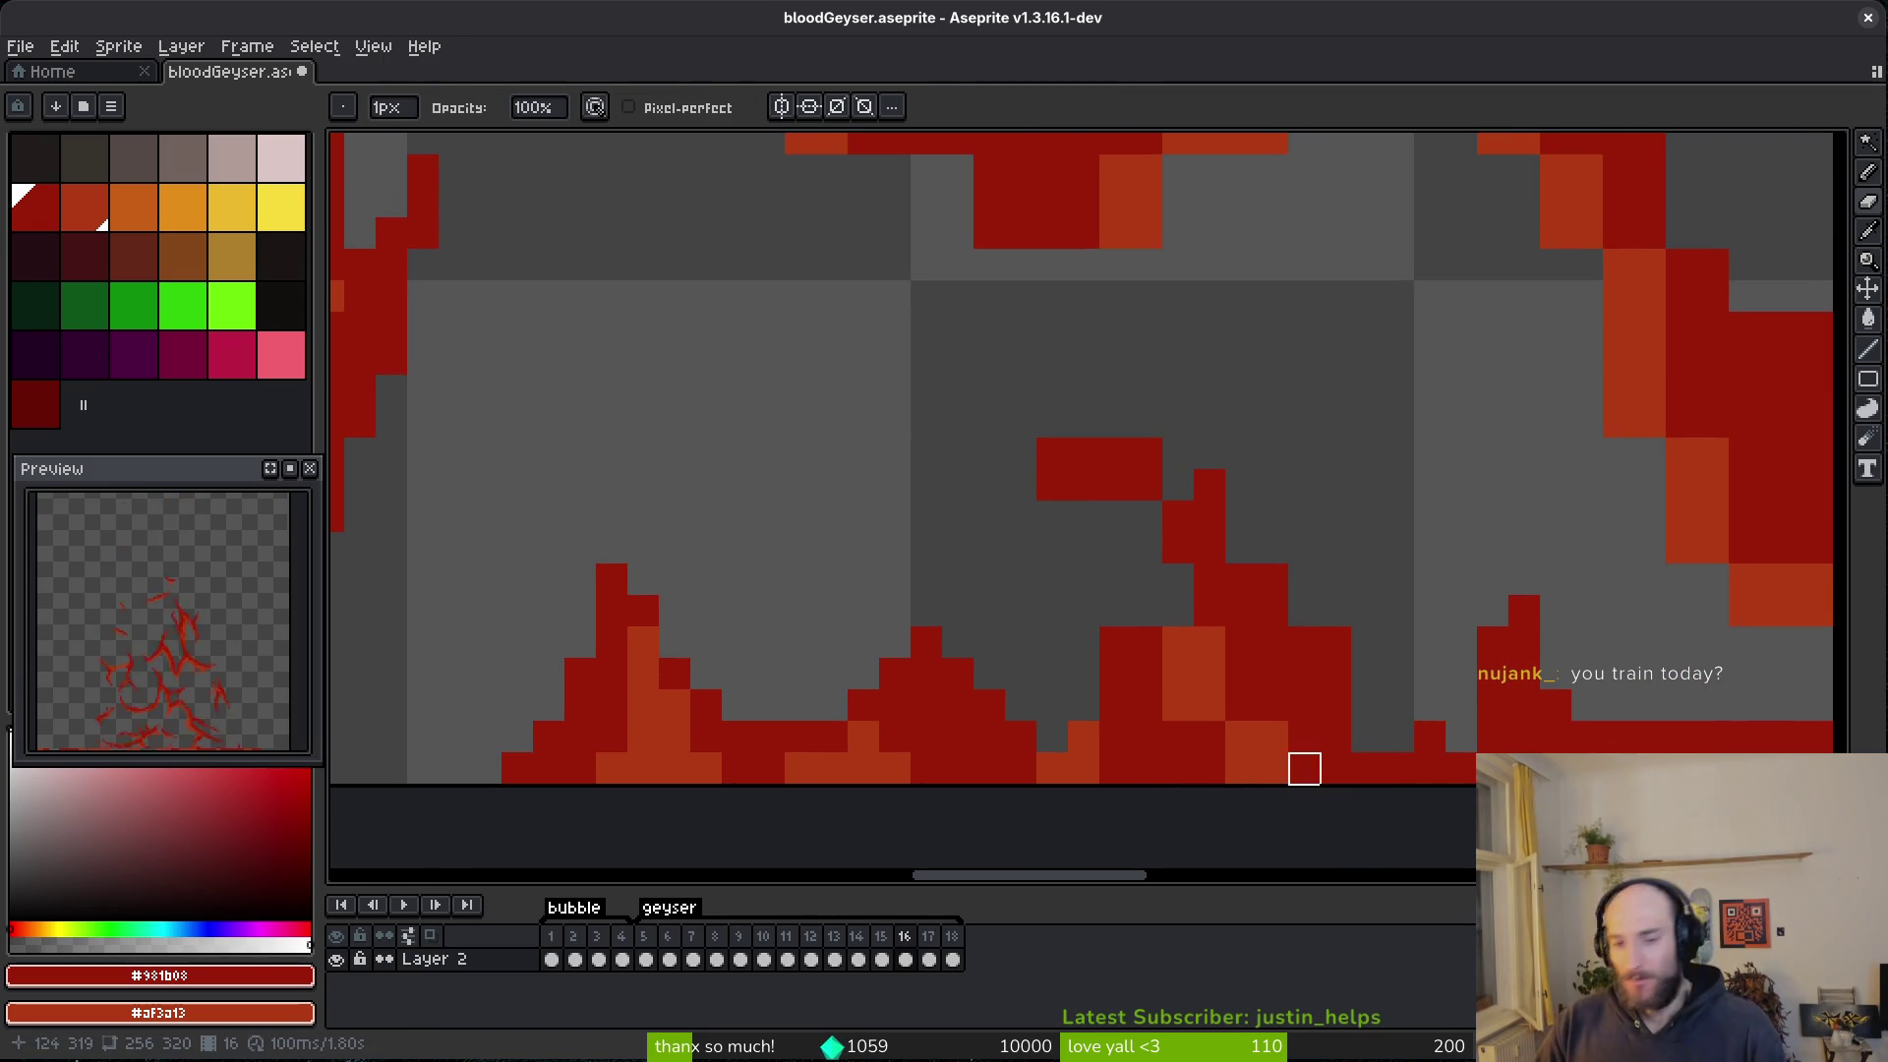
{"action": "left_click_drag", "start_coordinate": [1335, 673], "coordinate": [1318, 619]}
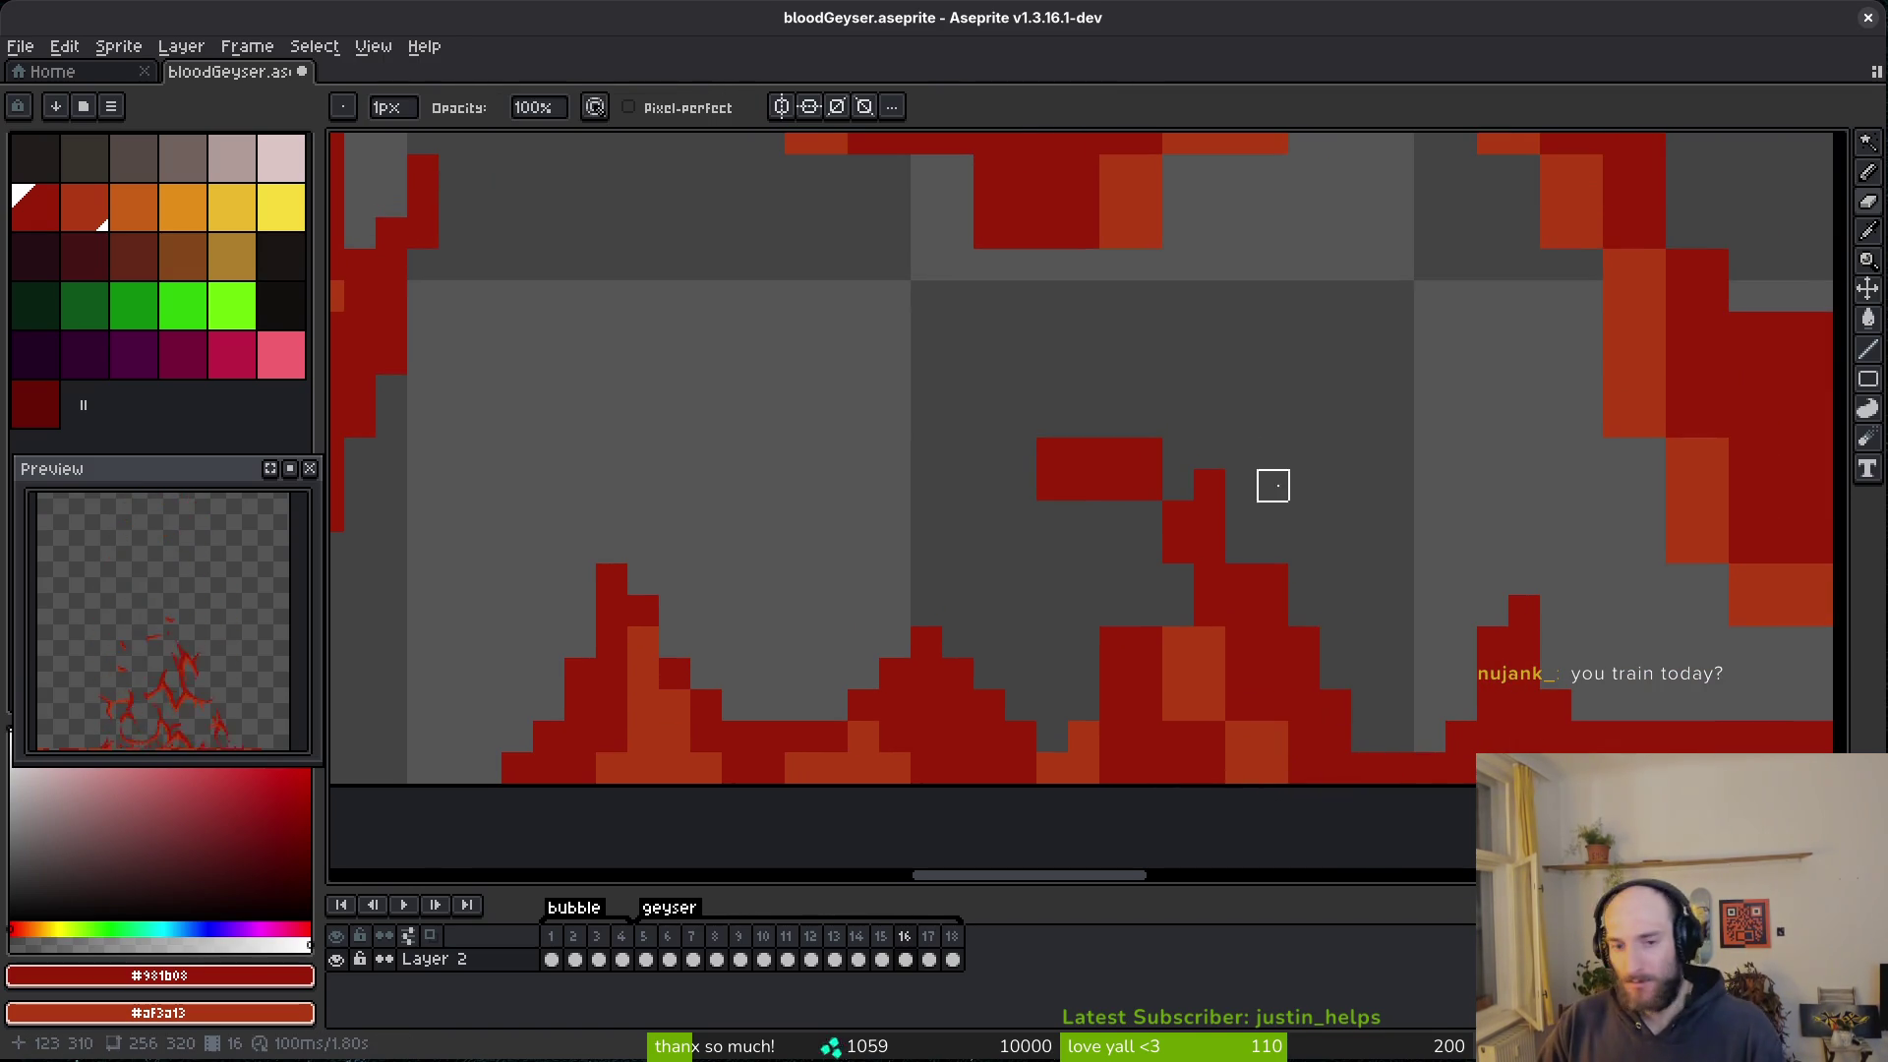
{"action": "left_click_drag", "start_coordinate": [1178, 611], "coordinate": [1146, 649]}
{"action": "left_click", "coordinate": [1178, 639]}
{"action": "key", "text": "b"}
{"action": "mouse_move", "coordinate": [1241, 765]}
{"action": "left_mouse_down"}
{"action": "mouse_move", "coordinate": [1216, 780]}
{"action": "mouse_move", "coordinate": [1277, 751]}
{"action": "left_mouse_up"}
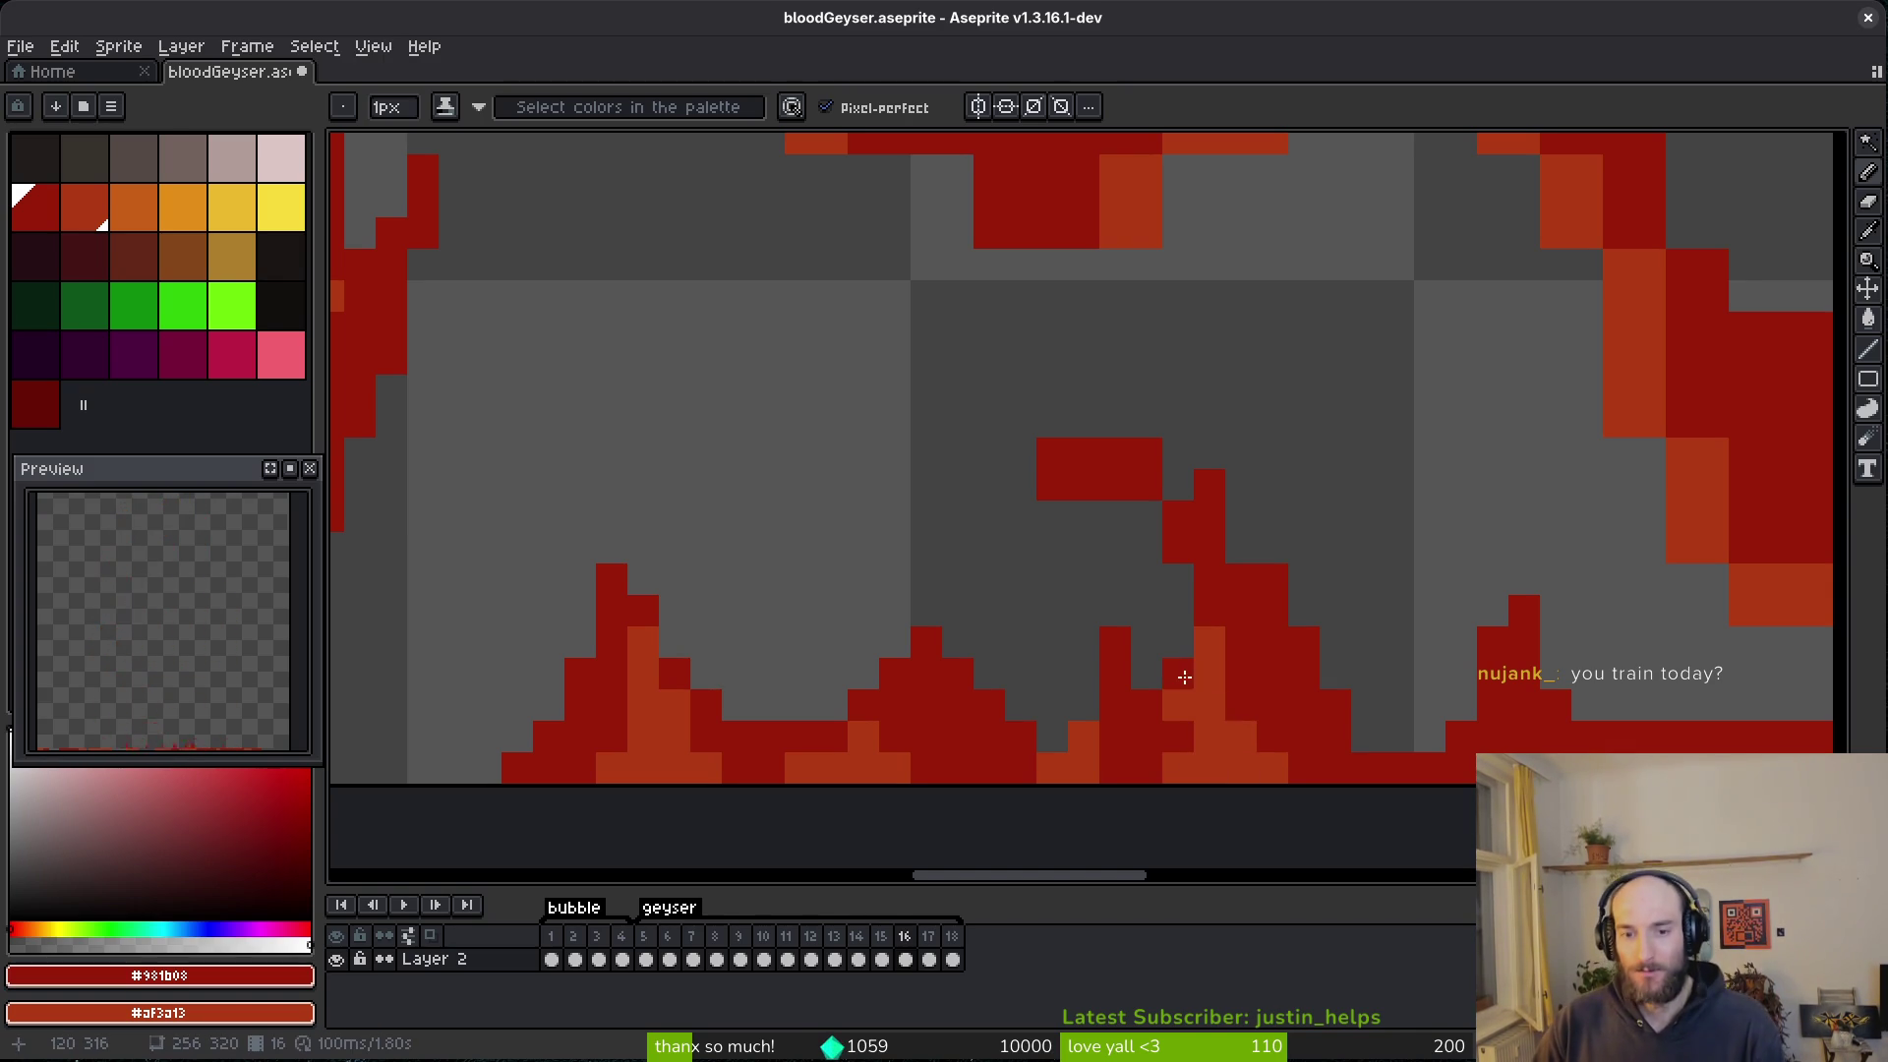
- Erase parts of the floating red block and extend the flame tip with dark red
{"action": "key", "text": "e"}
{"action": "left_click_drag", "start_coordinate": [1052, 454], "coordinate": [1084, 485]}
{"action": "left_click", "coordinate": [1209, 484]}
{"action": "left_click", "coordinate": [1178, 532]}
{"action": "key", "text": "b"}
{"action": "left_click_drag", "start_coordinate": [1210, 485], "coordinate": [1240, 548]}
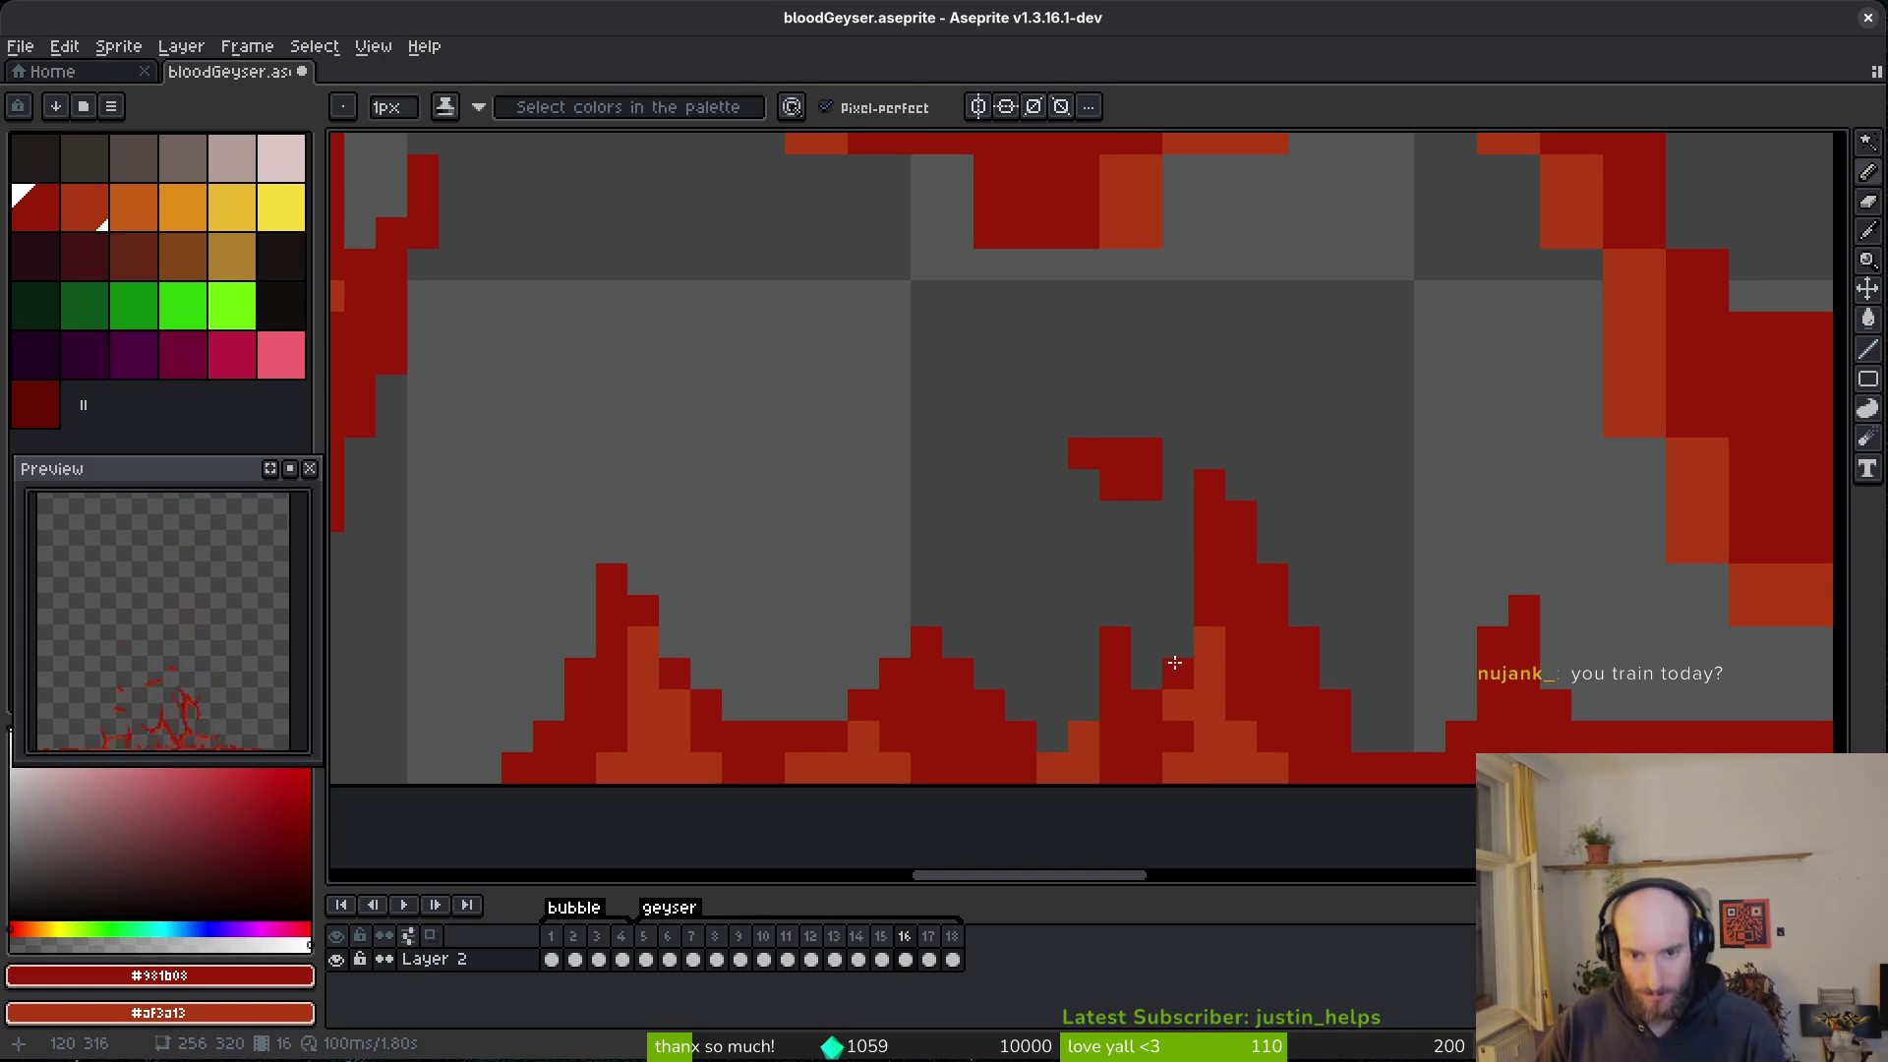
{"action": "scroll", "coordinate": [1182, 720], "scroll_direction": "down", "scroll_amount": 3}
{"action": "scroll", "coordinate": [1202, 726], "scroll_direction": "up", "scroll_amount": 3}
{"action": "key", "text": "e"}
{"action": "left_click", "coordinate": [1113, 445]}
{"action": "scroll", "coordinate": [1364, 539], "scroll_direction": "down", "scroll_amount": 3}
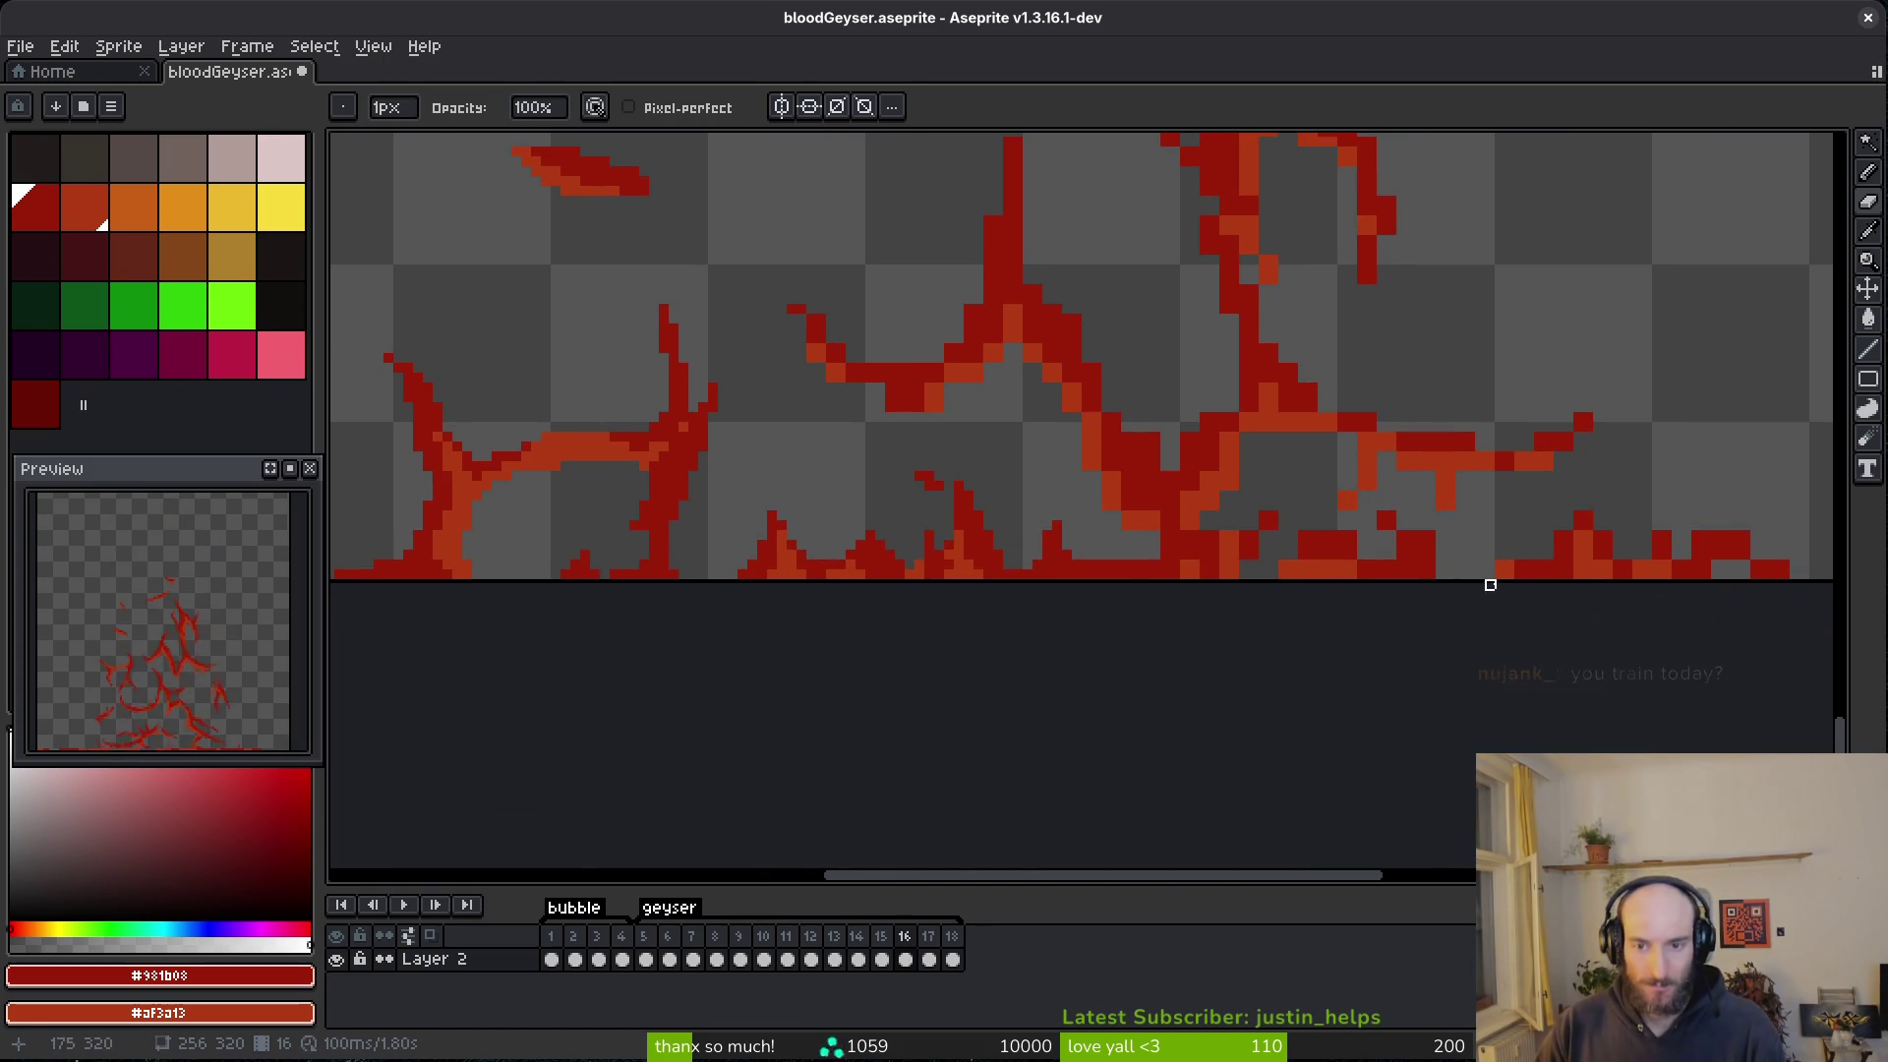
- Extend the lower curve toward the upper right and give its bottom edge a light-red highlight
{"action": "scroll", "coordinate": [1357, 551], "scroll_direction": "down", "scroll_amount": 5}
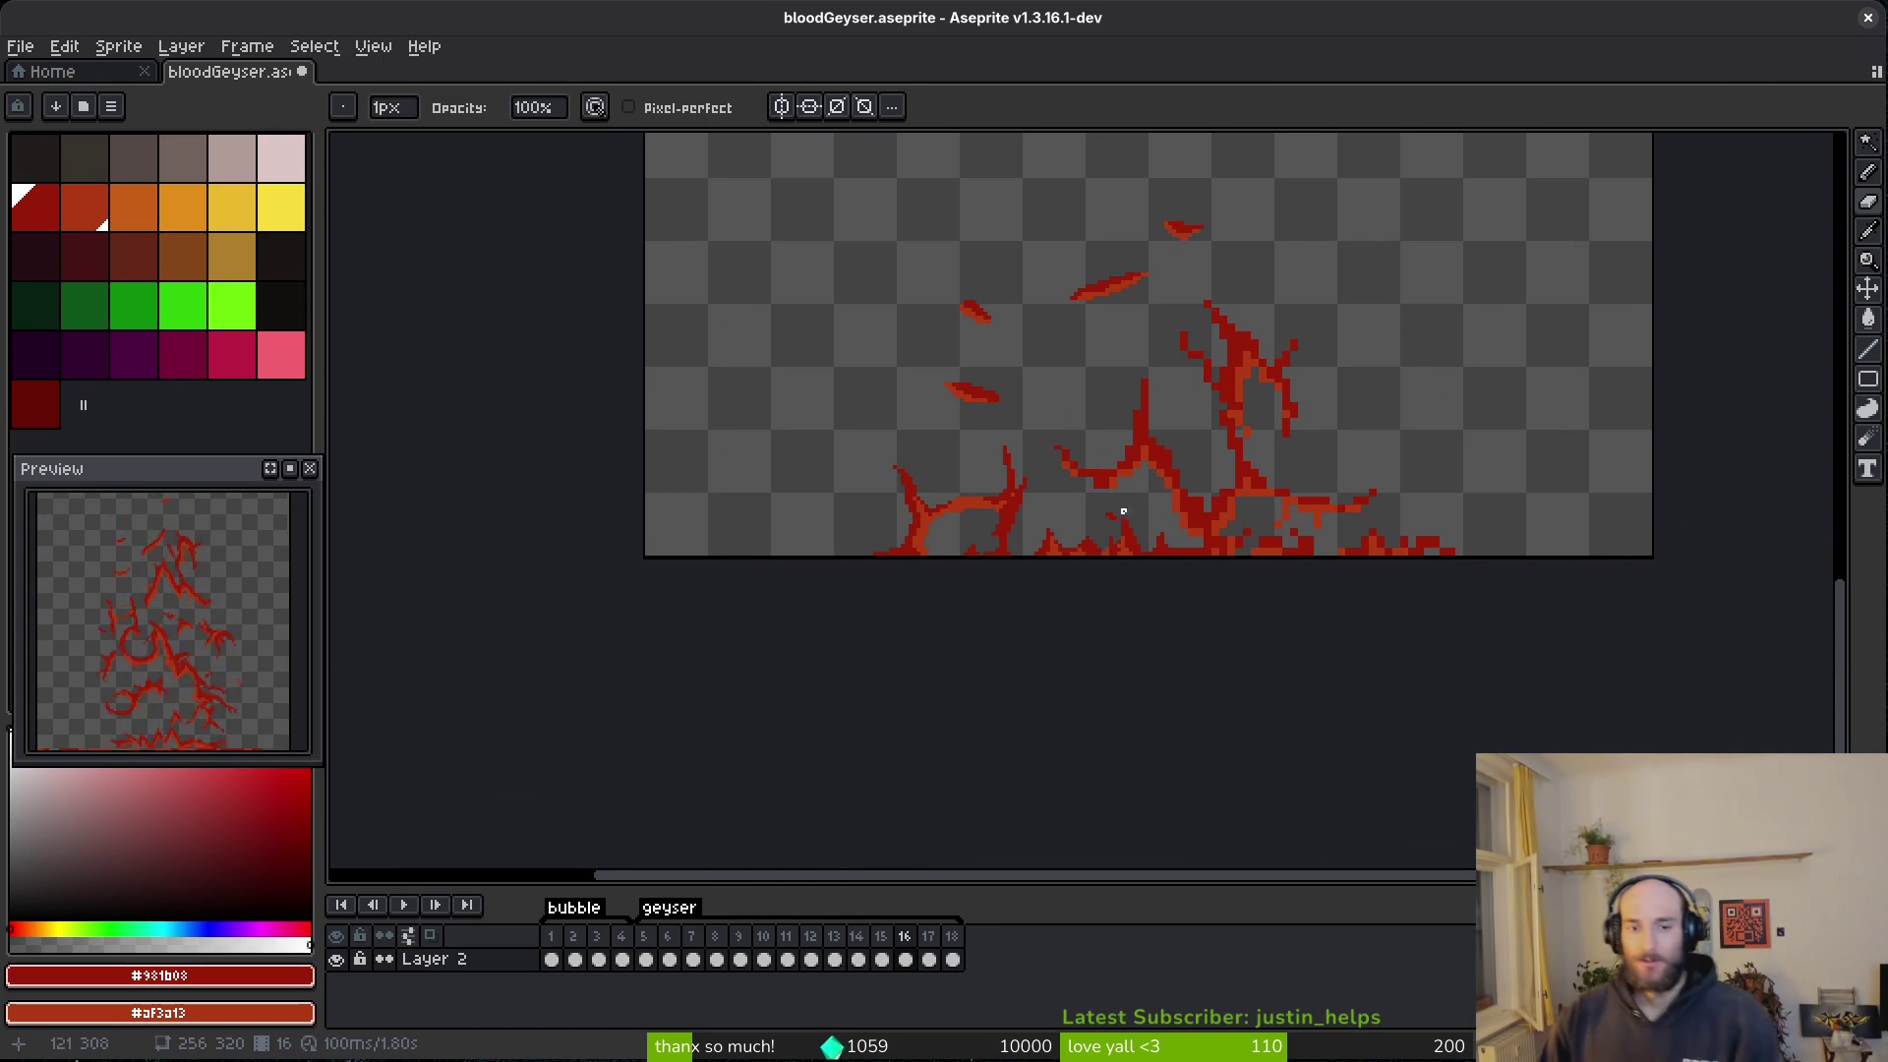
{"action": "scroll", "coordinate": [1139, 516], "scroll_direction": "up", "scroll_amount": 6}
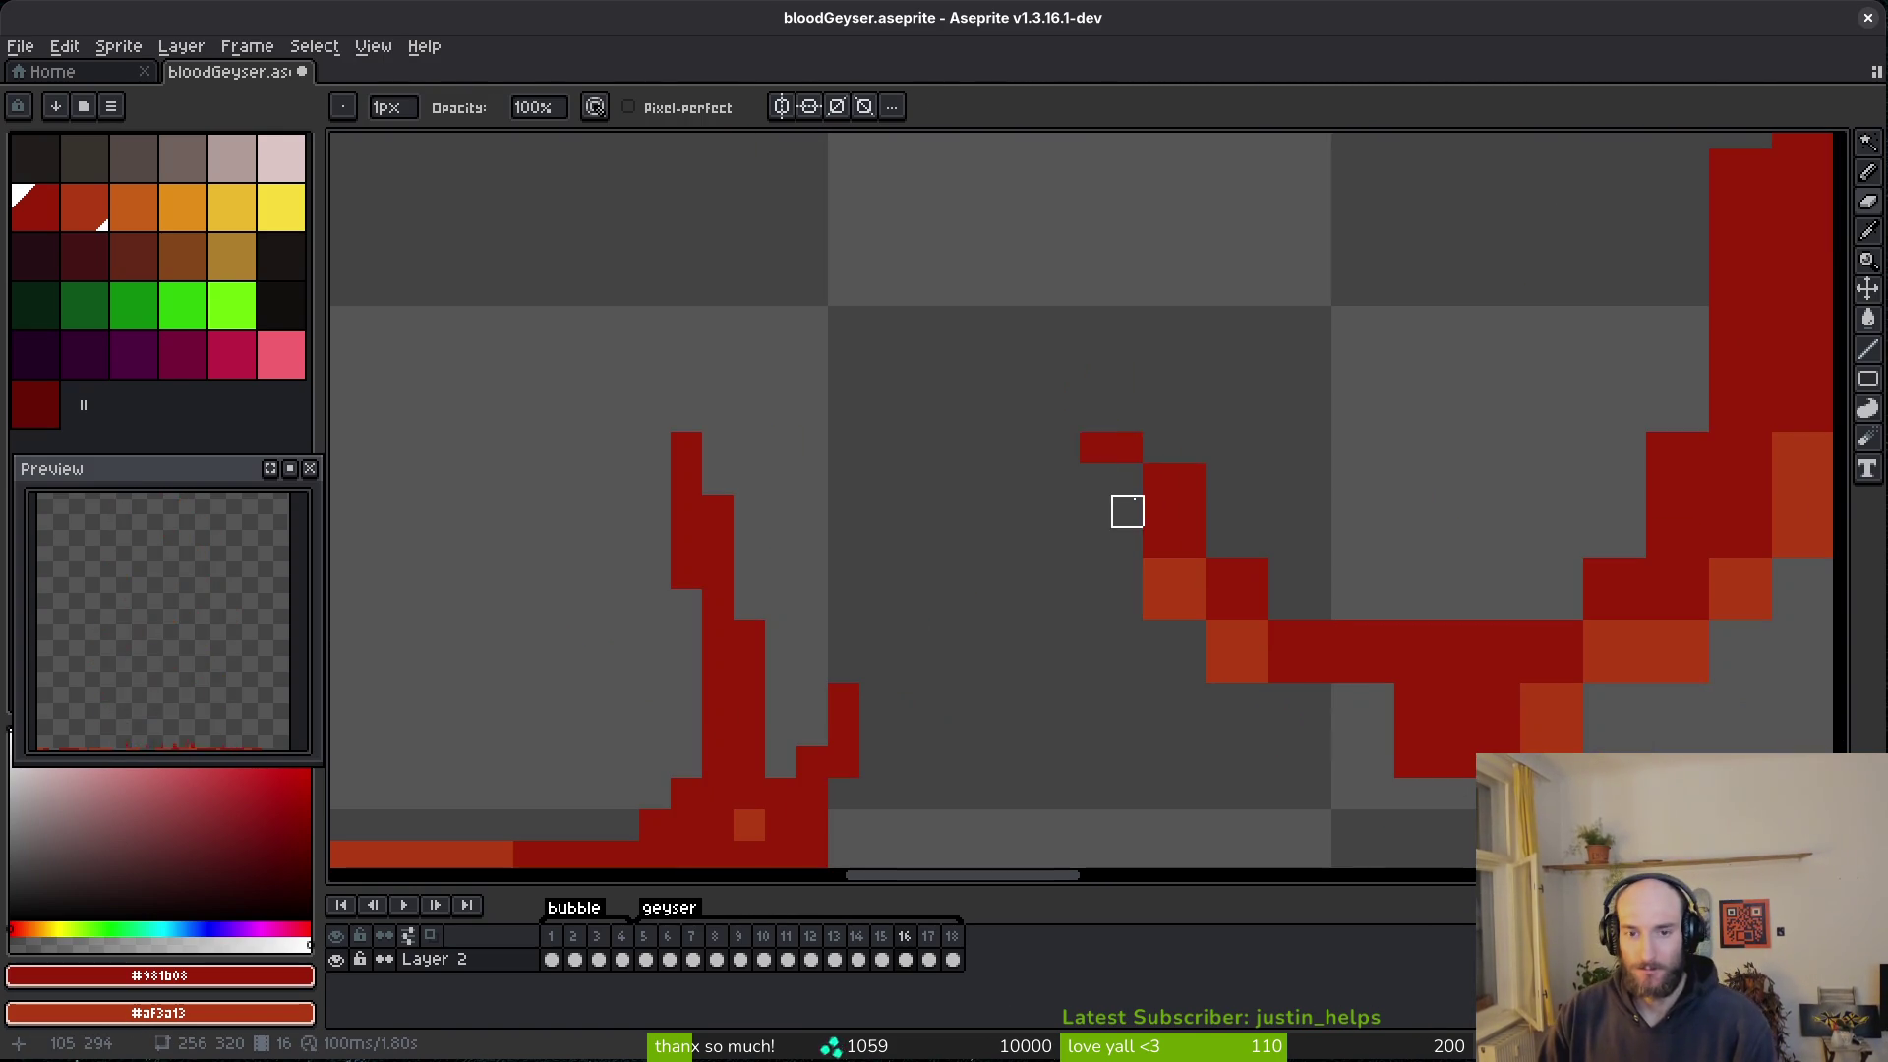
{"action": "key", "text": "b"}
{"action": "left_click", "coordinate": [1191, 586]}
{"action": "mouse_move", "coordinate": [1156, 529]}
{"action": "left_mouse_down"}
{"action": "mouse_move", "coordinate": [1264, 602]}
{"action": "mouse_move", "coordinate": [1643, 577]}
{"action": "mouse_move", "coordinate": [1551, 603]}
{"action": "mouse_move", "coordinate": [1691, 404]}
{"action": "mouse_move", "coordinate": [1501, 456]}
{"action": "left_mouse_up"}
{"action": "mouse_move", "coordinate": [1600, 588]}
{"action": "left_mouse_down"}
{"action": "mouse_move", "coordinate": [1618, 550]}
{"action": "mouse_move", "coordinate": [1558, 570]}
{"action": "left_mouse_up"}
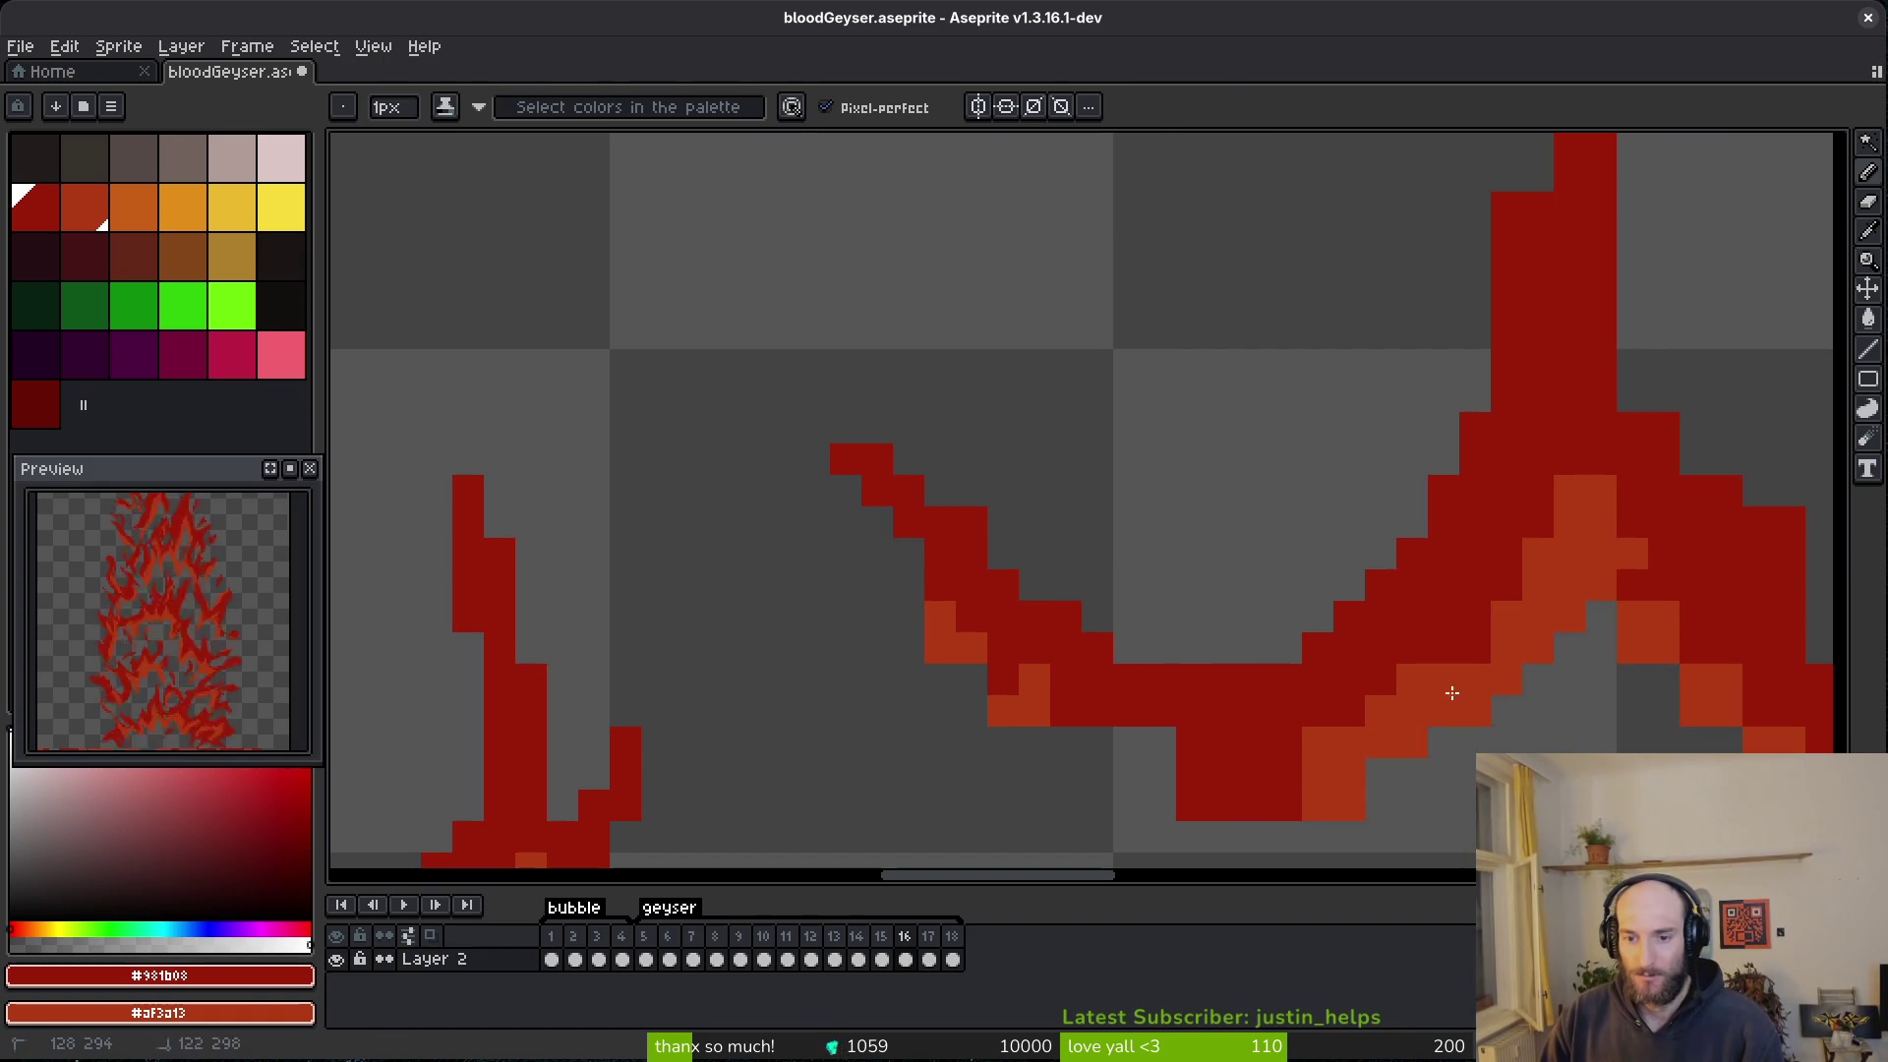
{"action": "left_click_drag", "start_coordinate": [1190, 804], "coordinate": [1298, 804]}
{"action": "left_click_drag", "start_coordinate": [1130, 742], "coordinate": [1305, 763]}
- Add a light-red edge along the lower-left diagonal and the crescent's lower edge
{"action": "mouse_move", "coordinate": [1010, 641]}
{"action": "left_mouse_down"}
{"action": "mouse_move", "coordinate": [964, 665]}
{"action": "mouse_move", "coordinate": [1032, 741]}
{"action": "mouse_move", "coordinate": [974, 653]}
{"action": "mouse_move", "coordinate": [1067, 742]}
{"action": "left_mouse_up"}
{"action": "left_click_drag", "start_coordinate": [1067, 742], "coordinate": [1023, 719]}
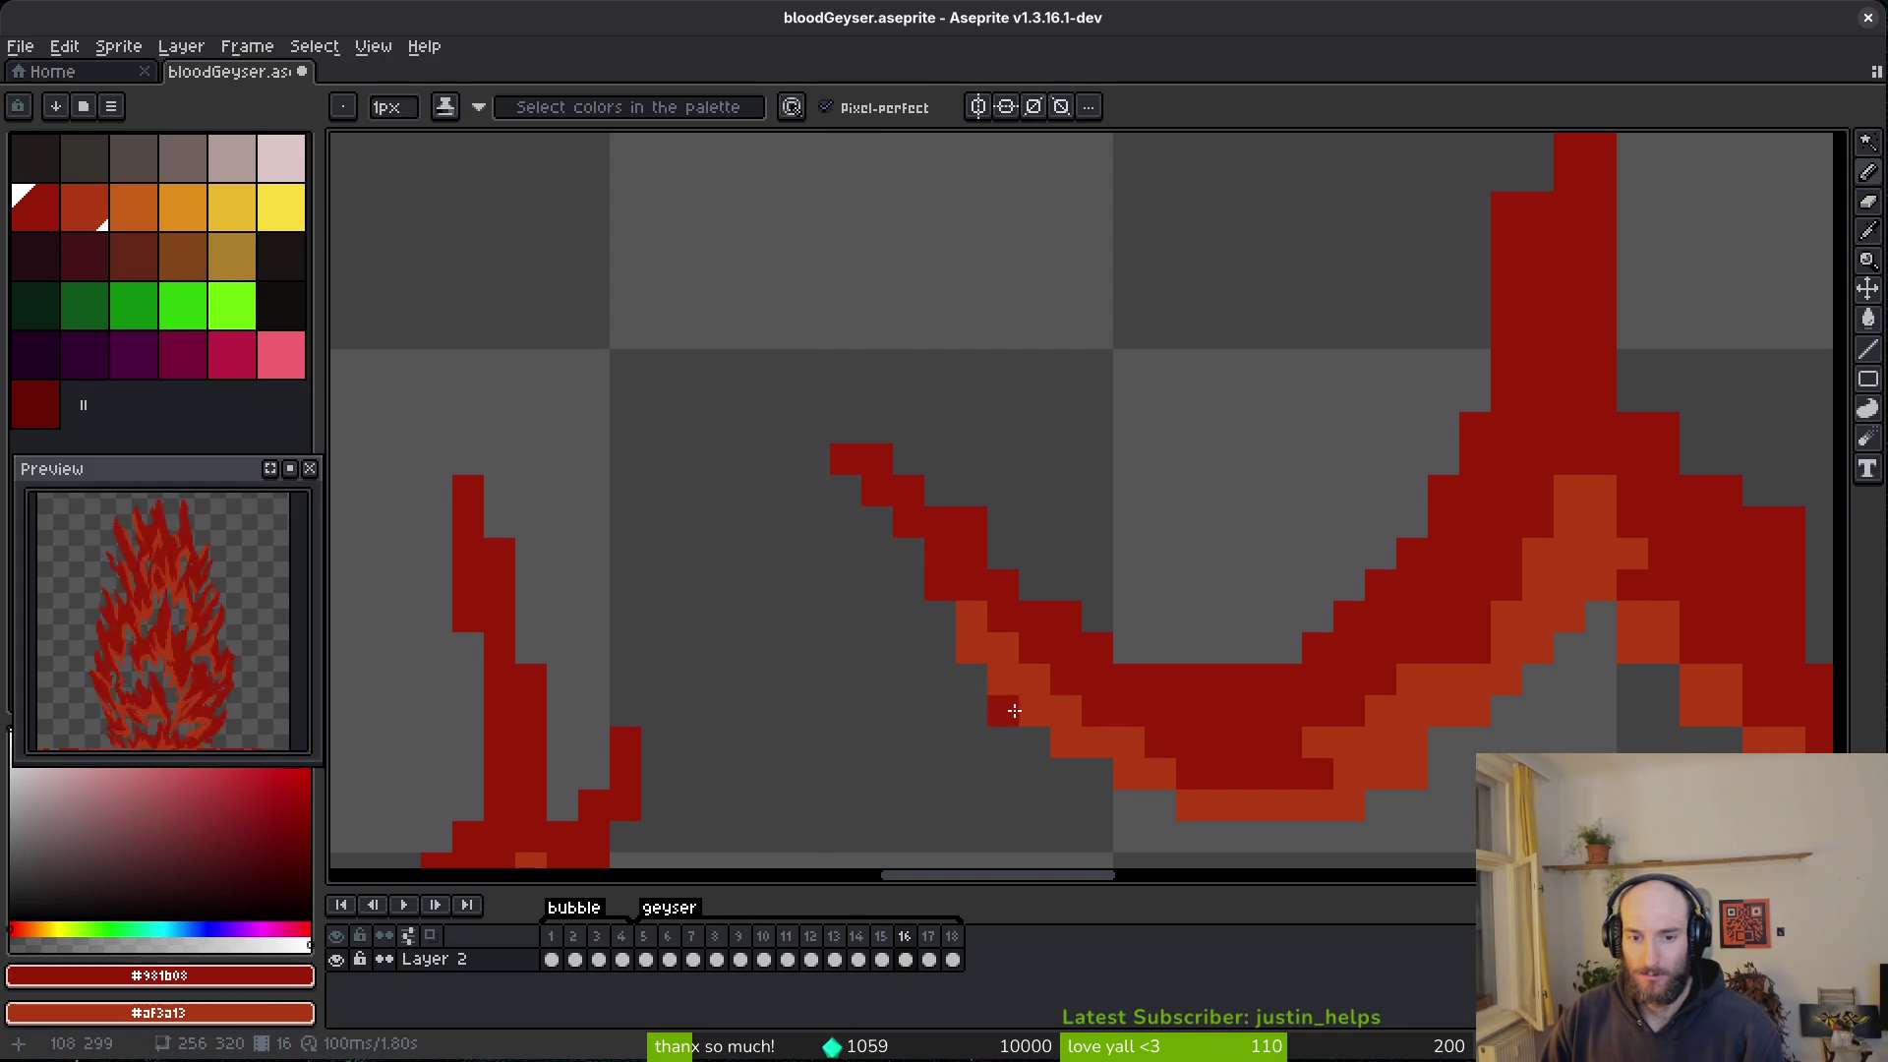
{"action": "left_click_drag", "start_coordinate": [978, 618], "coordinate": [1003, 642]}
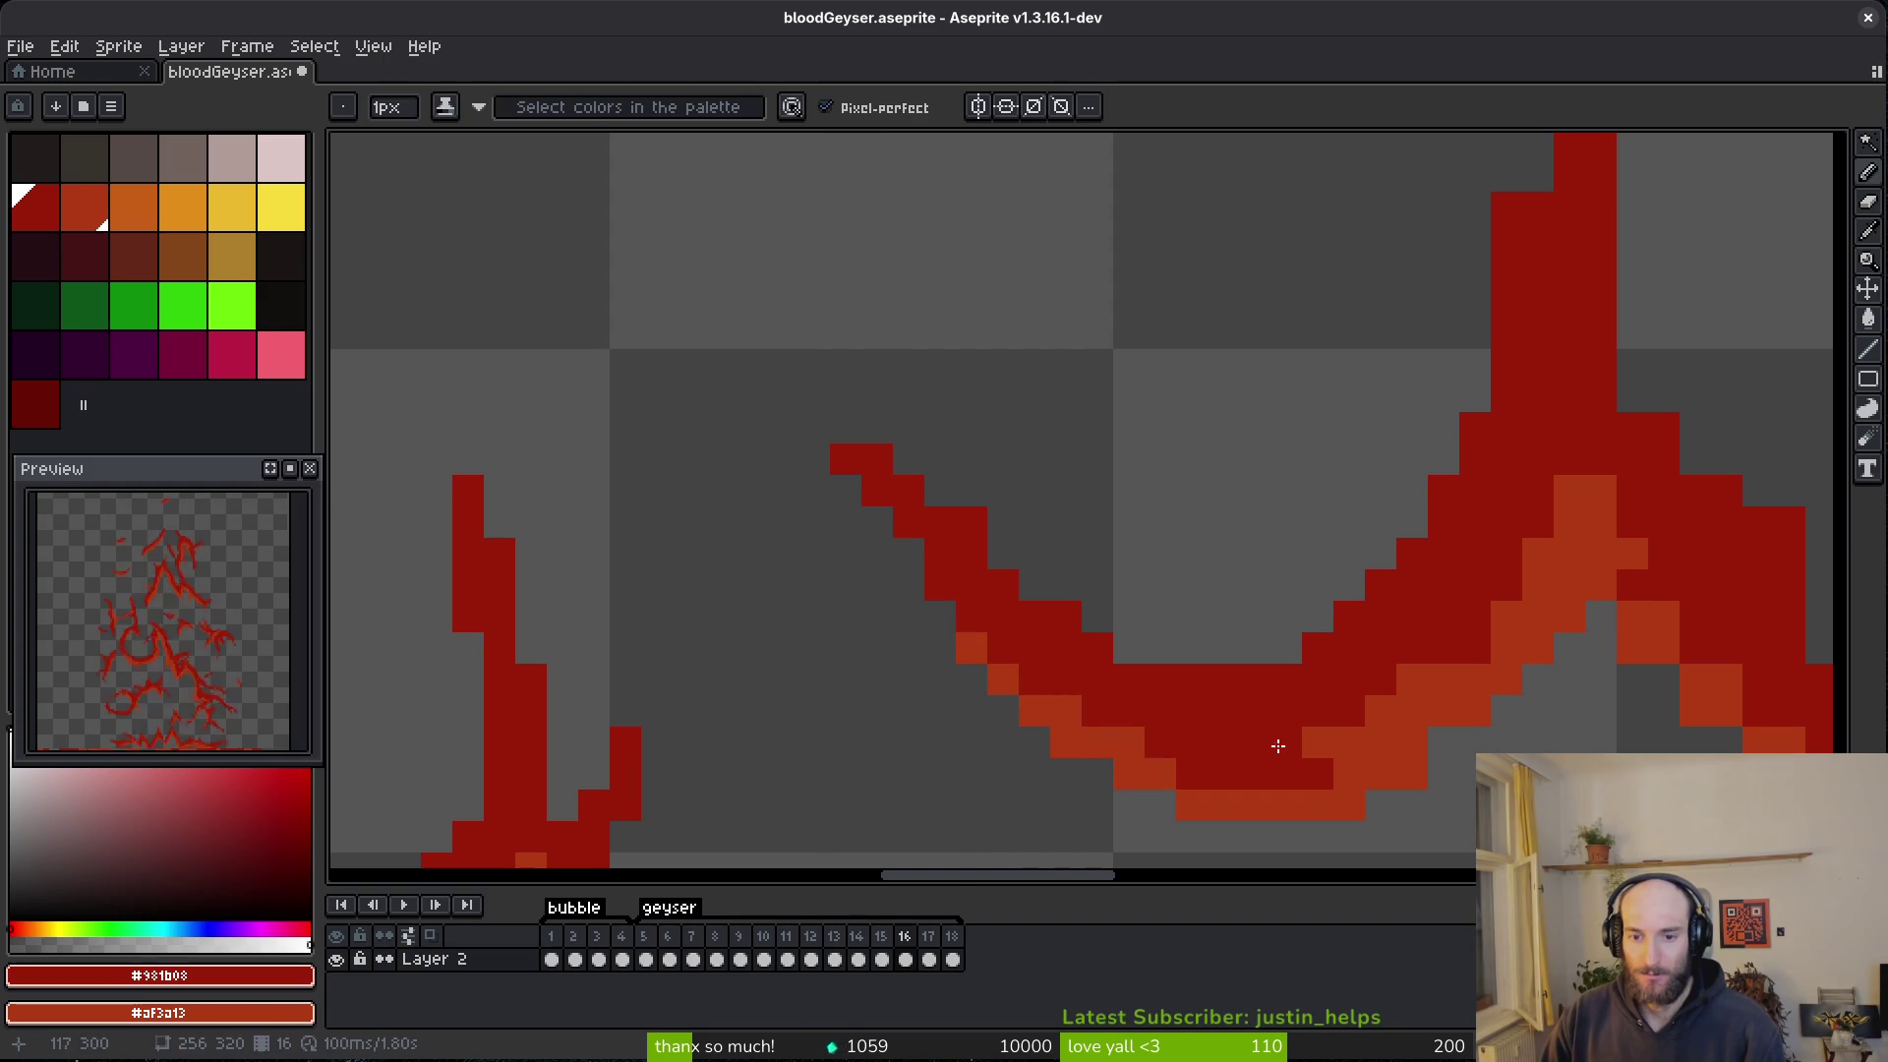
{"action": "left_click_drag", "start_coordinate": [1281, 744], "coordinate": [1294, 771]}
{"action": "left_click_drag", "start_coordinate": [1412, 771], "coordinate": [1262, 626]}
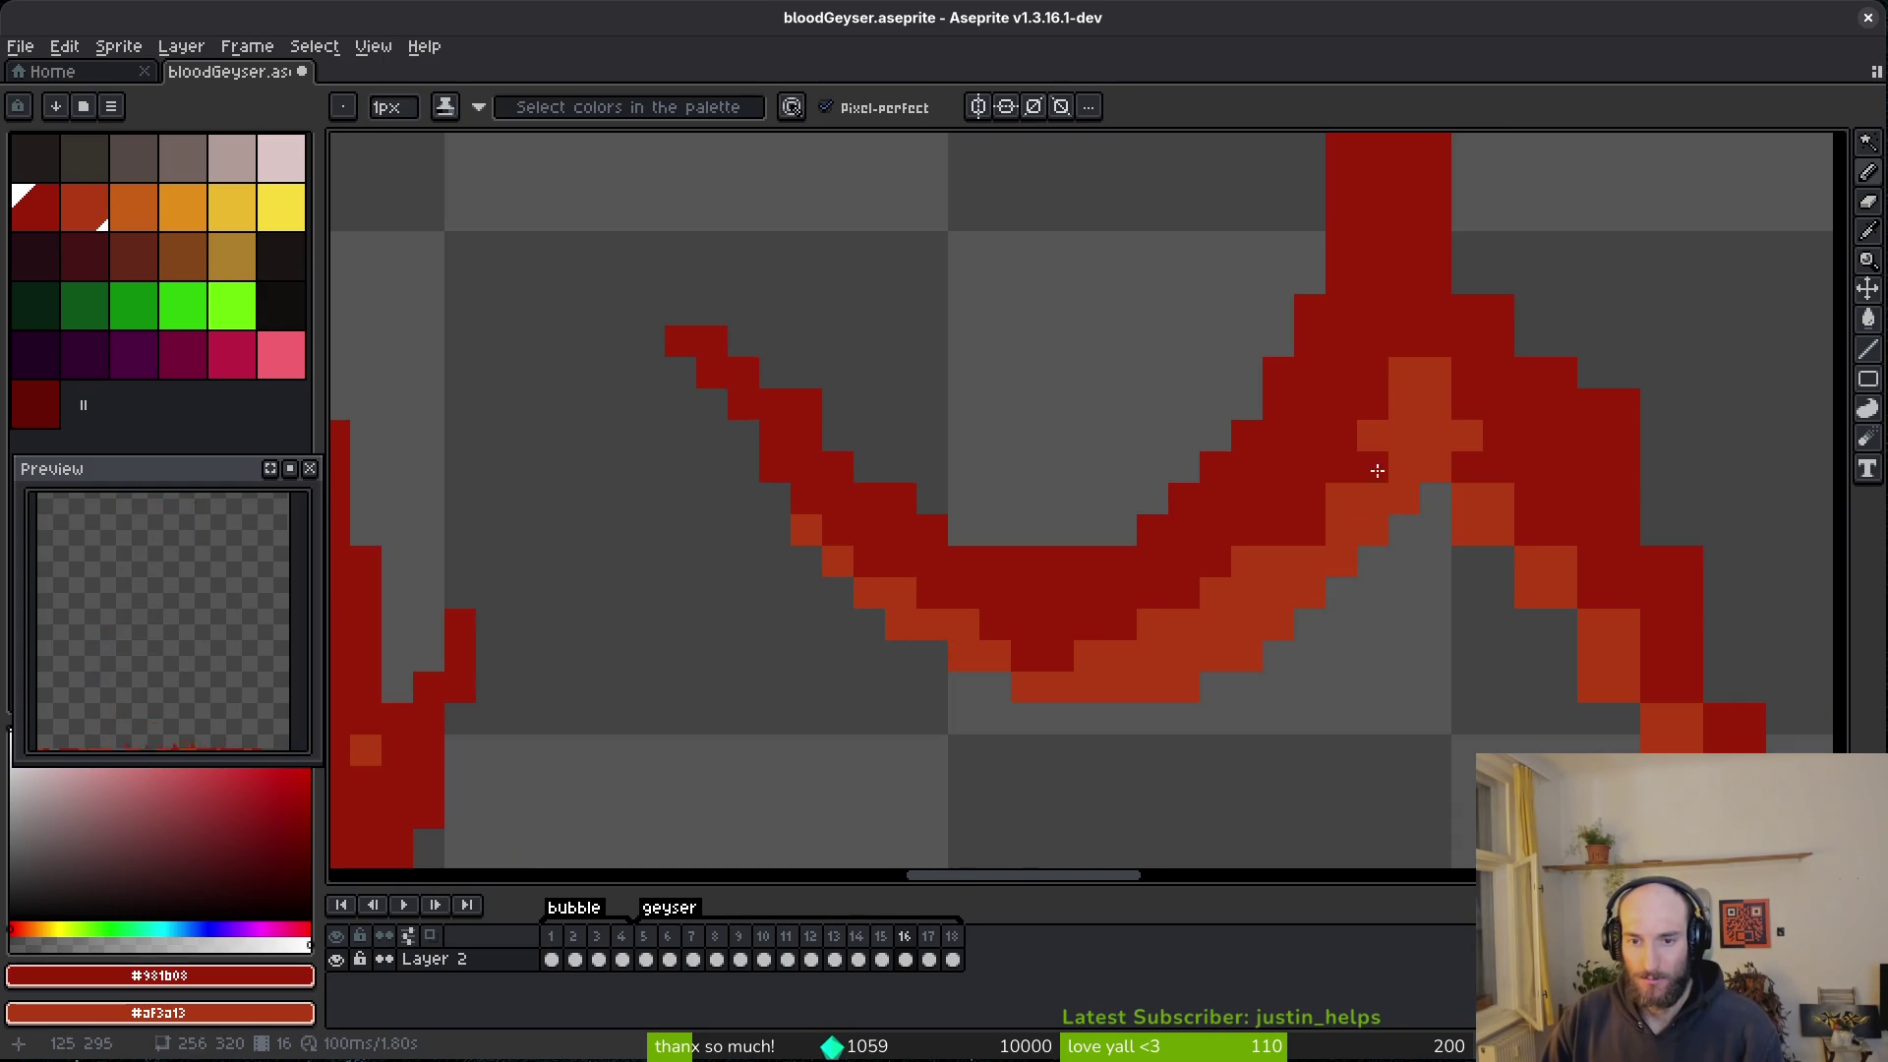
- Touch up the crescent's right diagonal and bend with light-red and dark-red pixels
{"action": "right_click", "coordinate": [1377, 461]}
{"action": "mouse_move", "coordinate": [1376, 461]}
{"action": "left_mouse_down"}
{"action": "mouse_move", "coordinate": [1314, 514]}
{"action": "mouse_move", "coordinate": [1150, 352]}
{"action": "left_mouse_up"}
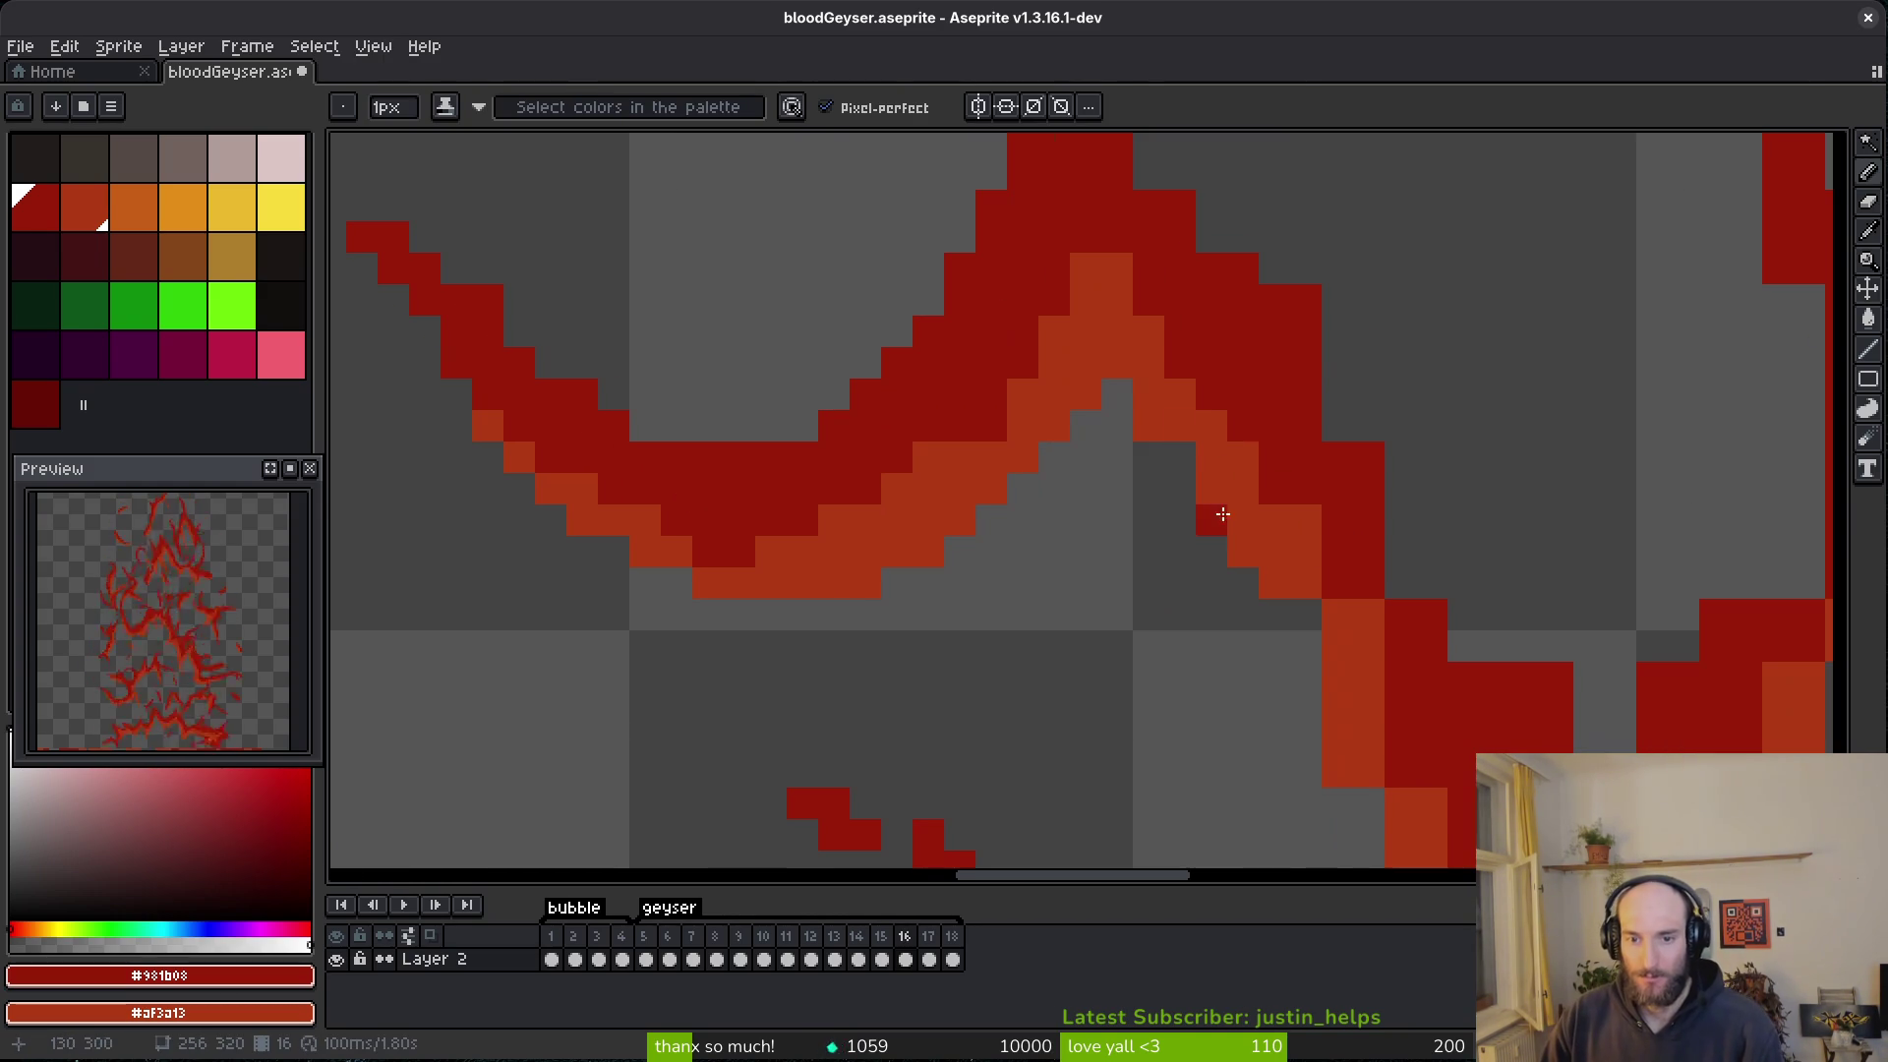
{"action": "left_click_drag", "start_coordinate": [1240, 488], "coordinate": [1324, 638]}
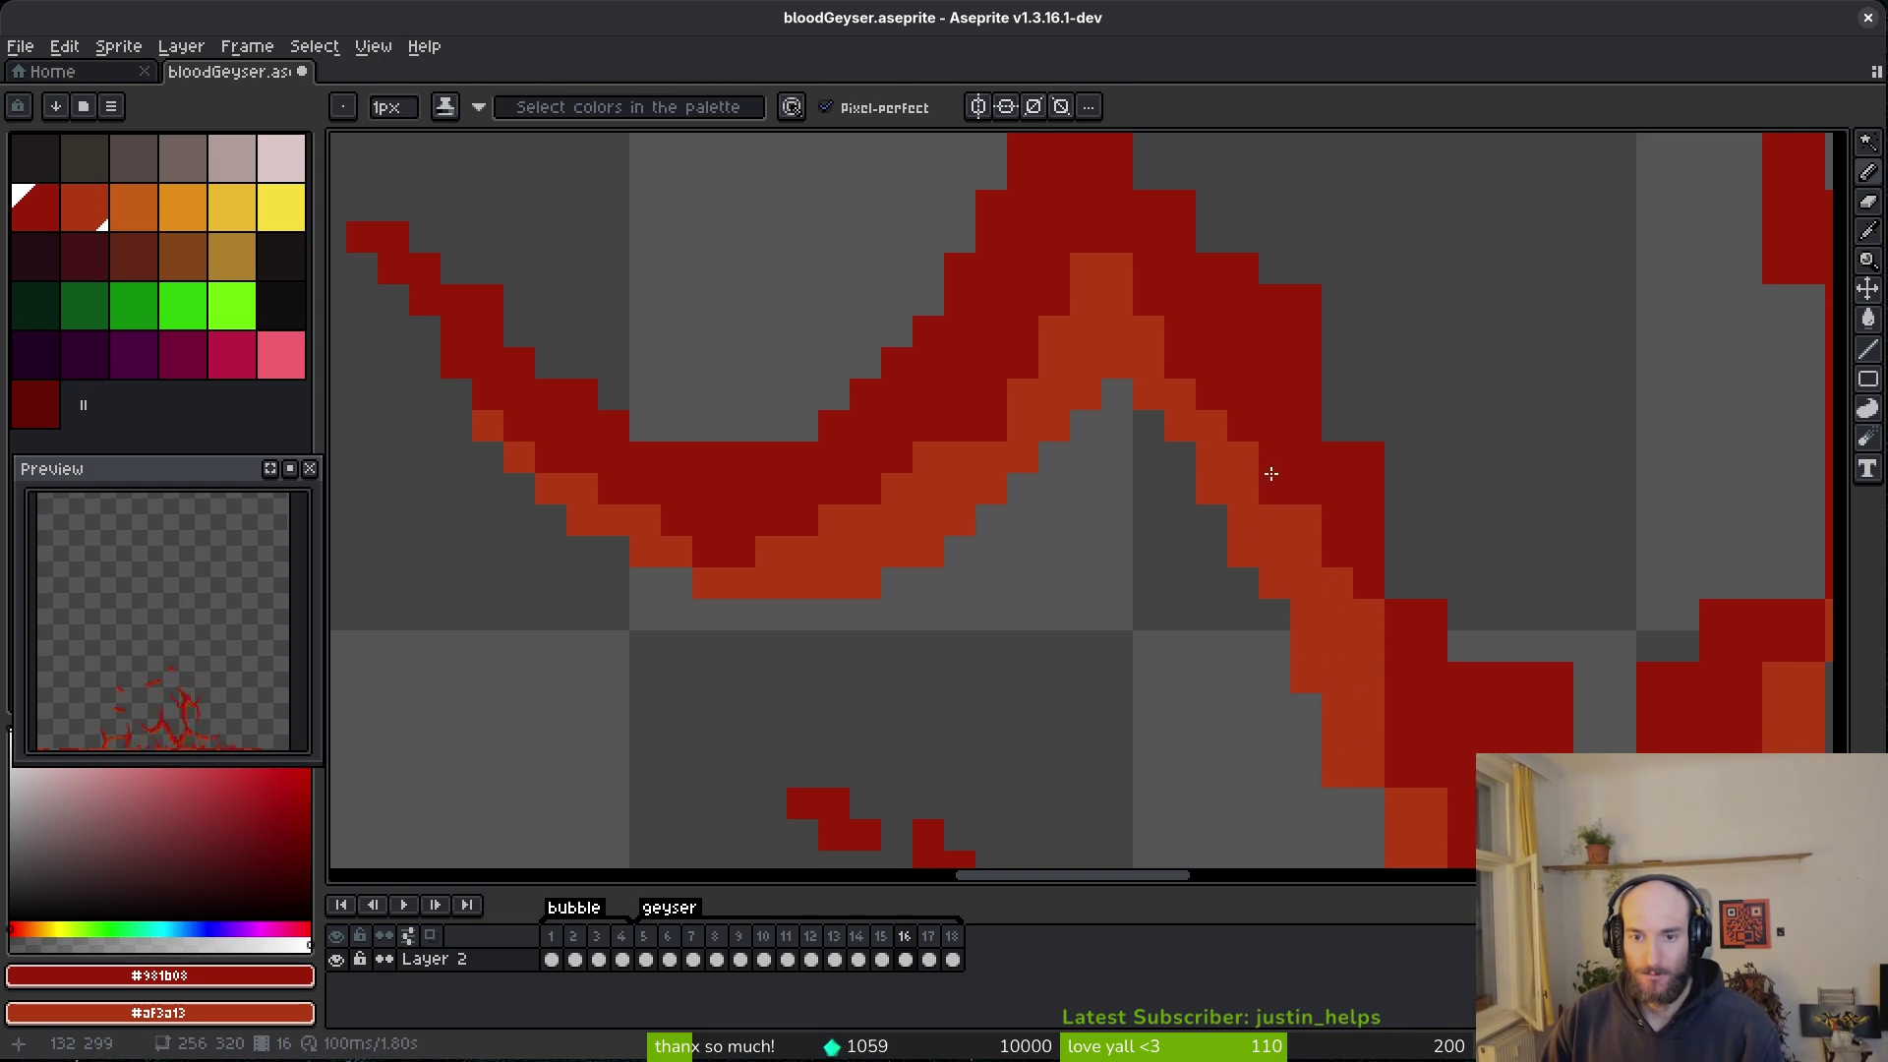
{"action": "left_click_drag", "start_coordinate": [1269, 496], "coordinate": [1378, 668]}
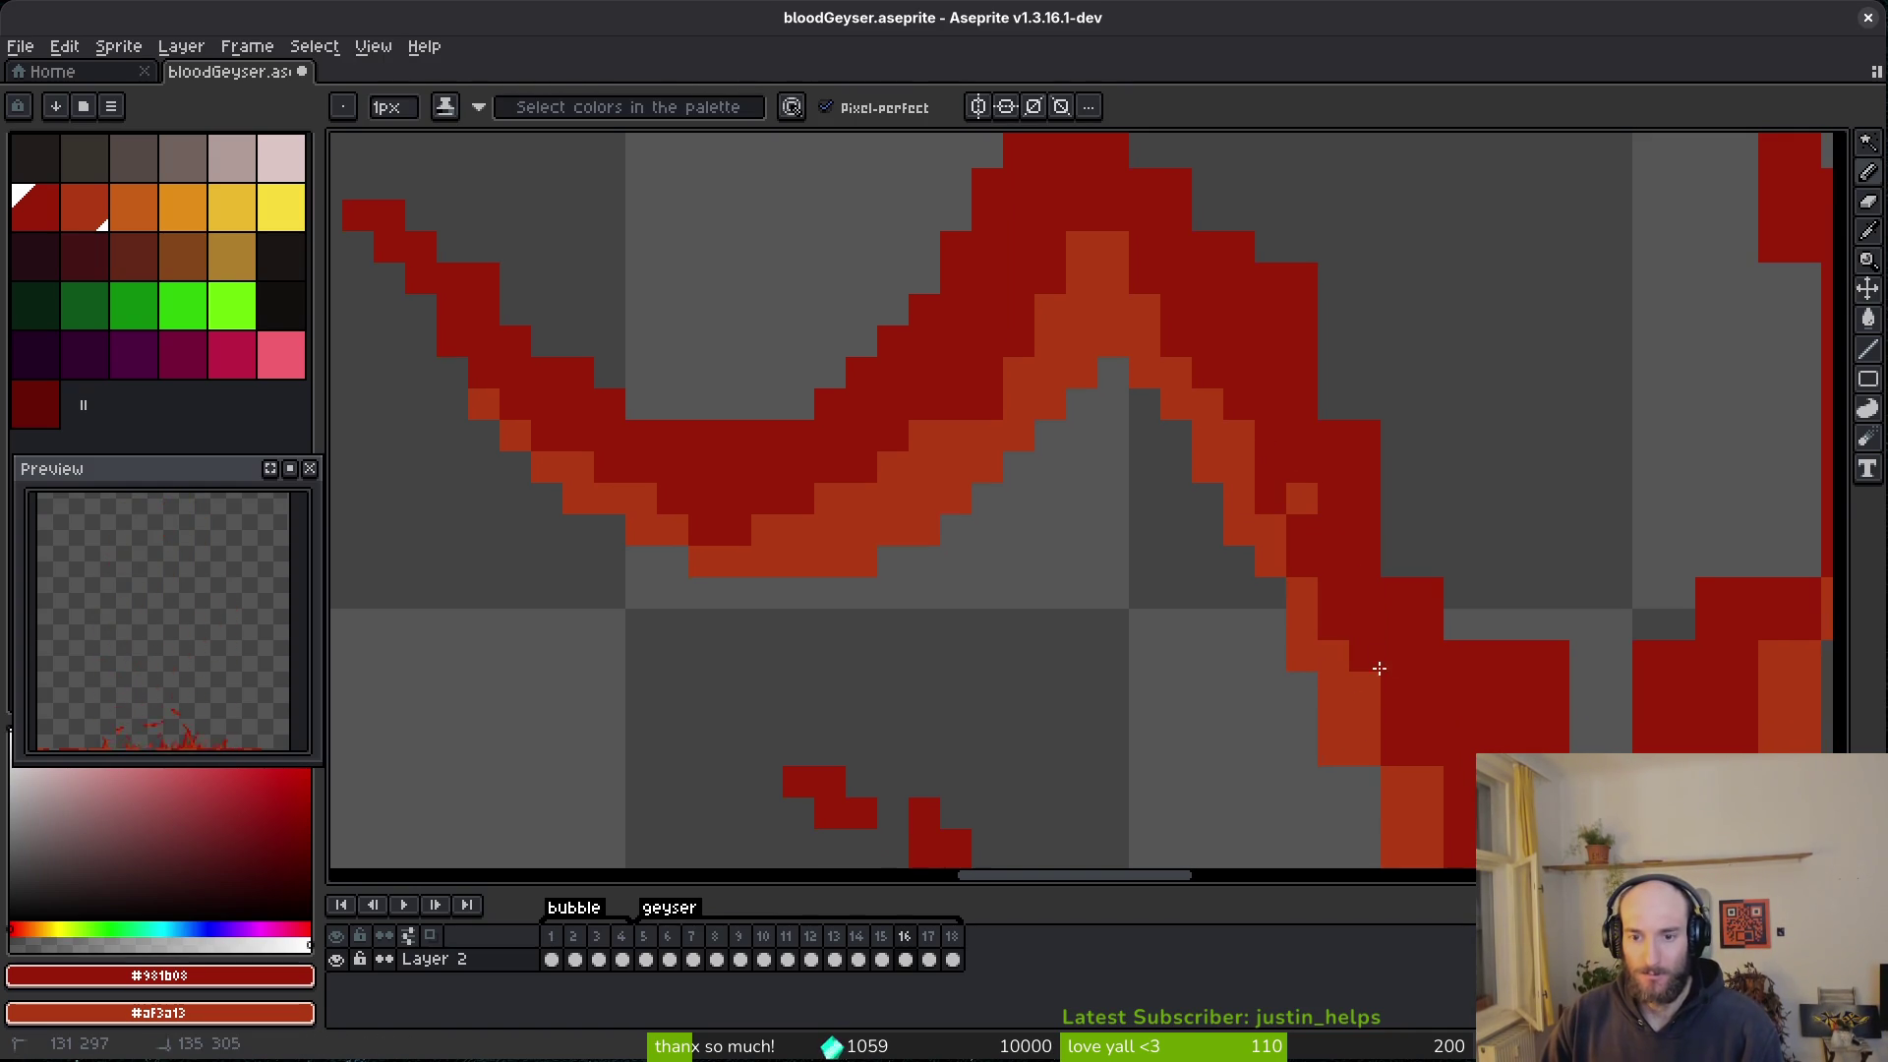
{"action": "left_click", "coordinate": [1301, 498]}
{"action": "left_click_drag", "start_coordinate": [1301, 499], "coordinate": [1309, 745]}
{"action": "right_click", "coordinate": [1124, 421]}
{"action": "left_click", "coordinate": [1127, 496]}
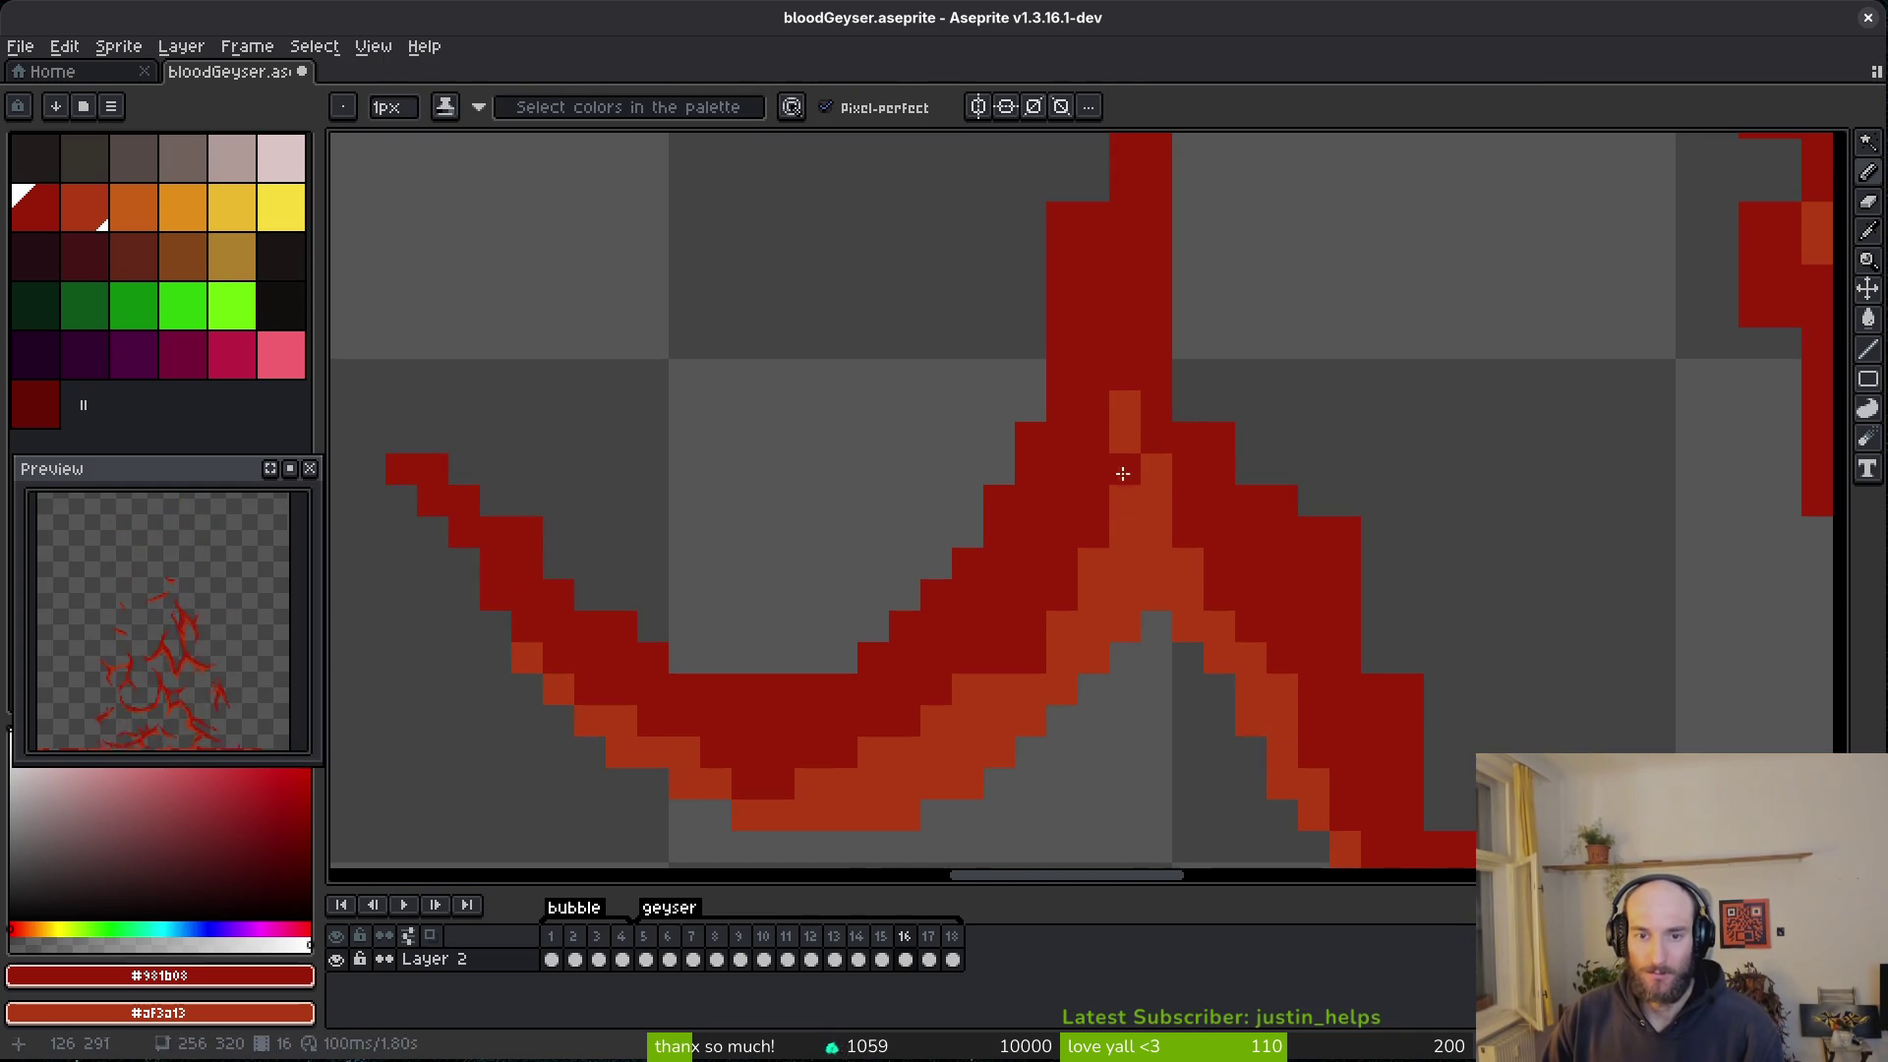
{"action": "scroll", "coordinate": [1207, 455], "scroll_direction": "up", "scroll_amount": 1}
{"action": "mouse_move", "coordinate": [1167, 443]}
{"action": "left_mouse_down"}
{"action": "mouse_move", "coordinate": [1235, 662]}
{"action": "mouse_move", "coordinate": [1121, 409]}
{"action": "mouse_move", "coordinate": [1247, 568]}
{"action": "left_mouse_up"}
- Erase stray pixels along the diagonal and repaint the strand in dark and light red
{"action": "key", "text": "e"}
{"action": "left_click", "coordinate": [1184, 473]}
{"action": "left_click_drag", "start_coordinate": [1306, 725], "coordinate": [1162, 433]}
{"action": "mouse_move", "coordinate": [1104, 303]}
{"action": "left_mouse_down"}
{"action": "mouse_move", "coordinate": [1323, 586]}
{"action": "mouse_move", "coordinate": [1387, 622]}
{"action": "left_mouse_up"}
{"action": "key", "text": "b"}
{"action": "left_click", "coordinate": [1355, 651]}
{"action": "left_click_drag", "start_coordinate": [1479, 463], "coordinate": [1406, 566]}
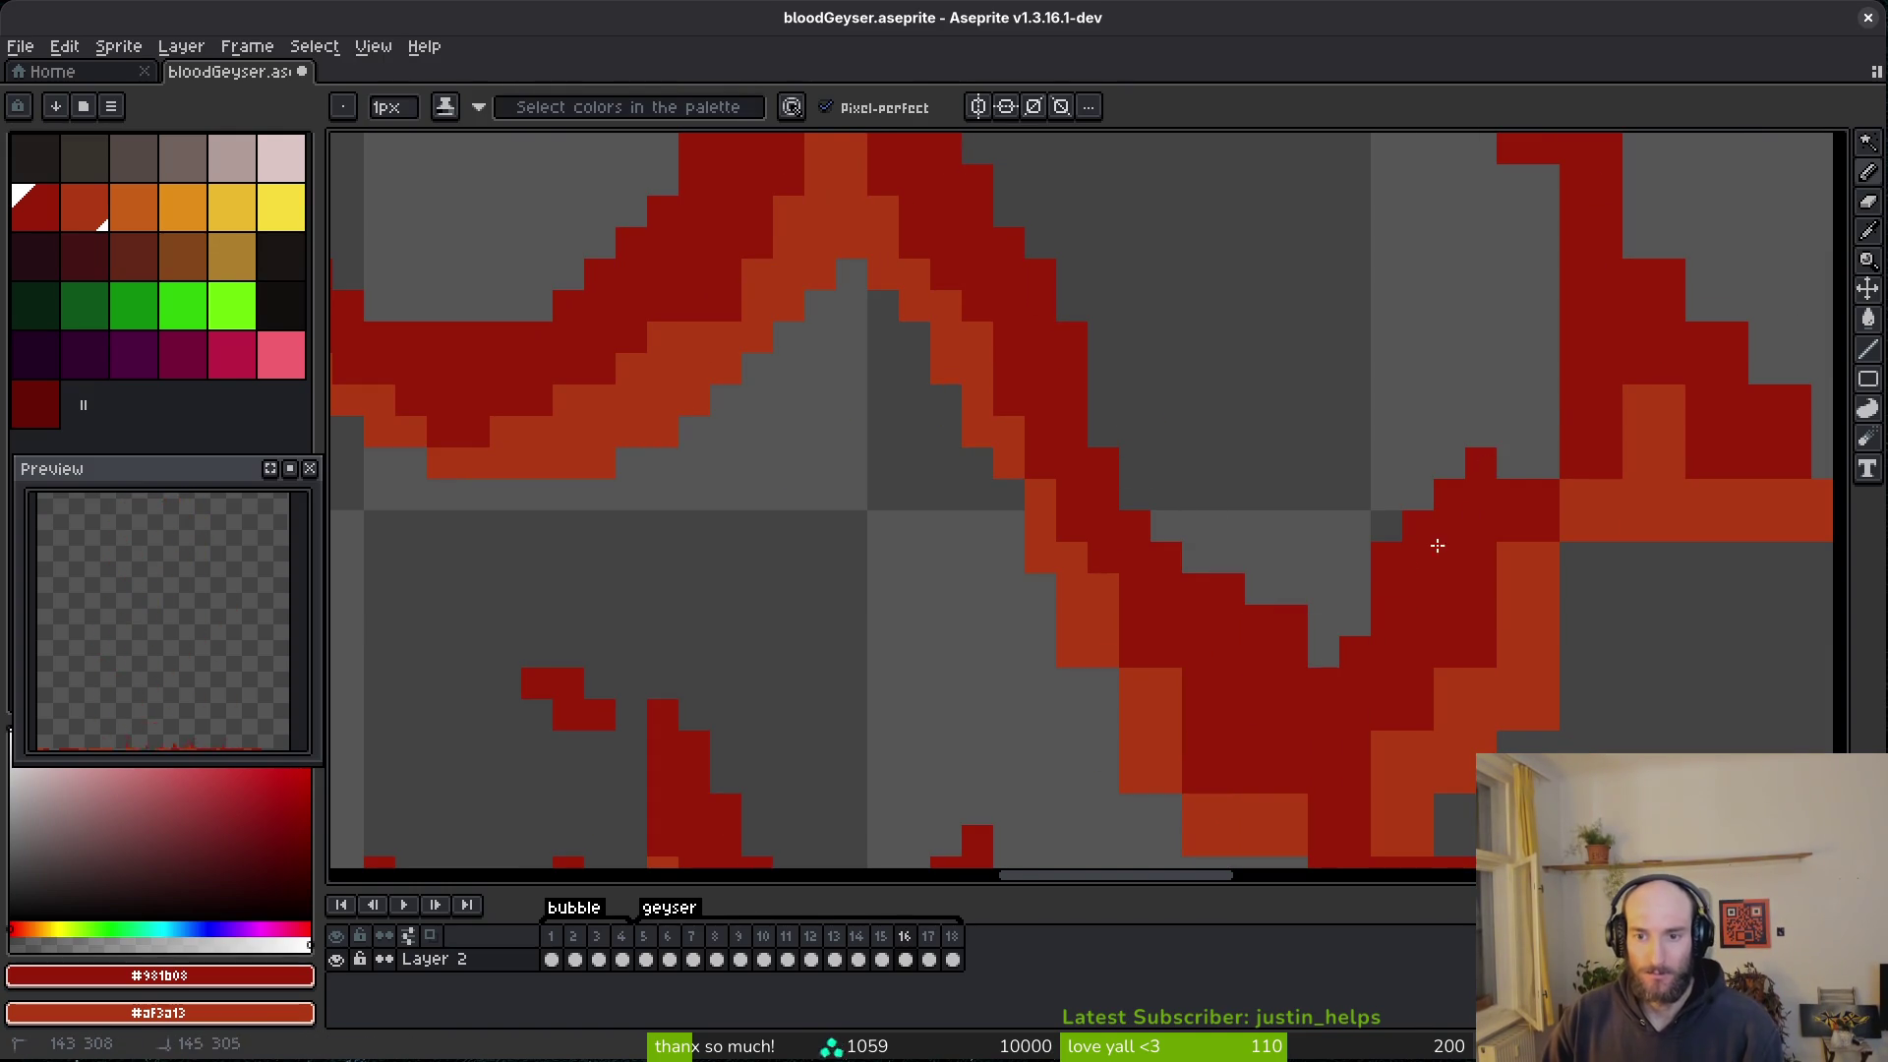
{"action": "mouse_move", "coordinate": [1024, 535]}
{"action": "left_mouse_down"}
{"action": "mouse_move", "coordinate": [1318, 393]}
{"action": "mouse_move", "coordinate": [1366, 445]}
{"action": "left_mouse_up"}
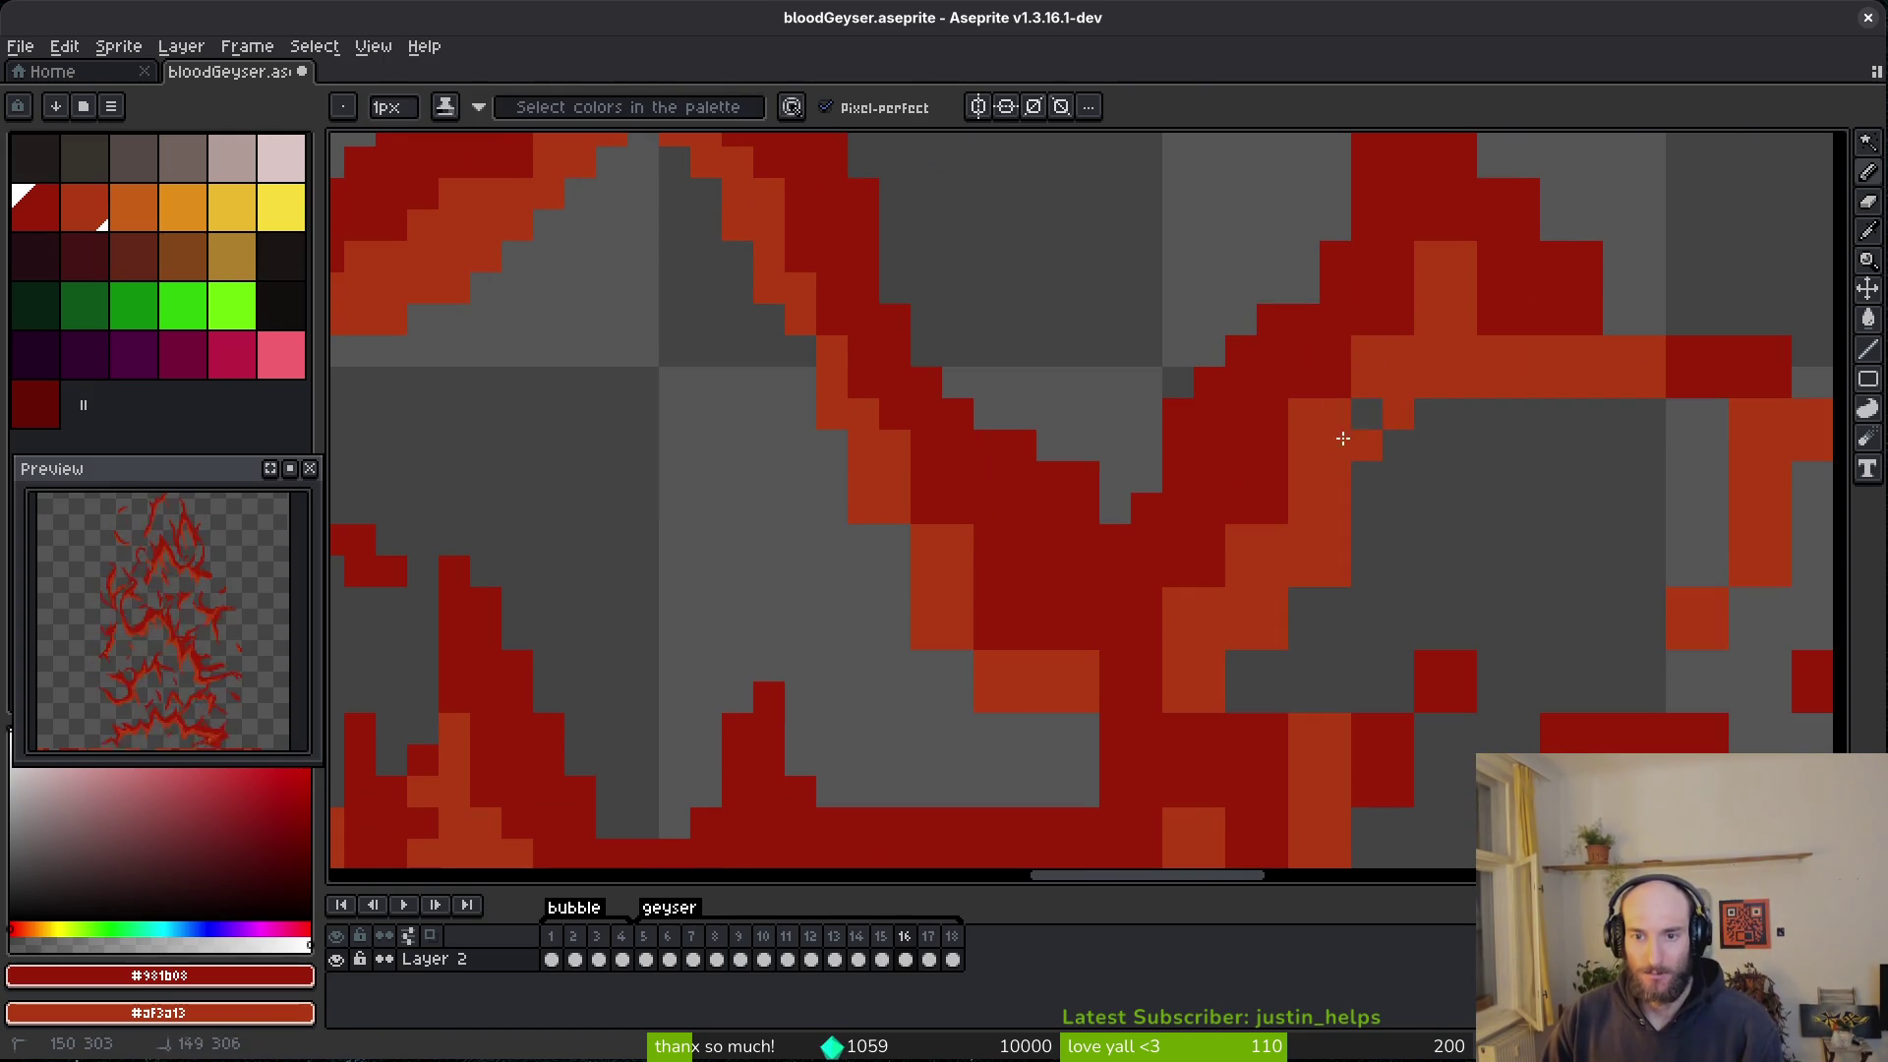
{"action": "left_click_drag", "start_coordinate": [1398, 319], "coordinate": [1403, 295]}
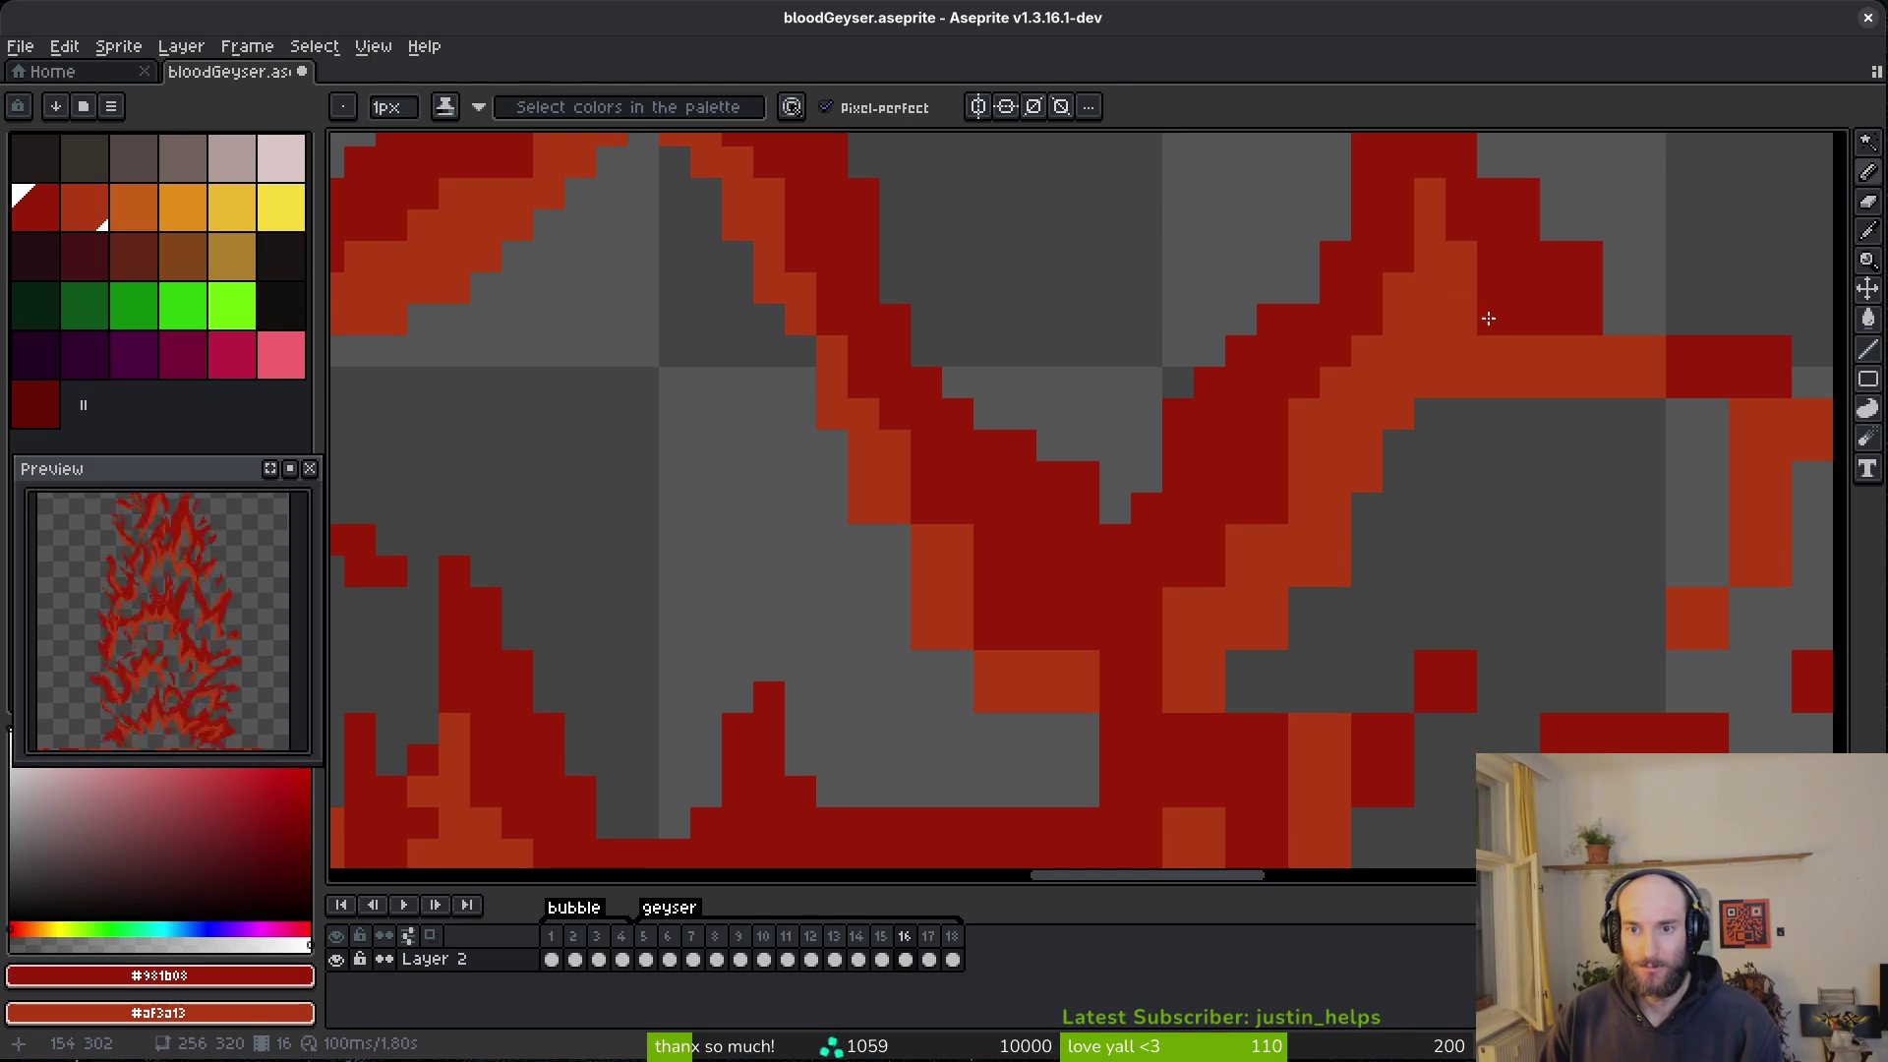
- Erase a diagonal run of red pixels near the right strand's branch
{"action": "scroll", "coordinate": [1677, 440], "scroll_direction": "up", "scroll_amount": 5}
{"action": "key", "text": "e"}
{"action": "mouse_move", "coordinate": [1518, 523]}
{"action": "left_mouse_down"}
{"action": "mouse_move", "coordinate": [1482, 522]}
{"action": "mouse_move", "coordinate": [1612, 553]}
{"action": "left_mouse_up"}
{"action": "key", "text": "b"}
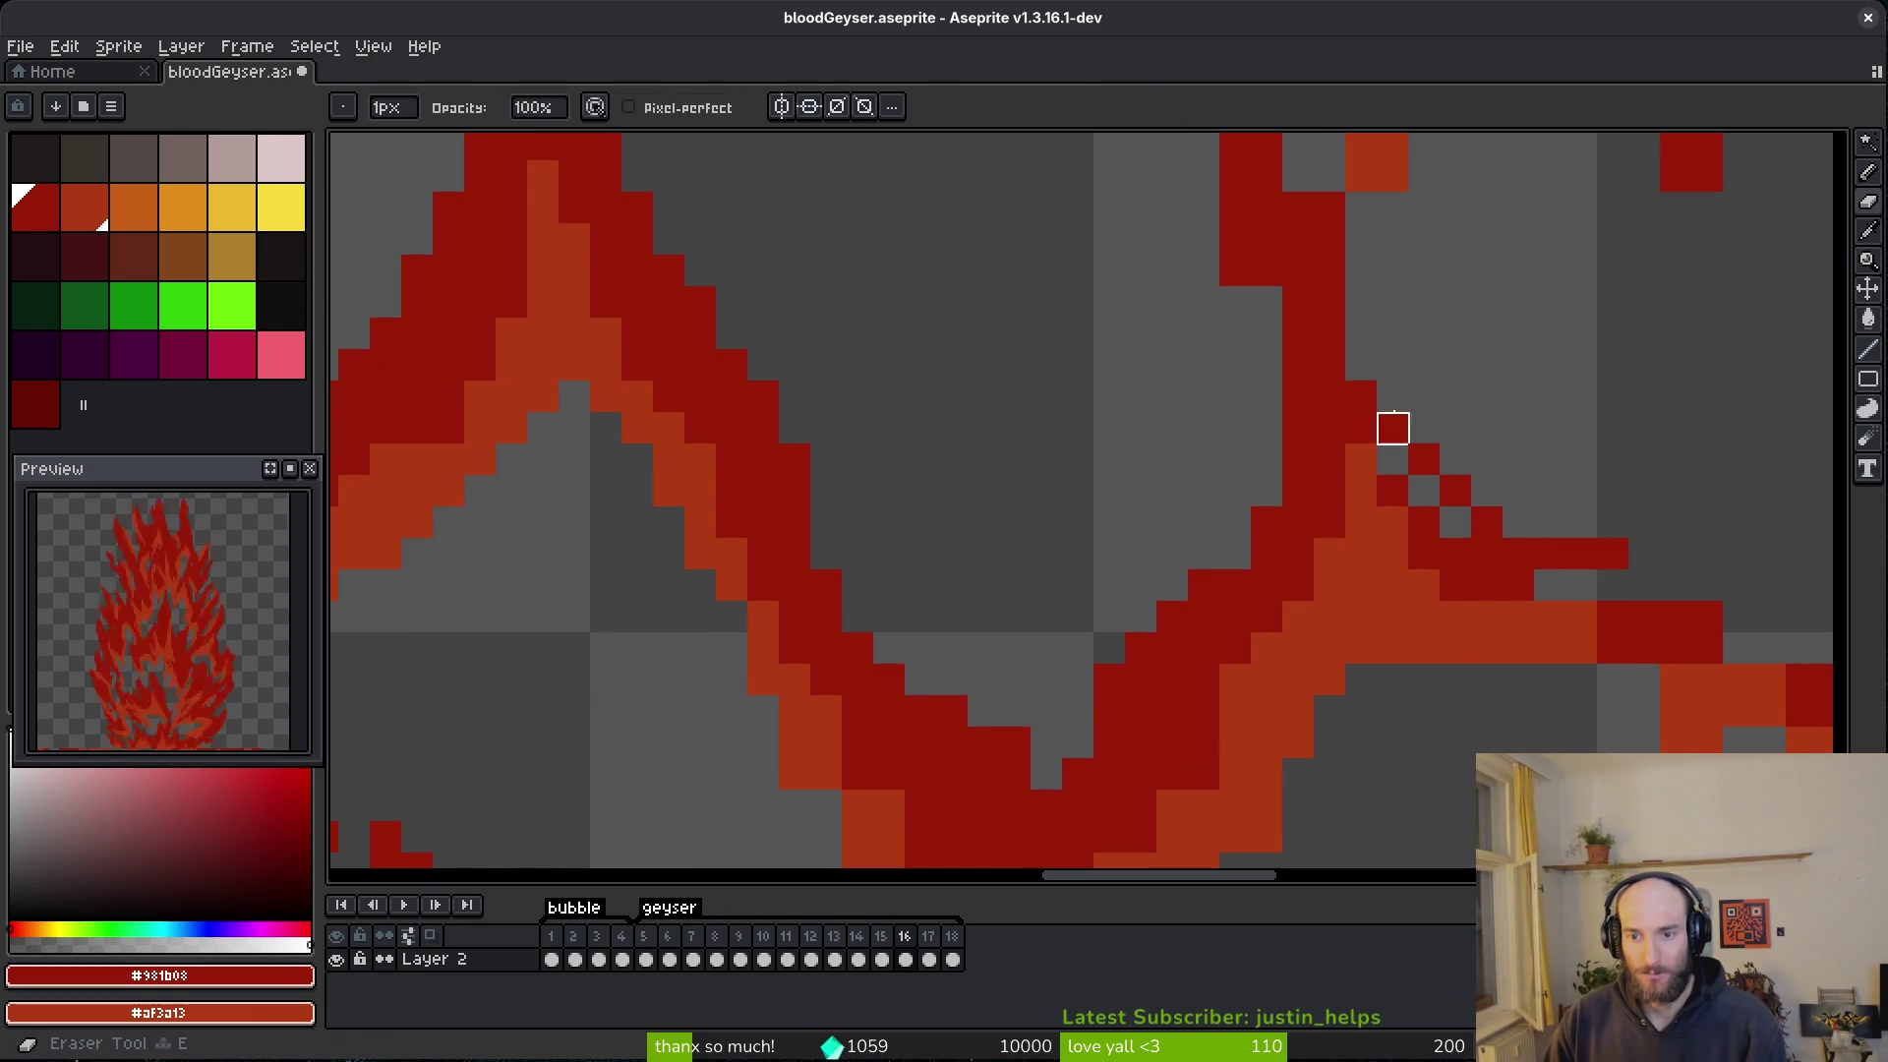
{"action": "scroll", "coordinate": [1373, 566], "scroll_direction": "right", "scroll_amount": 4}
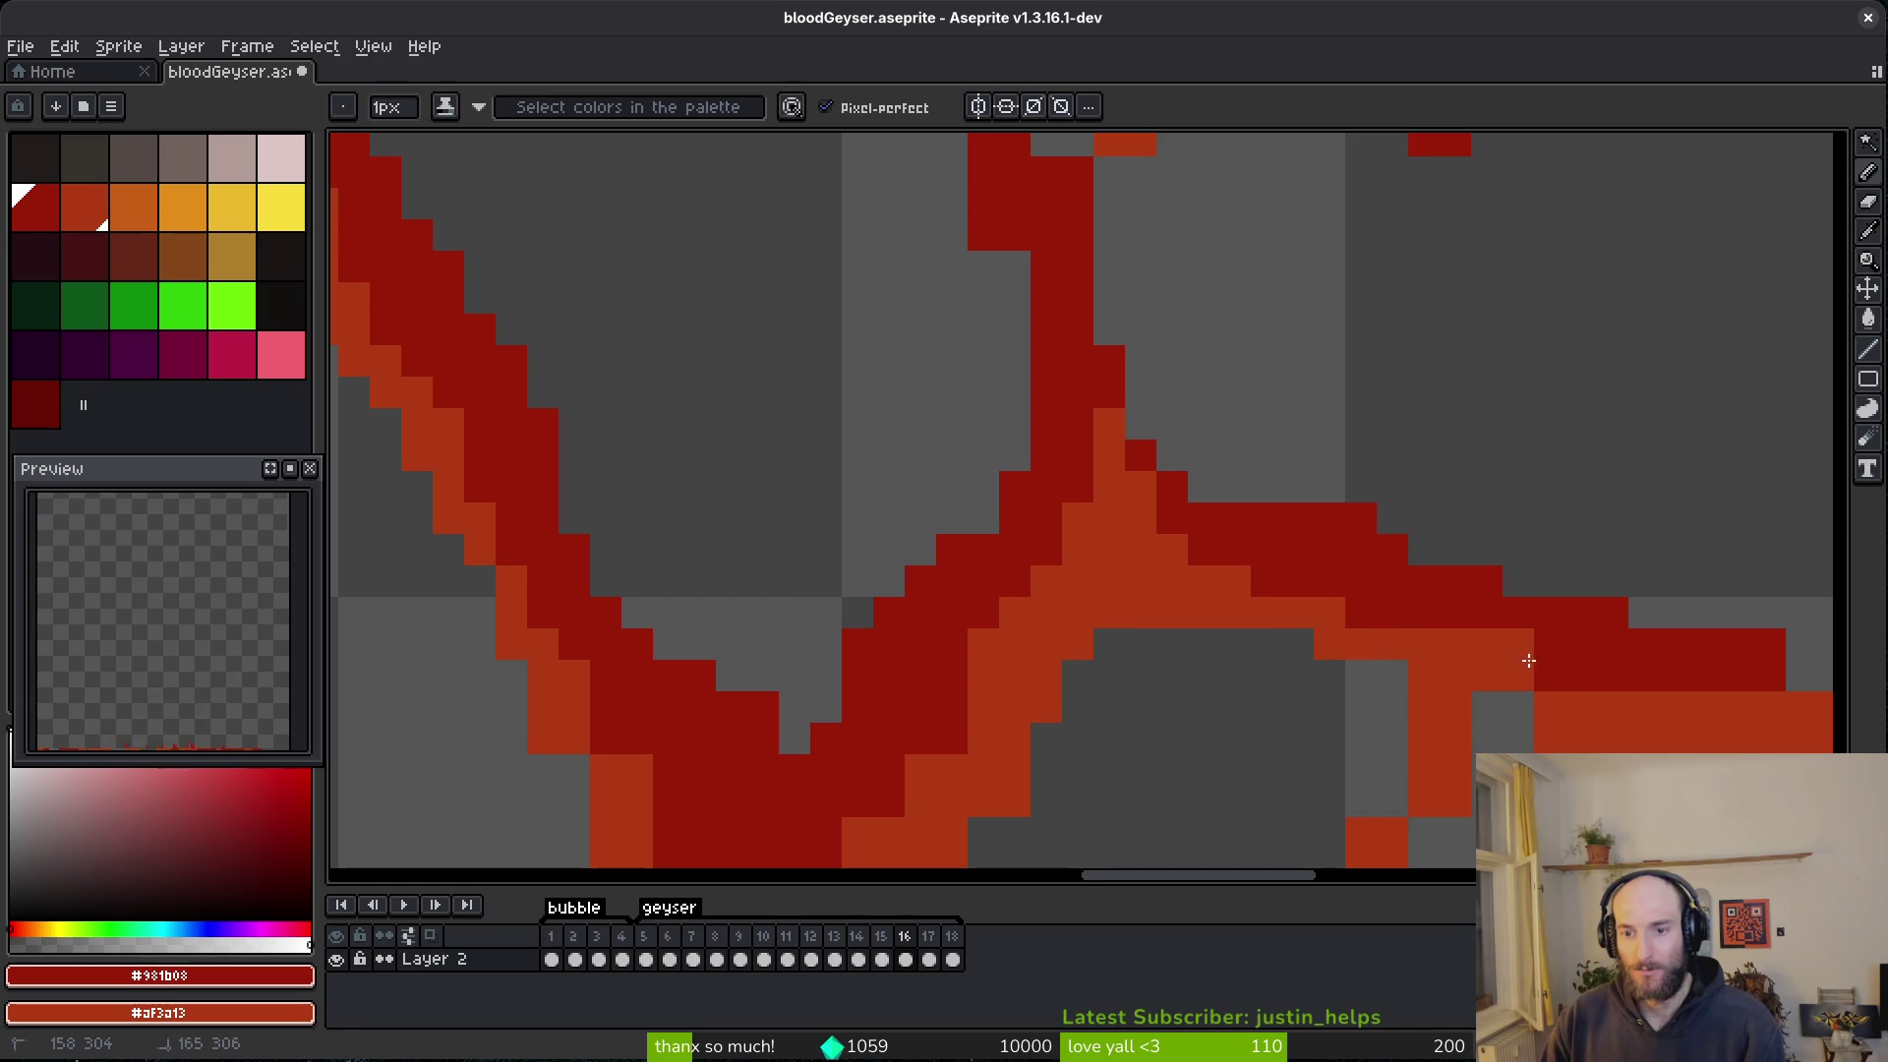
{"action": "left_click_drag", "start_coordinate": [1591, 689], "coordinate": [1204, 595]}
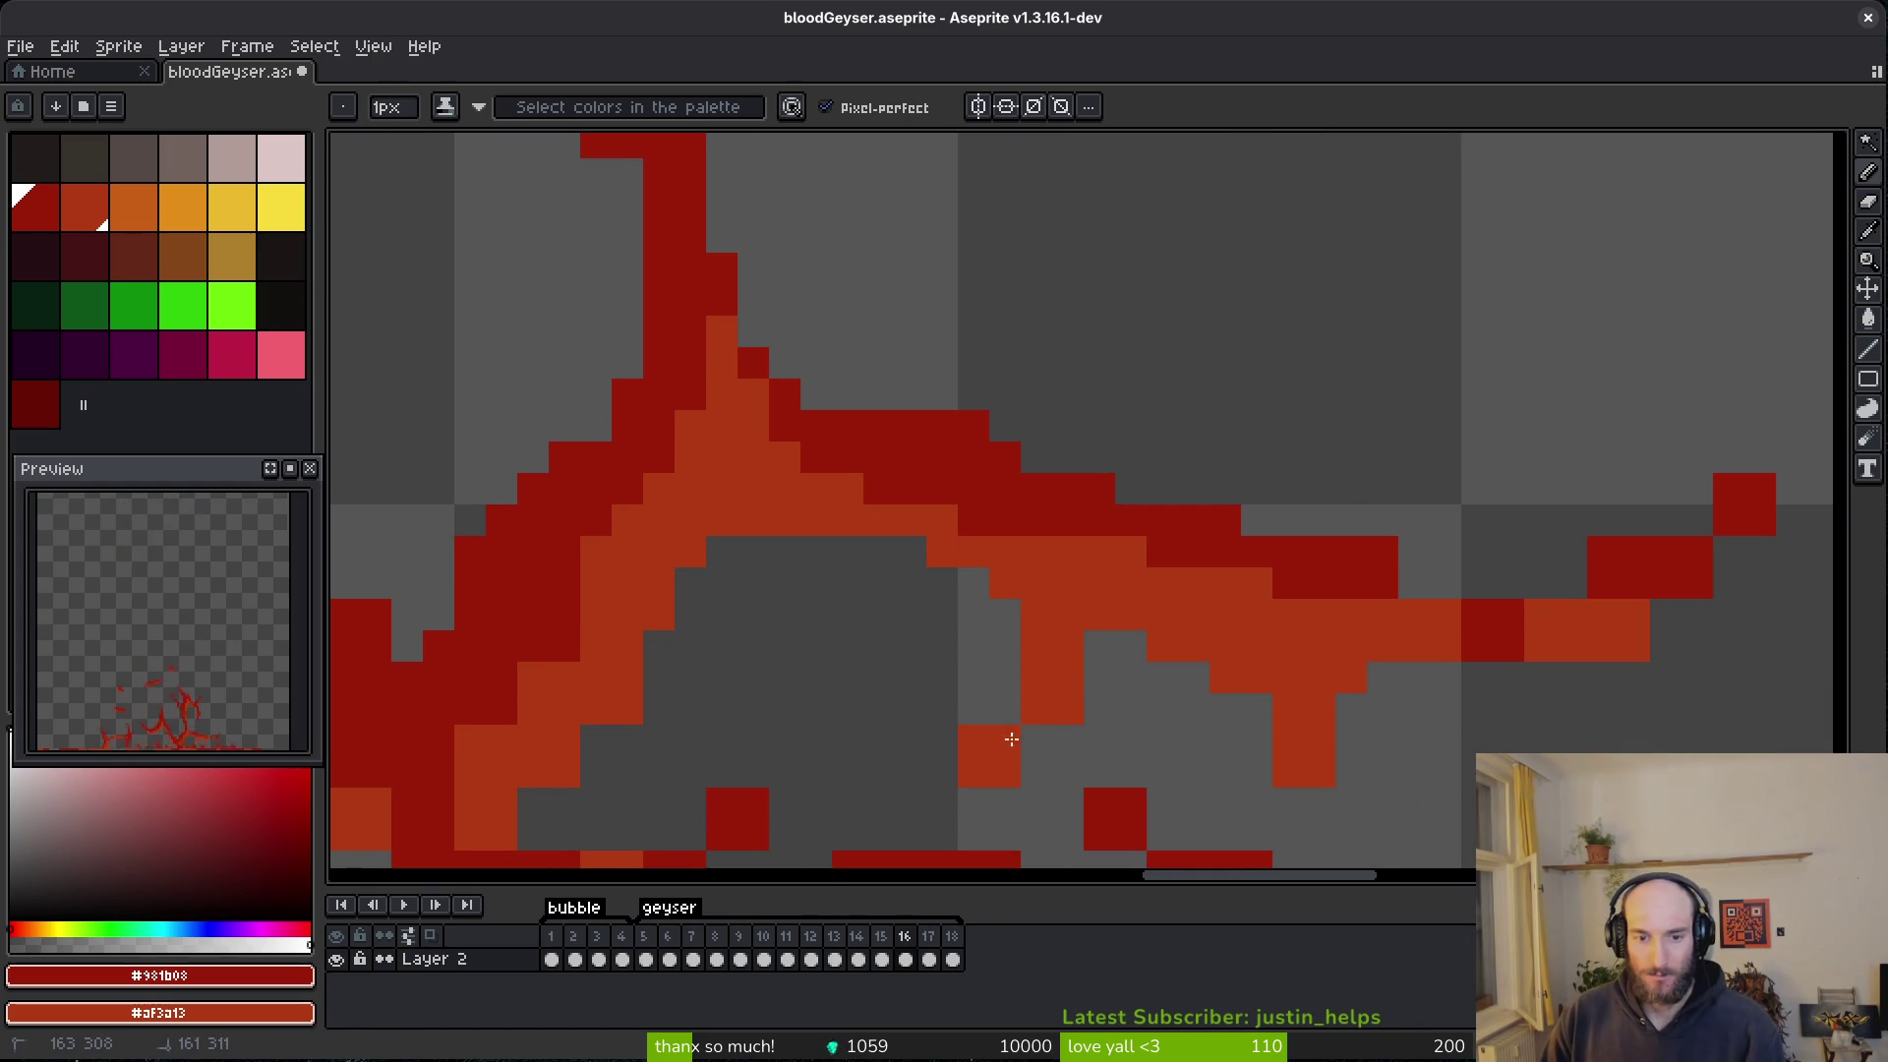
- Remove the lower light-red pixel column and finish the drip with a dark-red tip
{"action": "key", "text": "e"}
{"action": "left_click", "coordinate": [974, 755]}
{"action": "key", "text": "b"}
{"action": "left_click", "coordinate": [1068, 709]}
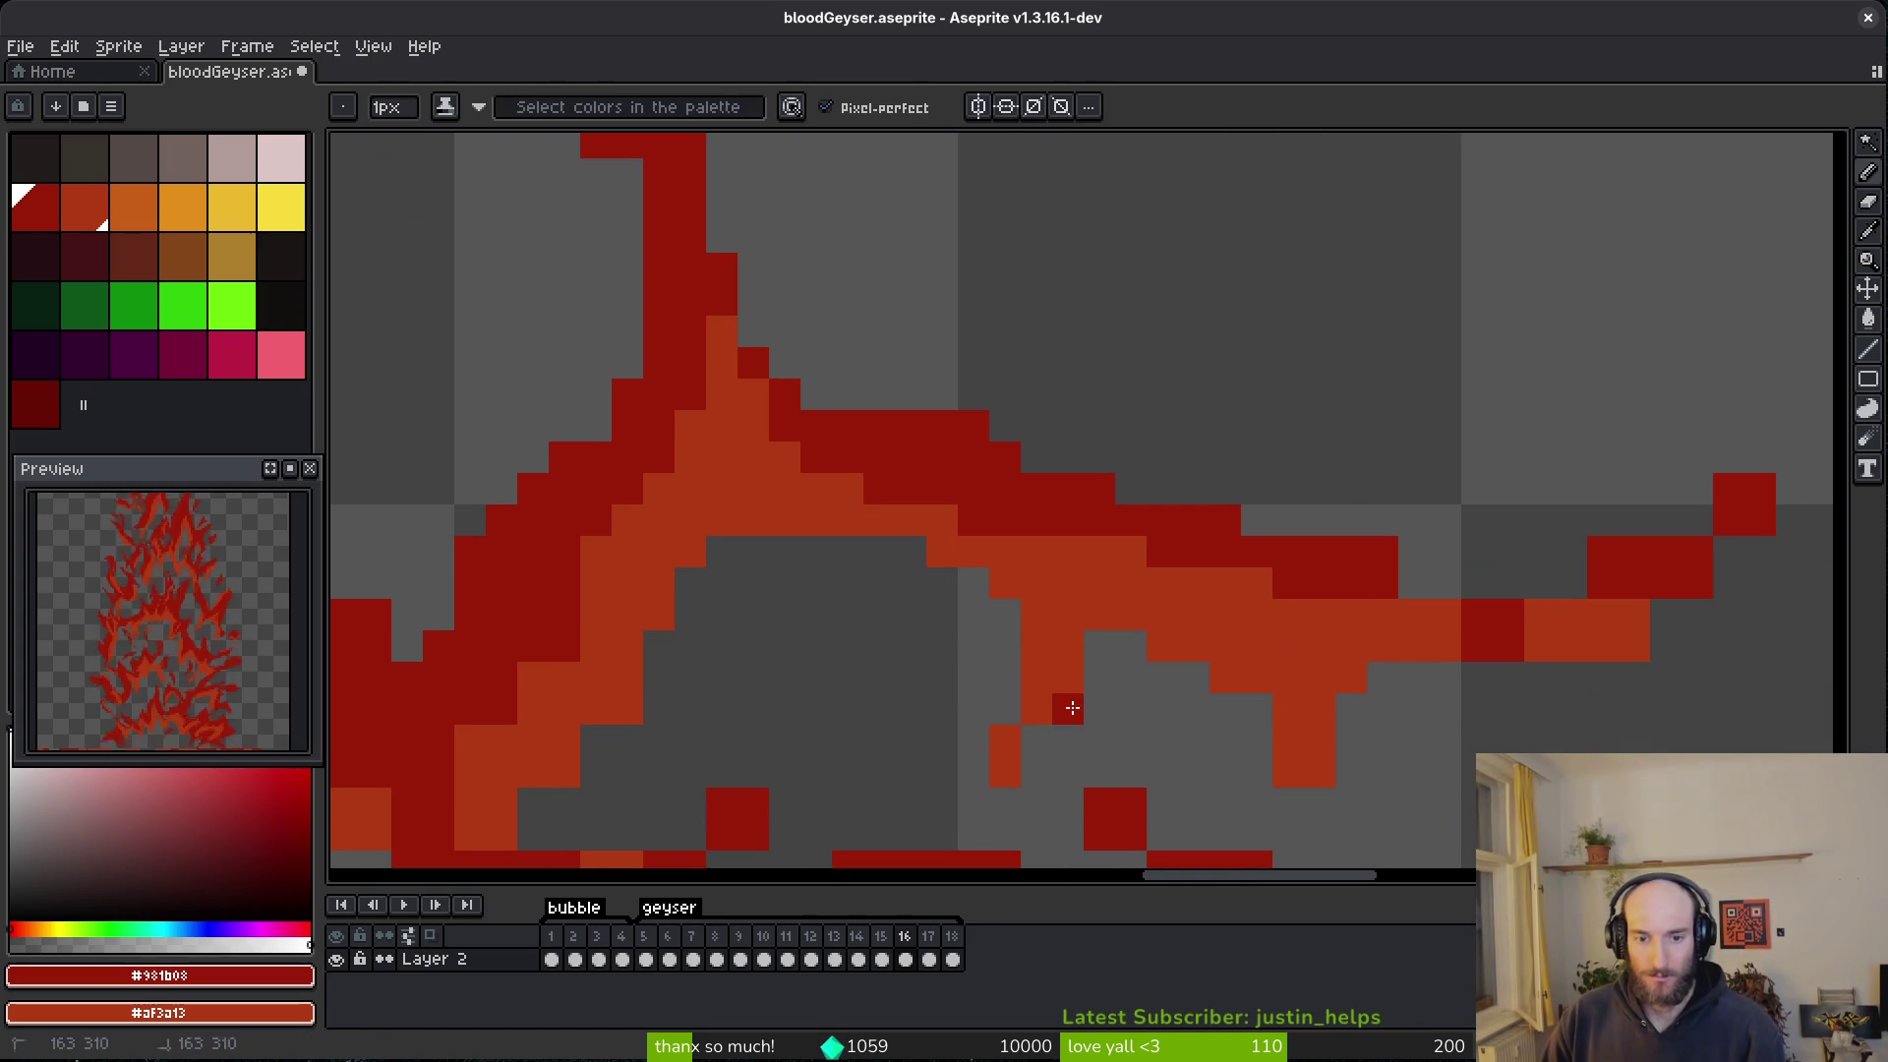
{"action": "key", "text": "ctrl+z"}
{"action": "left_click", "coordinate": [1014, 776]}
{"action": "left_click", "coordinate": [1036, 772]}
{"action": "key", "text": "e"}
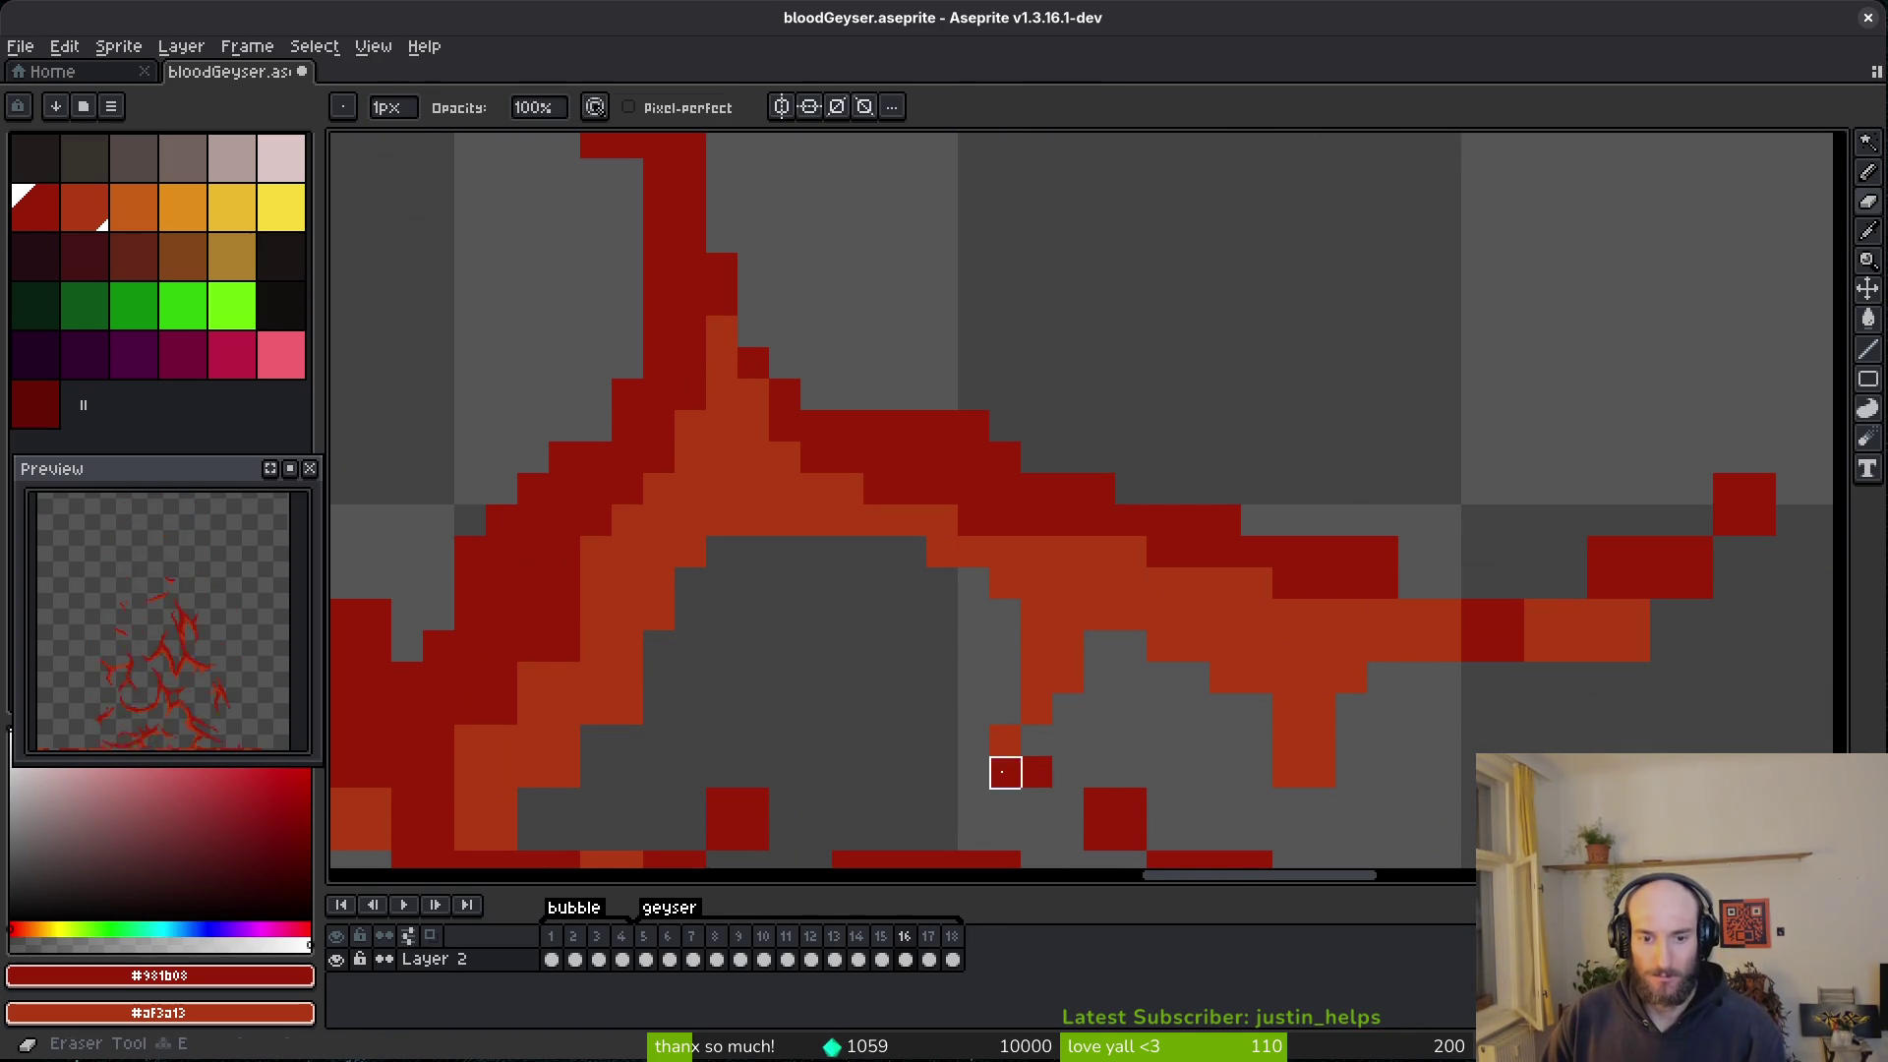
{"action": "scroll", "coordinate": [1101, 718], "scroll_direction": "down", "scroll_amount": 2}
{"action": "scroll", "coordinate": [1101, 718], "scroll_direction": "right", "scroll_amount": 3}
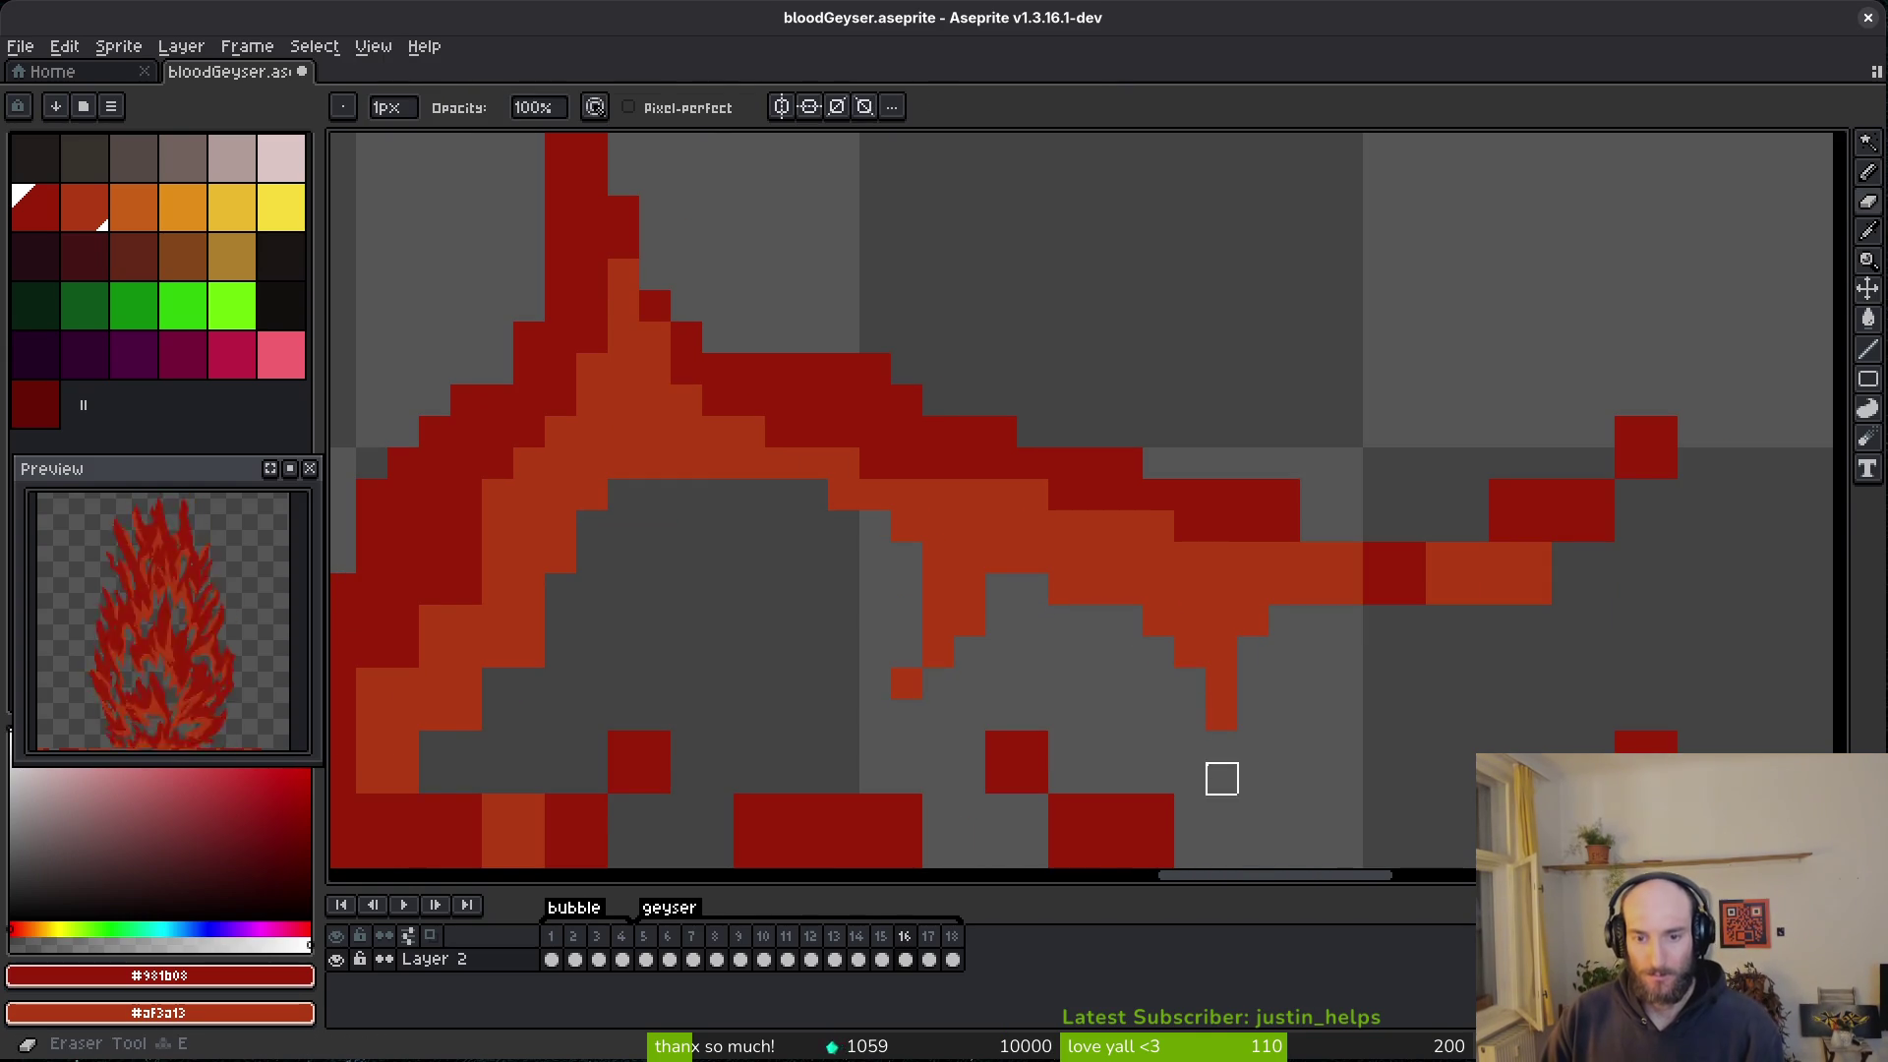
- Extend the right branch with dark red and trim its diagonal into a pointed taper
{"action": "key", "text": "b"}
{"action": "left_click_drag", "start_coordinate": [1297, 526], "coordinate": [1527, 526]}
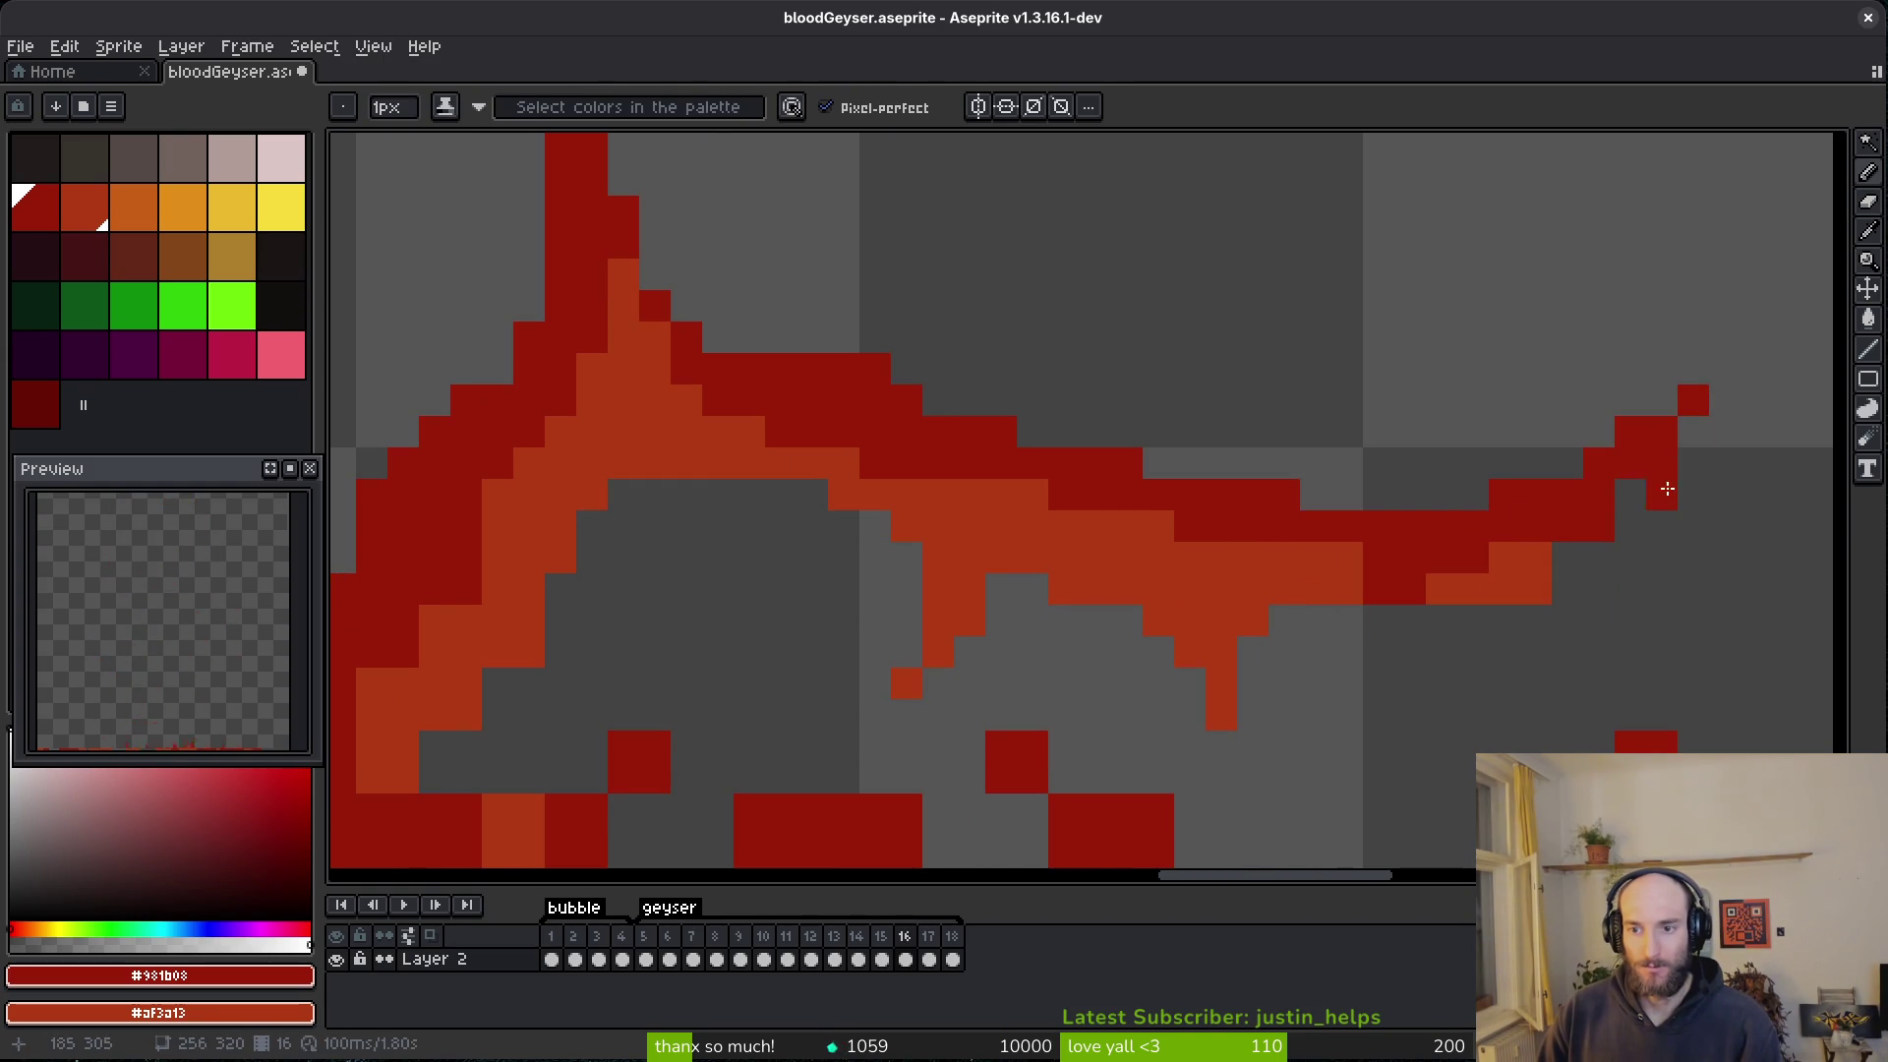
{"action": "key", "text": "e"}
{"action": "left_click_drag", "start_coordinate": [1670, 485], "coordinate": [1442, 652]}
{"action": "key", "text": "e"}
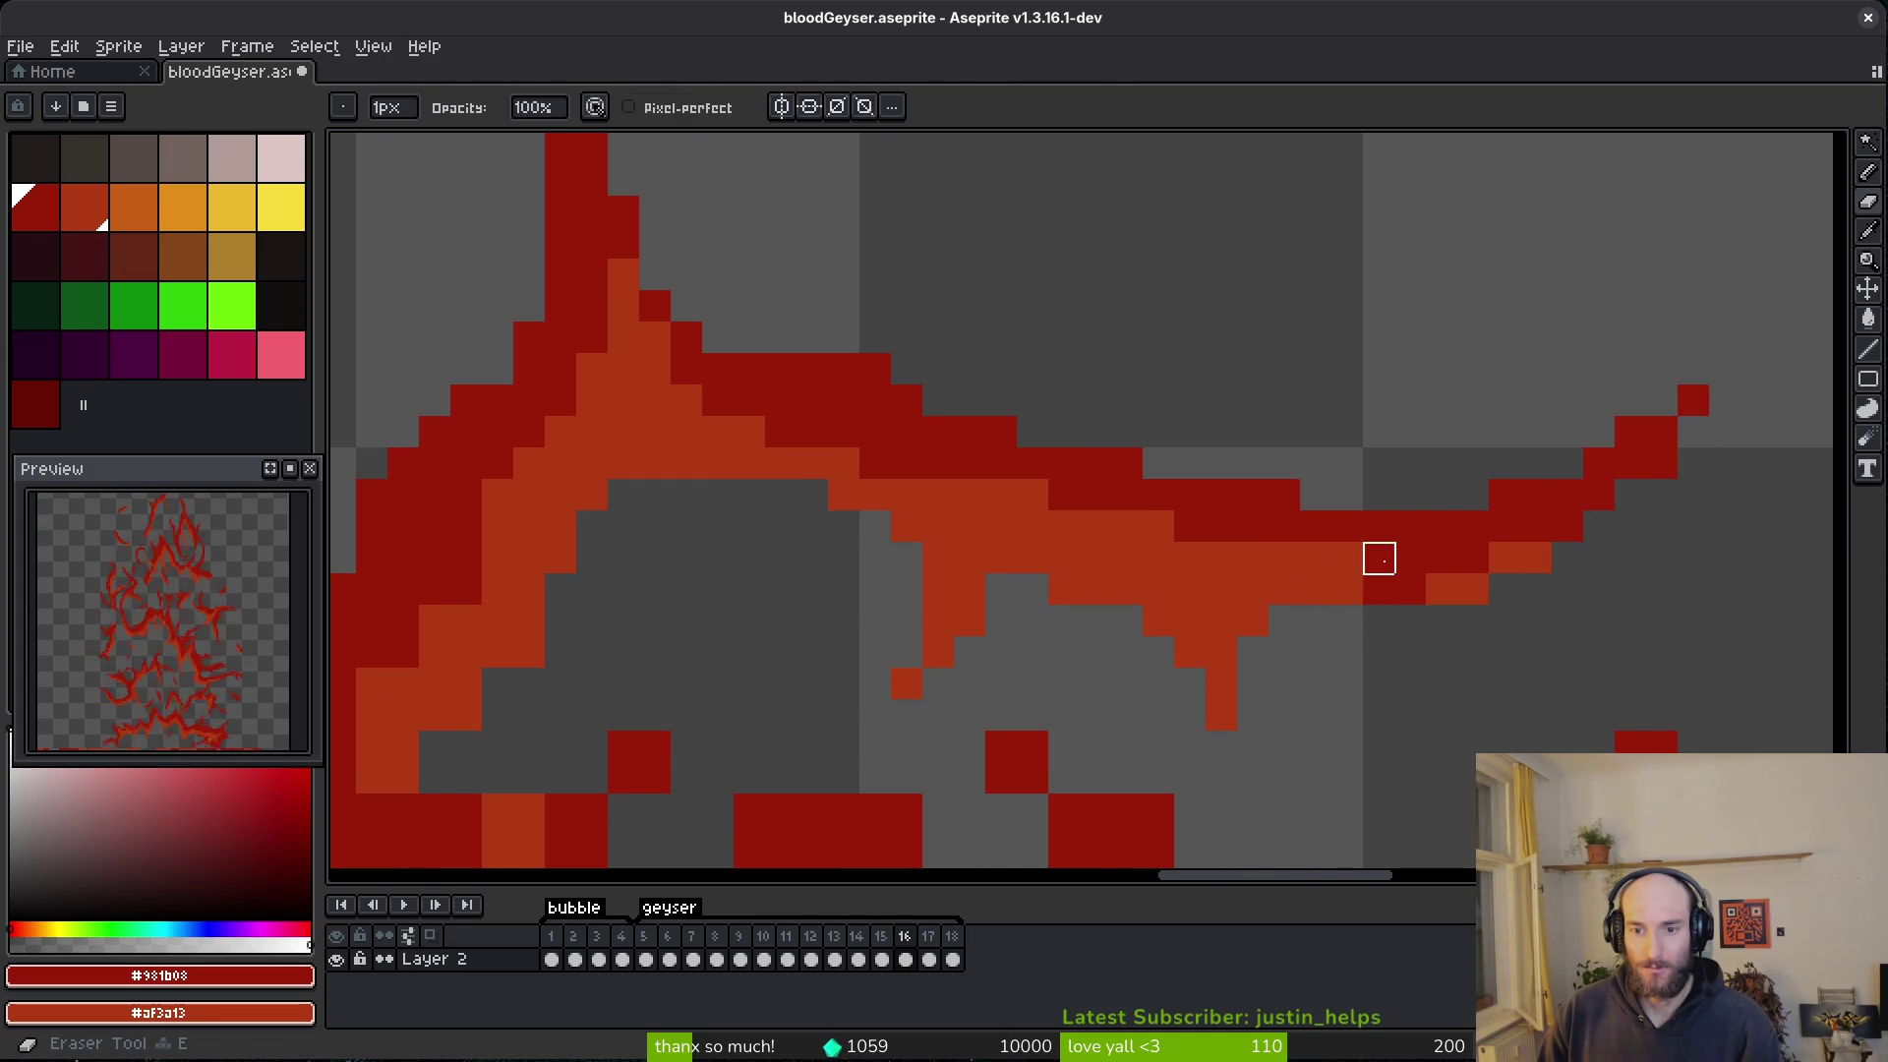
{"action": "key", "text": "b"}
{"action": "left_click_drag", "start_coordinate": [1315, 558], "coordinate": [1467, 555]}
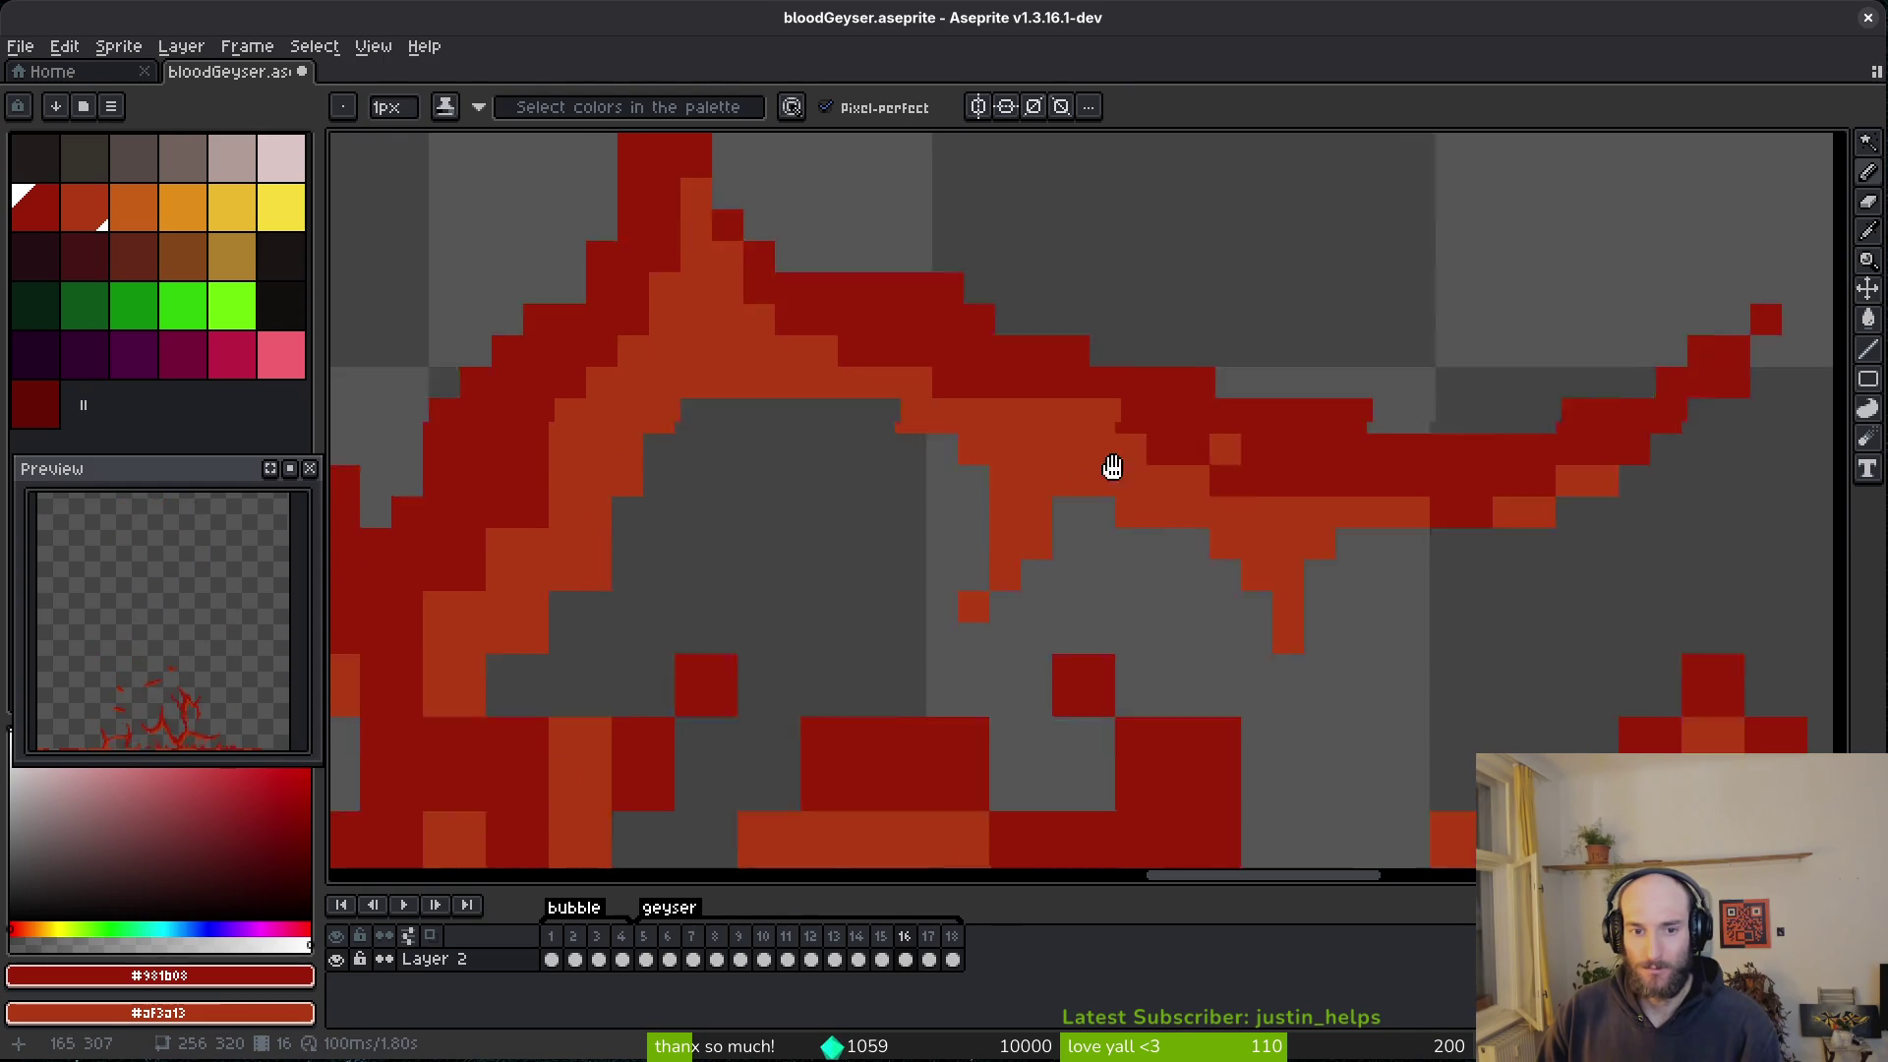
- Paint dark-red and light-red pixels on the base, turning one dark pixel light red
{"action": "scroll", "coordinate": [1078, 493], "scroll_direction": "down", "scroll_amount": 5}
{"action": "scroll", "coordinate": [1425, 535], "scroll_direction": "up", "scroll_amount": 1}
{"action": "left_click", "coordinate": [922, 433]}
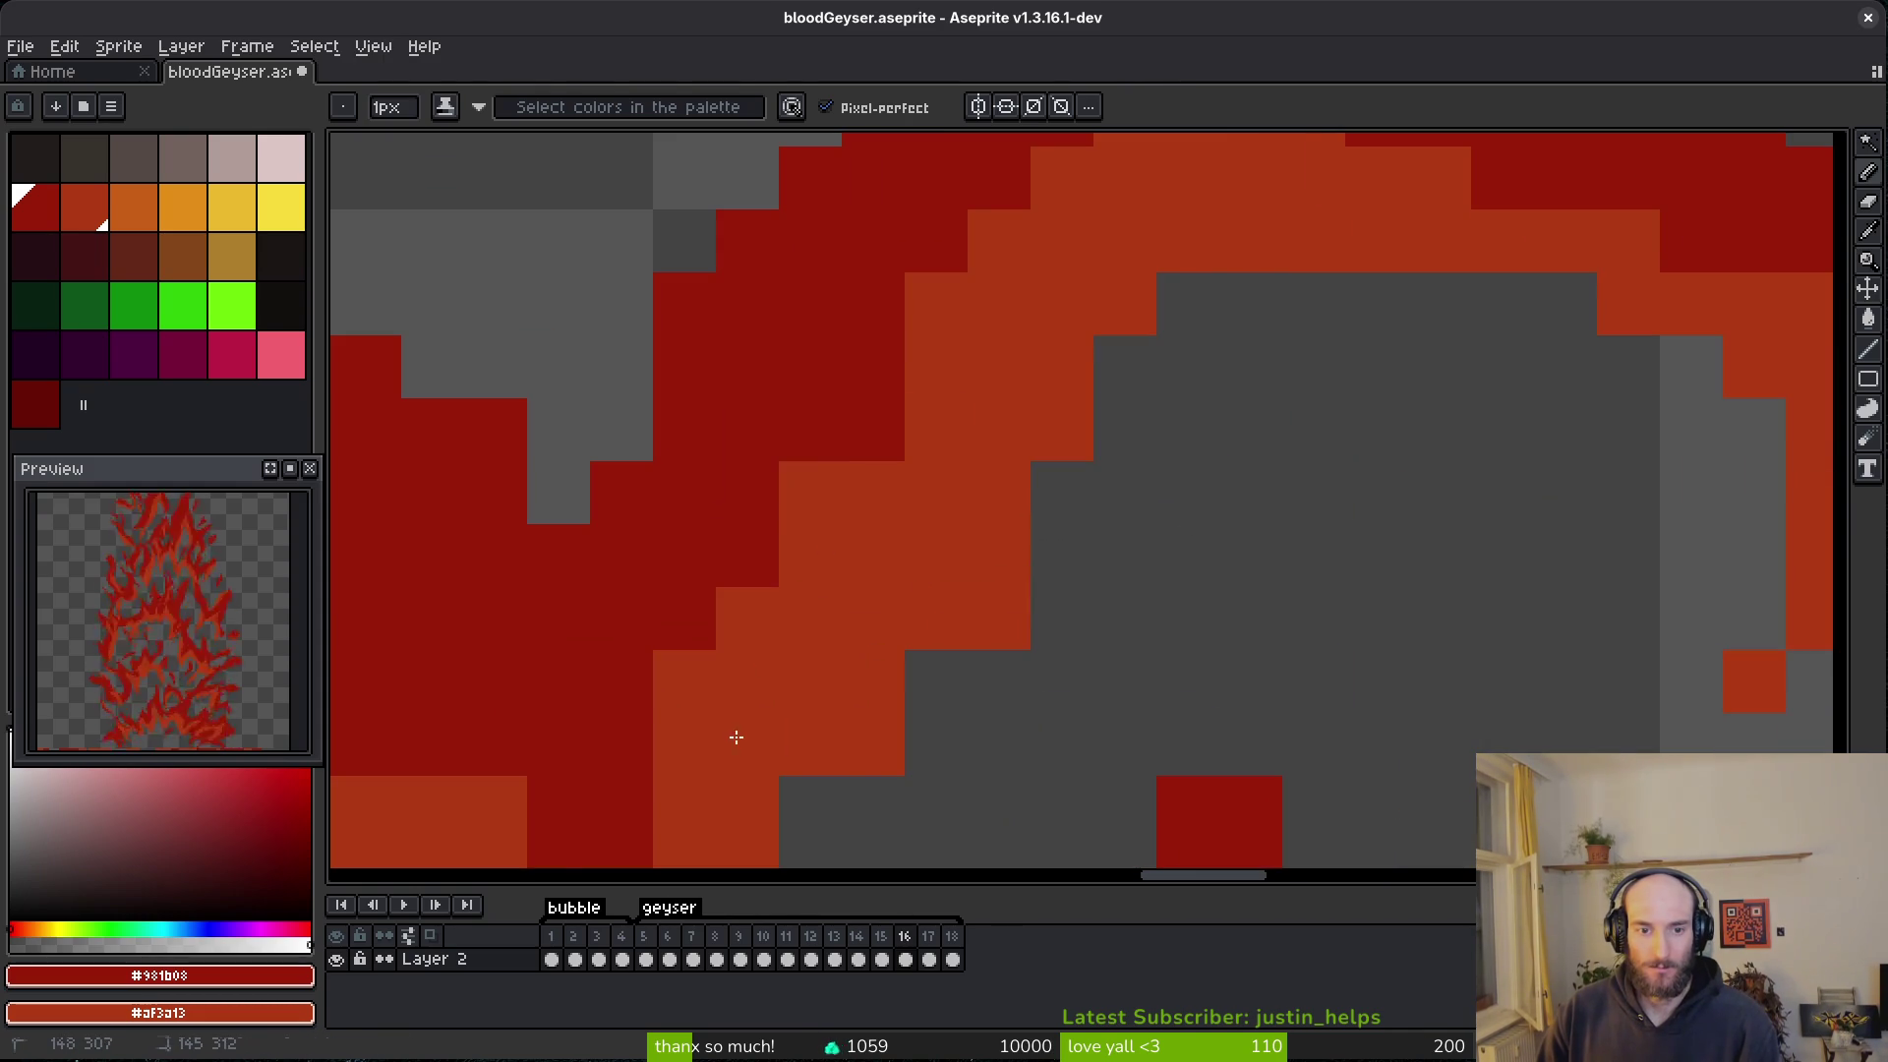
{"action": "scroll", "coordinate": [1108, 371], "scroll_direction": "up", "scroll_amount": 1}
{"action": "left_click_drag", "start_coordinate": [1184, 484], "coordinate": [1136, 334]}
{"action": "left_click", "coordinate": [914, 355]}
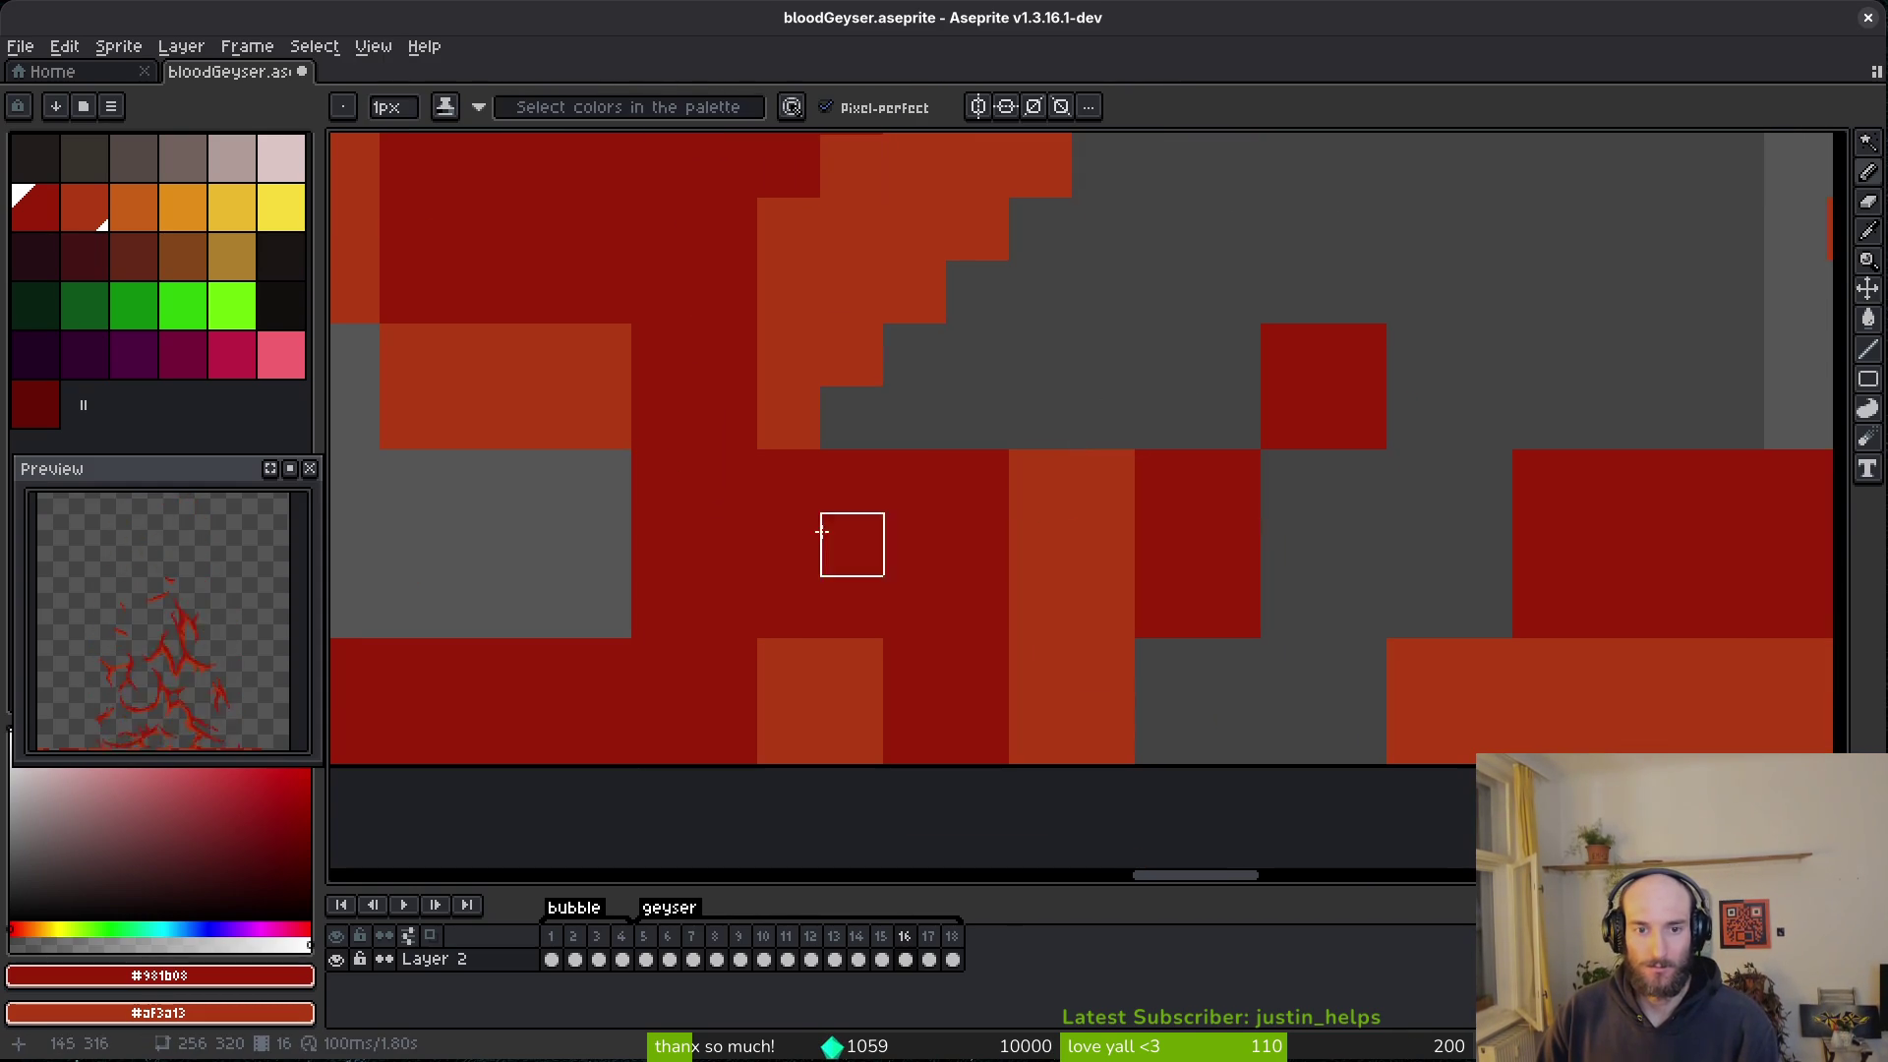
{"action": "right_click", "coordinate": [851, 418]}
{"action": "right_click", "coordinate": [788, 544]}
{"action": "right_click", "coordinate": [914, 355]}
- Add short dark-red columns and pixels to the base splatter
{"action": "left_click_drag", "start_coordinate": [787, 482], "coordinate": [787, 551]}
{"action": "mouse_move", "coordinate": [1101, 482]}
{"action": "left_mouse_down"}
{"action": "mouse_move", "coordinate": [1045, 455]}
{"action": "mouse_move", "coordinate": [1106, 505]}
{"action": "mouse_move", "coordinate": [1194, 742]}
{"action": "mouse_move", "coordinate": [1244, 654]}
{"action": "mouse_move", "coordinate": [1291, 413]}
{"action": "mouse_move", "coordinate": [1293, 545]}
{"action": "left_mouse_up"}
{"action": "key", "text": "e"}
{"action": "key", "text": "b"}
{"action": "left_click_drag", "start_coordinate": [1166, 355], "coordinate": [1216, 610]}
{"action": "left_click_drag", "start_coordinate": [1243, 676], "coordinate": [1264, 784]}
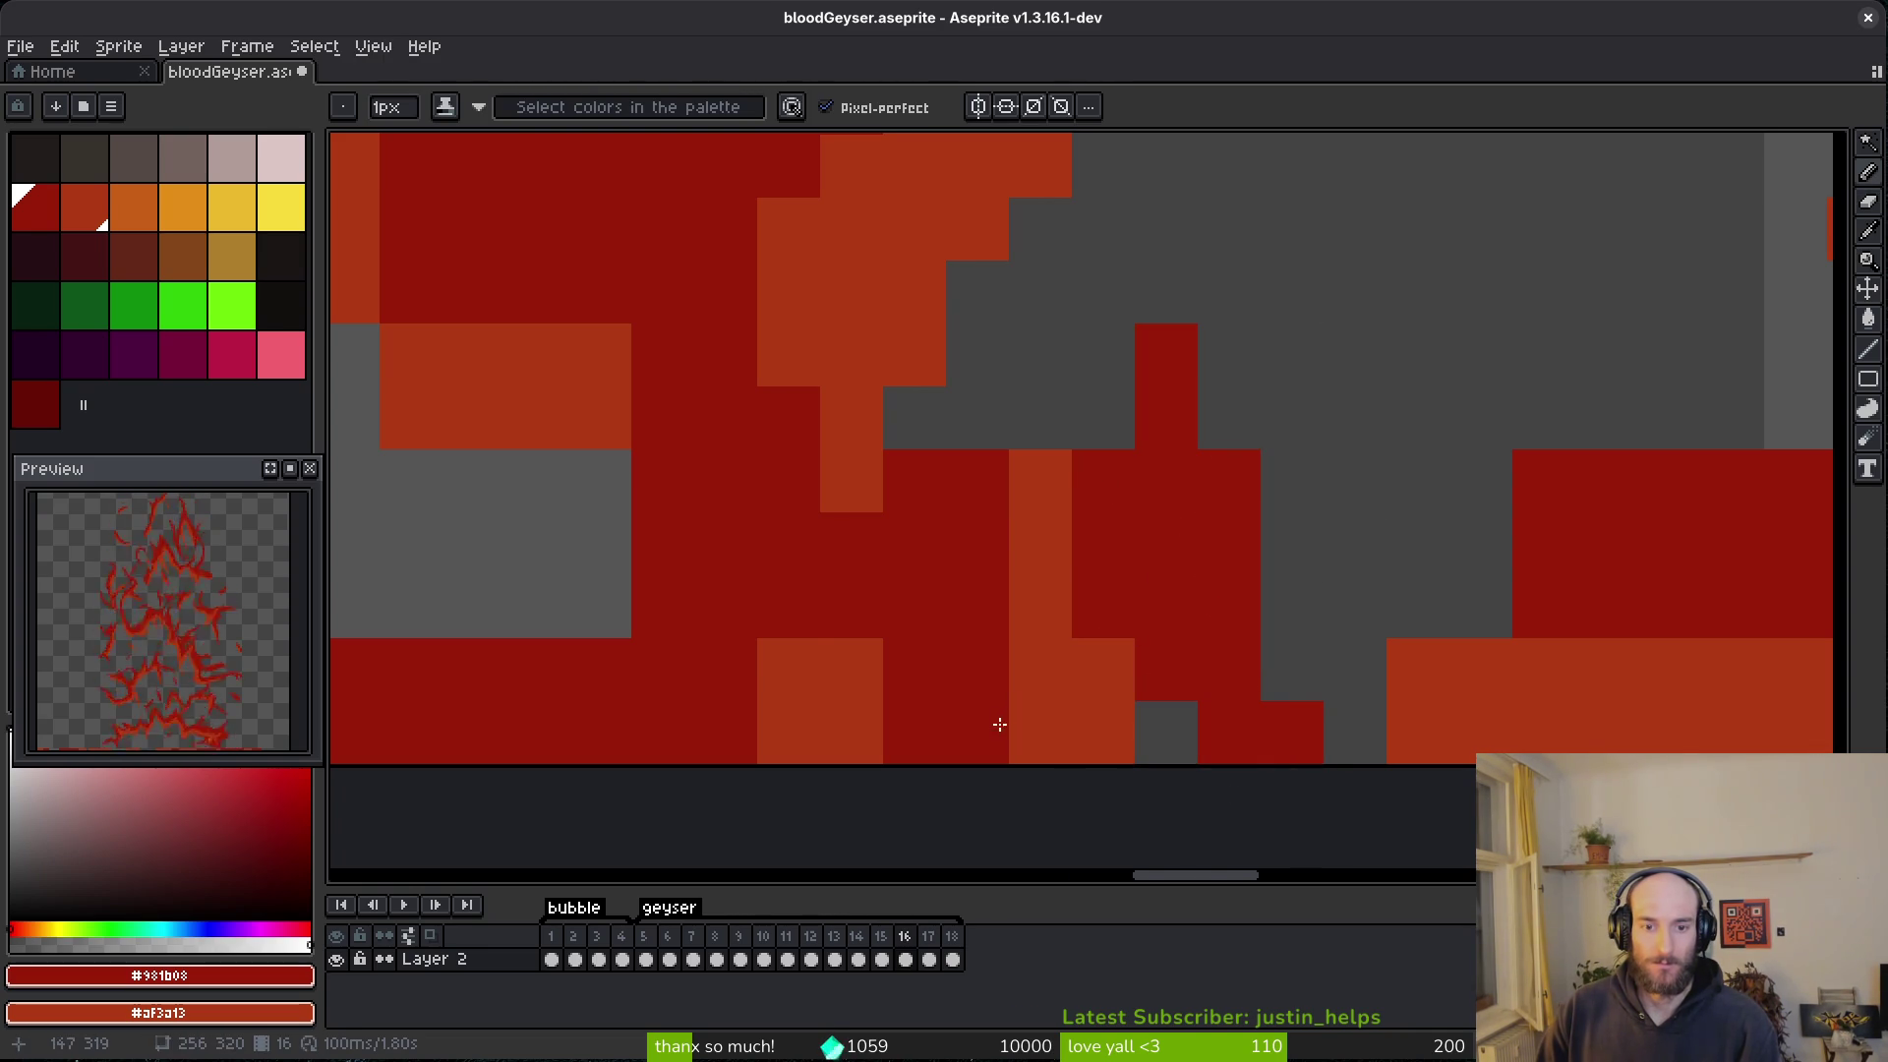
- Recolour one light-red pixel dark red, then zoom back out
{"action": "scroll", "coordinate": [1037, 734], "scroll_direction": "down", "scroll_amount": 3}
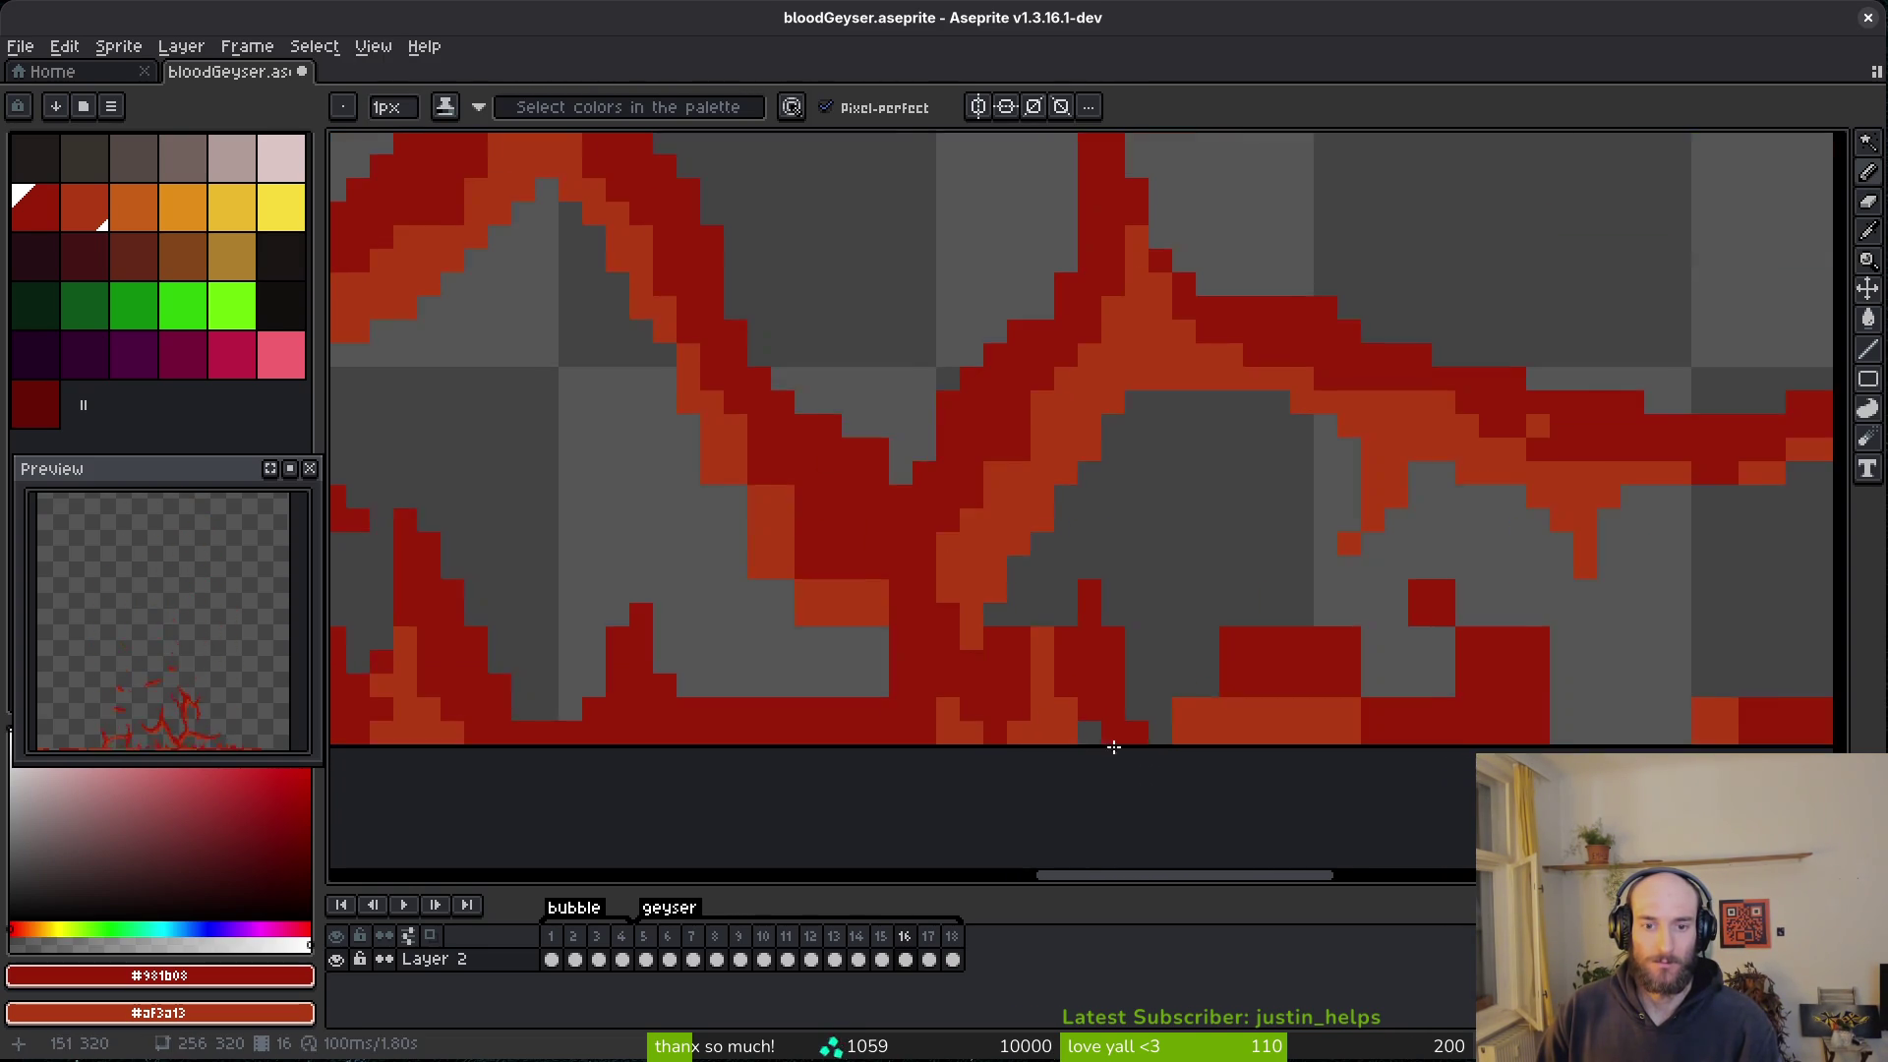
{"action": "scroll", "coordinate": [1062, 678], "scroll_direction": "up", "scroll_amount": 2}
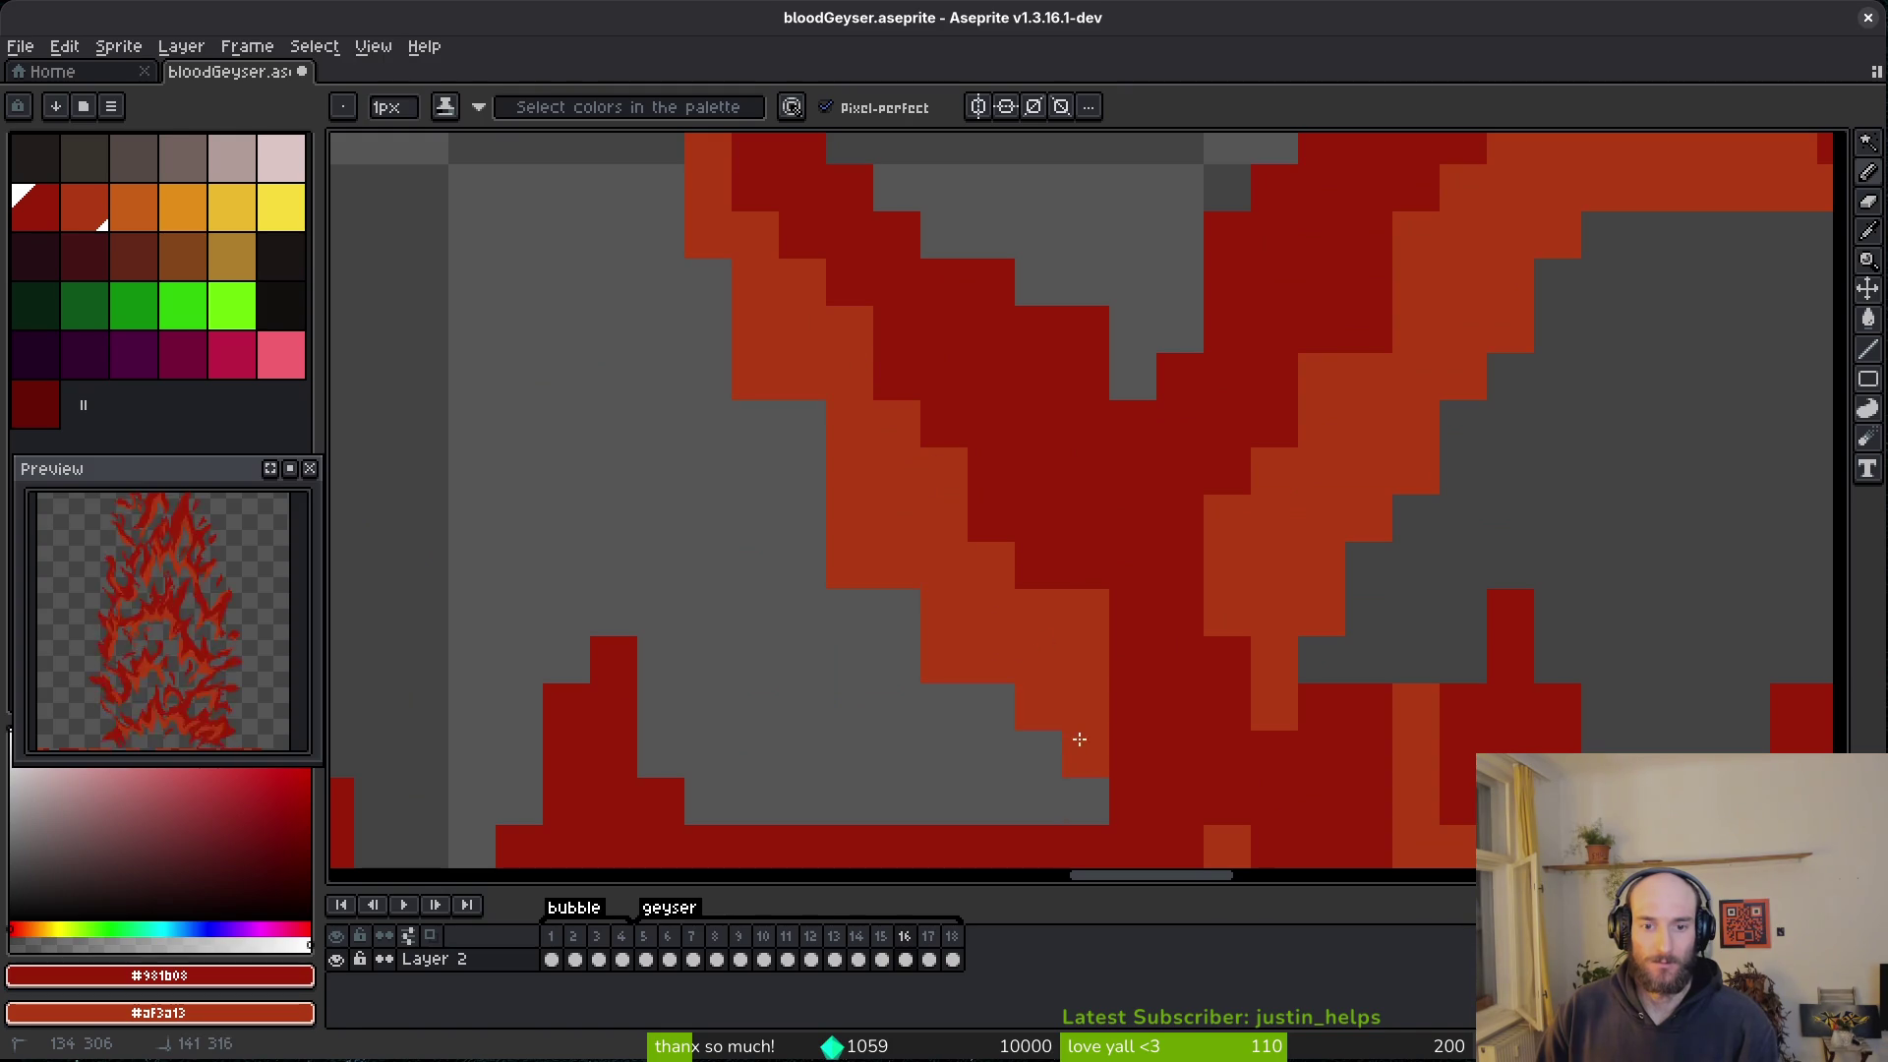
{"action": "left_click", "coordinate": [1085, 611]}
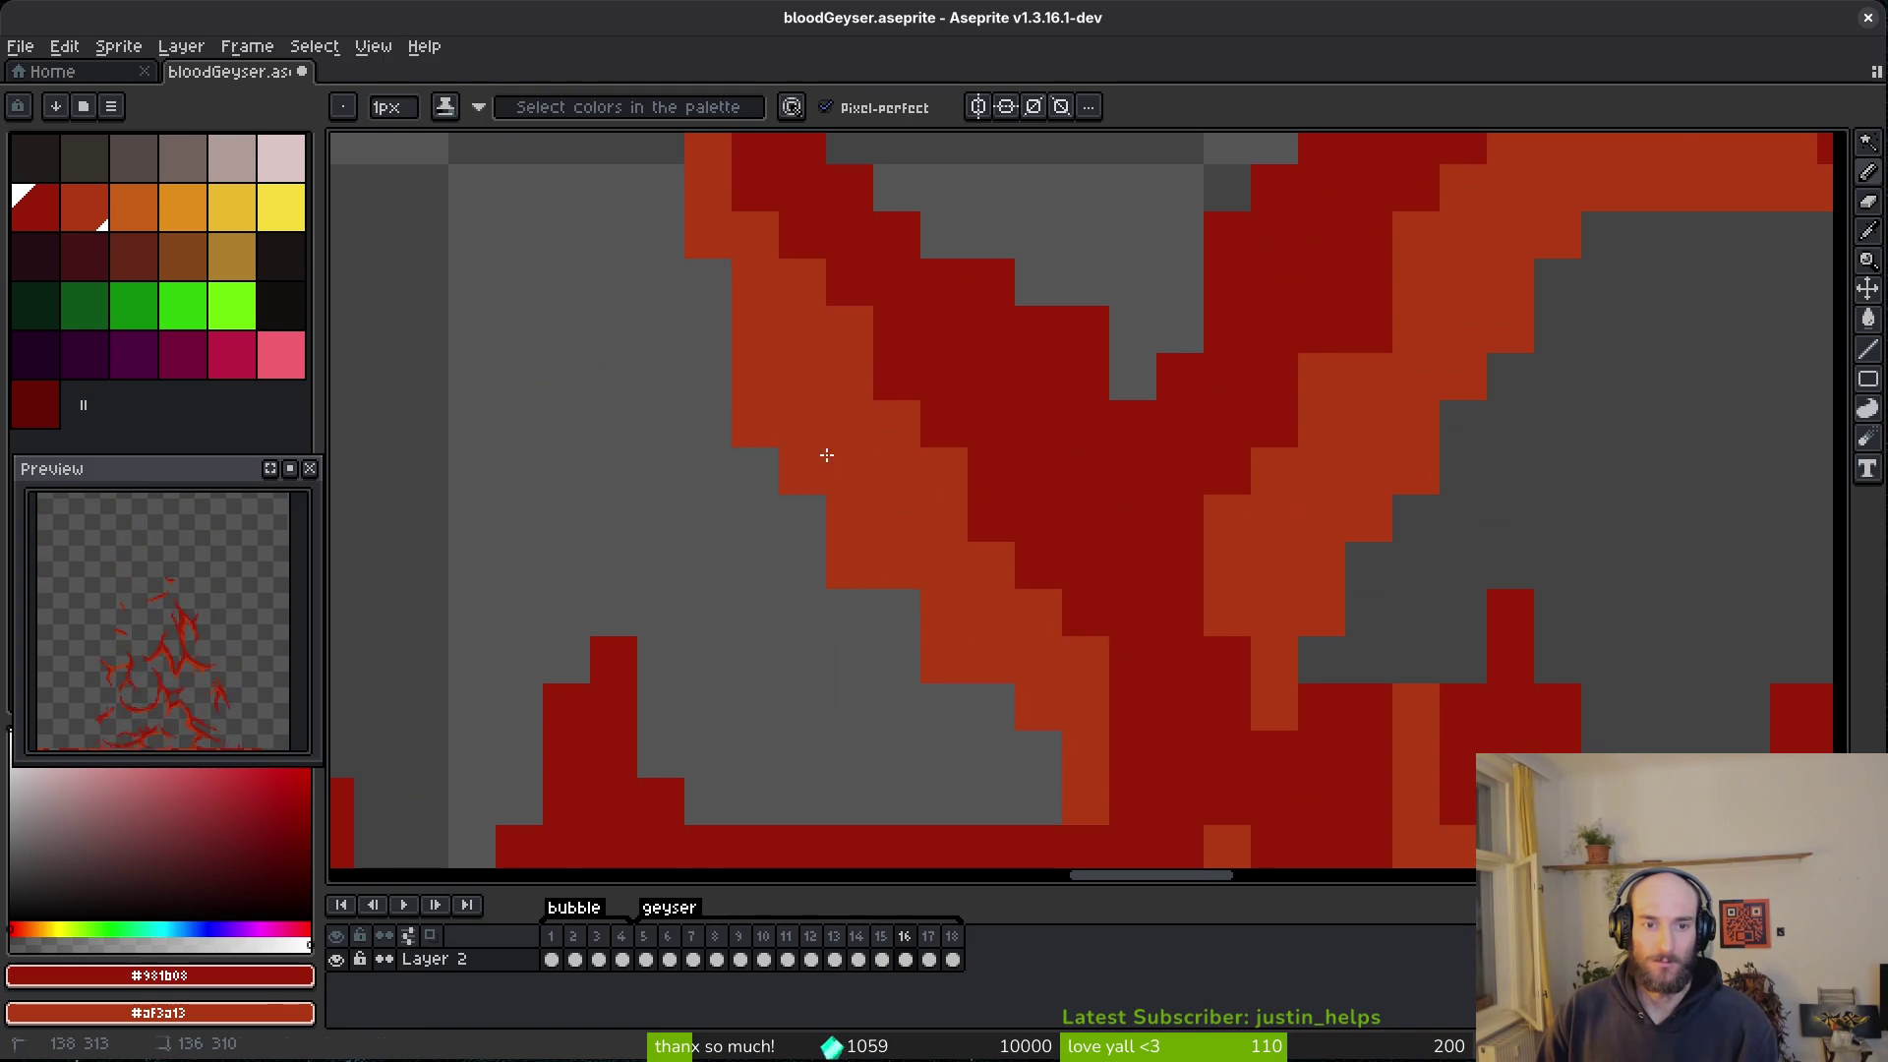
{"action": "scroll", "coordinate": [969, 682], "scroll_direction": "up", "scroll_amount": 1}
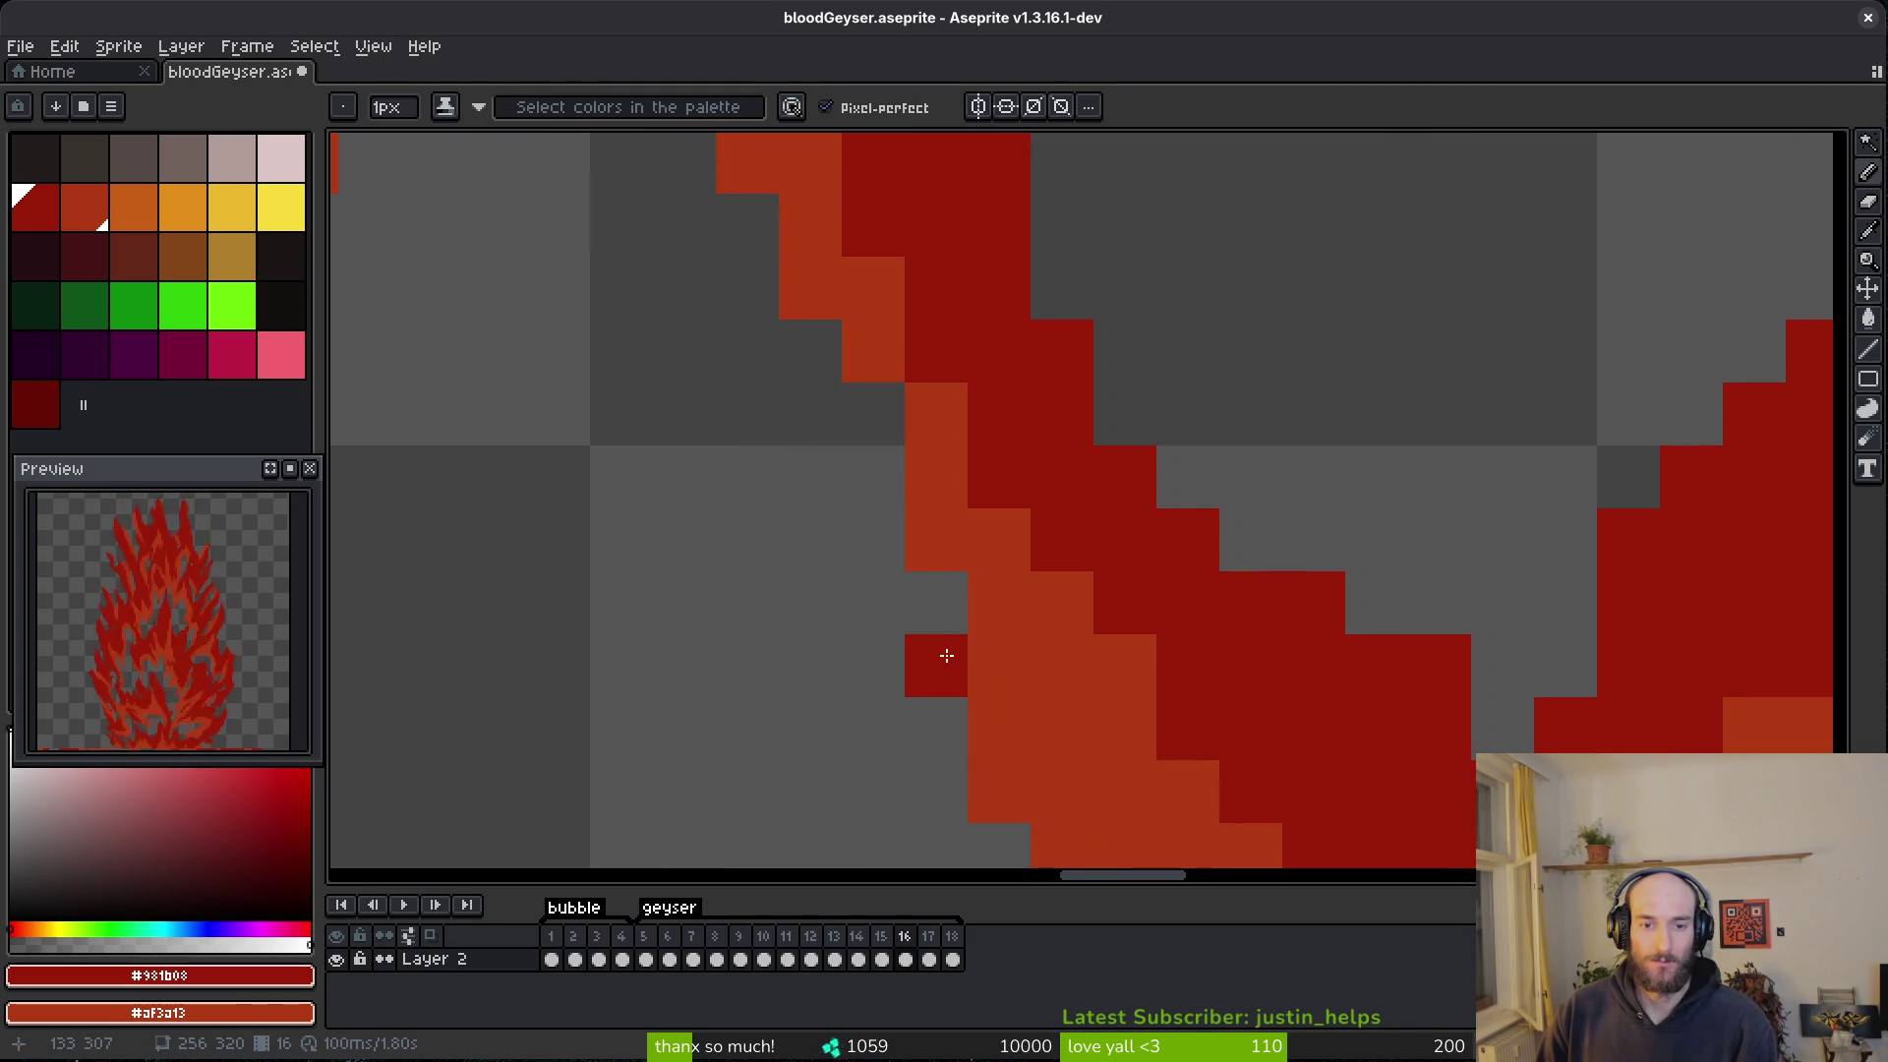
{"action": "scroll", "coordinate": [983, 590], "scroll_direction": "down", "scroll_amount": 4}
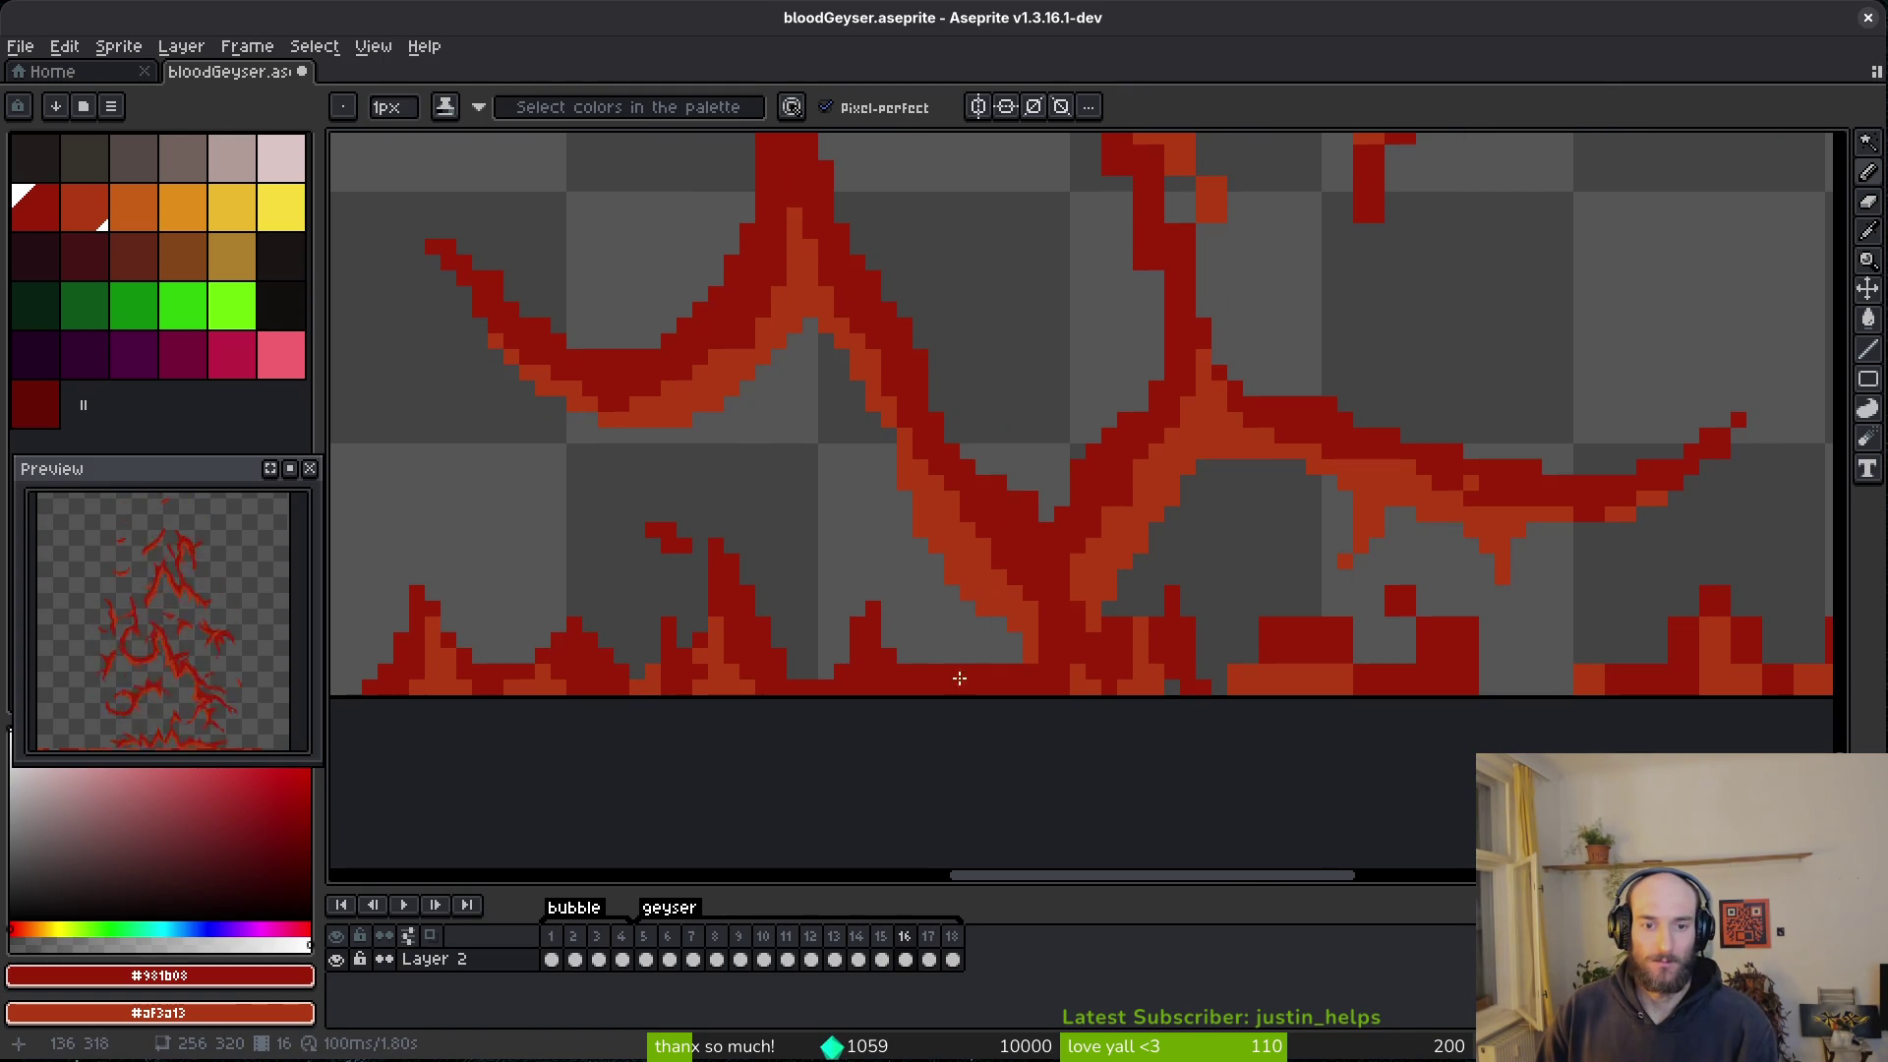
- Erase stray dark-red pixels and a diagonal staircase of red pixels near the base
{"action": "scroll", "coordinate": [1179, 627], "scroll_direction": "up", "scroll_amount": 2}
{"action": "key", "text": "e"}
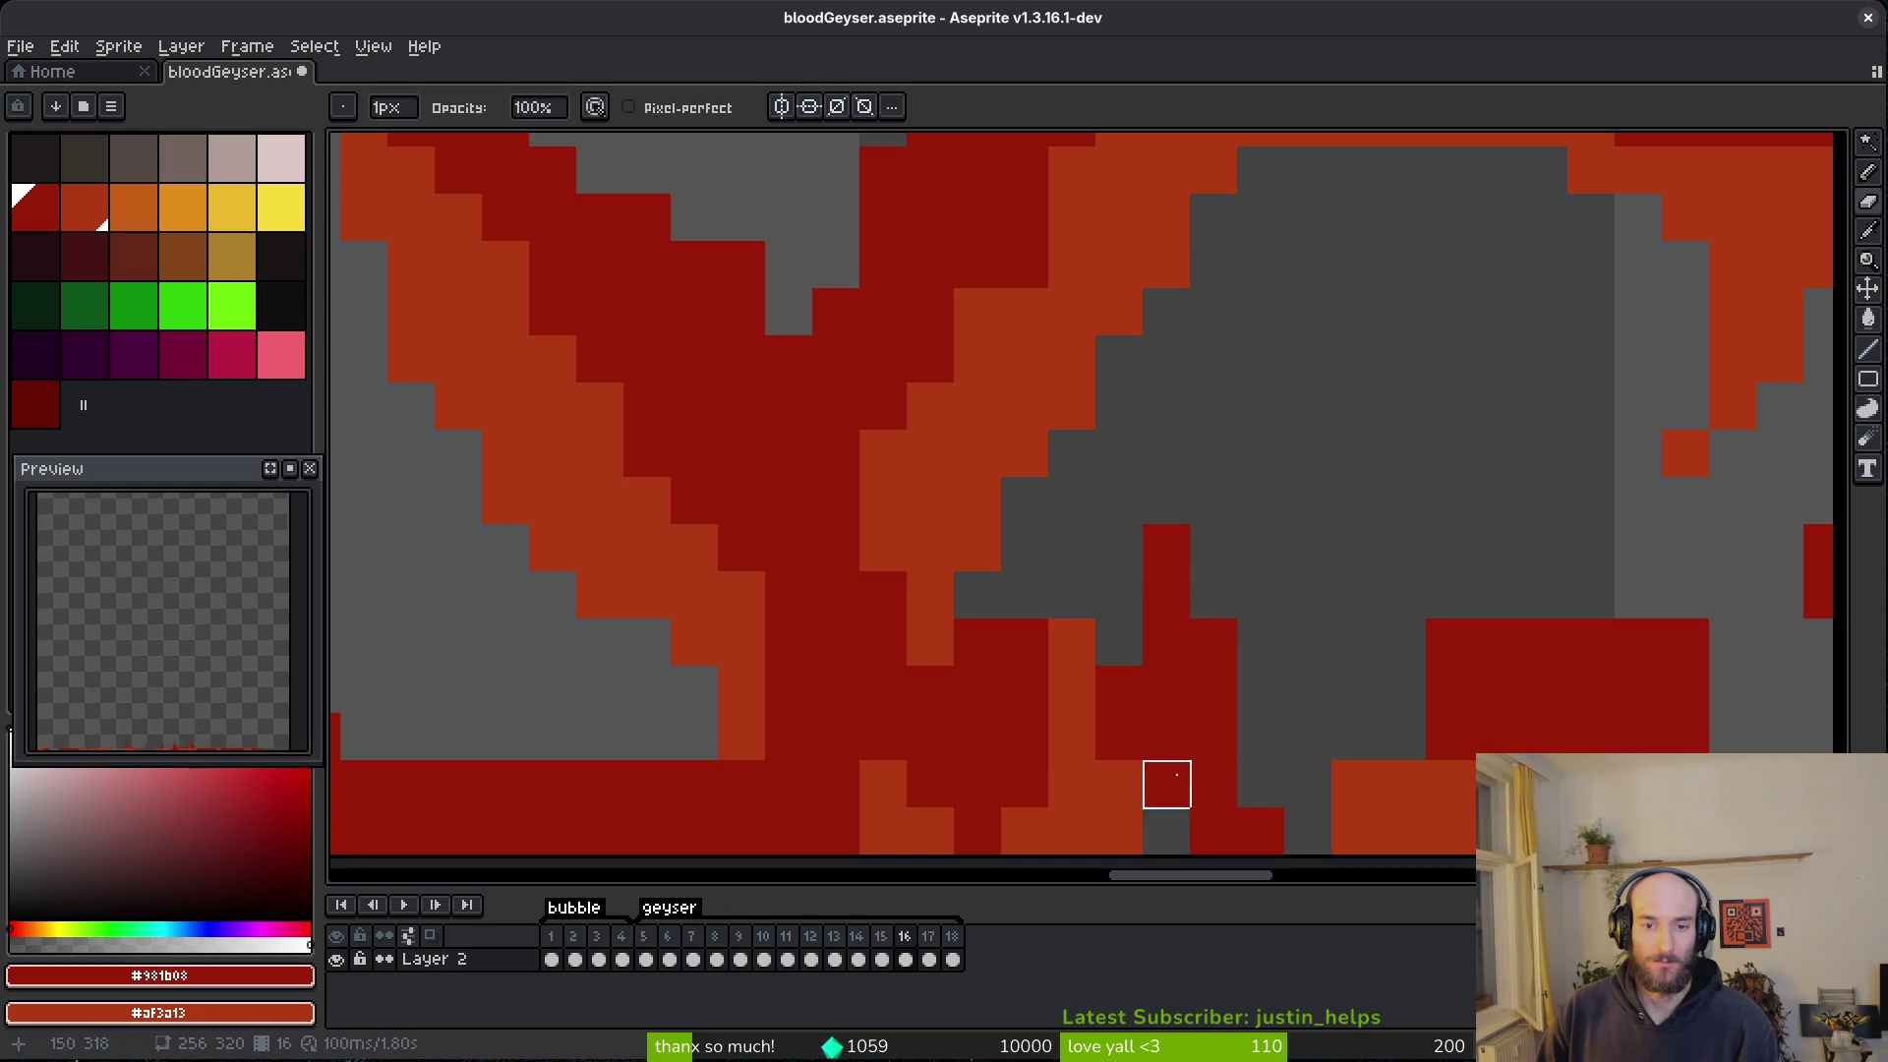
{"action": "left_click_drag", "start_coordinate": [1024, 643], "coordinate": [977, 643]}
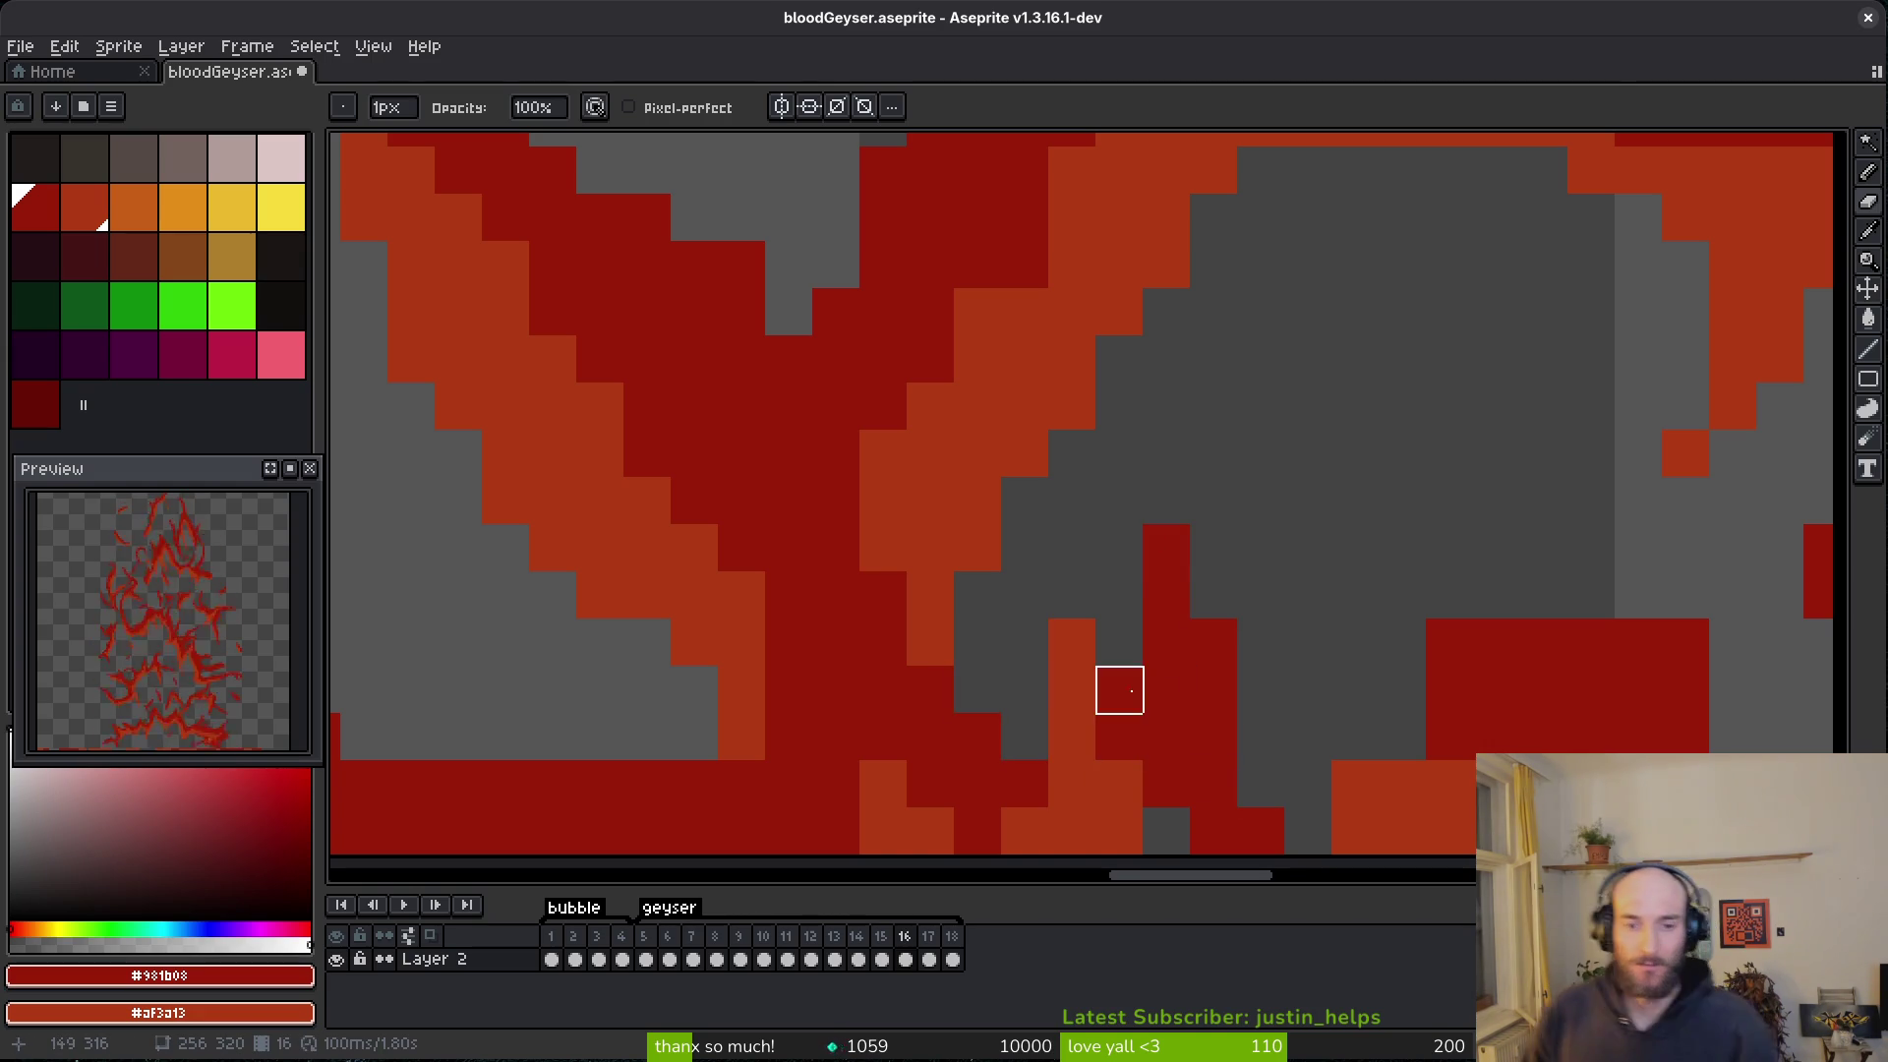
{"action": "left_click_drag", "start_coordinate": [1117, 687], "coordinate": [961, 506]}
{"action": "mouse_move", "coordinate": [1151, 508]}
{"action": "left_mouse_down"}
{"action": "mouse_move", "coordinate": [1197, 505]}
{"action": "mouse_move", "coordinate": [1103, 602]}
{"action": "left_mouse_up"}
- Repaint a few base cells with the Pencil, mixing dark red and light red
{"action": "key", "text": "b"}
{"action": "key", "text": "e"}
{"action": "key", "text": "b"}
{"action": "left_click_drag", "start_coordinate": [1335, 550], "coordinate": [1442, 605]}
{"action": "right_click", "coordinate": [1332, 555]}
{"action": "left_click", "coordinate": [1348, 595]}
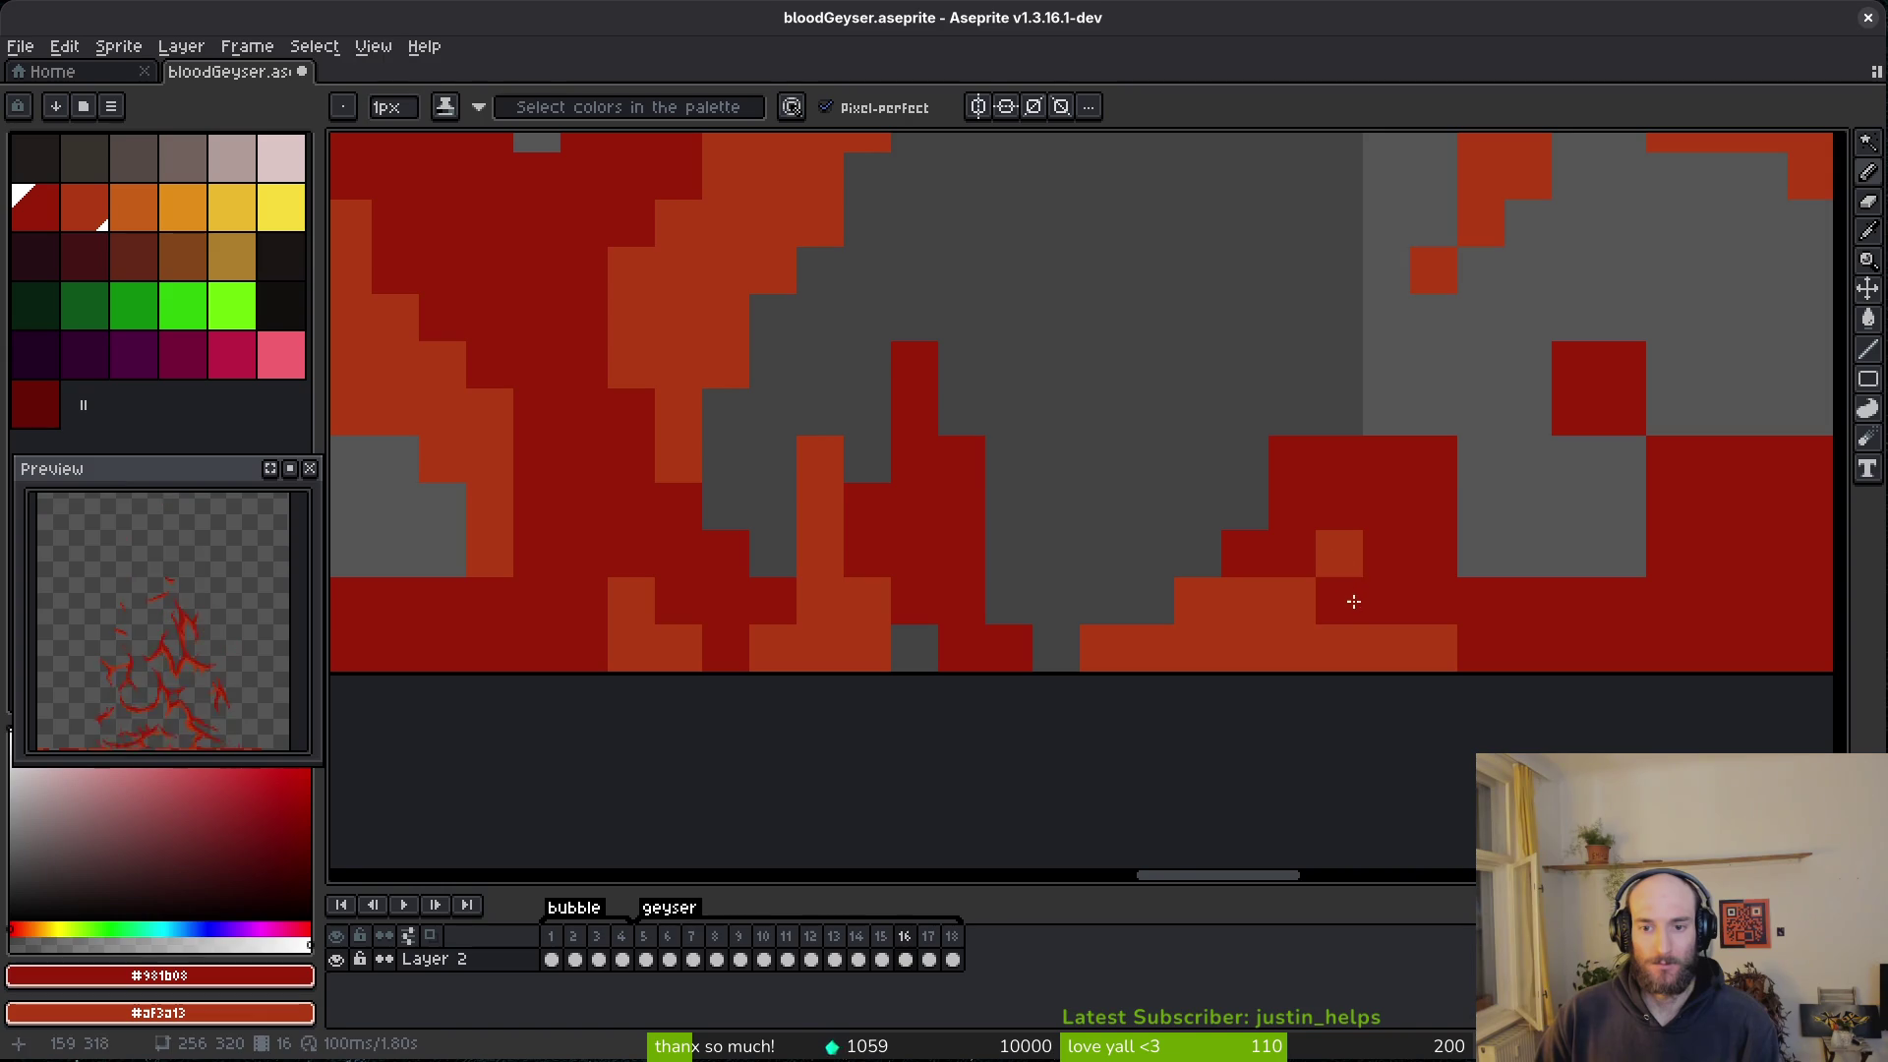
- Erase red columns and cells along the base edge and the right-hand block
{"action": "scroll", "coordinate": [1398, 603], "scroll_direction": "right", "scroll_amount": 3}
{"action": "key", "text": "e"}
{"action": "mouse_move", "coordinate": [1149, 457]}
{"action": "left_mouse_down"}
{"action": "mouse_move", "coordinate": [1336, 501]}
{"action": "mouse_move", "coordinate": [1290, 600]}
{"action": "left_mouse_up"}
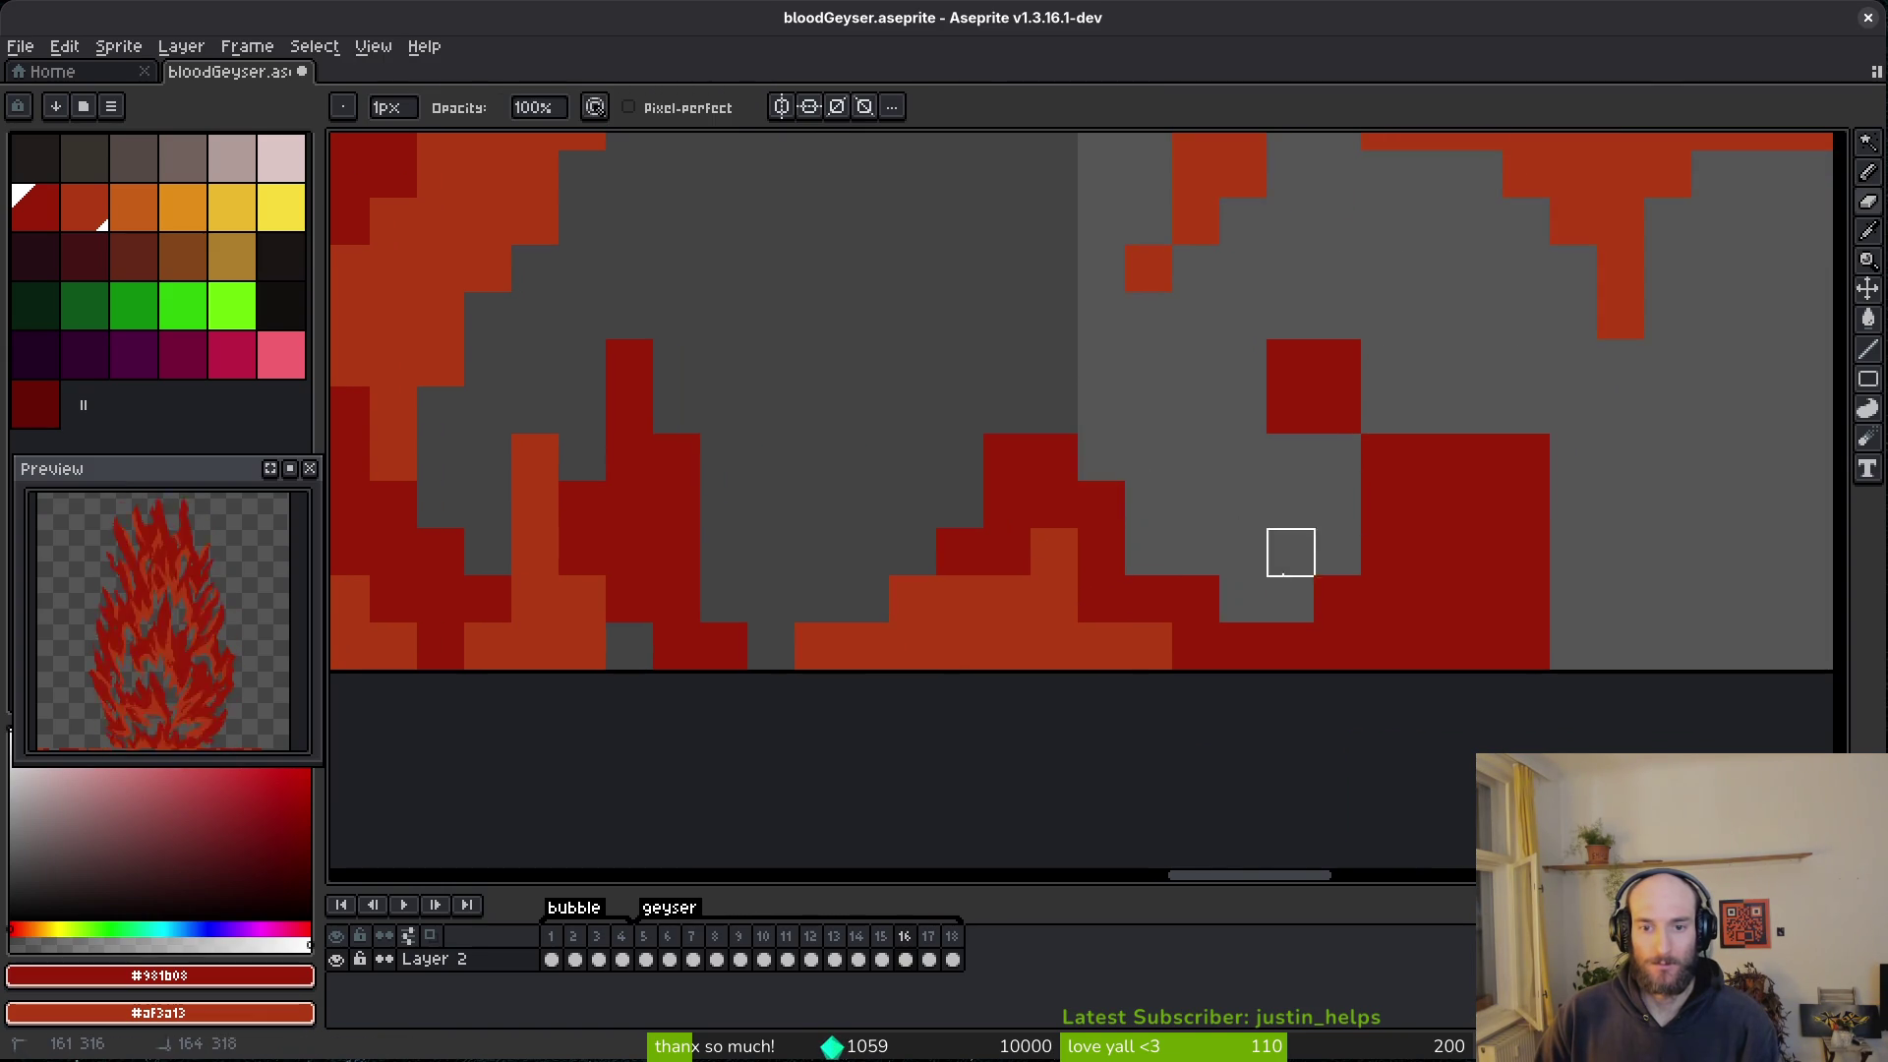
{"action": "mouse_move", "coordinate": [1338, 410]}
{"action": "left_mouse_down"}
{"action": "mouse_move", "coordinate": [1432, 410]}
{"action": "mouse_move", "coordinate": [1620, 646]}
{"action": "left_mouse_up"}
{"action": "scroll", "coordinate": [1527, 458], "scroll_direction": "down", "scroll_amount": 5}
{"action": "scroll", "coordinate": [1496, 589], "scroll_direction": "up", "scroll_amount": 4}
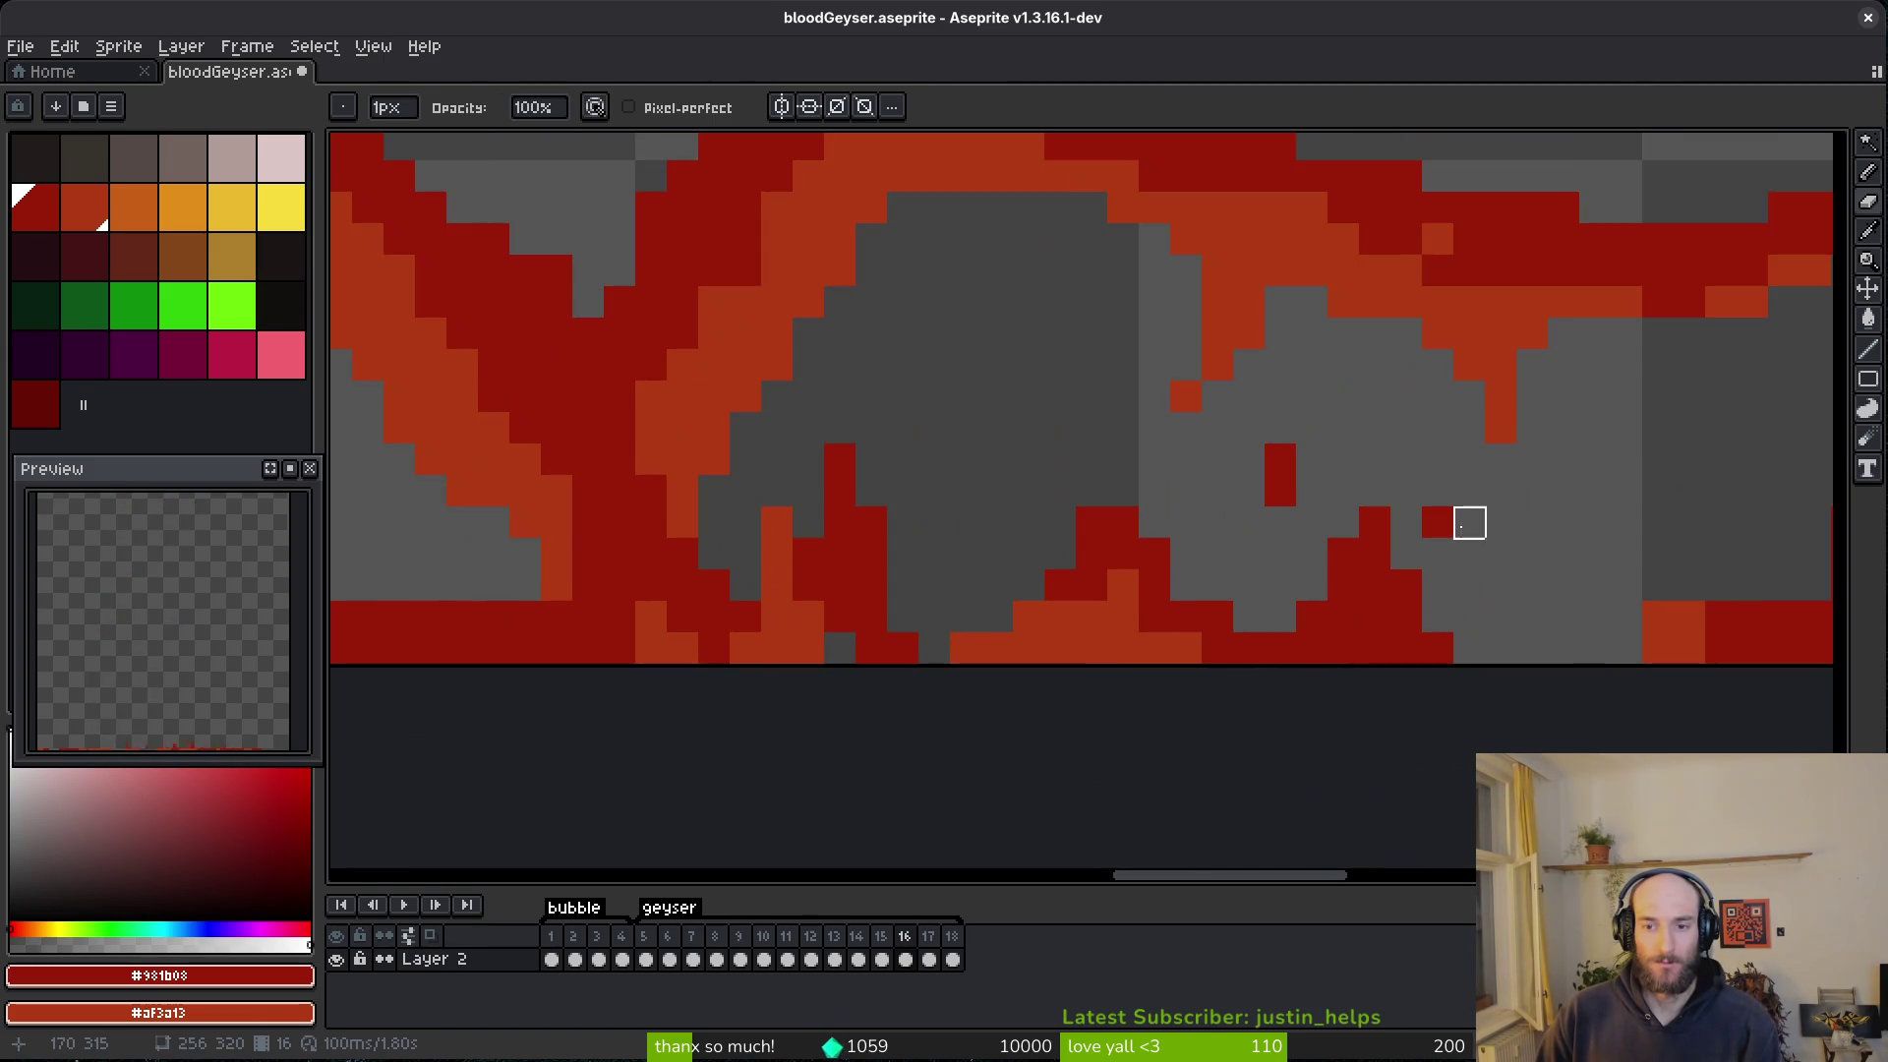
{"action": "scroll", "coordinate": [1438, 523], "scroll_direction": "right", "scroll_amount": 5}
{"action": "mouse_move", "coordinate": [1356, 410]}
{"action": "left_mouse_down"}
{"action": "mouse_move", "coordinate": [1327, 501]}
{"action": "mouse_move", "coordinate": [1042, 597]}
{"action": "left_mouse_up"}
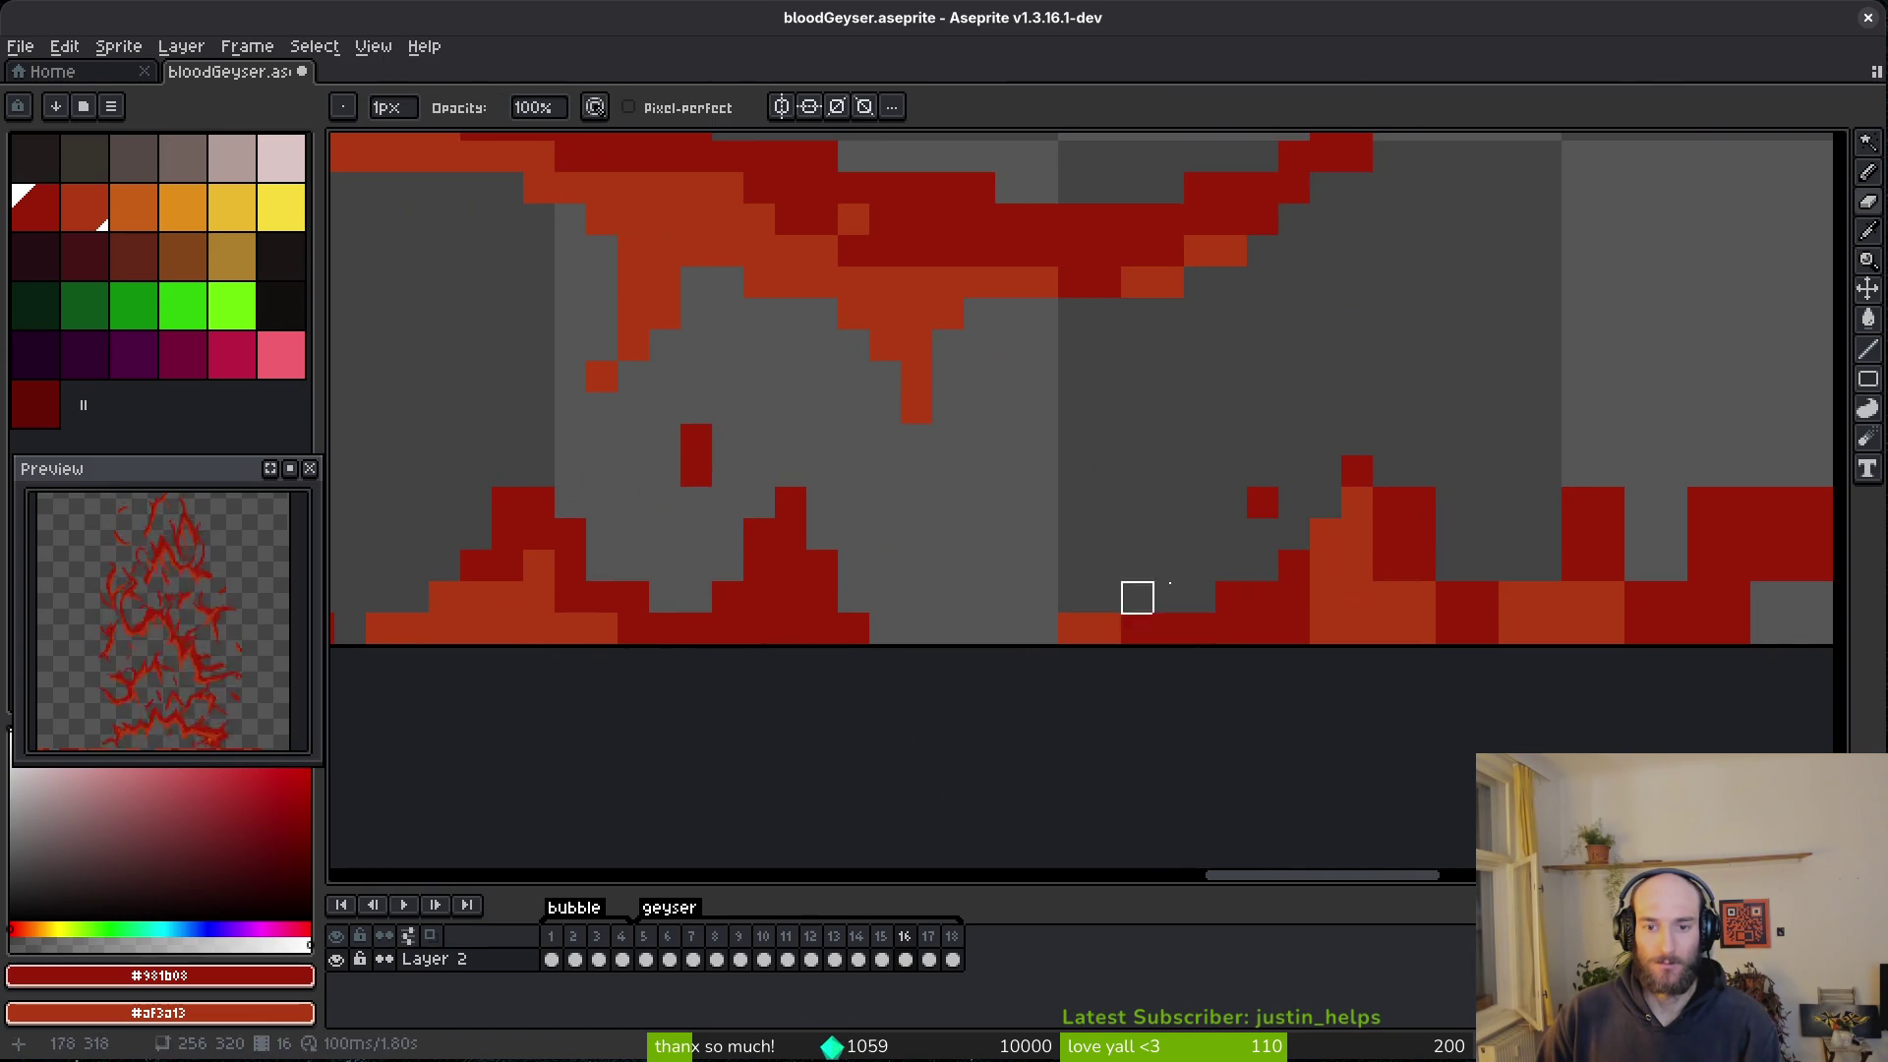
{"action": "scroll", "coordinate": [1294, 534], "scroll_direction": "right", "scroll_amount": 3}
{"action": "mouse_move", "coordinate": [1386, 517]}
{"action": "left_mouse_down"}
{"action": "mouse_move", "coordinate": [1450, 391]}
{"action": "mouse_move", "coordinate": [1575, 516]}
{"action": "left_mouse_up"}
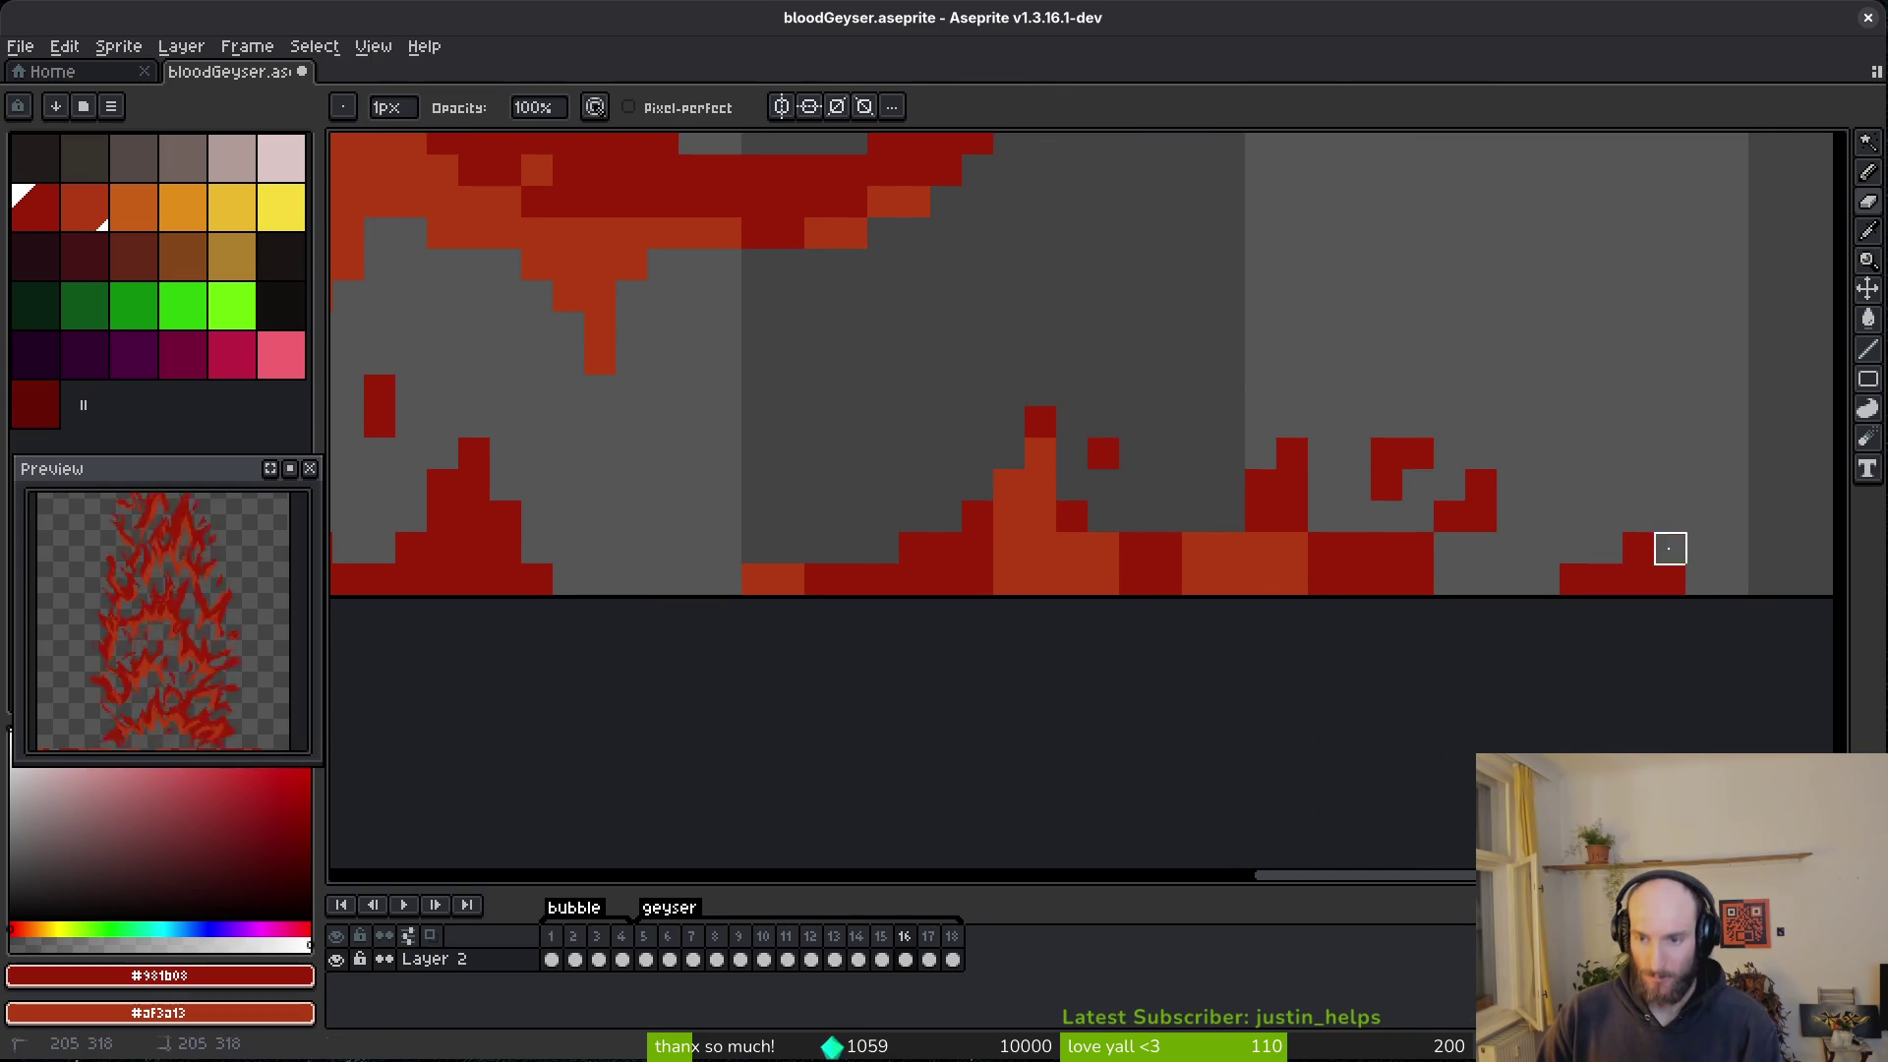
{"action": "scroll", "coordinate": [1417, 486], "scroll_direction": "up", "scroll_amount": 2}
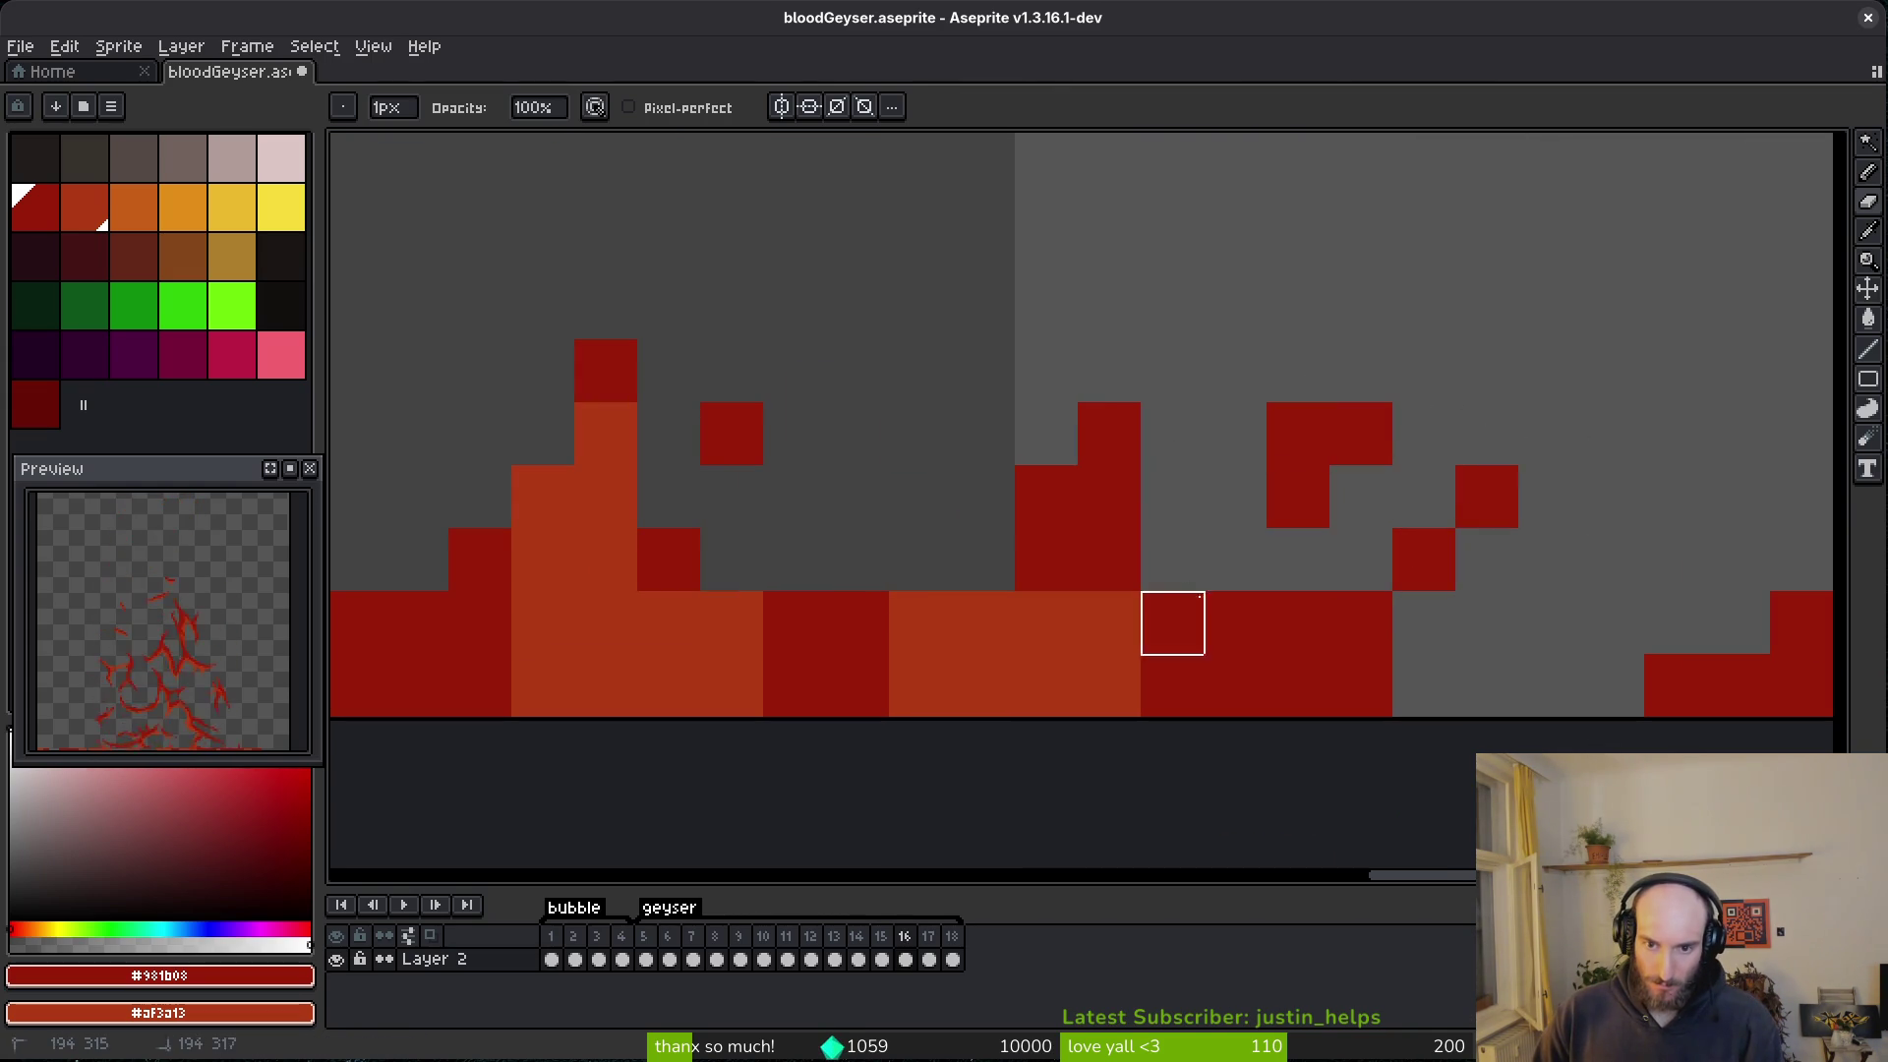
- Clear bottom-row and splatter cells, then repaint right-side base cells dark and light red
{"action": "left_click_drag", "start_coordinate": [1187, 579], "coordinate": [1298, 397]}
{"action": "left_click_drag", "start_coordinate": [1424, 496], "coordinate": [1483, 498]}
{"action": "key", "text": "b"}
{"action": "left_click", "coordinate": [1442, 674]}
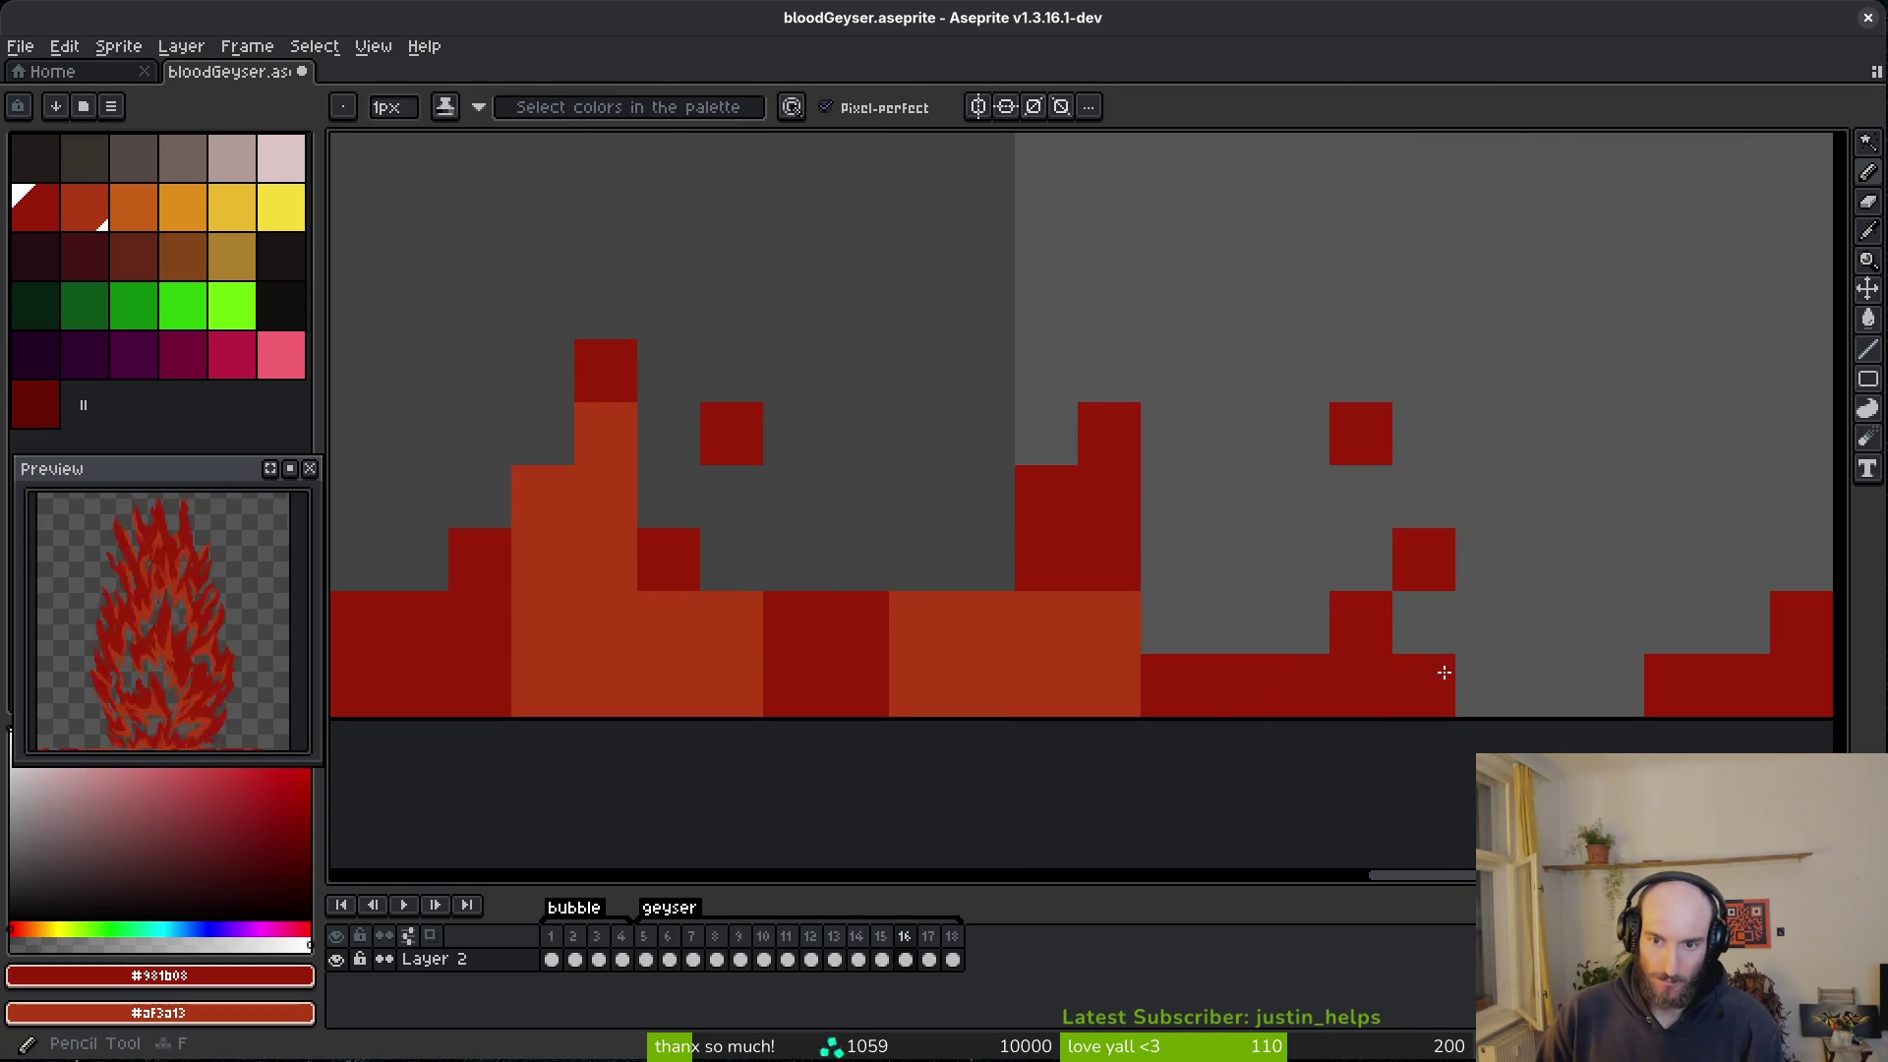
{"action": "left_click", "coordinate": [1374, 574]}
{"action": "left_click_drag", "start_coordinate": [1374, 574], "coordinate": [1420, 645]}
{"action": "right_click", "coordinate": [1361, 560]}
{"action": "right_click", "coordinate": [1423, 622]}
{"action": "left_click", "coordinate": [1487, 685]}
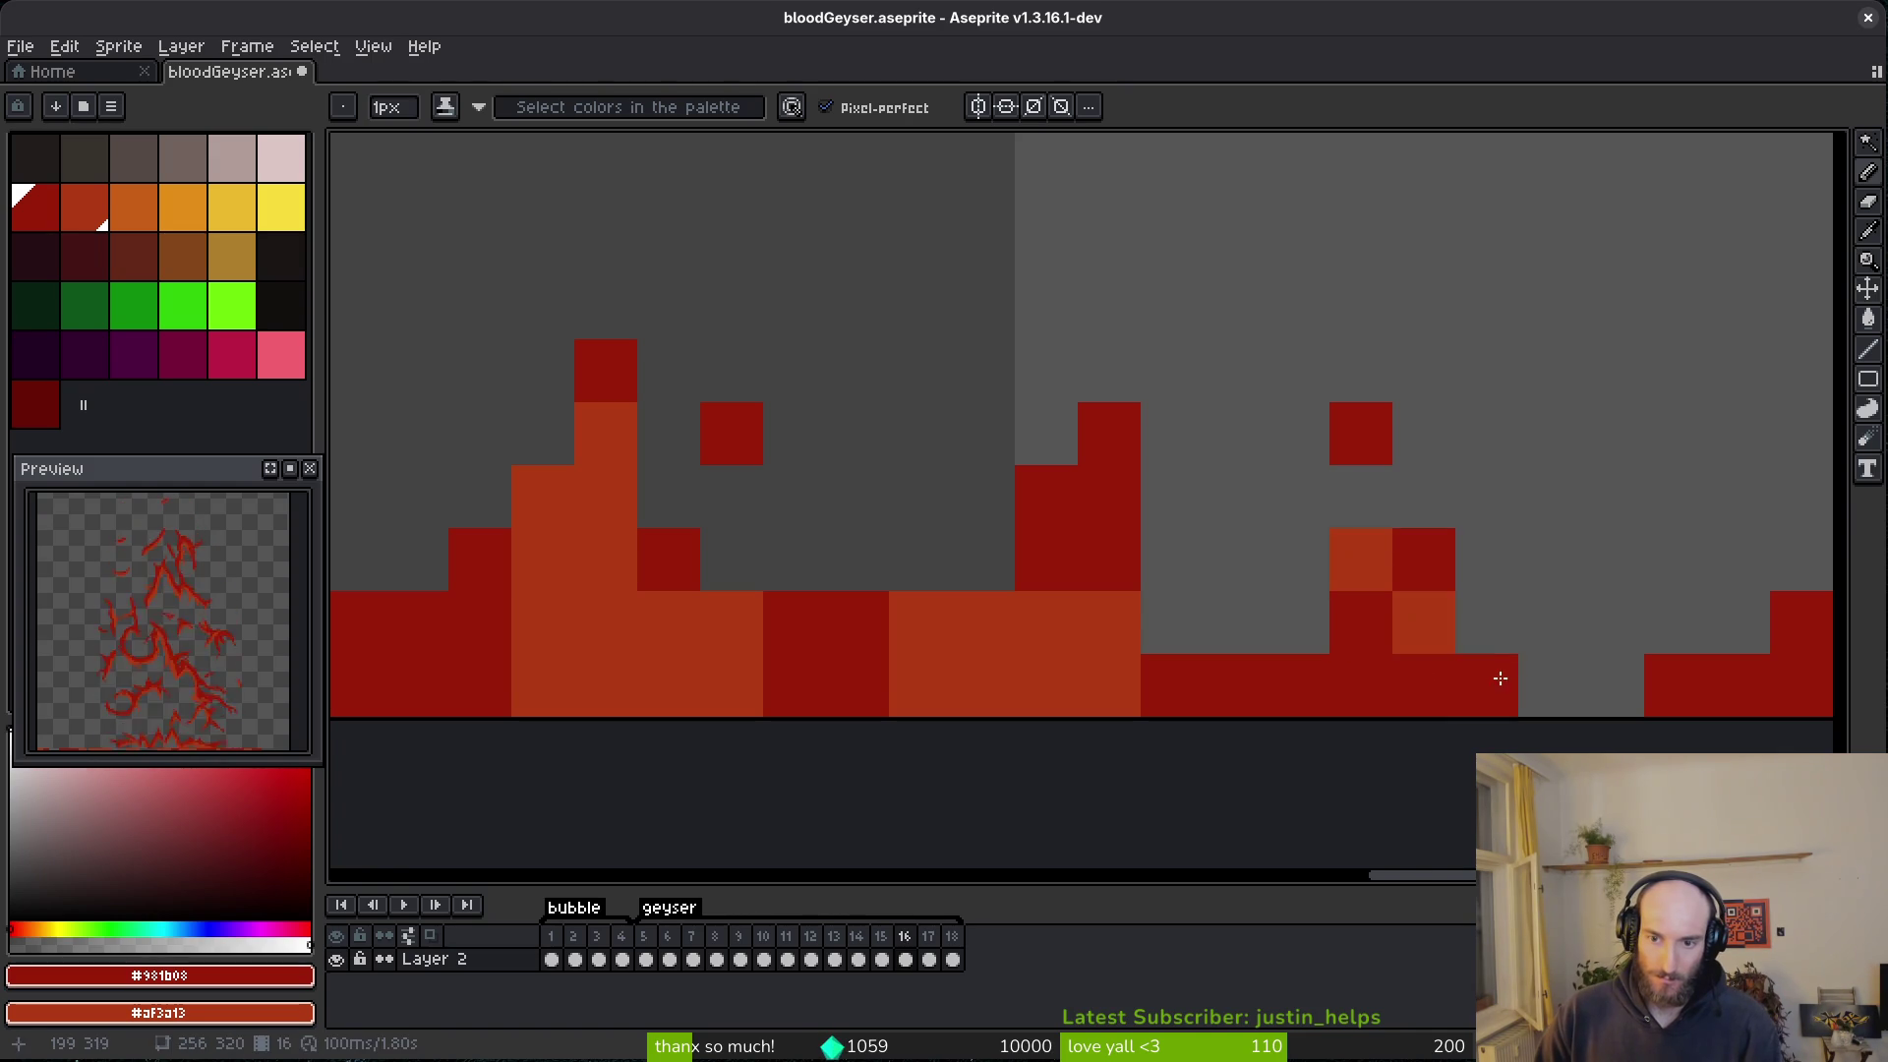
- Shade the middle bottom-row cells light red with dark-red accents between them
{"action": "right_click", "coordinate": [1416, 686]}
{"action": "right_click", "coordinate": [1361, 685]}
{"action": "left_click", "coordinate": [1410, 635]}
{"action": "right_click", "coordinate": [1361, 631]}
{"action": "right_click", "coordinate": [1294, 685]}
{"action": "left_click", "coordinate": [1294, 624]}
{"action": "right_click", "coordinate": [1289, 623]}
{"action": "right_click", "coordinate": [1235, 686]}
- Paint a run of dark-red base cells further left, leaving light-red bottom cells
{"action": "left_click", "coordinate": [1112, 617]}
{"action": "left_click", "coordinate": [1109, 685]}
{"action": "right_click", "coordinate": [1109, 686]}
{"action": "left_click", "coordinate": [979, 560]}
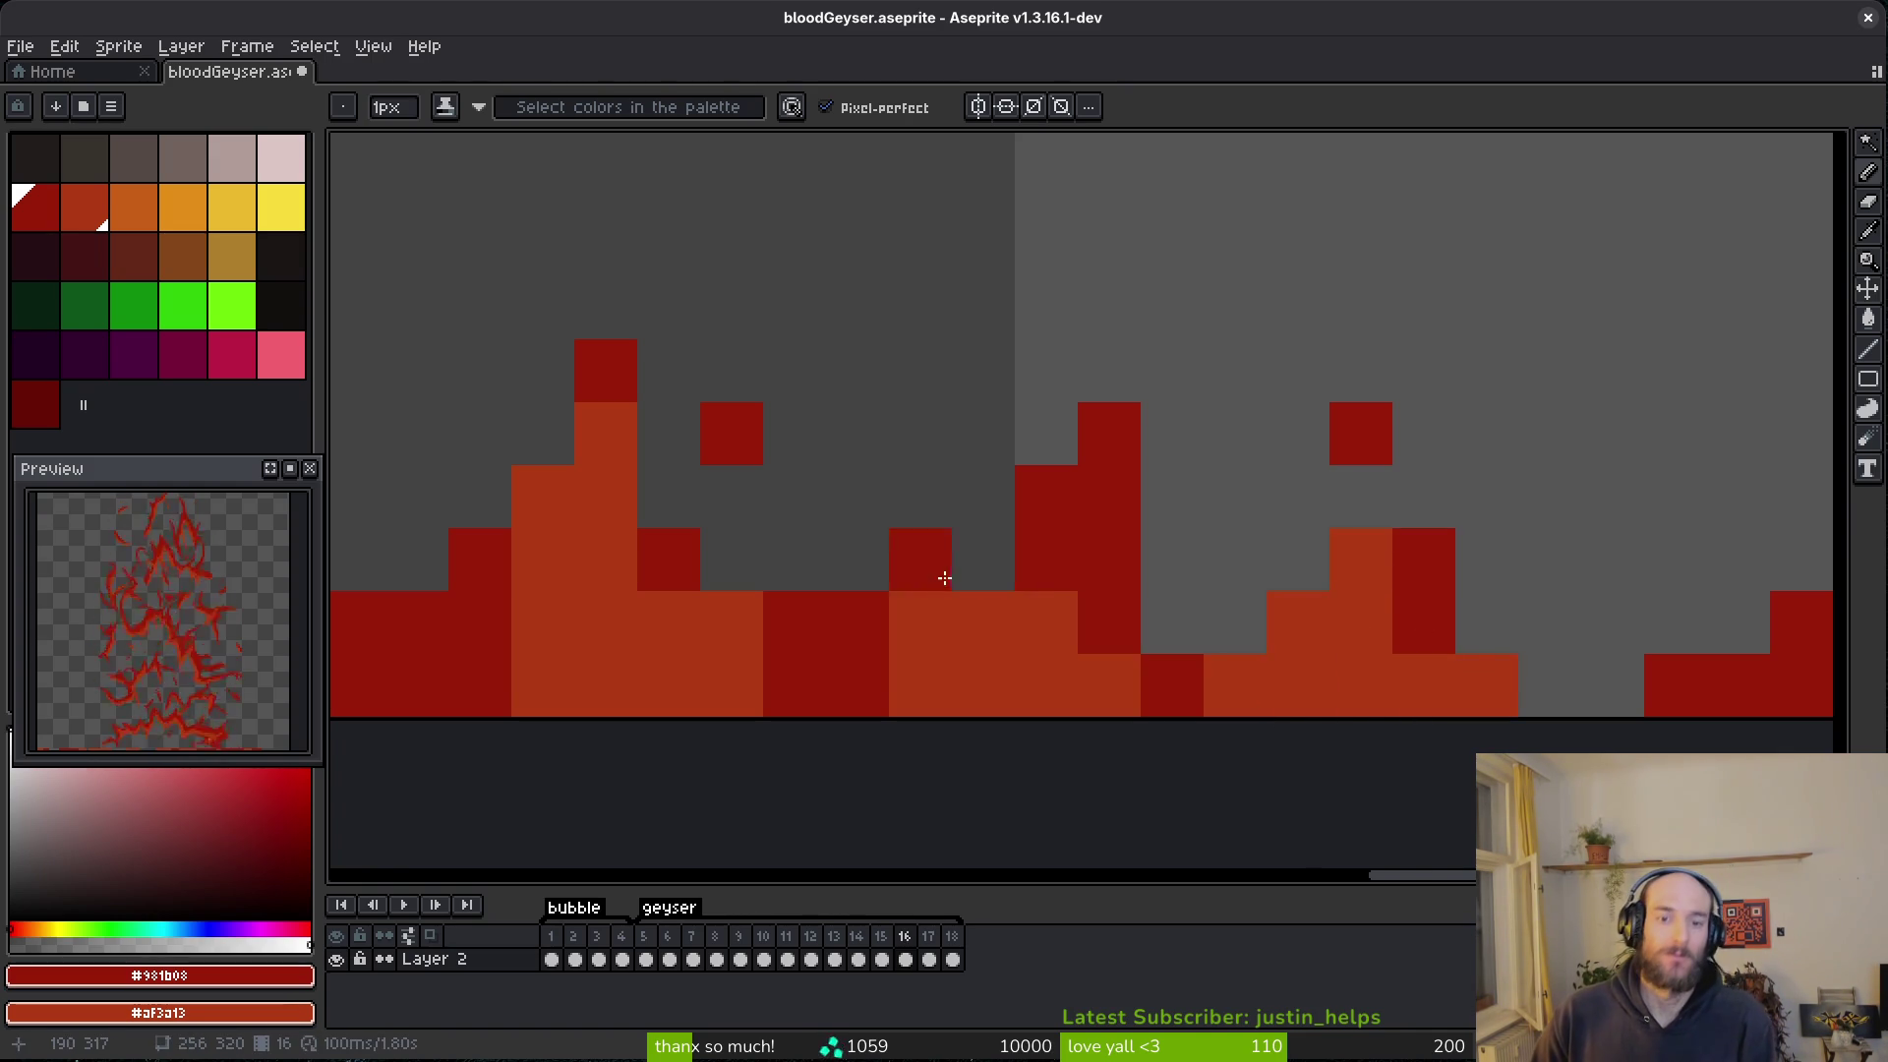
{"action": "left_click_drag", "start_coordinate": [920, 560], "coordinate": [935, 616]}
{"action": "left_click", "coordinate": [983, 622]}
{"action": "left_click", "coordinate": [920, 685]}
{"action": "right_click", "coordinate": [921, 685]}
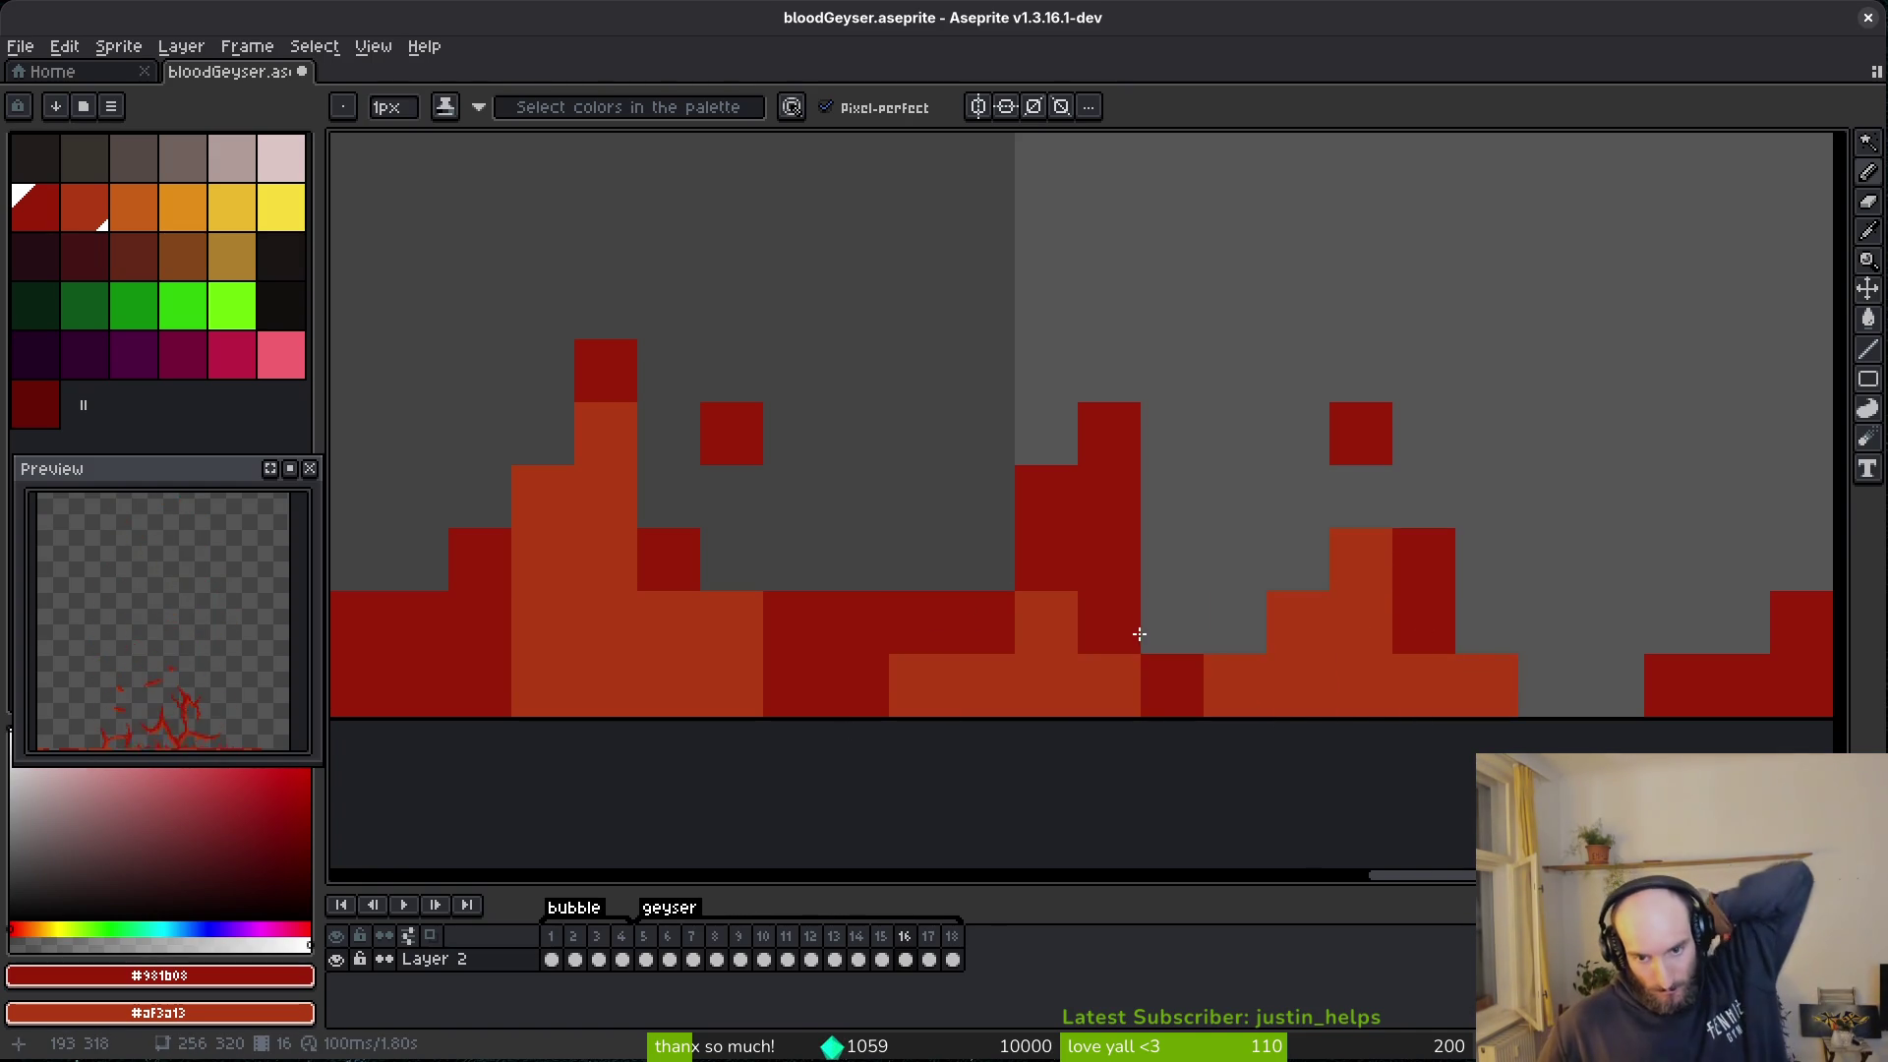
- Darken cells on the left bump, undoing the last dark-red slip
{"action": "left_click", "coordinate": [550, 512]}
{"action": "left_click", "coordinate": [546, 558]}
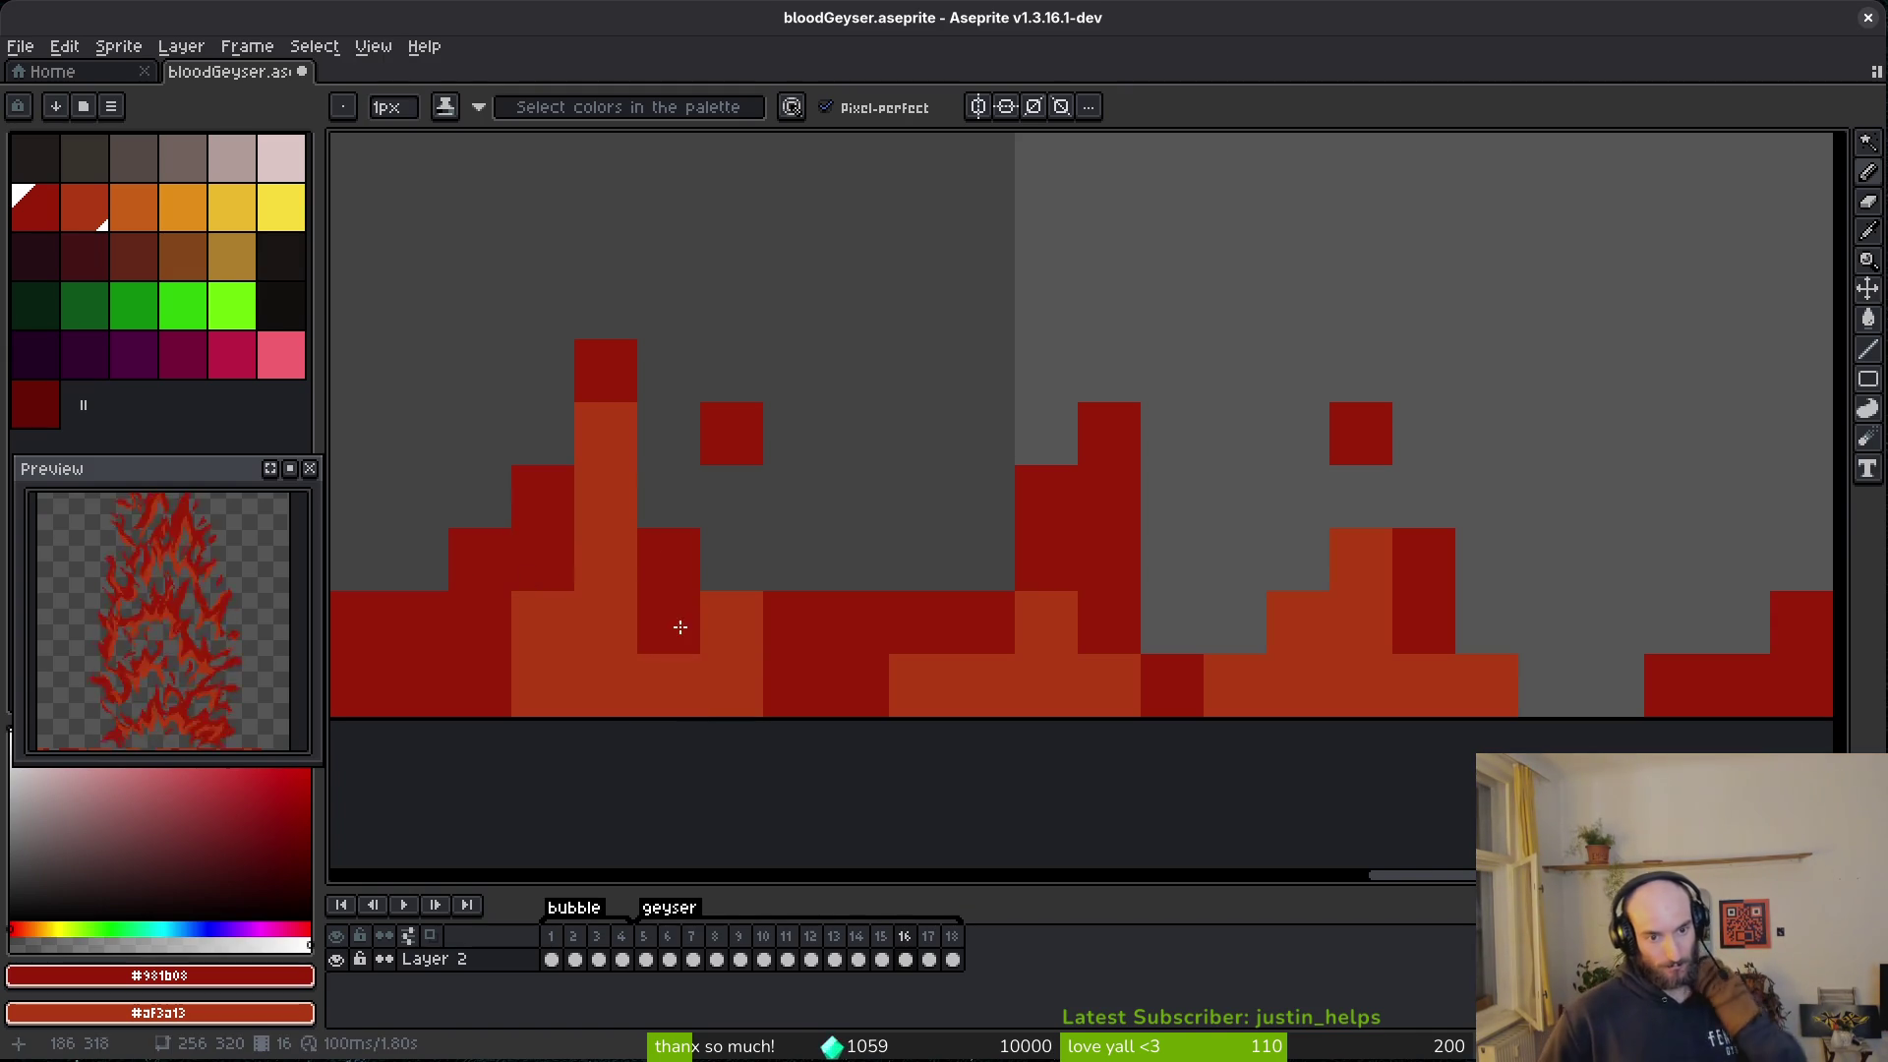
{"action": "left_click", "coordinate": [590, 447]}
{"action": "key", "text": "ctrl+z"}
{"action": "key", "text": "ctrl+z"}
{"action": "key", "text": "ctrl+z"}
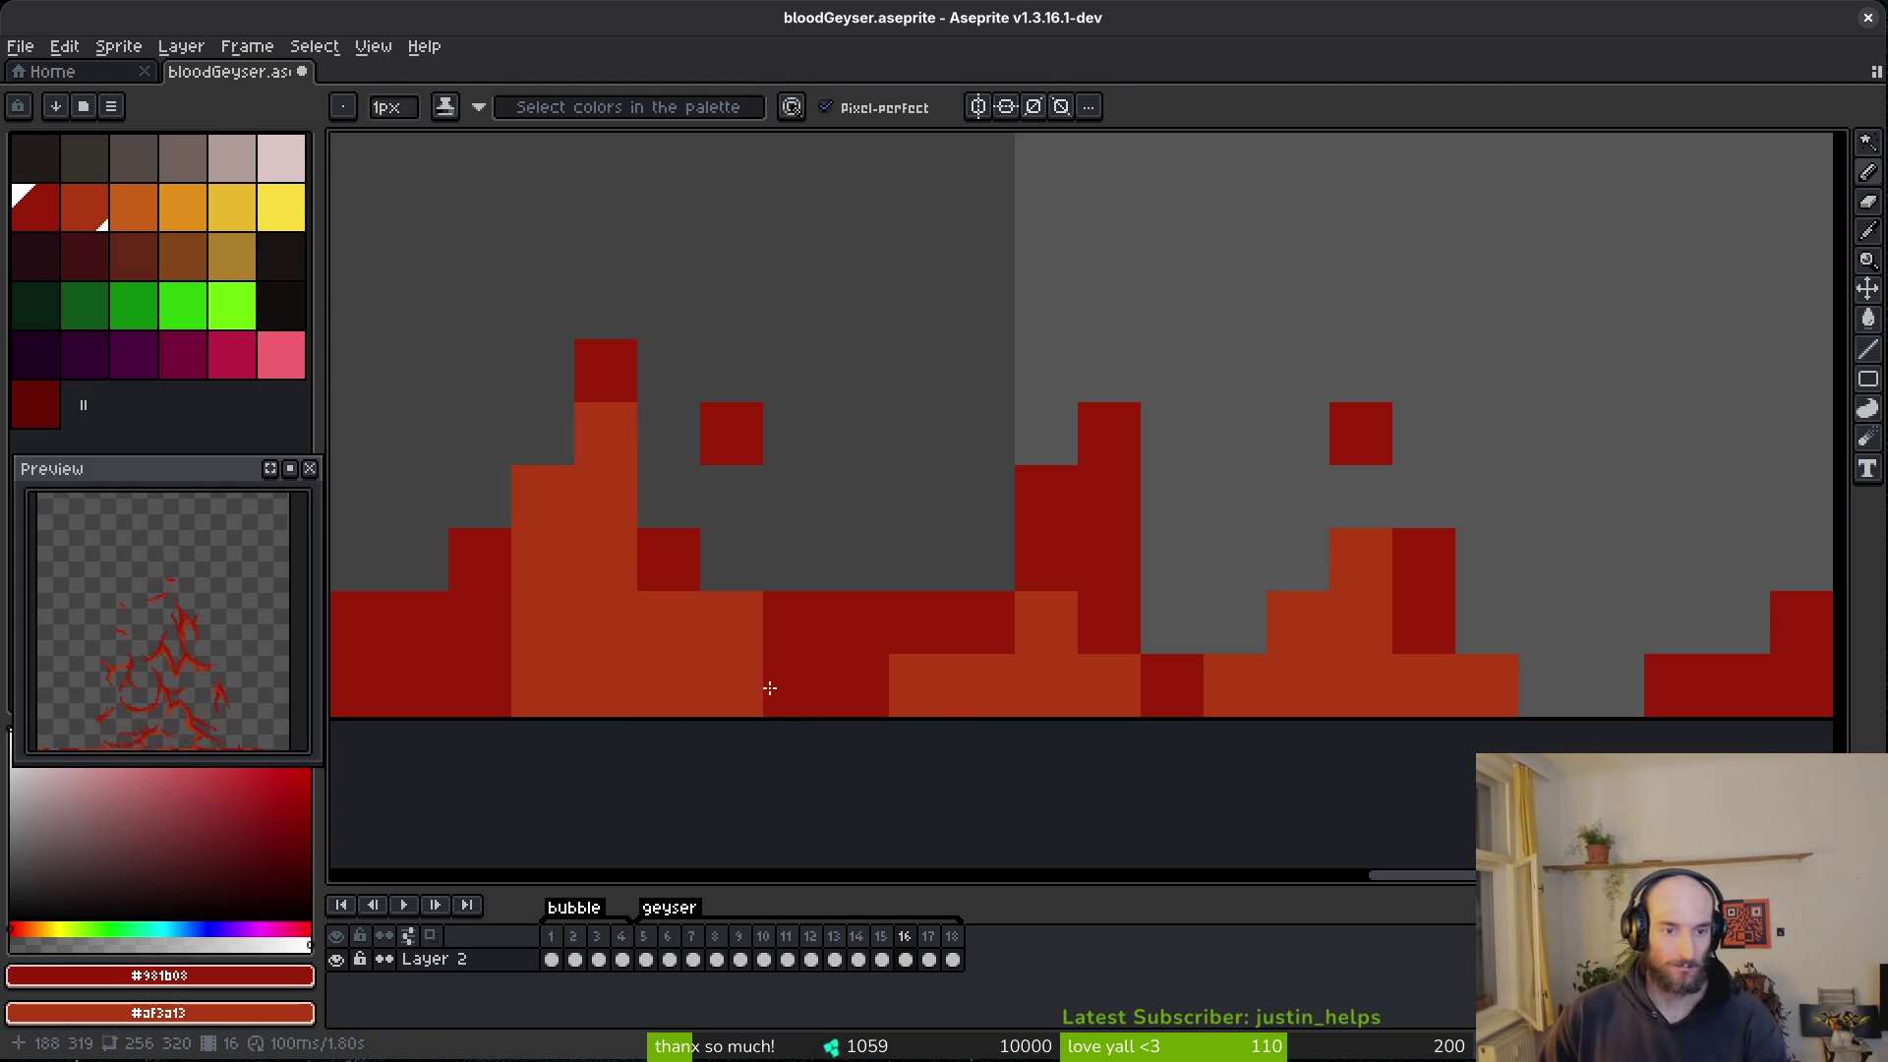
- Build light-red columns on the left bump, filling an empty cell
{"action": "right_click", "coordinate": [747, 685]}
{"action": "right_click", "coordinate": [497, 687]}
{"action": "right_click", "coordinate": [482, 432]}
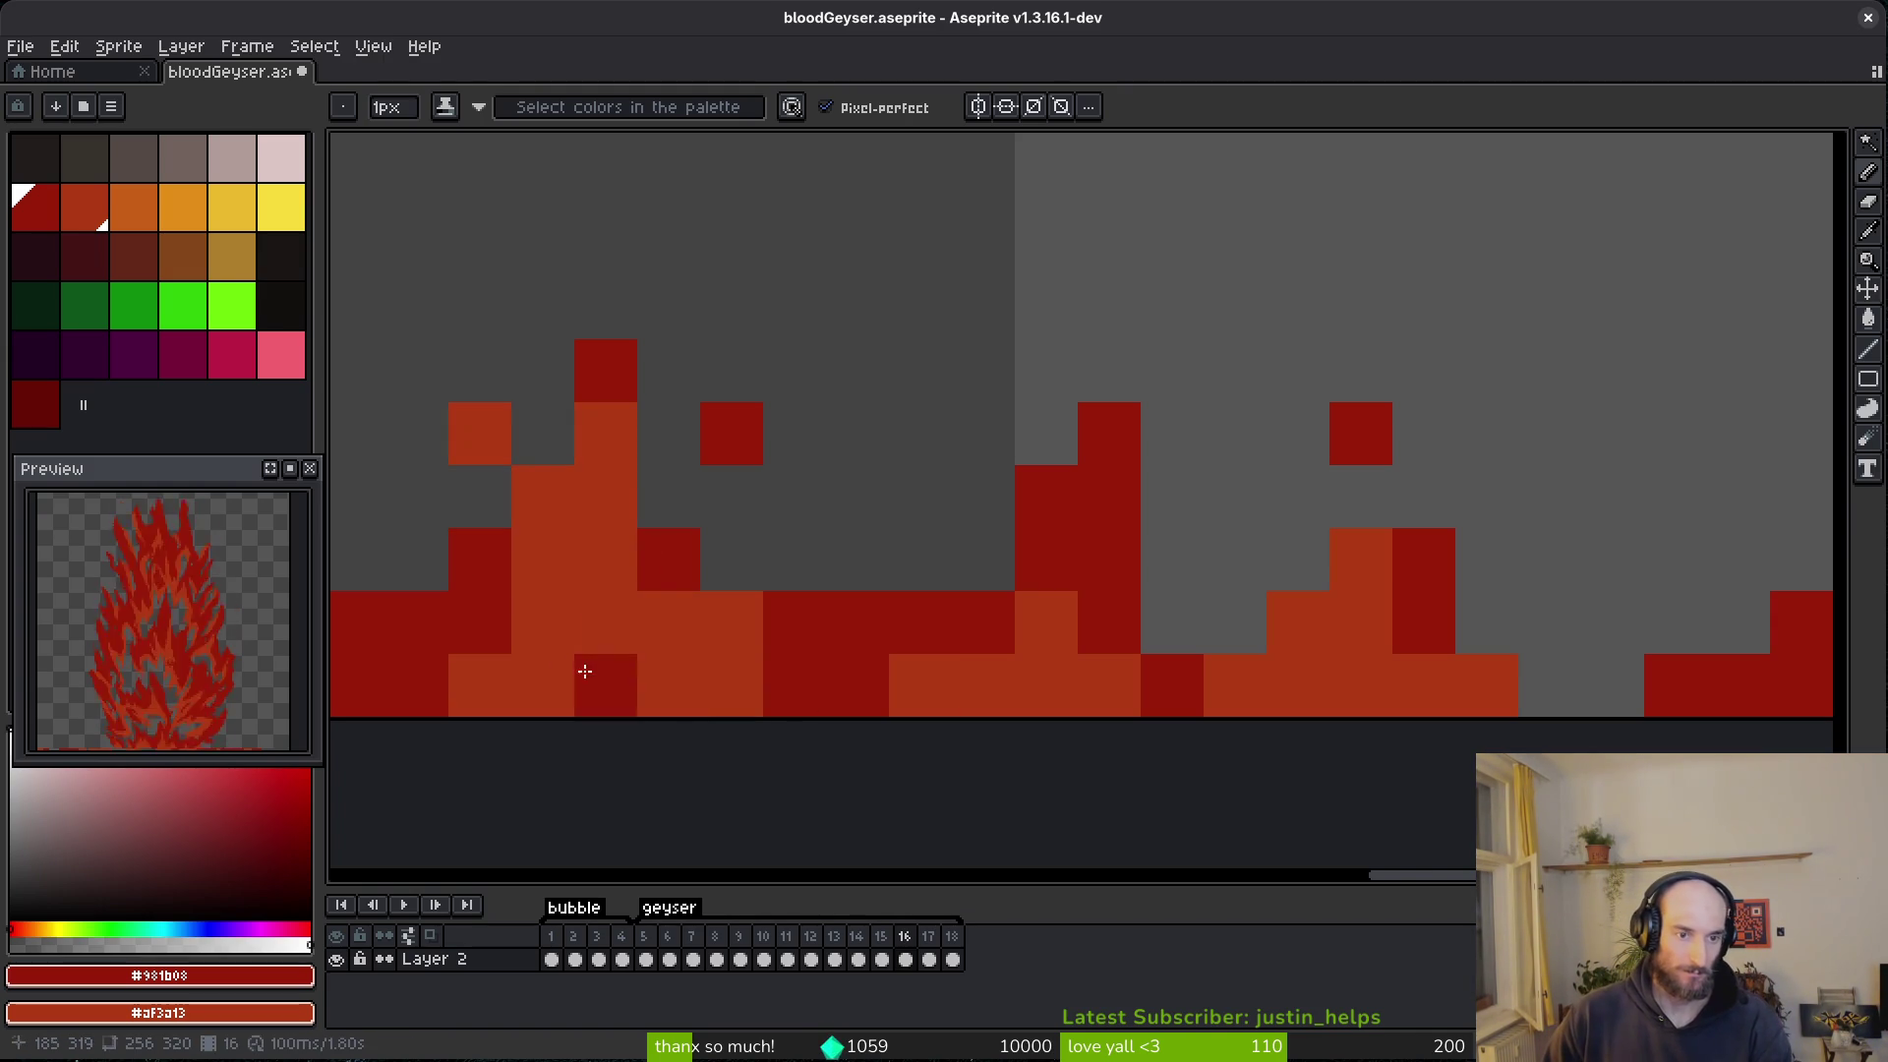
{"action": "right_click", "coordinate": [488, 610], "text": "shift"}
{"action": "right_click", "coordinate": [417, 559]}
- Add dark-red inner pixels to the left bump's new flame
{"action": "left_click", "coordinate": [543, 497]}
{"action": "left_click_drag", "start_coordinate": [605, 559], "coordinate": [669, 620]}
{"action": "left_click", "coordinate": [604, 433]}
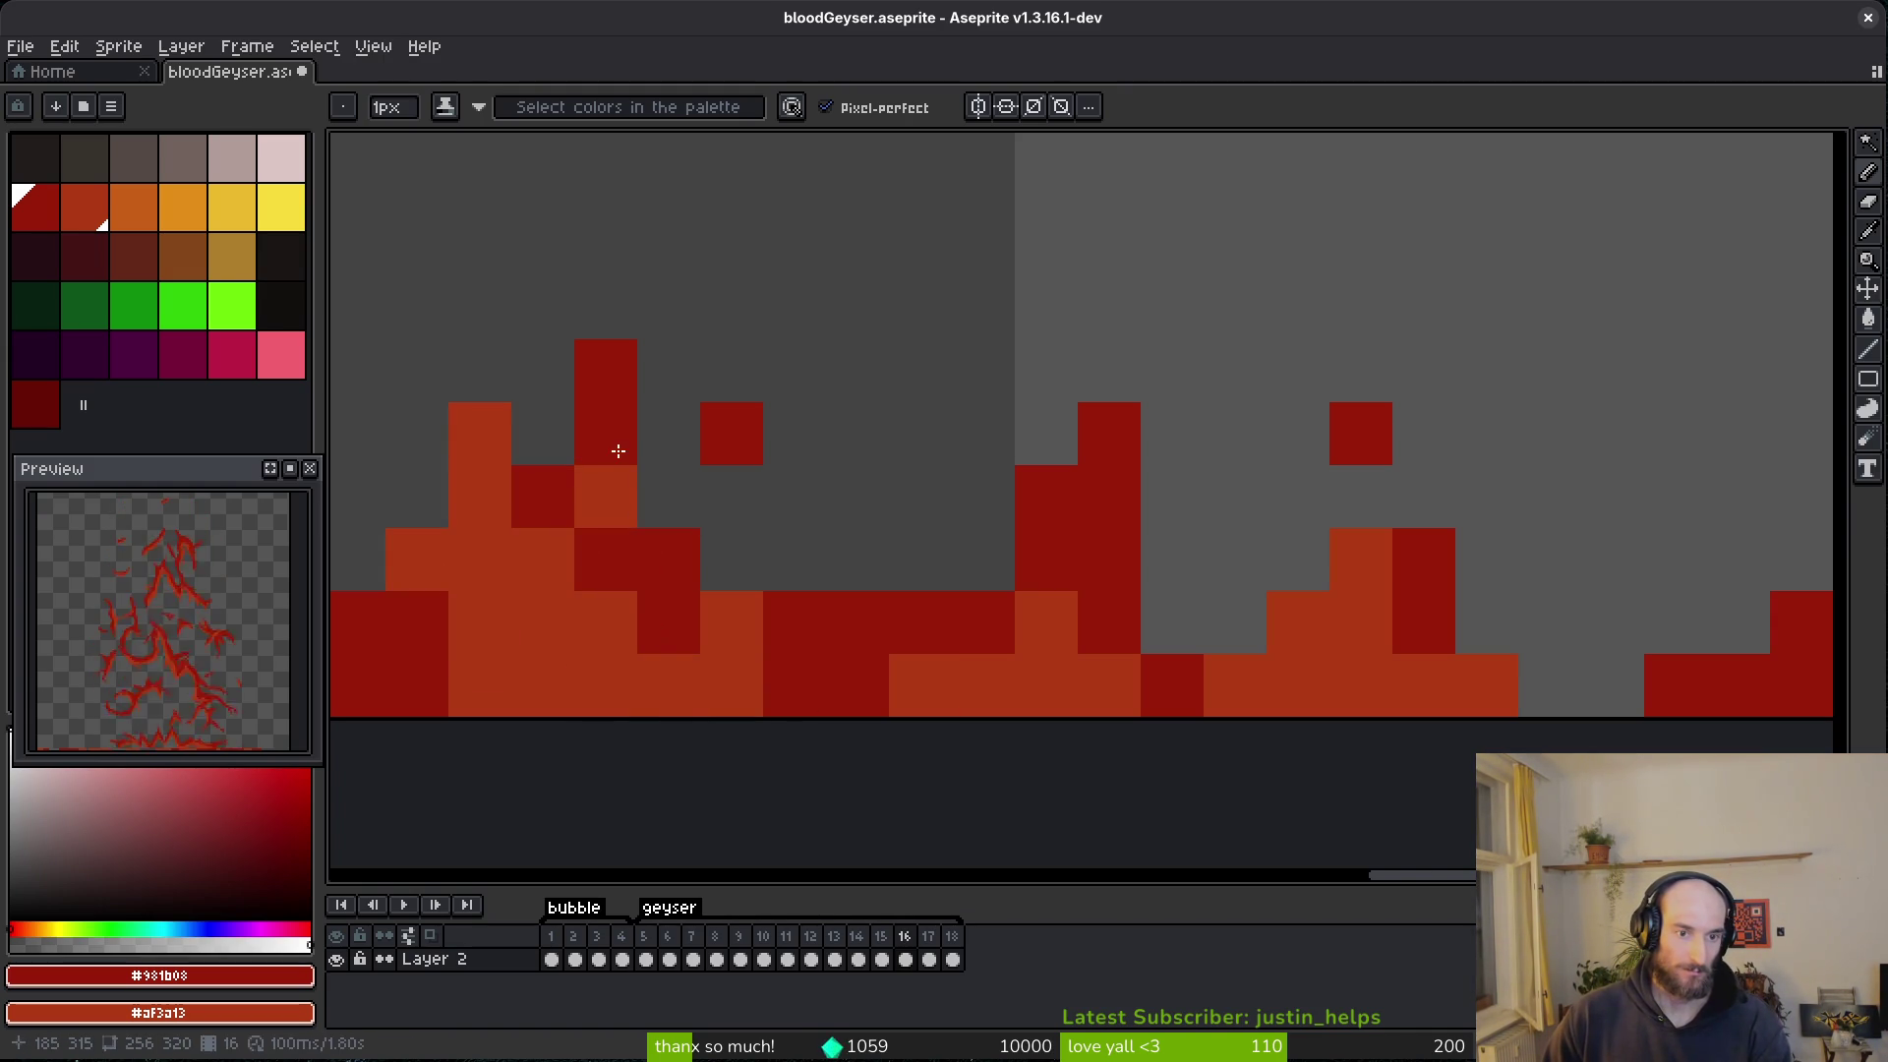
{"action": "left_click", "coordinate": [668, 497]}
{"action": "left_click", "coordinate": [732, 622]}
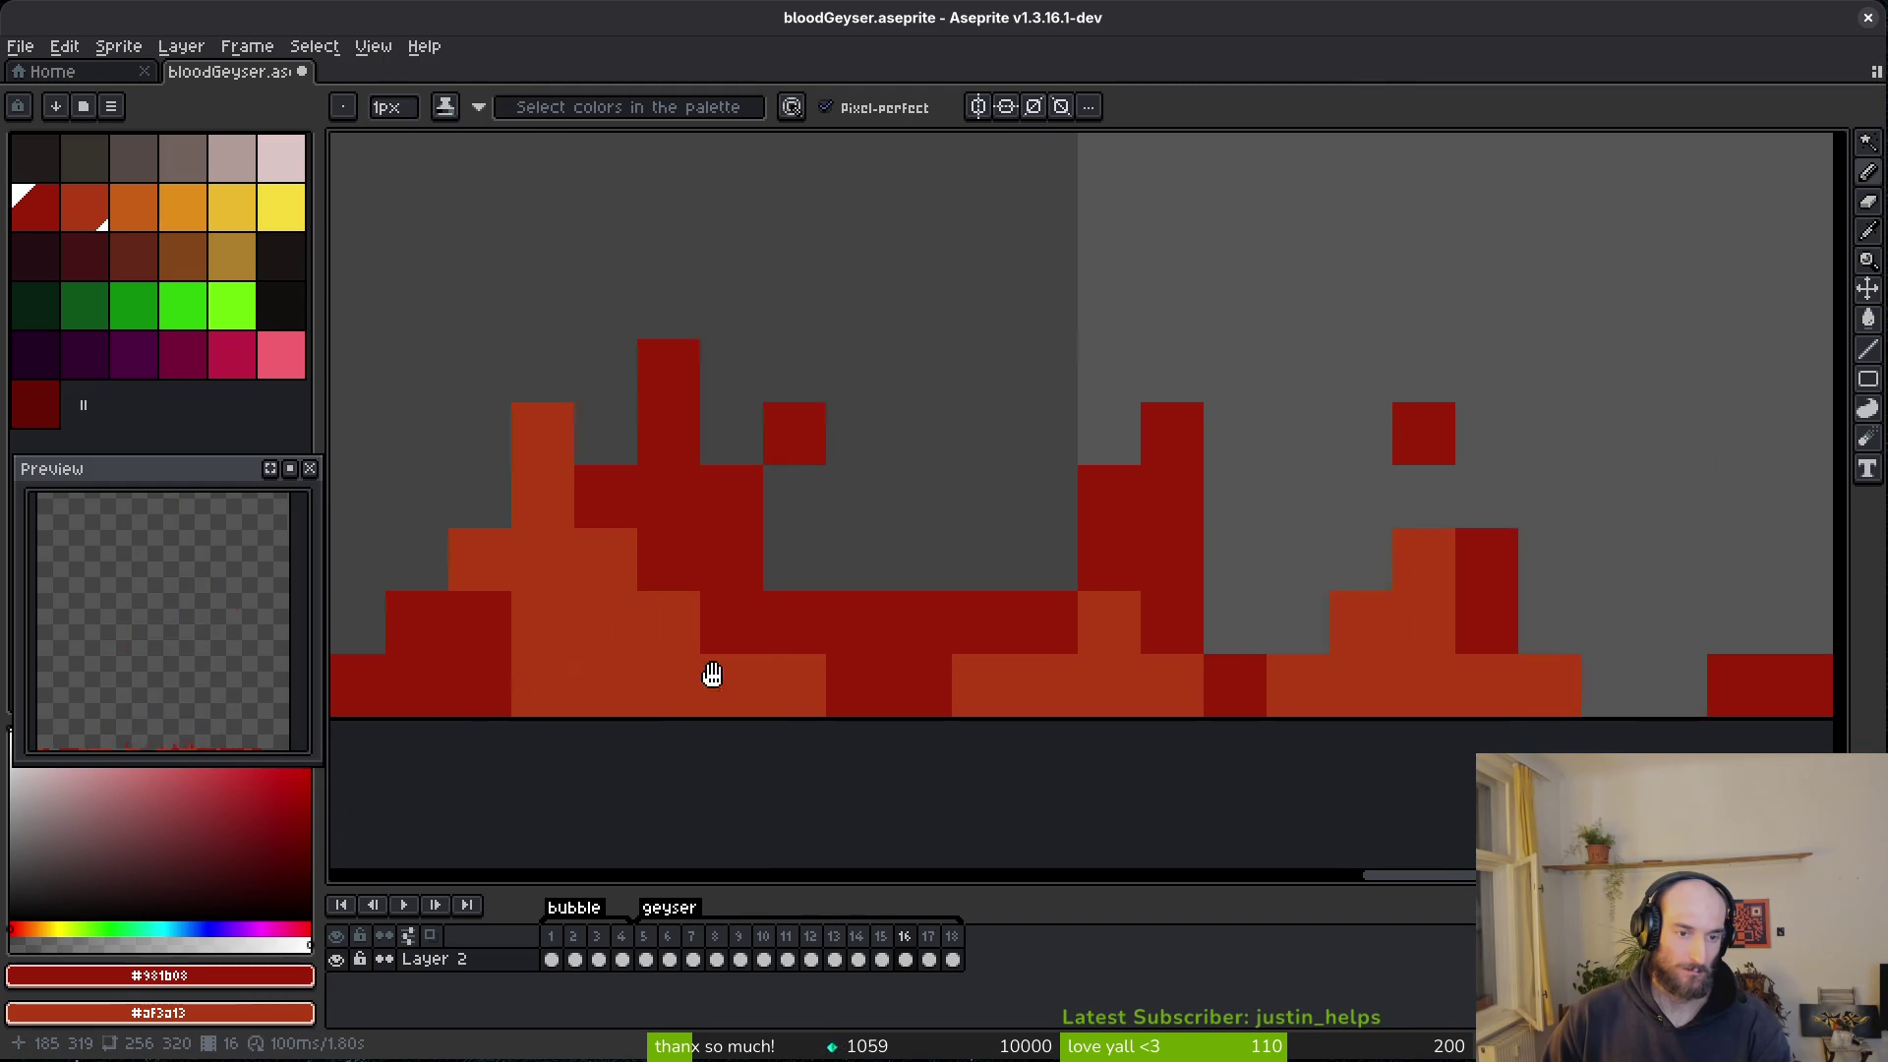
- Turn several dark-red base cells back to light red
{"action": "left_click_drag", "start_coordinate": [594, 678], "coordinate": [944, 642]}
{"action": "right_click", "coordinate": [934, 654]}
{"action": "right_click", "coordinate": [910, 701]}
{"action": "right_click", "coordinate": [981, 698]}
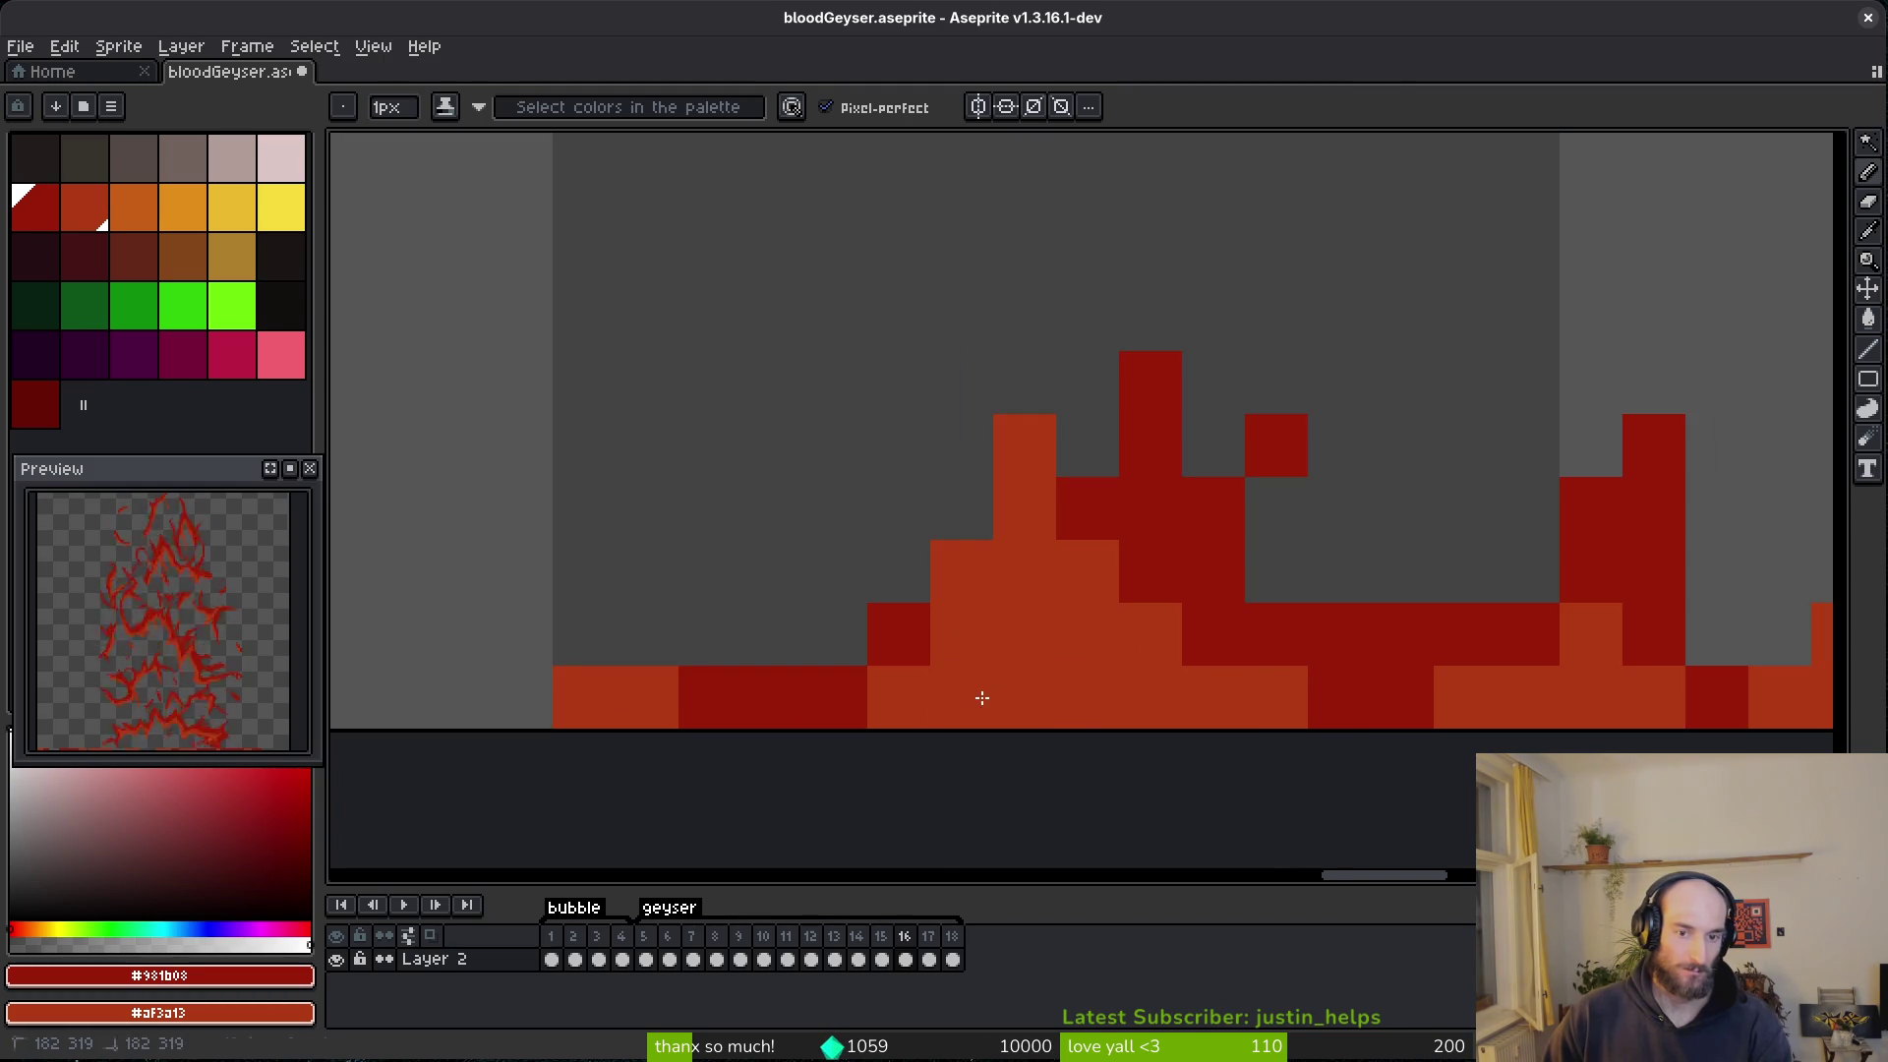
{"action": "scroll", "coordinate": [1103, 766], "scroll_direction": "down", "scroll_amount": 5}
{"action": "scroll", "coordinate": [985, 701], "scroll_direction": "up", "scroll_amount": 3}
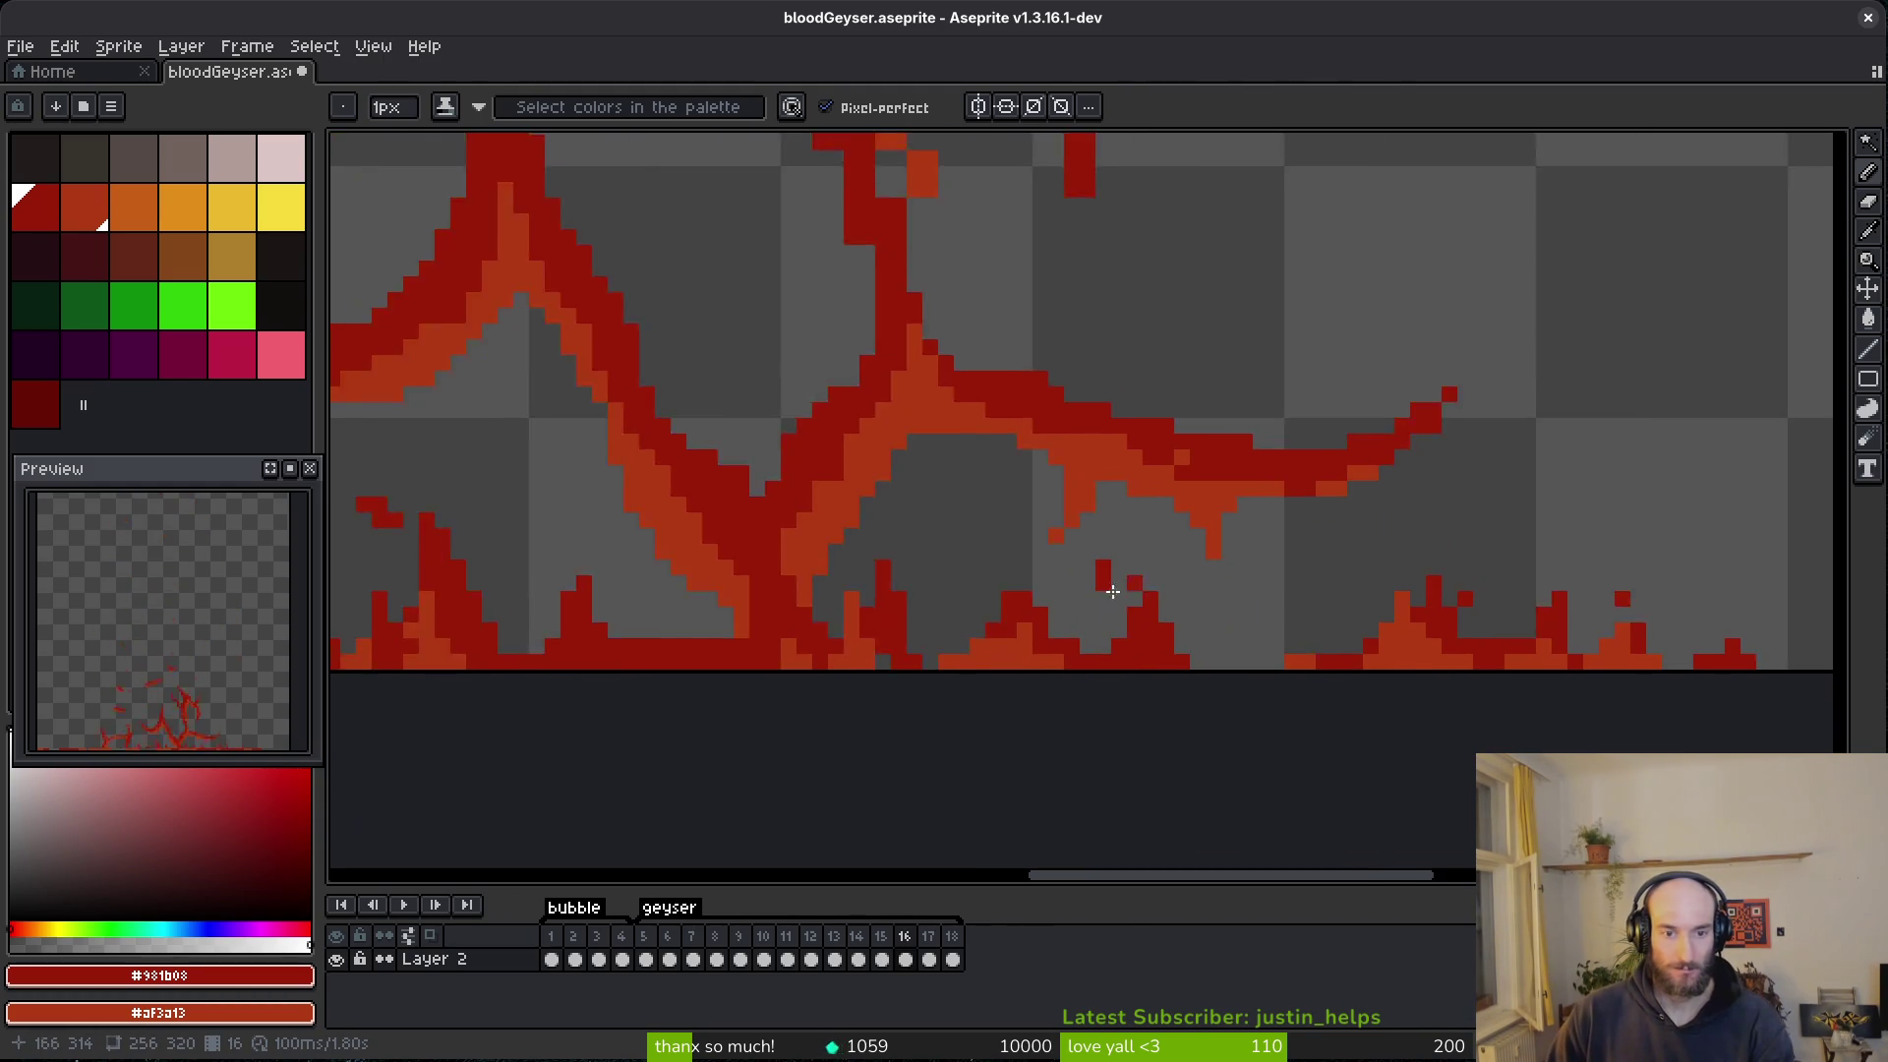
{"action": "scroll", "coordinate": [1221, 610], "scroll_direction": "up", "scroll_amount": 2}
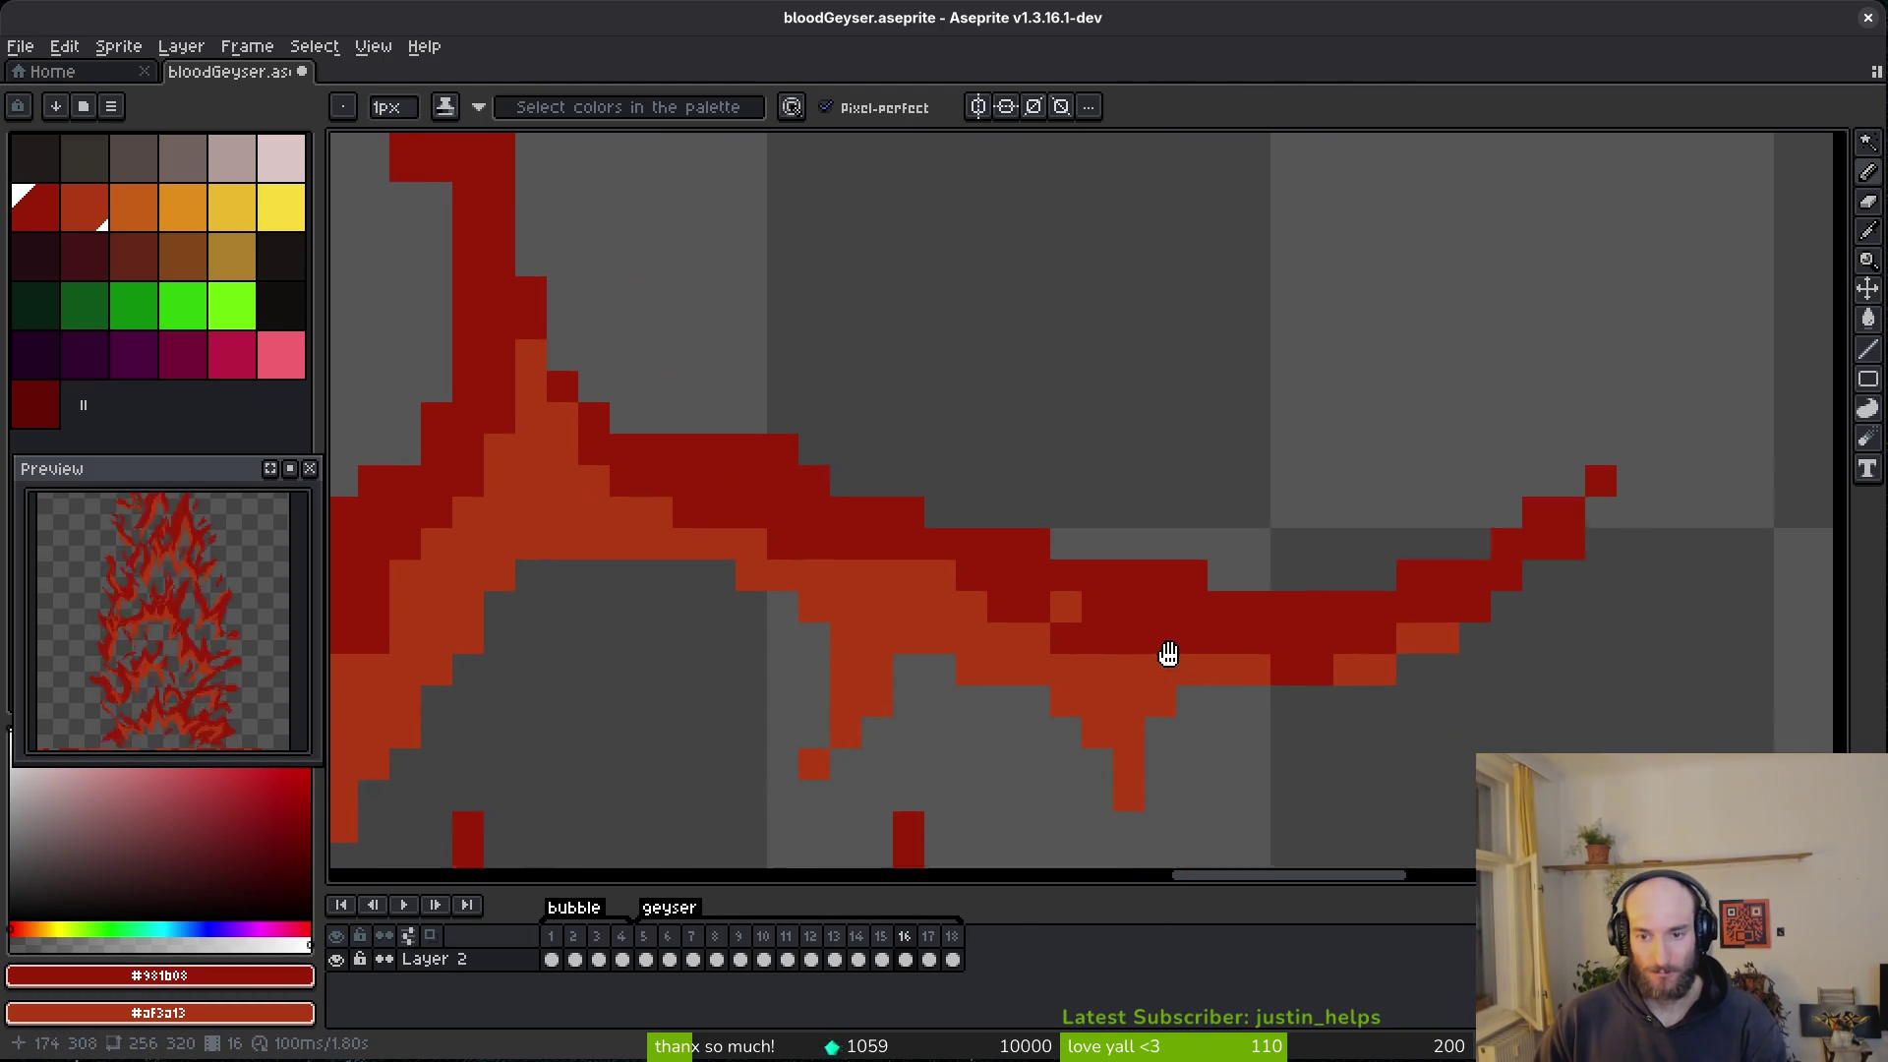
{"action": "scroll", "coordinate": [955, 575], "scroll_direction": "up", "scroll_amount": 3}
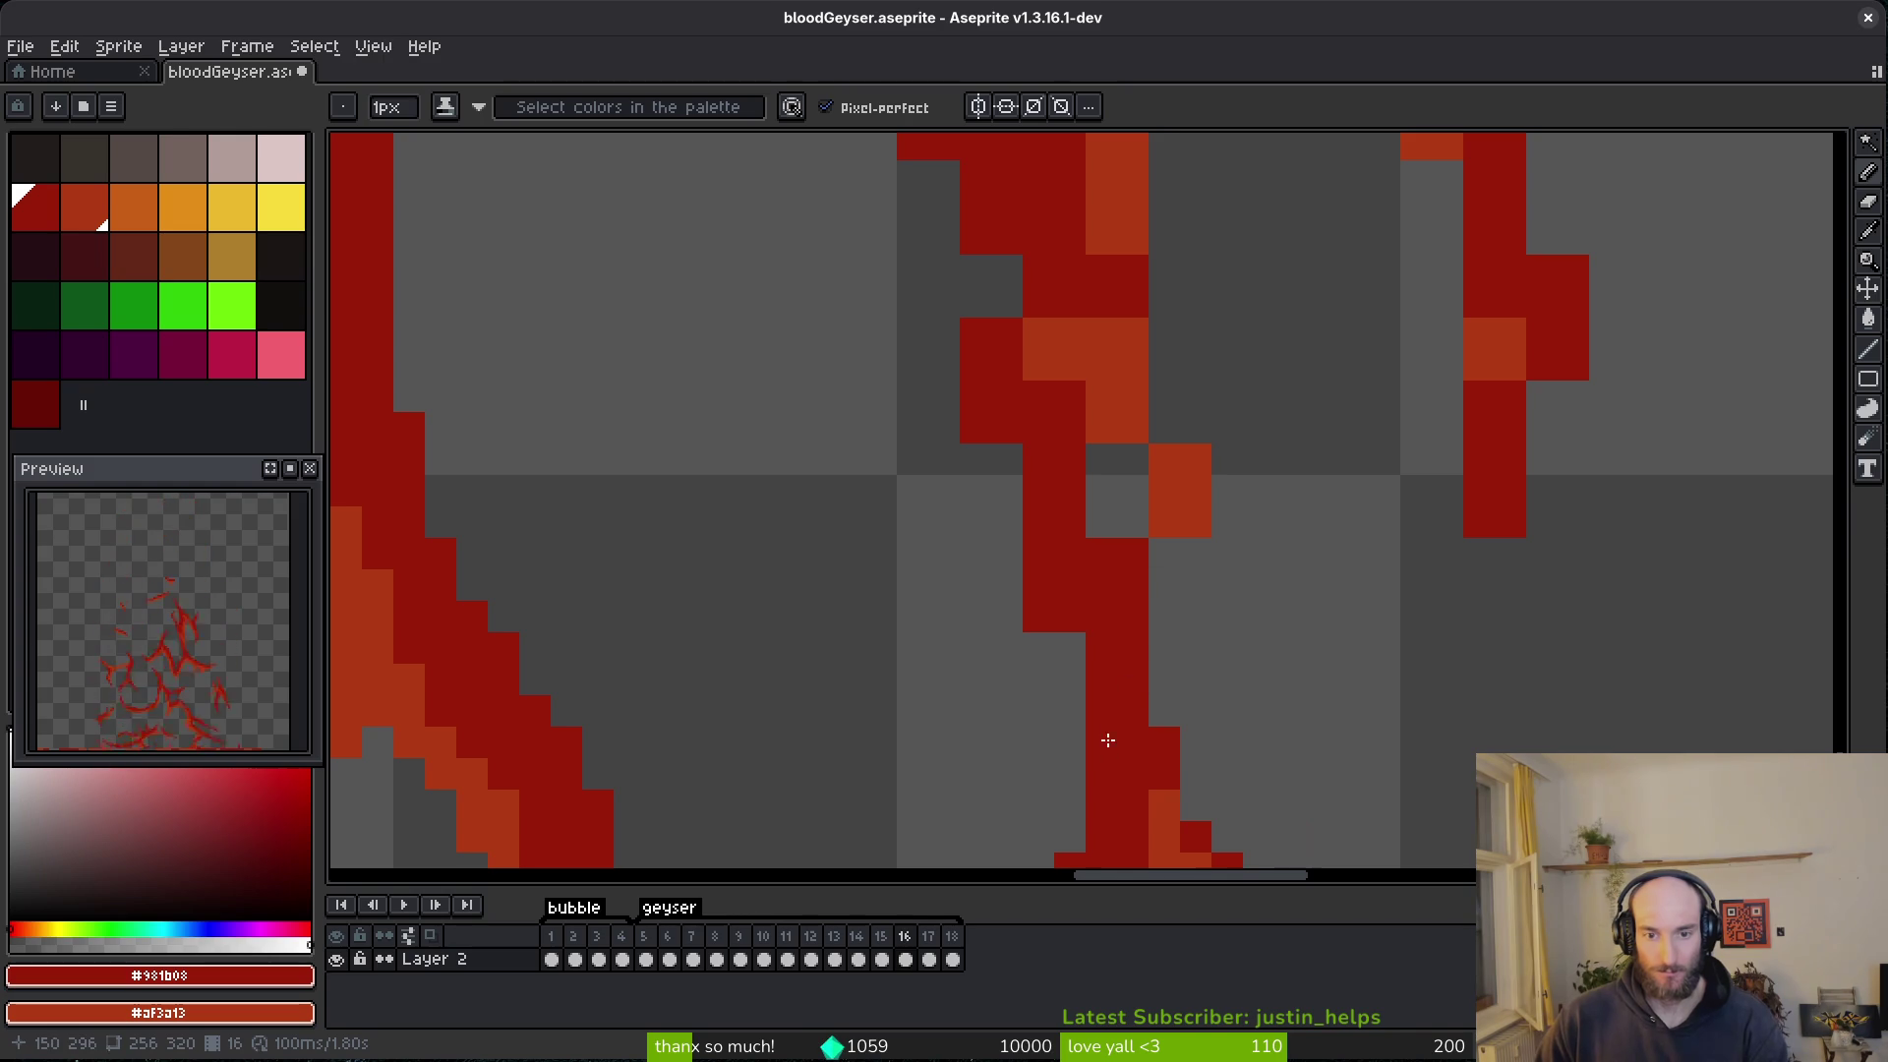
{"action": "scroll", "coordinate": [1041, 504], "scroll_direction": "down", "scroll_amount": 2}
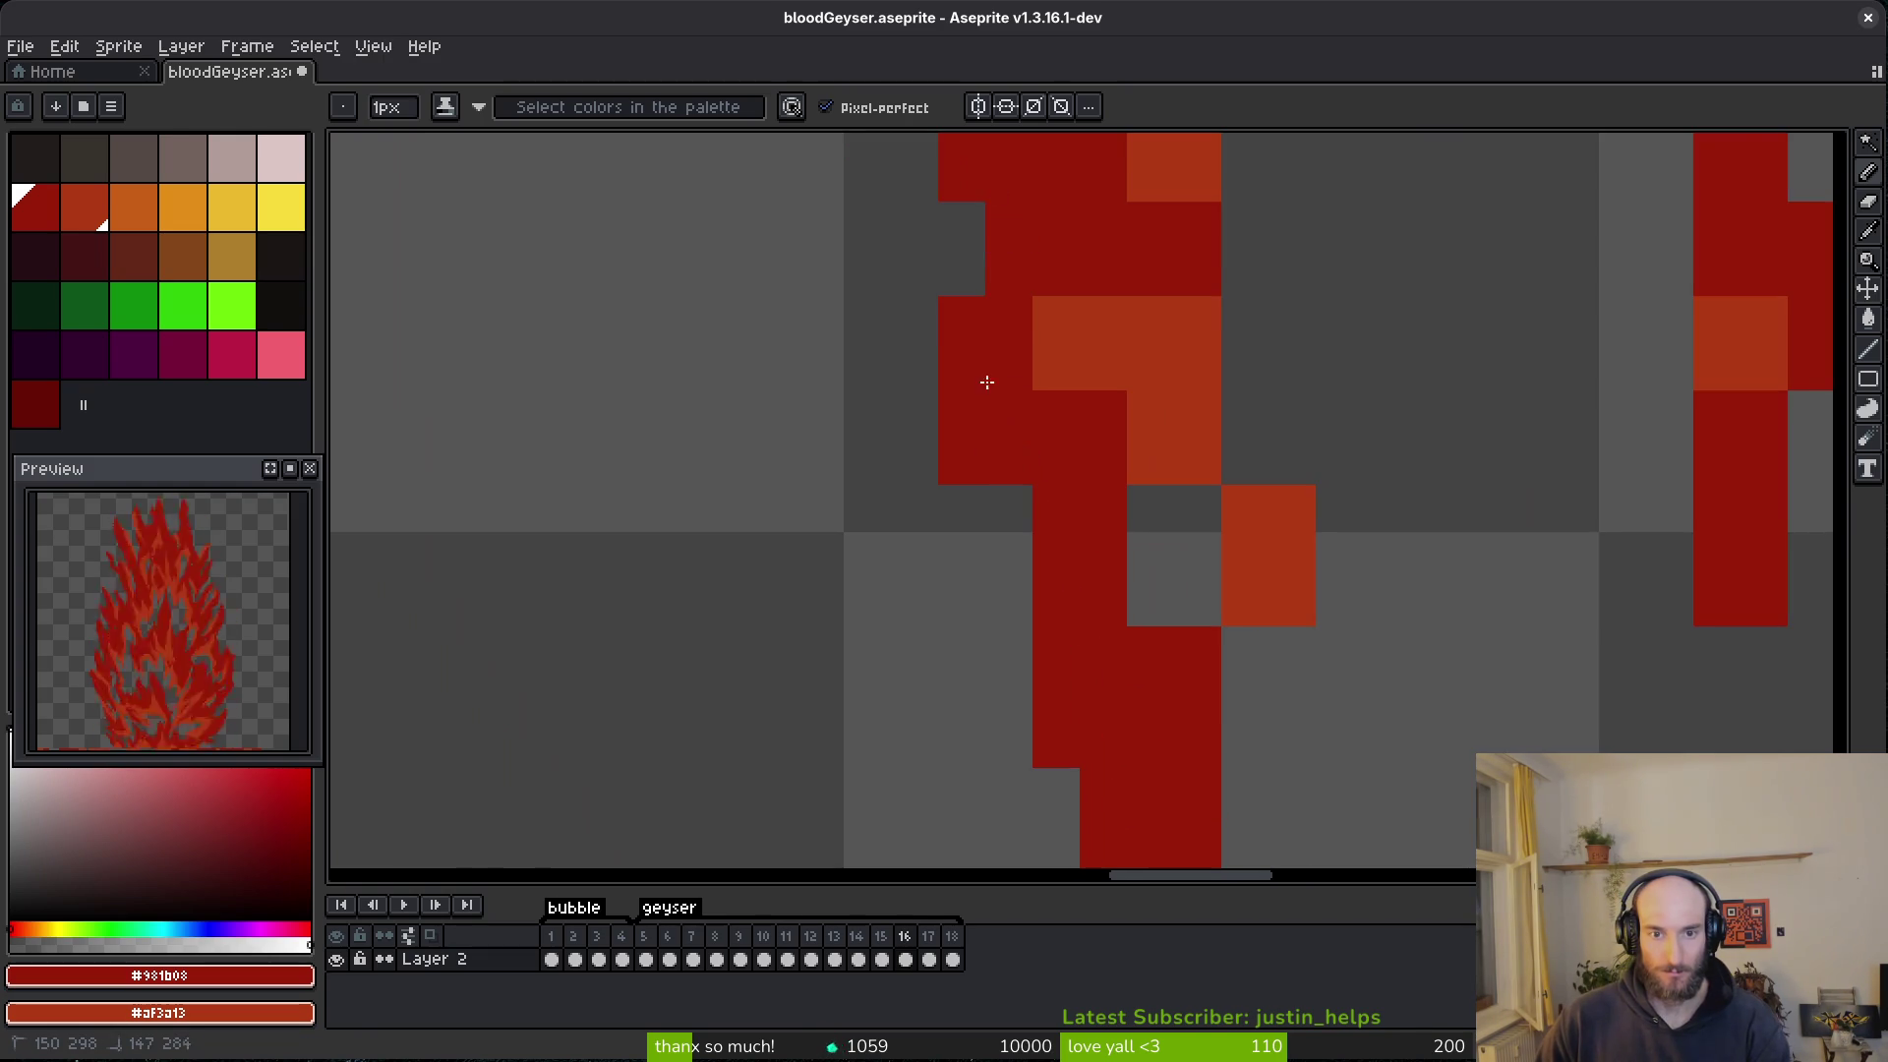
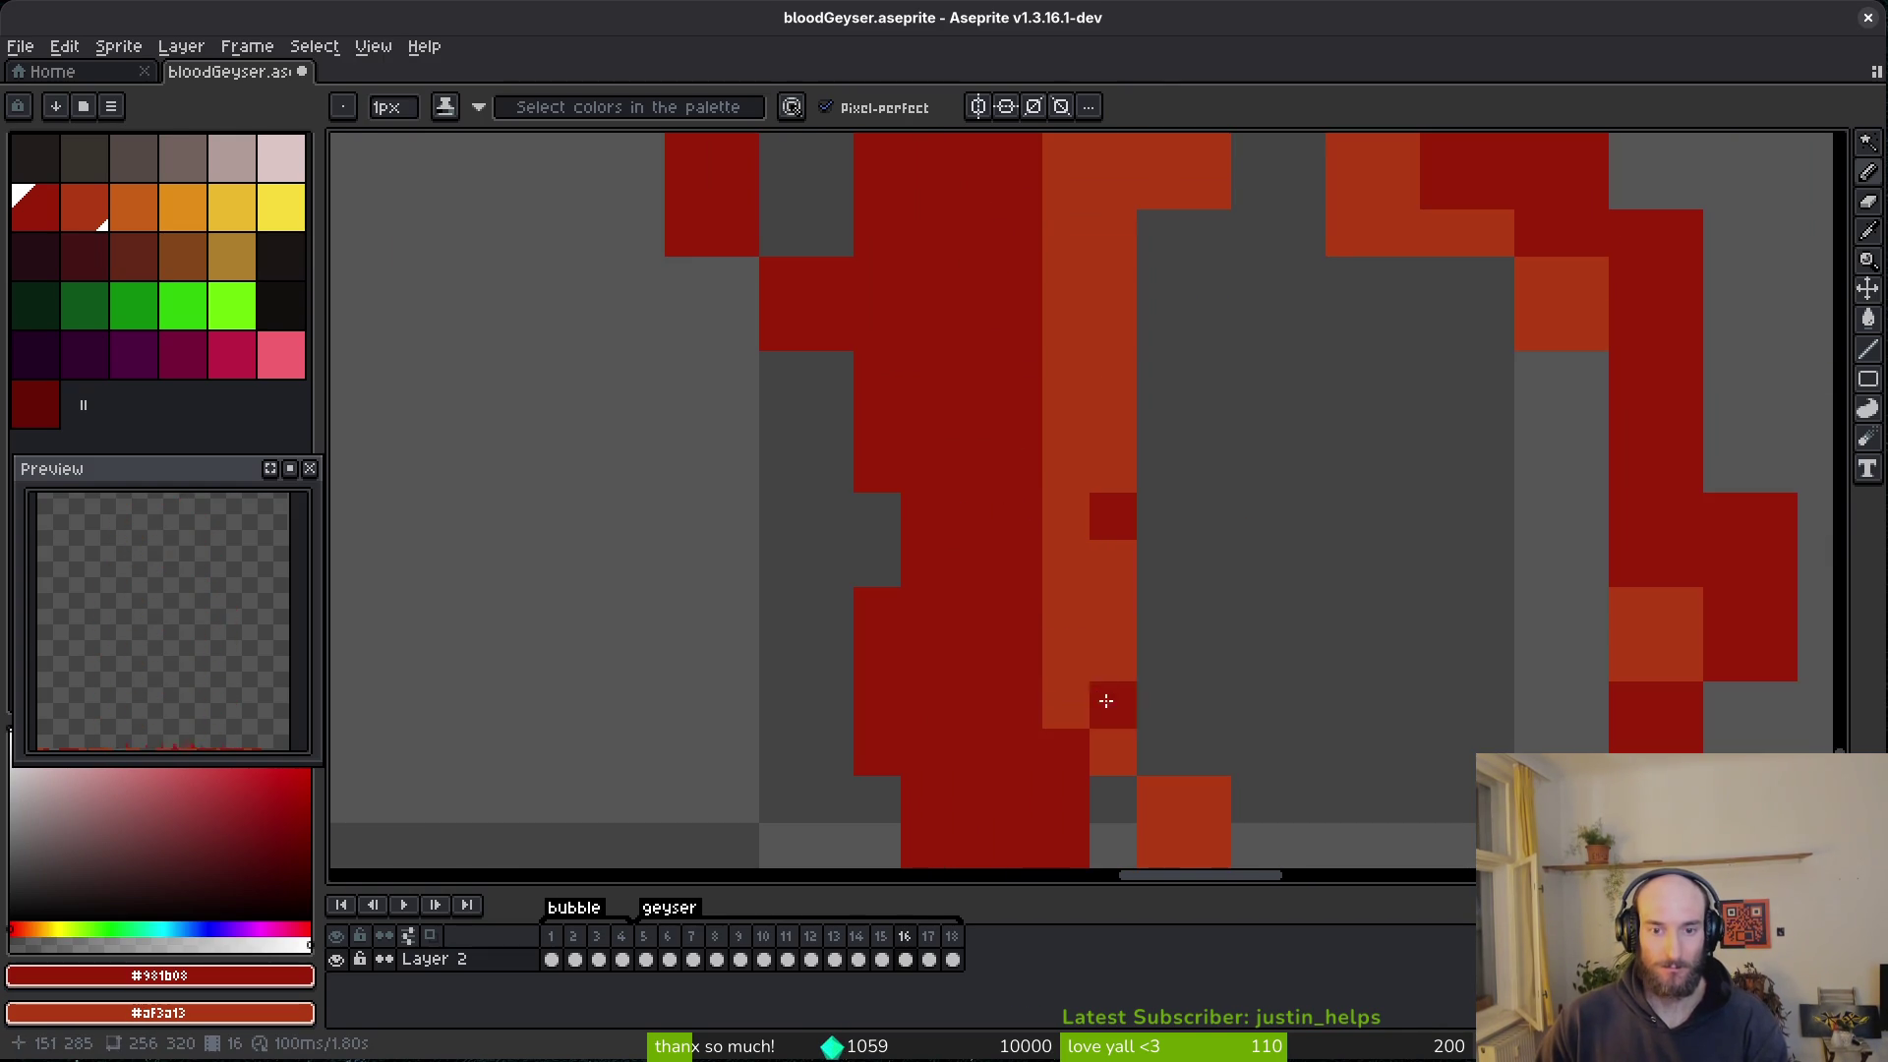
- On frame 16, repaint stray streak pixels dark red and turn edge pixels orange
{"action": "left_click_drag", "start_coordinate": [1100, 689], "coordinate": [1028, 451]}
{"action": "right_click", "coordinate": [1019, 490]}
{"action": "right_click", "coordinate": [1019, 682]}
{"action": "left_click", "coordinate": [1083, 559]}
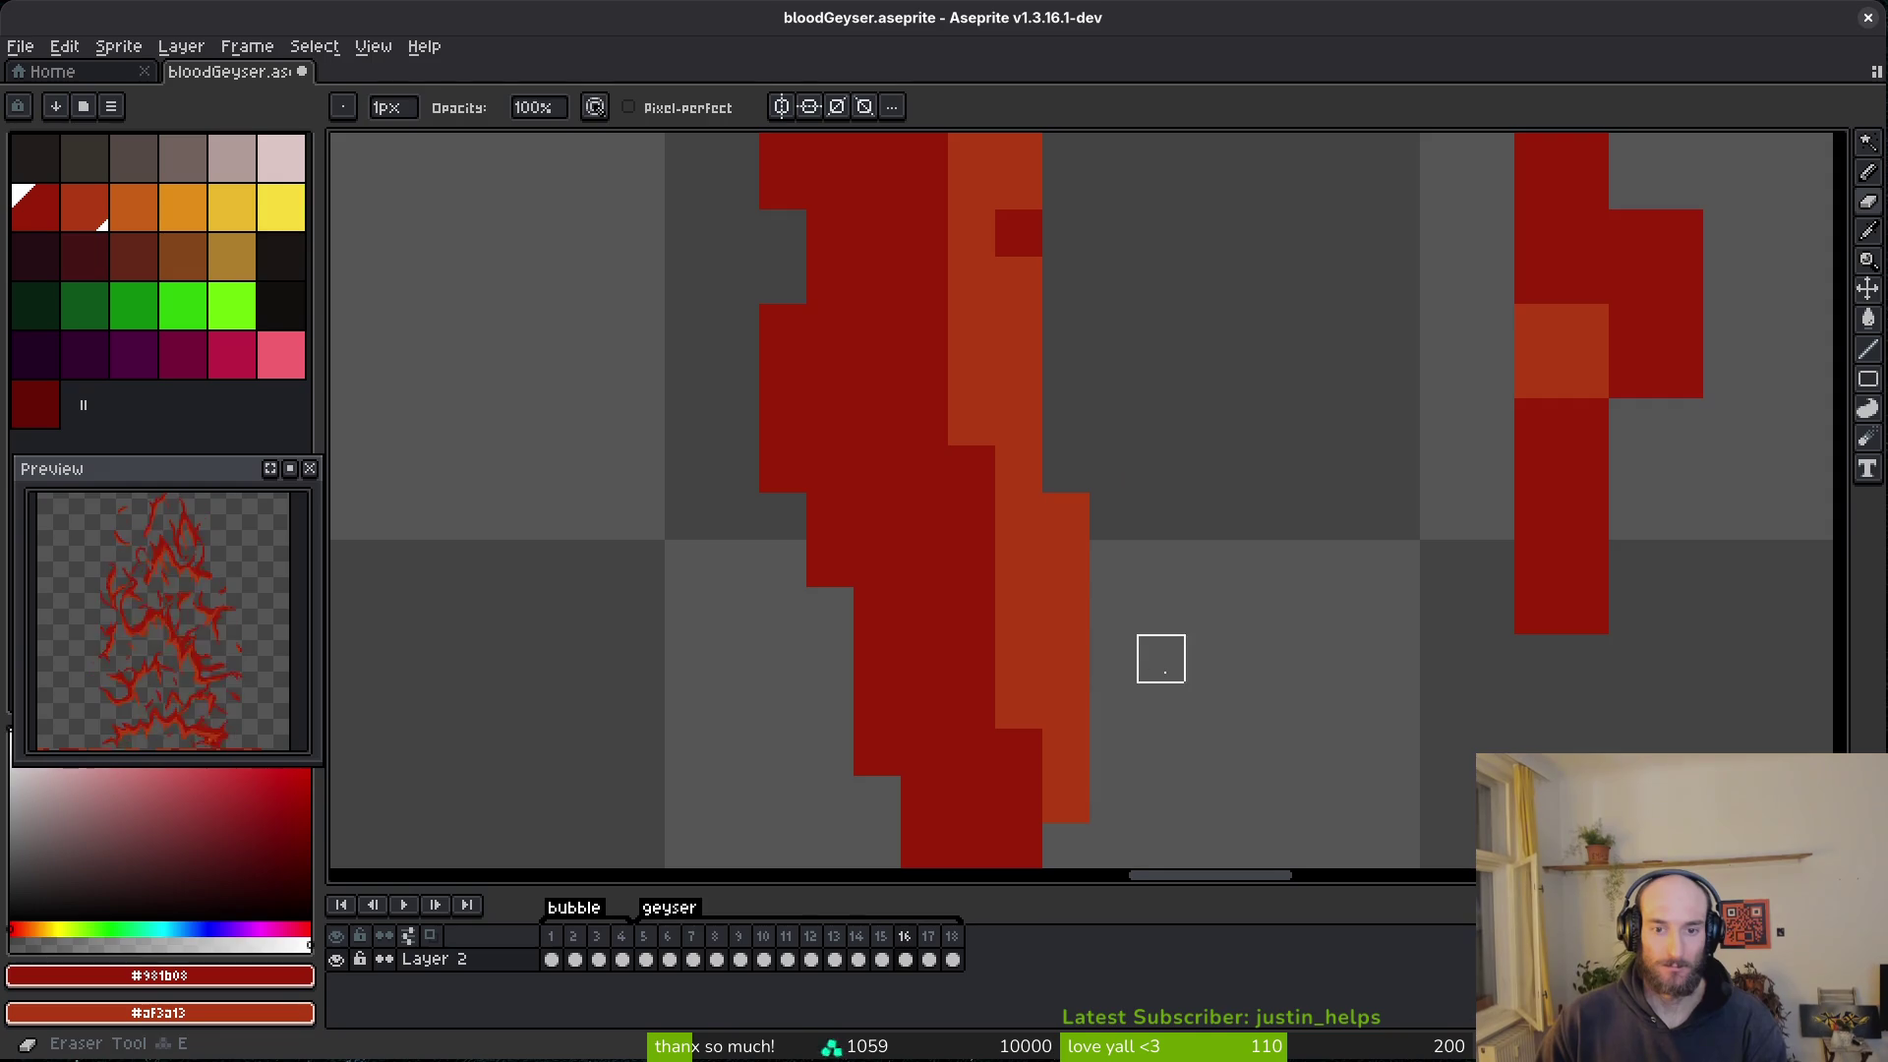
{"action": "scroll", "coordinate": [906, 498], "scroll_direction": "up", "scroll_amount": 3}
{"action": "scroll", "coordinate": [1063, 512], "scroll_direction": "right", "scroll_amount": 3}
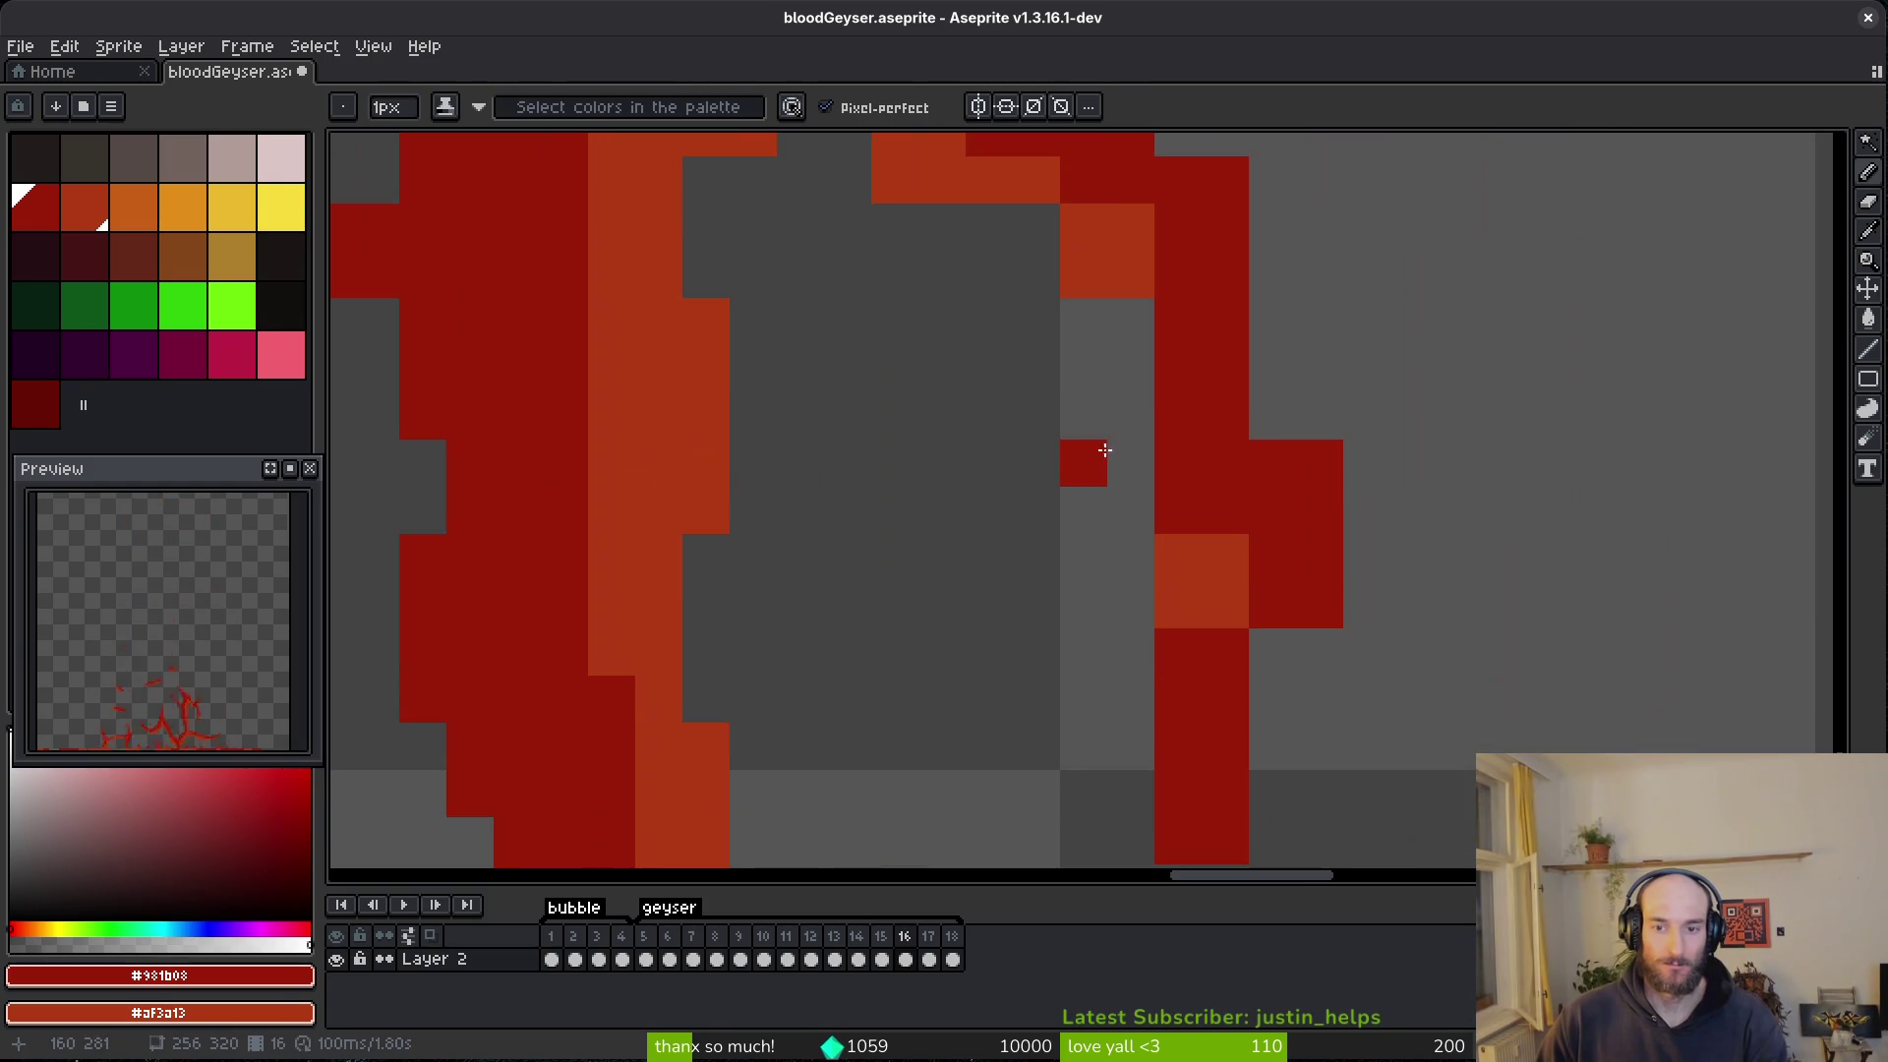
{"action": "scroll", "coordinate": [1141, 575], "scroll_direction": "up", "scroll_amount": 3}
{"action": "right_click", "coordinate": [1270, 754]}
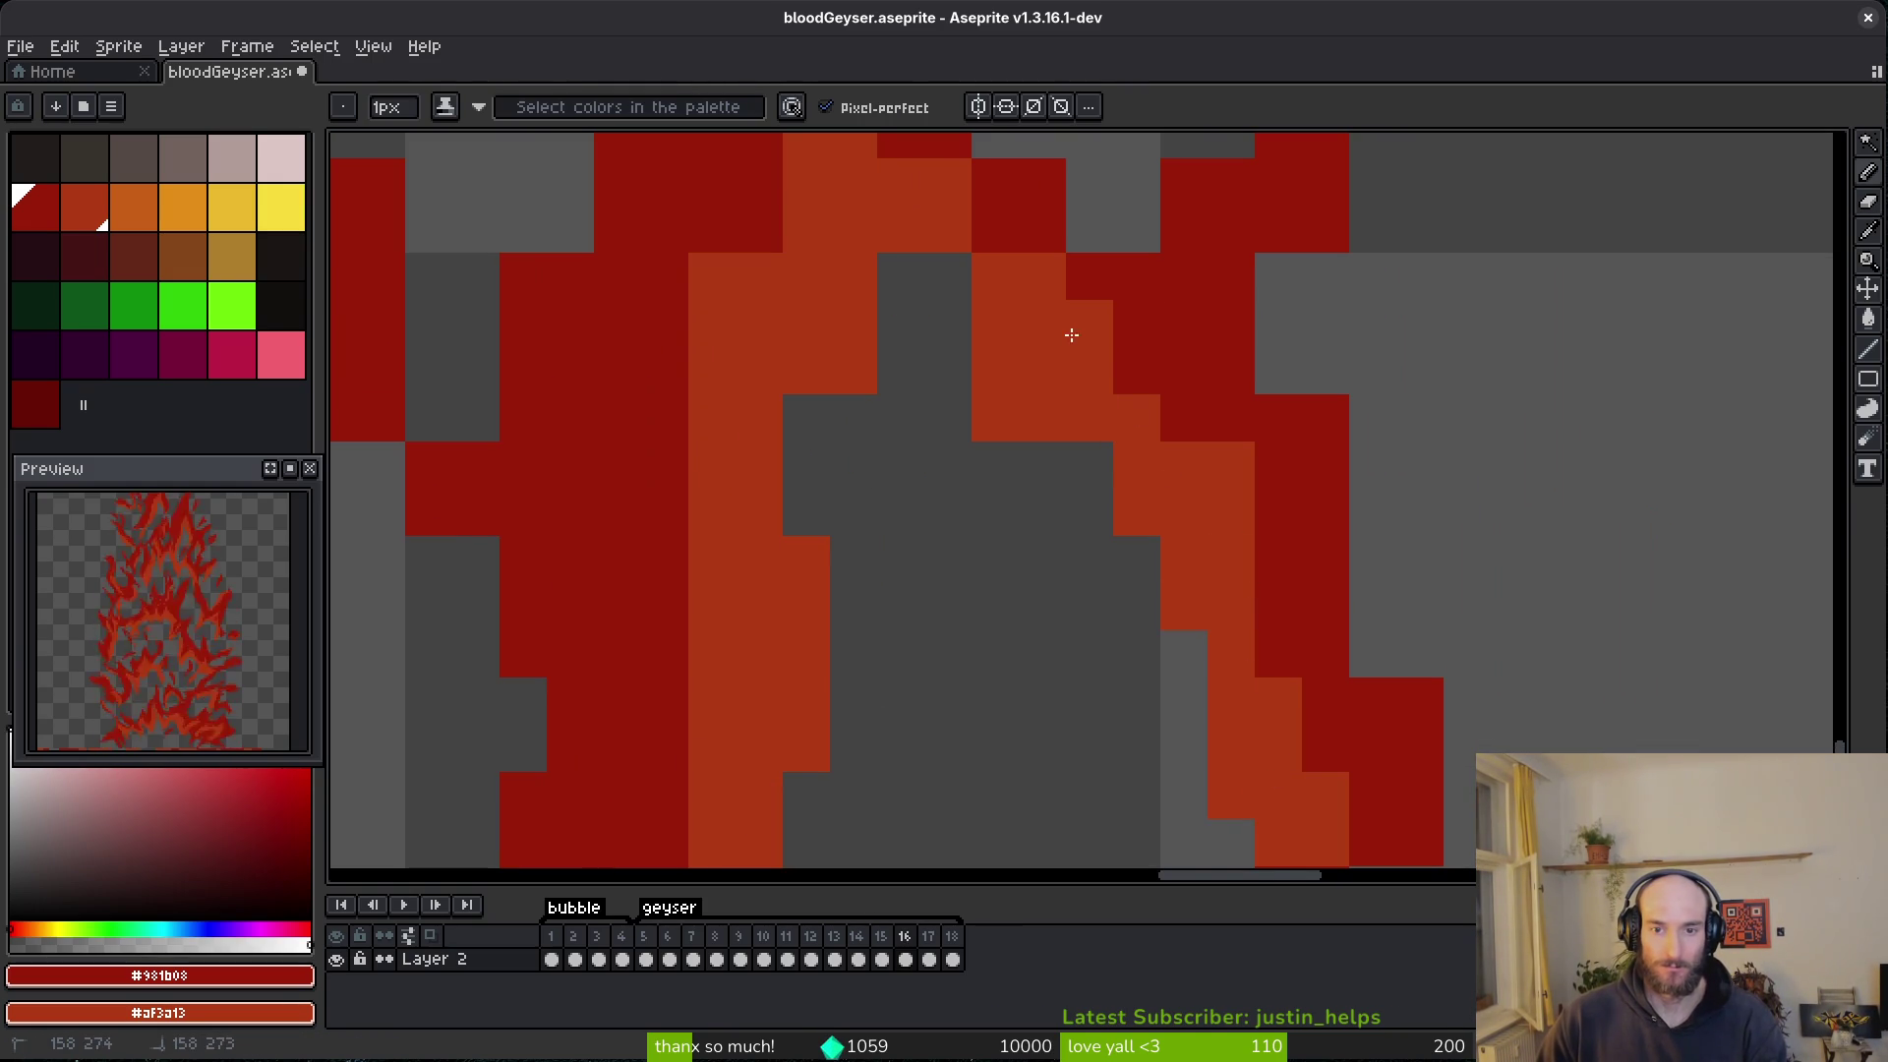
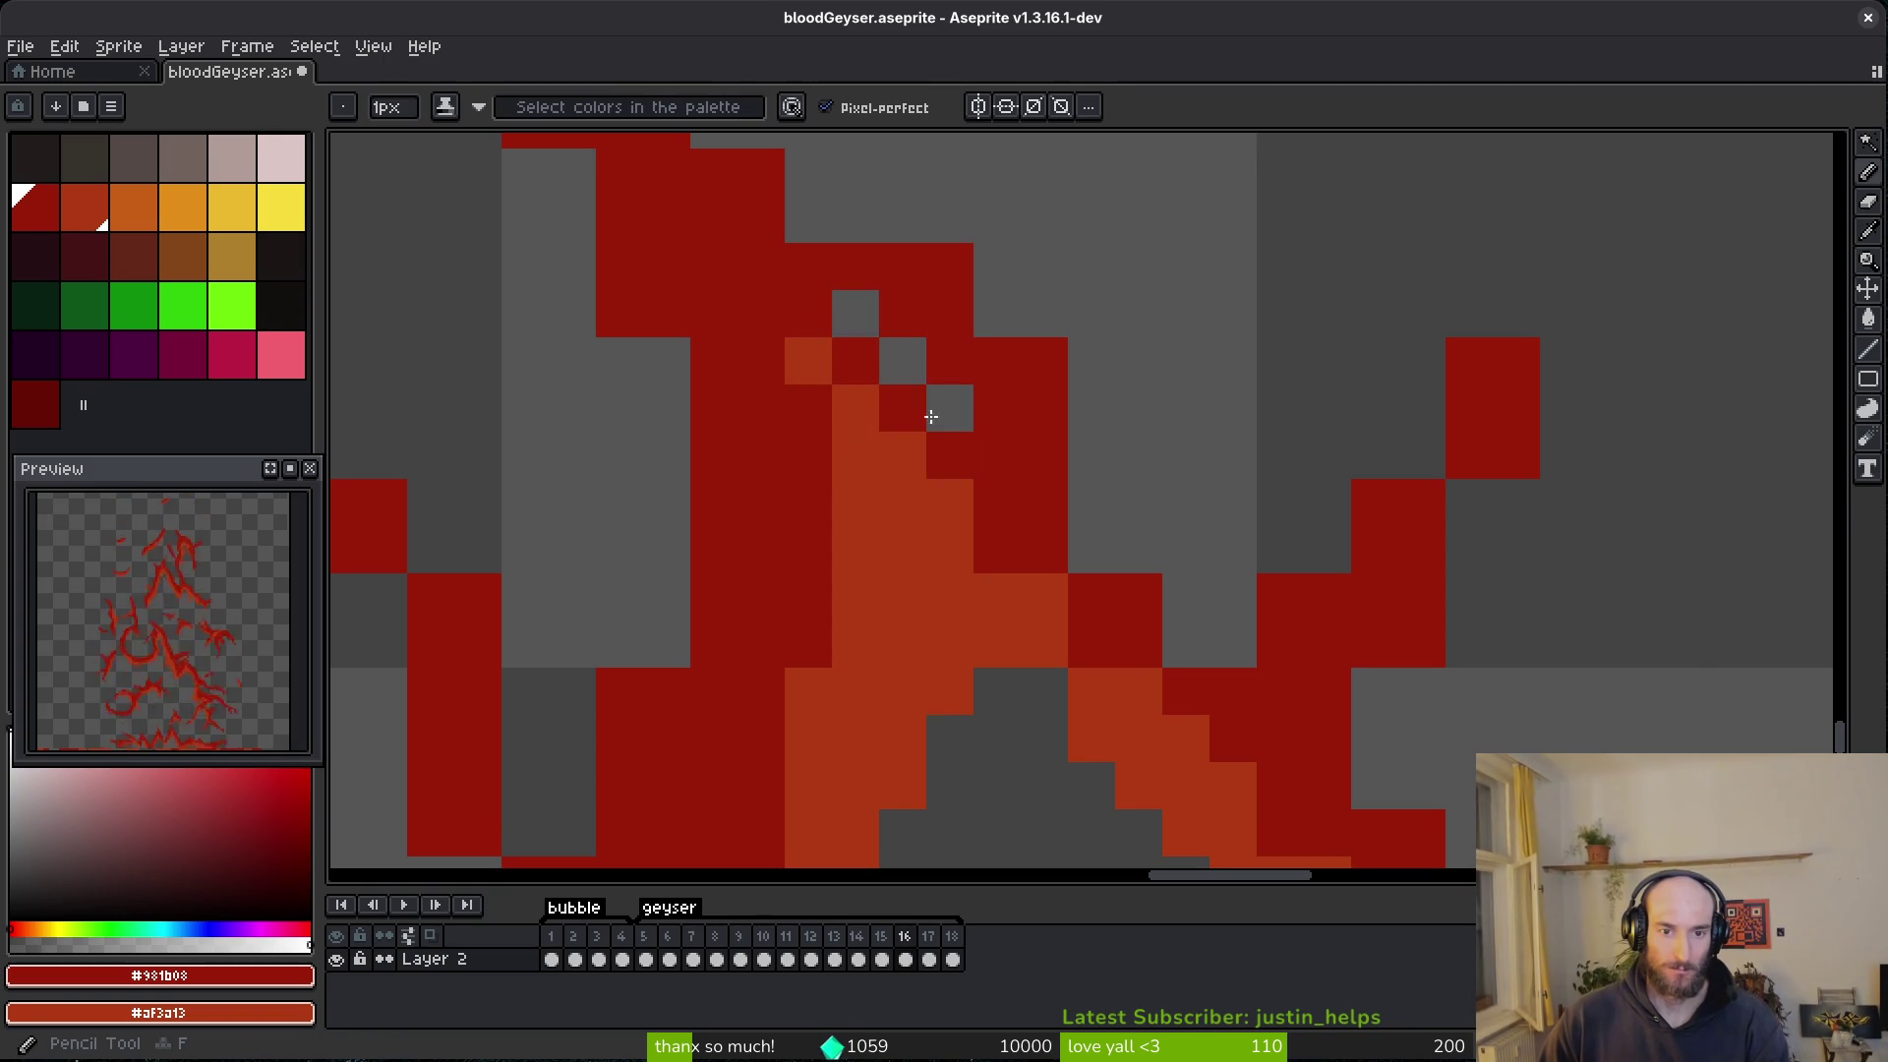
- Paint a diagonal run of dark red pixels and extend the right-hand red shape upward
{"action": "scroll", "coordinate": [988, 595], "scroll_direction": "up", "scroll_amount": 2}
{"action": "scroll", "coordinate": [988, 595], "scroll_direction": "left", "scroll_amount": 3}
{"action": "mouse_move", "coordinate": [934, 321]}
{"action": "left_mouse_down"}
{"action": "mouse_move", "coordinate": [1246, 653]}
{"action": "mouse_move", "coordinate": [1300, 772]}
{"action": "left_mouse_up"}
{"action": "scroll", "coordinate": [1322, 746], "scroll_direction": "up", "scroll_amount": 2}
{"action": "scroll", "coordinate": [1322, 746], "scroll_direction": "right", "scroll_amount": 3}
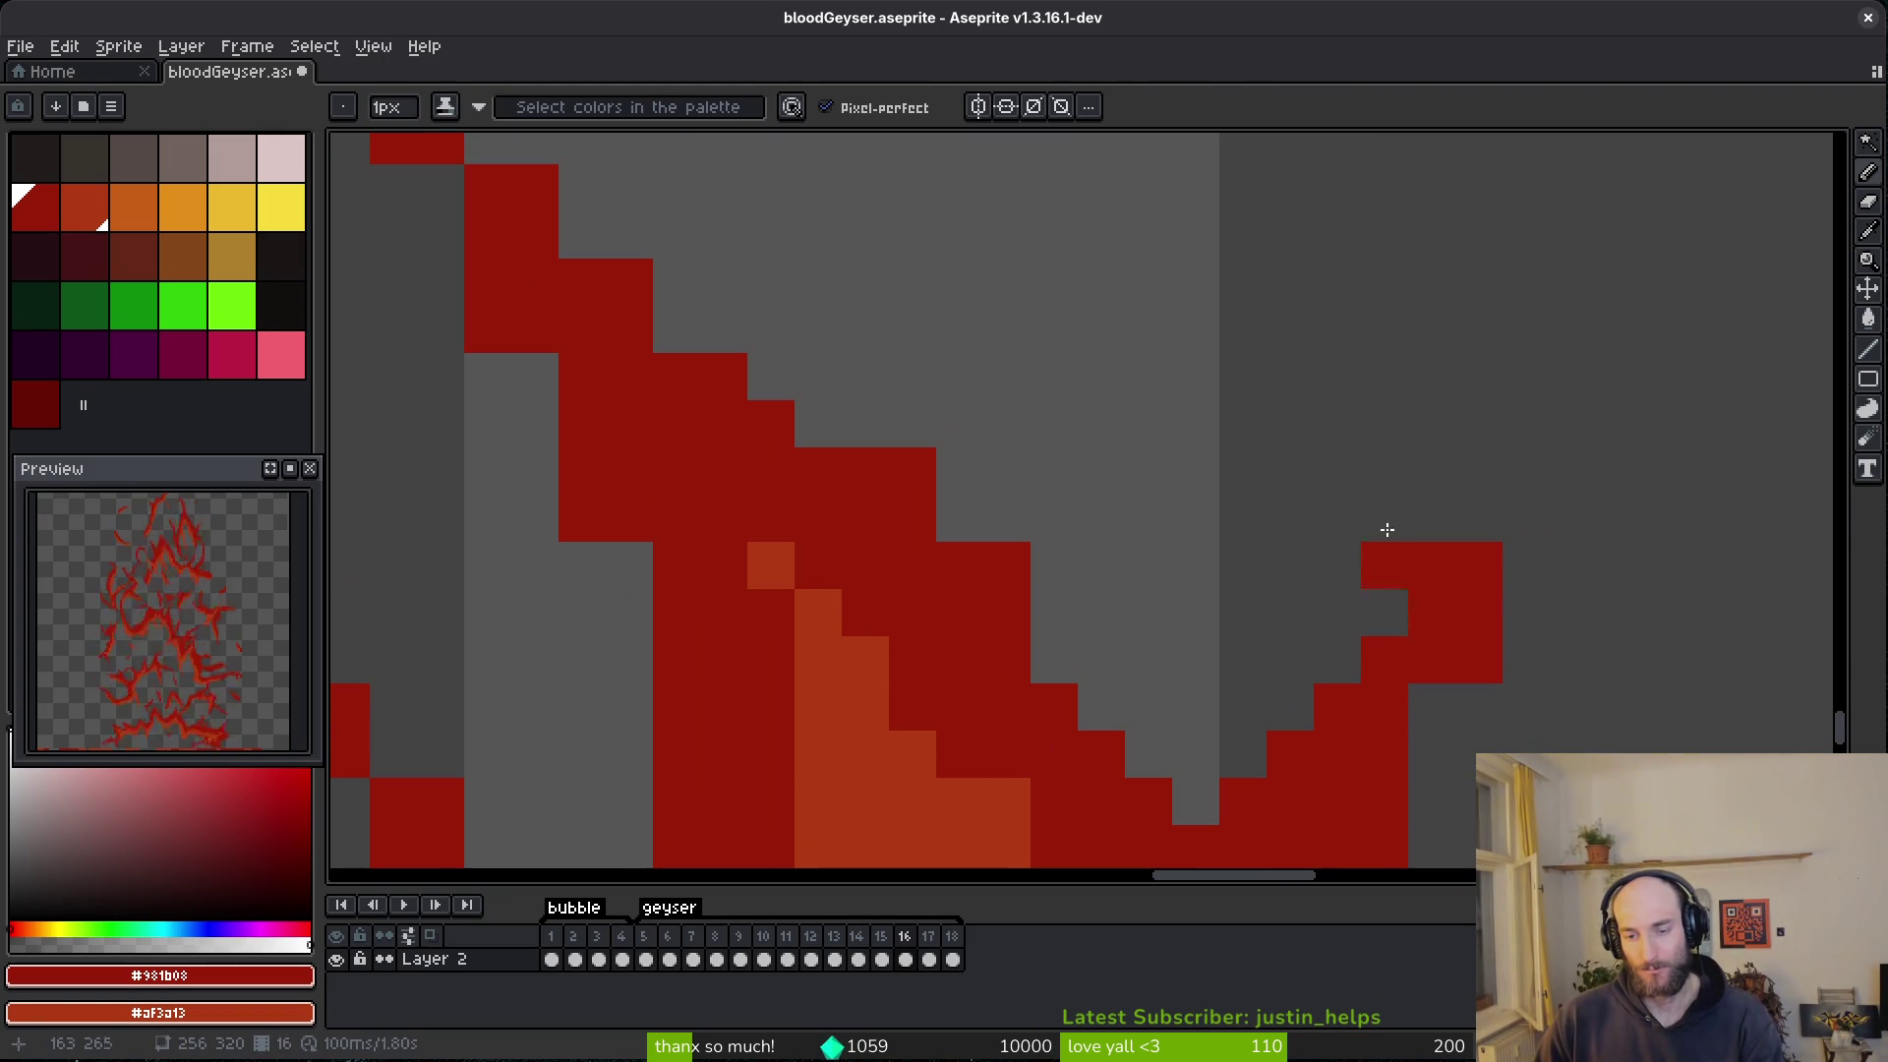
{"action": "left_click_drag", "start_coordinate": [1377, 590], "coordinate": [1445, 426]}
{"action": "left_click_drag", "start_coordinate": [1336, 660], "coordinate": [1384, 567]}
{"action": "left_click", "coordinate": [1475, 521]}
{"action": "left_click_drag", "start_coordinate": [1428, 763], "coordinate": [1427, 698]}
- Fill the stroke's upper edge with dark red pixels
{"action": "scroll", "coordinate": [1319, 463], "scroll_direction": "down", "scroll_amount": 4}
{"action": "scroll", "coordinate": [1320, 463], "scroll_direction": "down", "scroll_amount": 2}
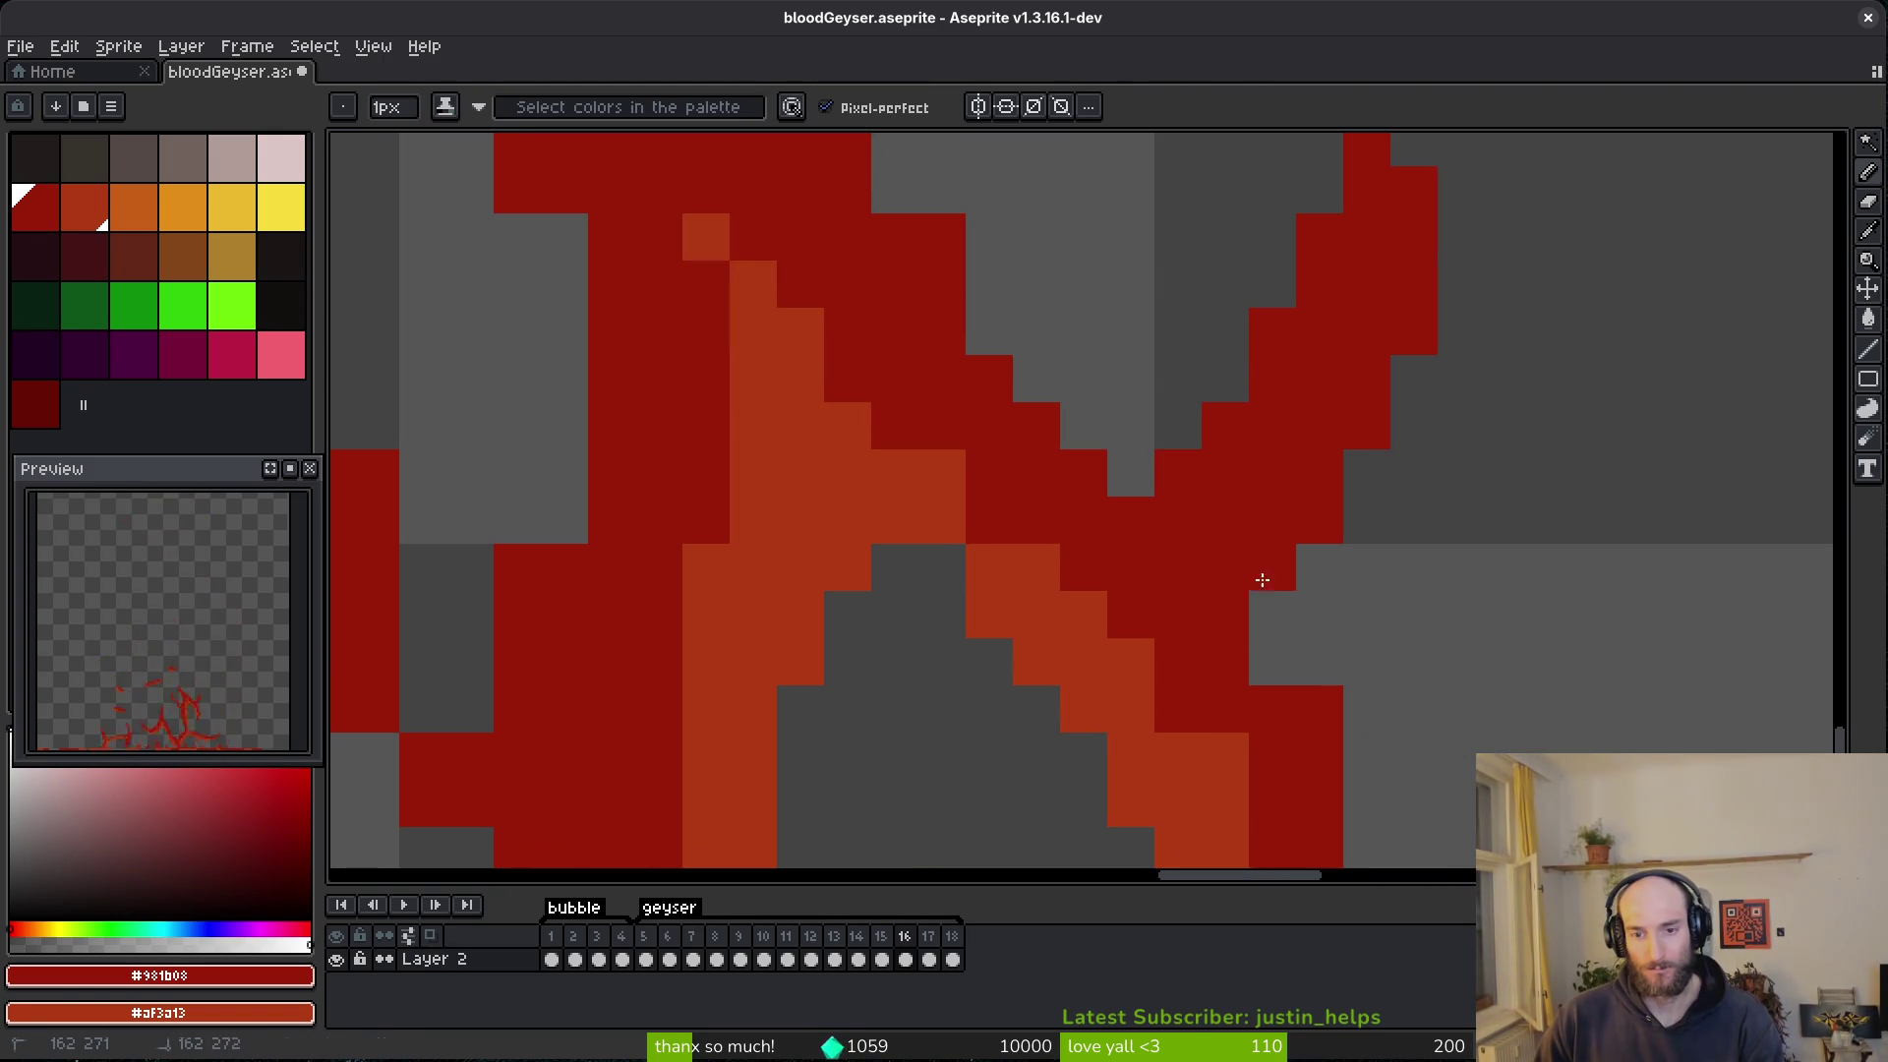
{"action": "scroll", "coordinate": [1319, 742], "scroll_direction": "down", "scroll_amount": 2}
{"action": "scroll", "coordinate": [1129, 603], "scroll_direction": "right", "scroll_amount": 2}
{"action": "scroll", "coordinate": [1048, 467], "scroll_direction": "down", "scroll_amount": 1}
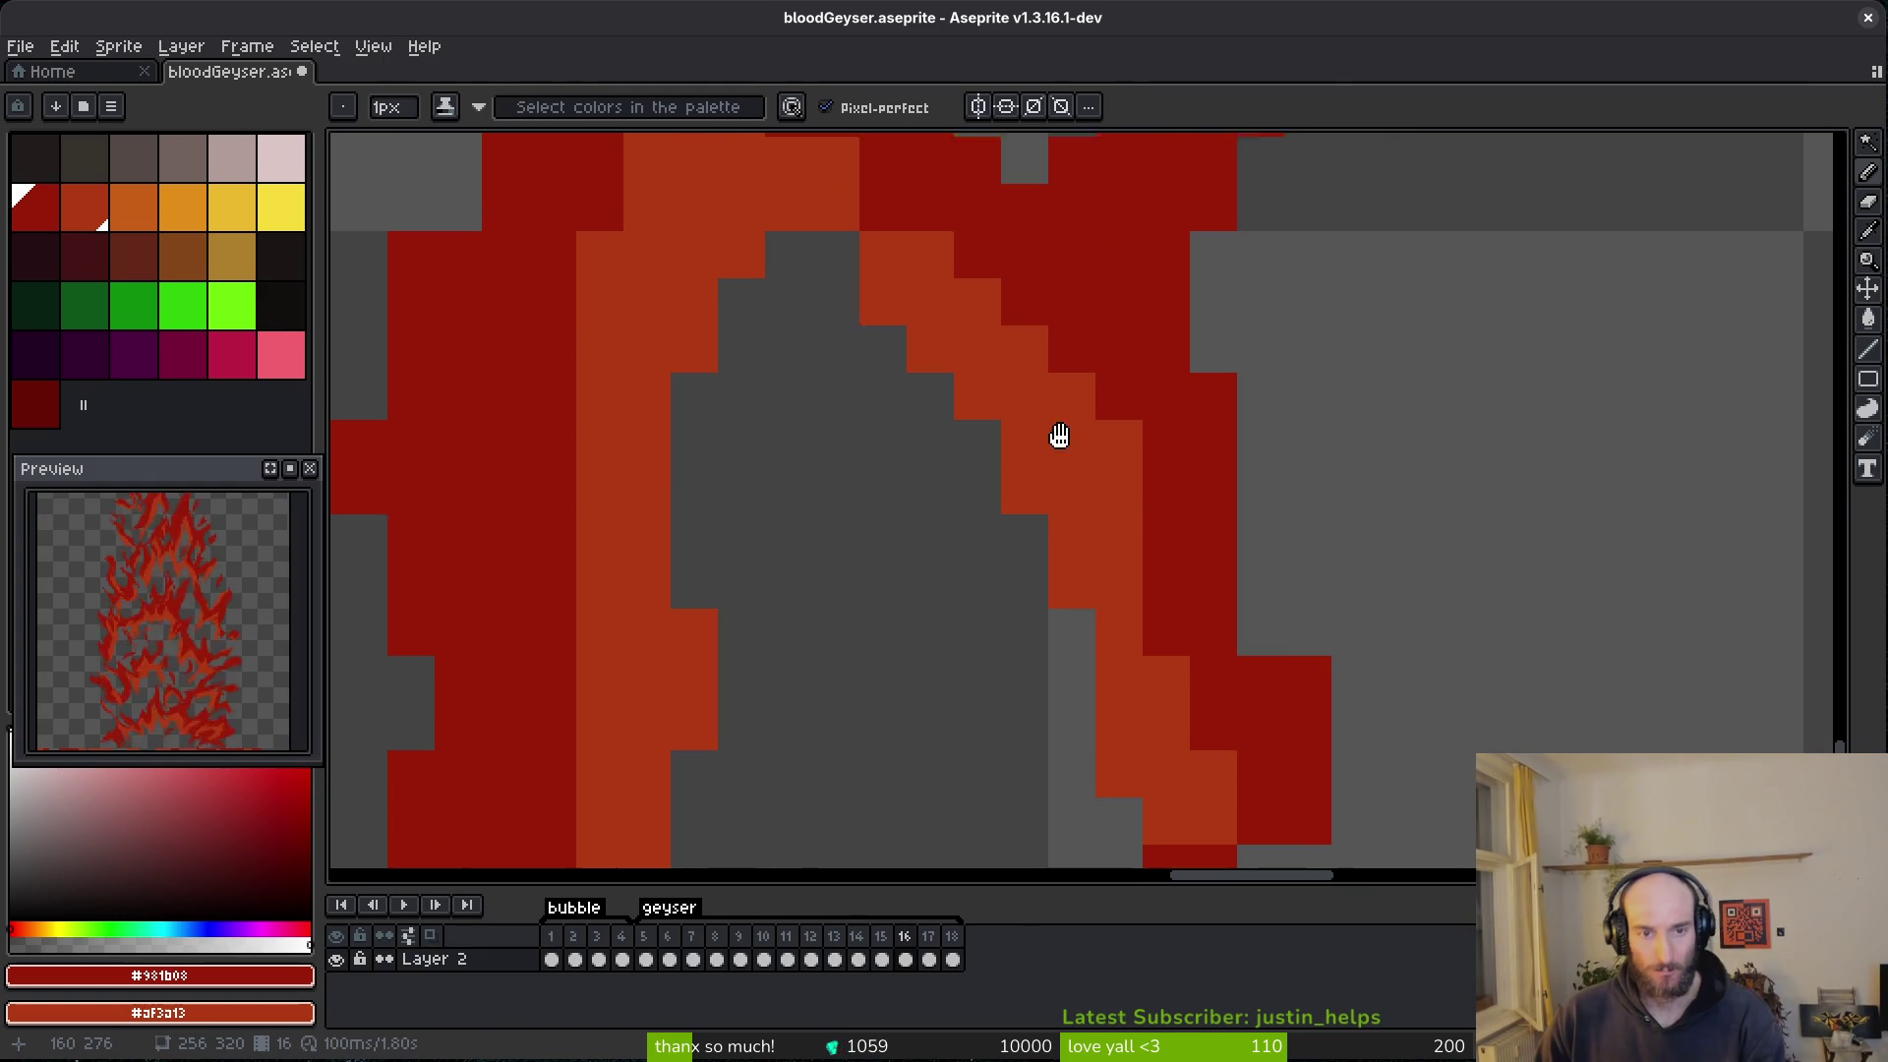
{"action": "scroll", "coordinate": [1045, 304], "scroll_direction": "up", "scroll_amount": 1}
{"action": "scroll", "coordinate": [1033, 547], "scroll_direction": "right", "scroll_amount": 2}
{"action": "scroll", "coordinate": [984, 502], "scroll_direction": "up", "scroll_amount": 4}
{"action": "scroll", "coordinate": [1097, 471], "scroll_direction": "left", "scroll_amount": 2}
{"action": "left_click_drag", "start_coordinate": [987, 404], "coordinate": [1202, 639]}
- Replace the stray diagonal run with a three-pixel red staircase and remove the top-right stray pixel
{"action": "key", "text": "e"}
{"action": "scroll", "coordinate": [983, 434], "scroll_direction": "up", "scroll_amount": 1}
{"action": "scroll", "coordinate": [983, 433], "scroll_direction": "left", "scroll_amount": 1}
{"action": "left_click_drag", "start_coordinate": [988, 437], "coordinate": [1152, 581]}
{"action": "key", "text": "b"}
{"action": "left_click_drag", "start_coordinate": [1009, 469], "coordinate": [1103, 564]}
{"action": "key", "text": "e"}
{"action": "left_click", "coordinate": [914, 328]}
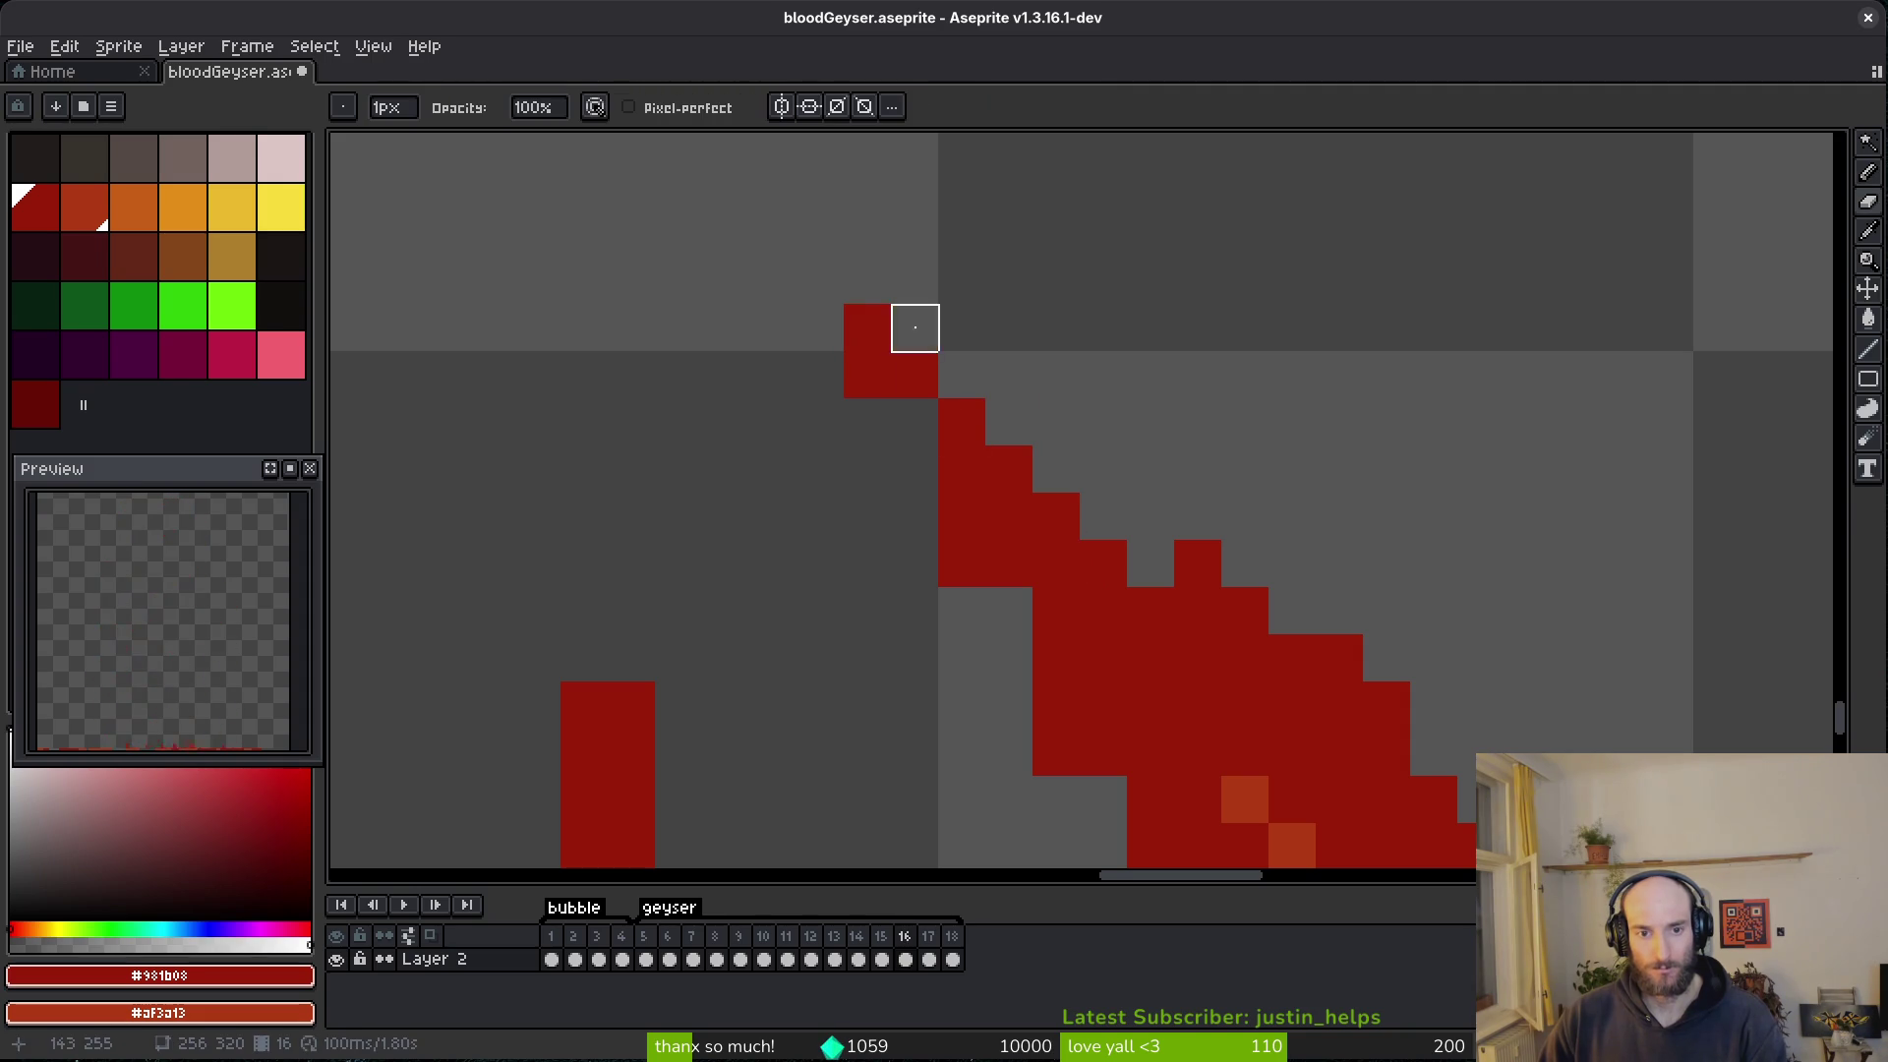
{"action": "key", "text": "b"}
{"action": "left_click", "coordinate": [913, 413]}
- Add red pixels down the stroke's left edge and extend the staircase down-right
{"action": "scroll", "coordinate": [1033, 413], "scroll_direction": "down", "scroll_amount": 3}
{"action": "scroll", "coordinate": [1033, 413], "scroll_direction": "right", "scroll_amount": 1}
{"action": "left_click_drag", "start_coordinate": [968, 462], "coordinate": [1072, 715]}
{"action": "scroll", "coordinate": [1072, 715], "scroll_direction": "down", "scroll_amount": 3}
{"action": "scroll", "coordinate": [1120, 612], "scroll_direction": "right", "scroll_amount": 1}
{"action": "mouse_move", "coordinate": [602, 384]}
{"action": "left_mouse_down"}
{"action": "mouse_move", "coordinate": [674, 577]}
{"action": "mouse_move", "coordinate": [881, 674]}
{"action": "left_mouse_up"}
{"action": "scroll", "coordinate": [771, 640], "scroll_direction": "down", "scroll_amount": 1}
{"action": "scroll", "coordinate": [770, 640], "scroll_direction": "right", "scroll_amount": 1}
{"action": "left_click_drag", "start_coordinate": [771, 640], "coordinate": [645, 539]}
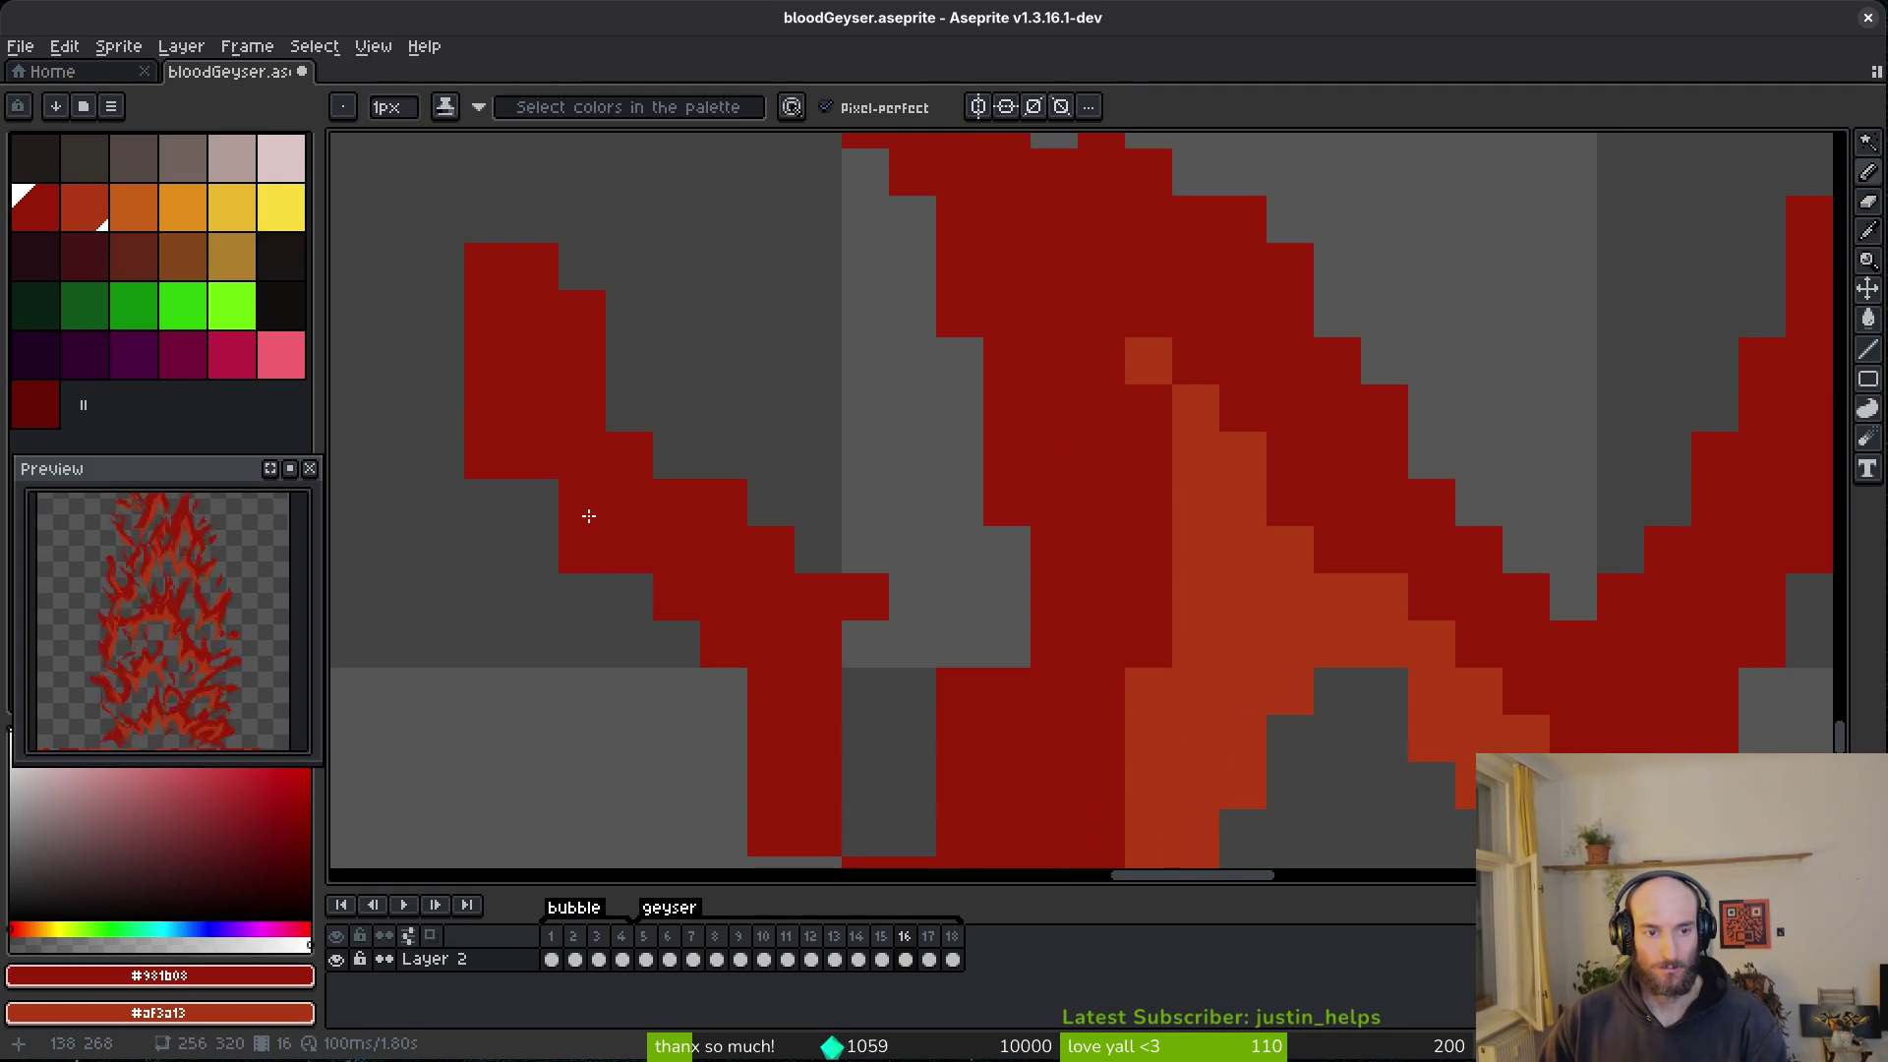
- Erase two stray pixels from the left stroke
{"action": "key", "text": "e"}
{"action": "left_click_drag", "start_coordinate": [489, 408], "coordinate": [489, 470]}
{"action": "scroll", "coordinate": [885, 535], "scroll_direction": "down", "scroll_amount": 1}
{"action": "scroll", "coordinate": [885, 535], "scroll_direction": "left", "scroll_amount": 1}
- Draw a three-pixel red column and fill the remaining gaps along the stroke edge
{"action": "key", "text": "b"}
{"action": "left_click", "coordinate": [936, 587]}
{"action": "left_click_drag", "start_coordinate": [936, 540], "coordinate": [973, 698]}
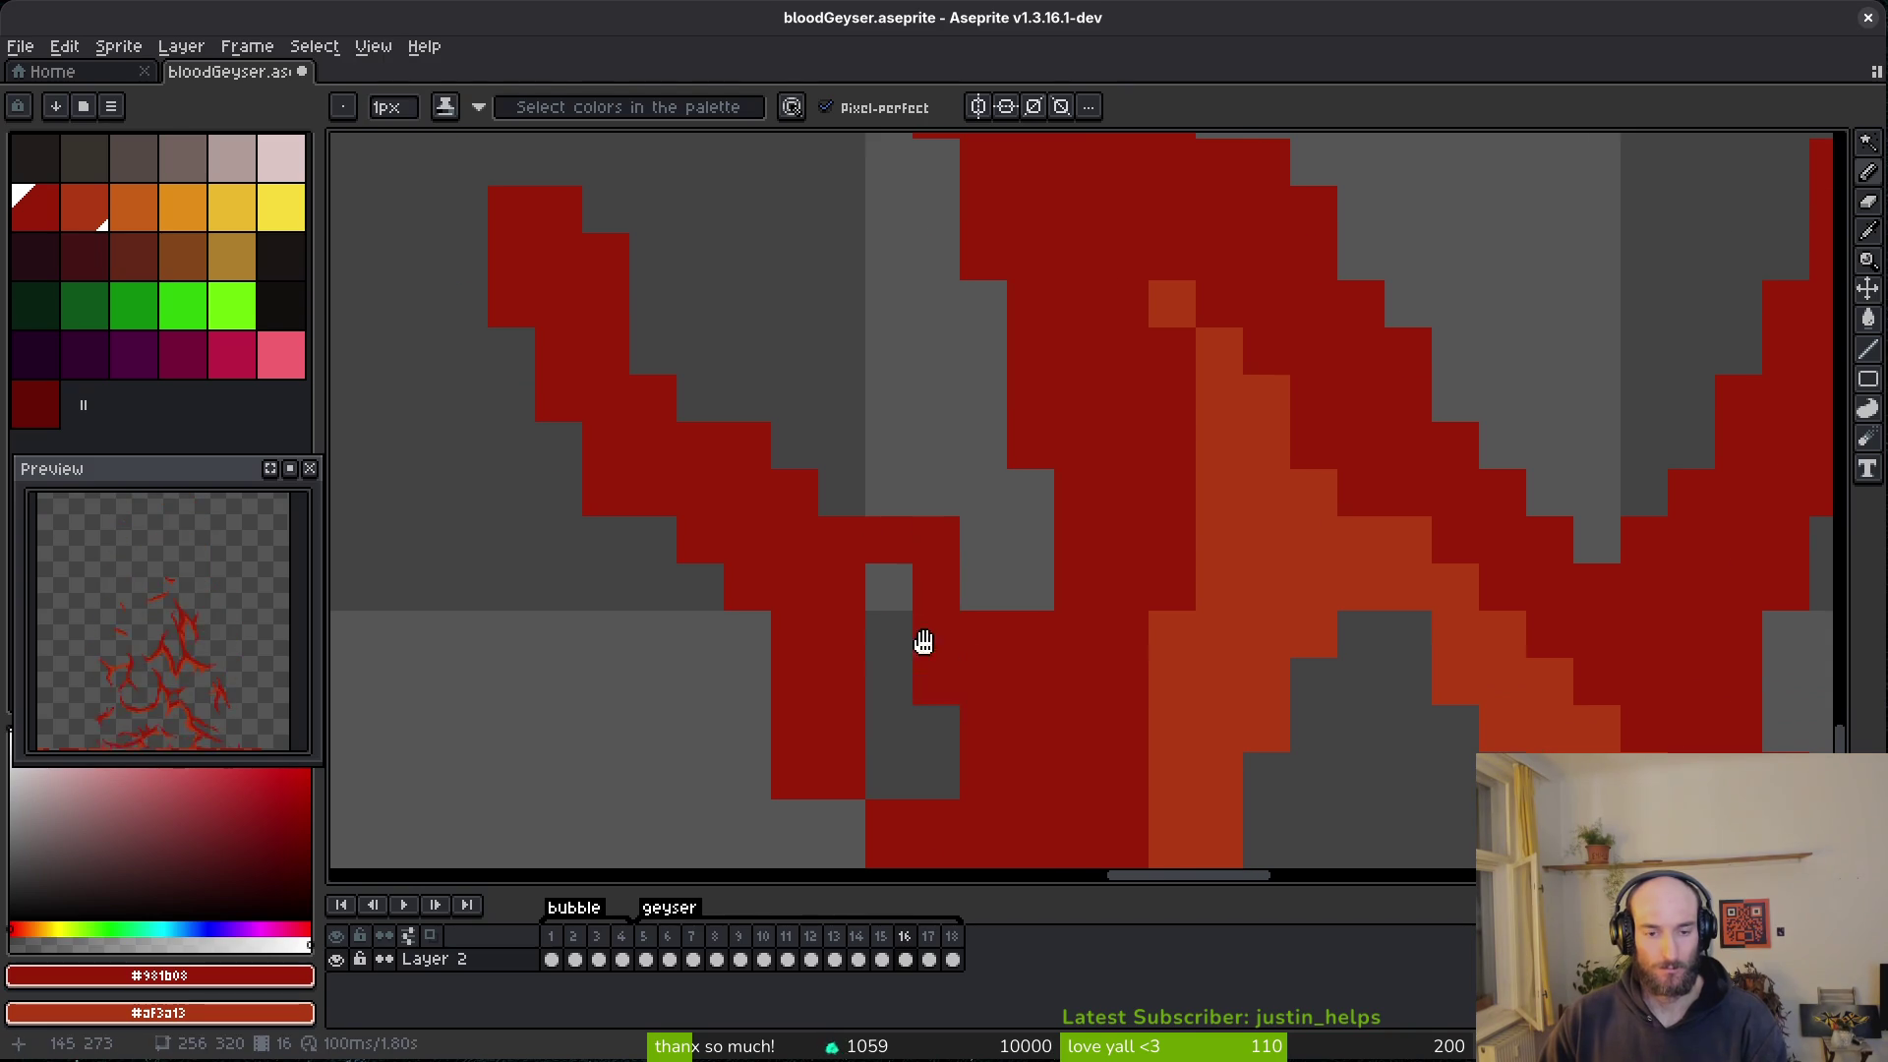
{"action": "scroll", "coordinate": [972, 698], "scroll_direction": "right", "scroll_amount": 1}
{"action": "mouse_move", "coordinate": [780, 745]}
{"action": "left_mouse_down"}
{"action": "mouse_move", "coordinate": [771, 434]}
{"action": "mouse_move", "coordinate": [819, 510]}
{"action": "left_mouse_up"}
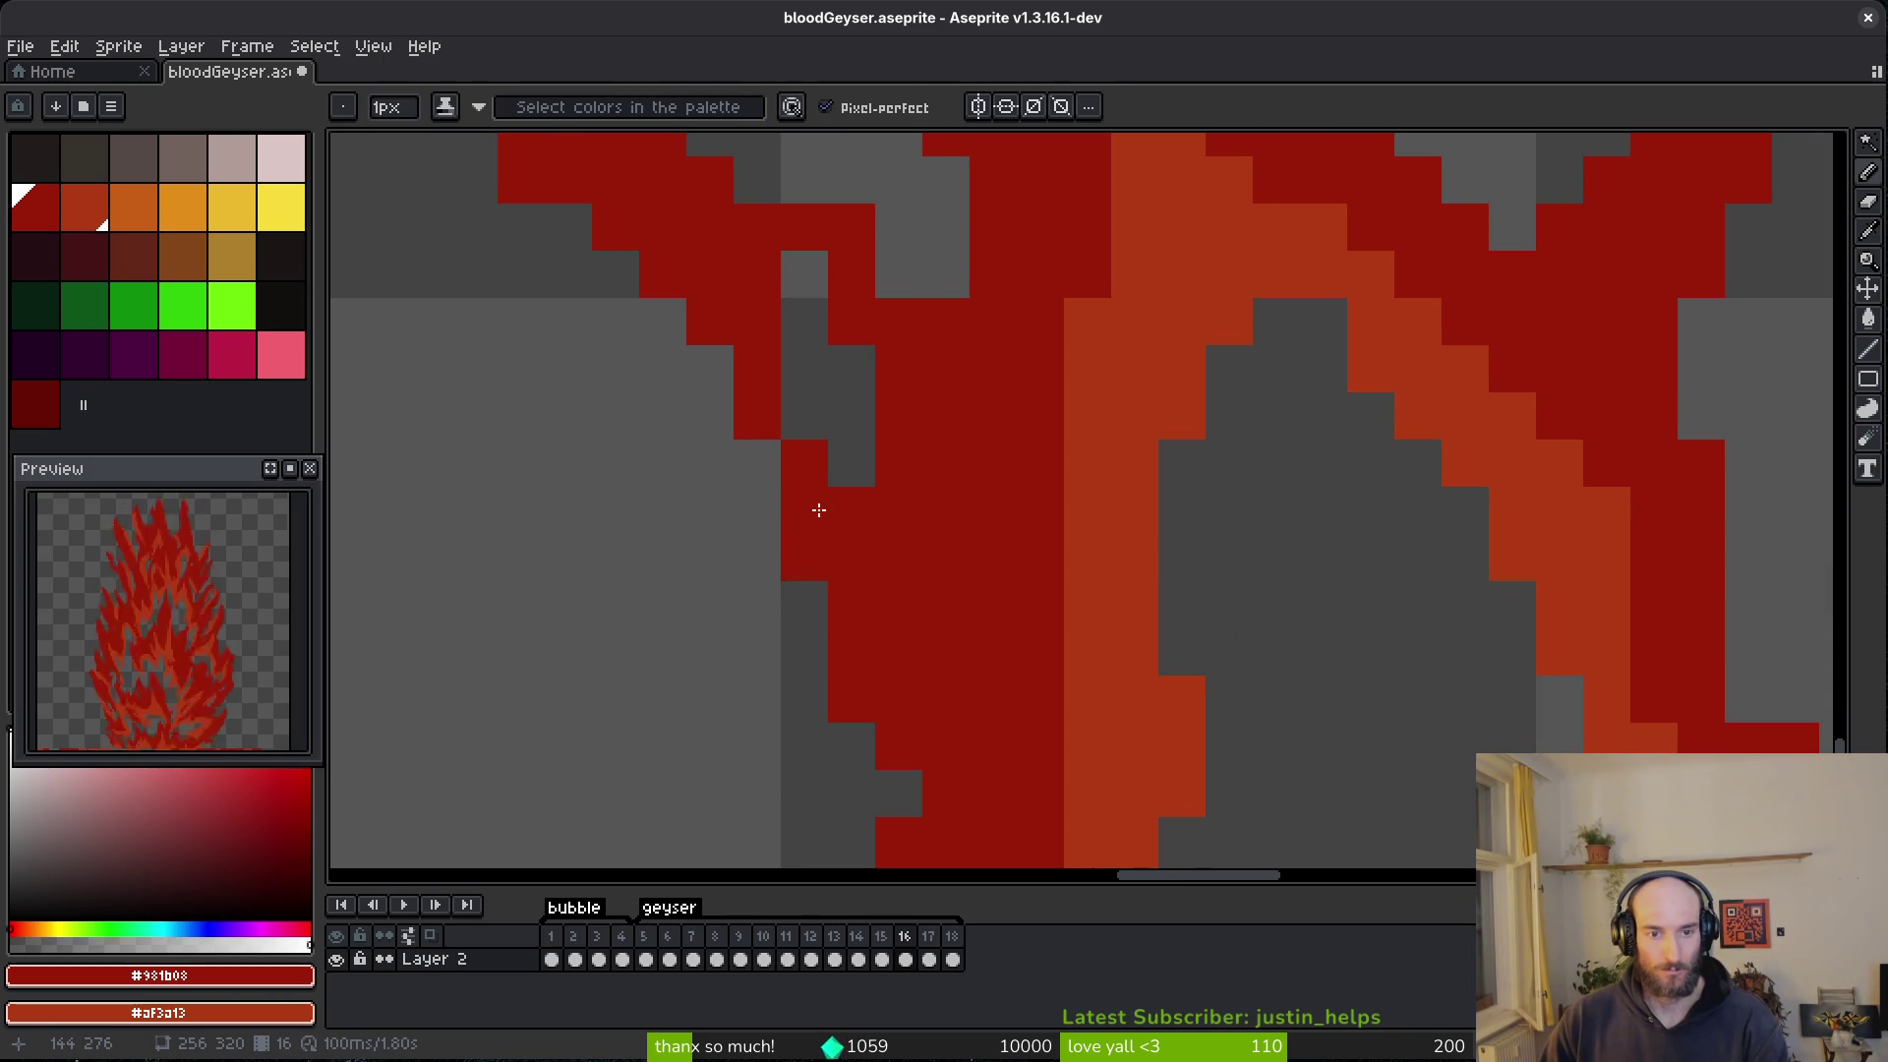
{"action": "scroll", "coordinate": [819, 510], "scroll_direction": "down", "scroll_amount": 4}
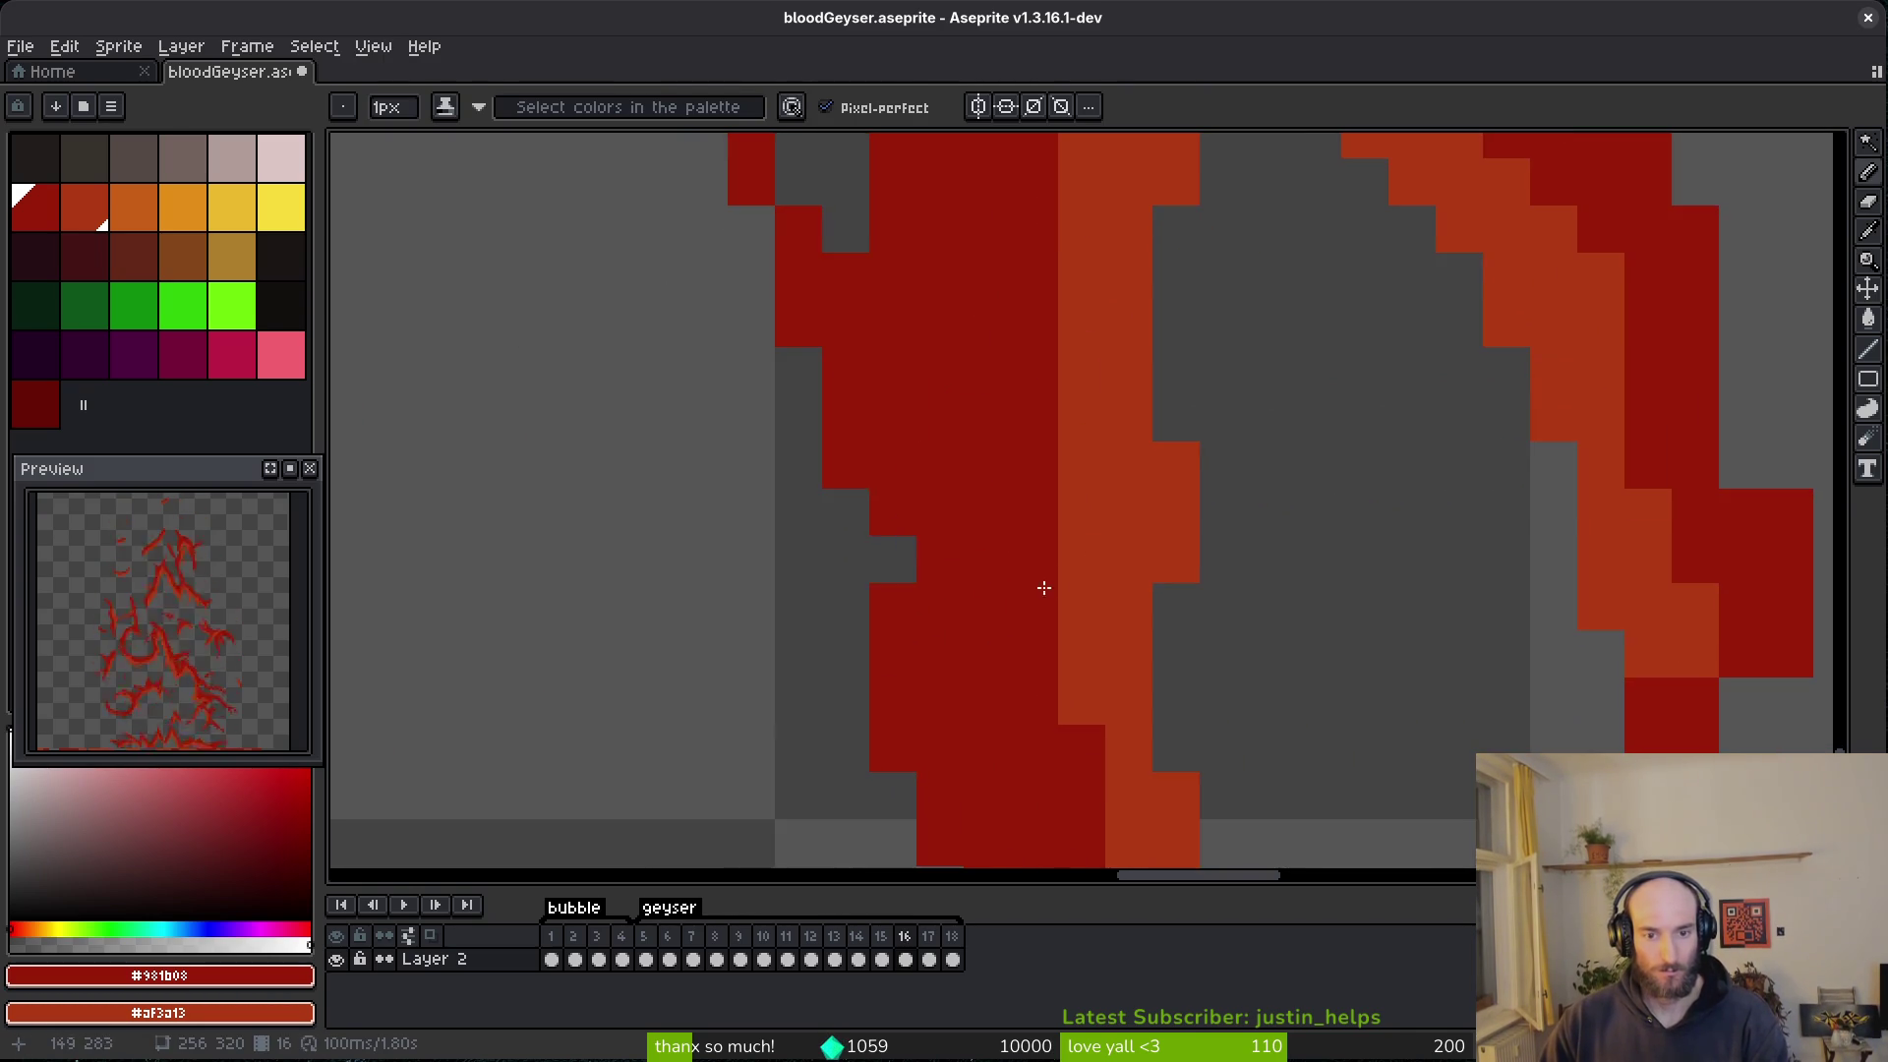
{"action": "scroll", "coordinate": [988, 582], "scroll_direction": "down", "scroll_amount": 4}
{"action": "scroll", "coordinate": [1058, 635], "scroll_direction": "up", "scroll_amount": 4}
{"action": "key", "text": "e"}
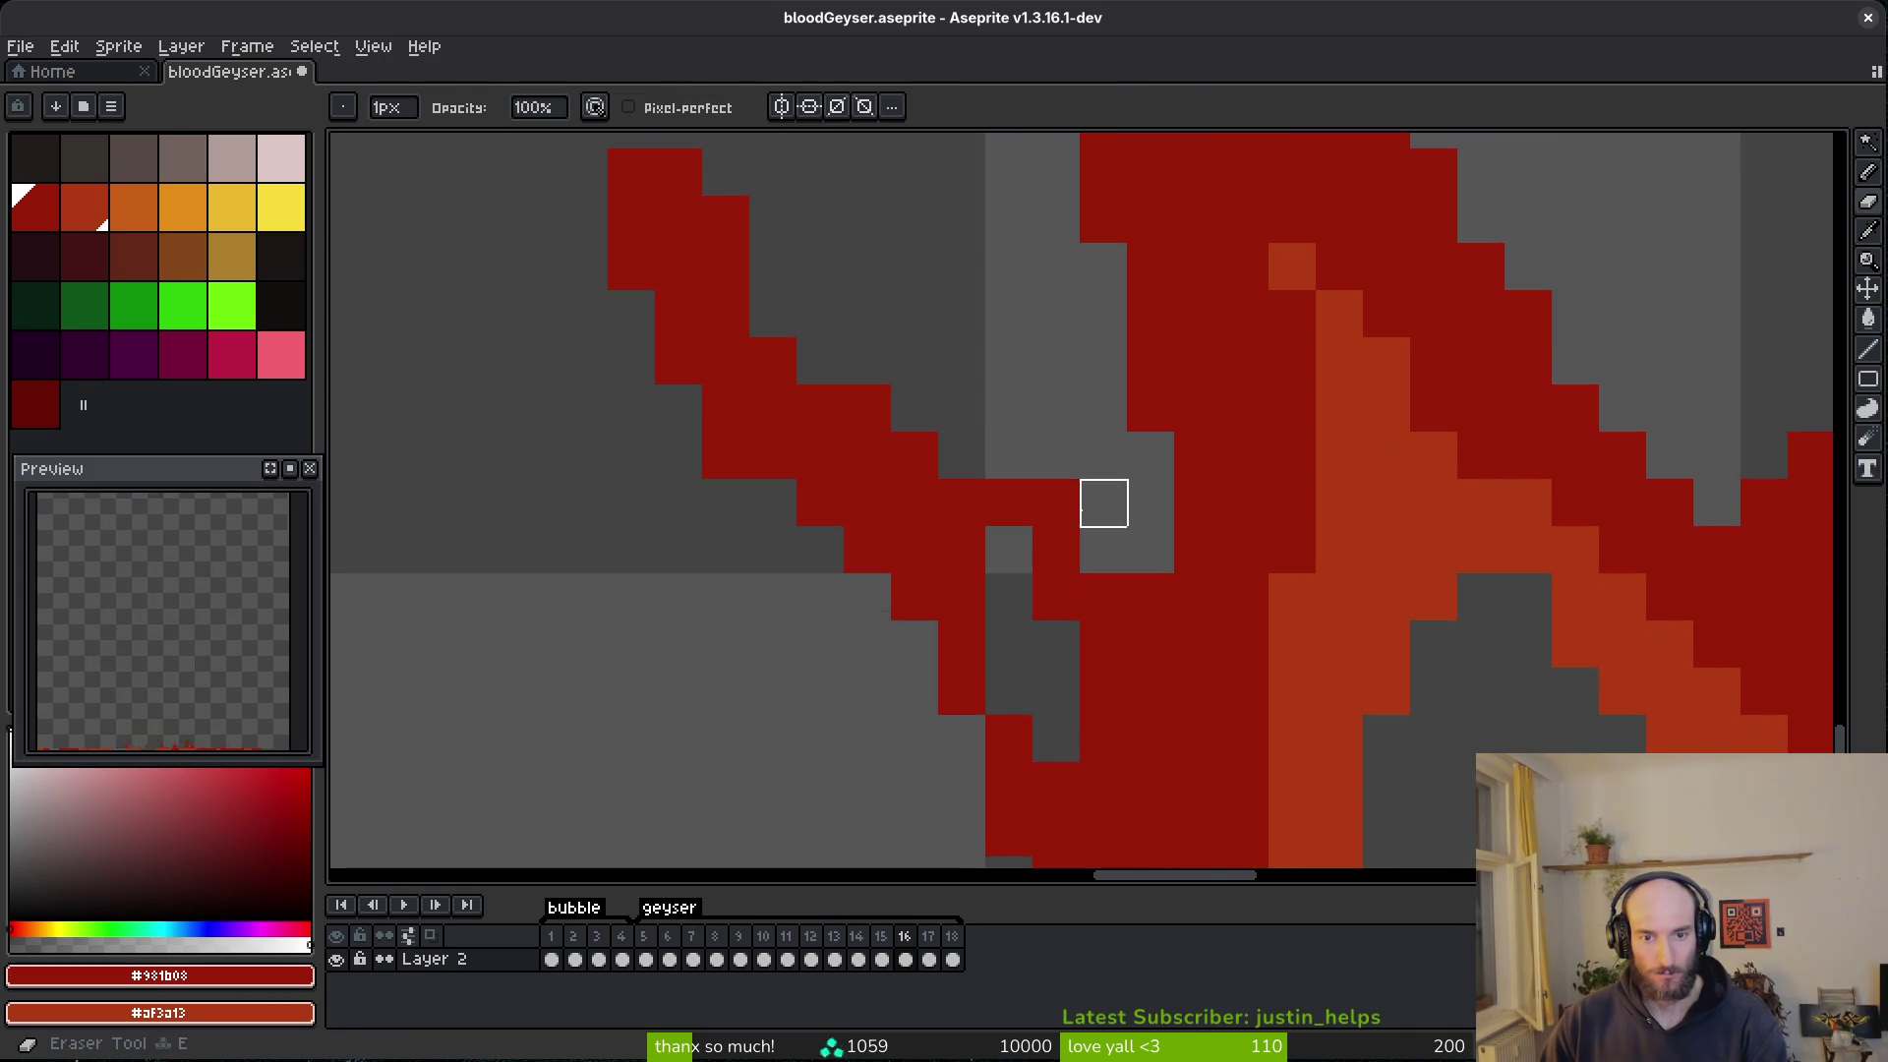
{"action": "key", "text": "b"}
{"action": "scroll", "coordinate": [1032, 580], "scroll_direction": "down", "scroll_amount": 5}
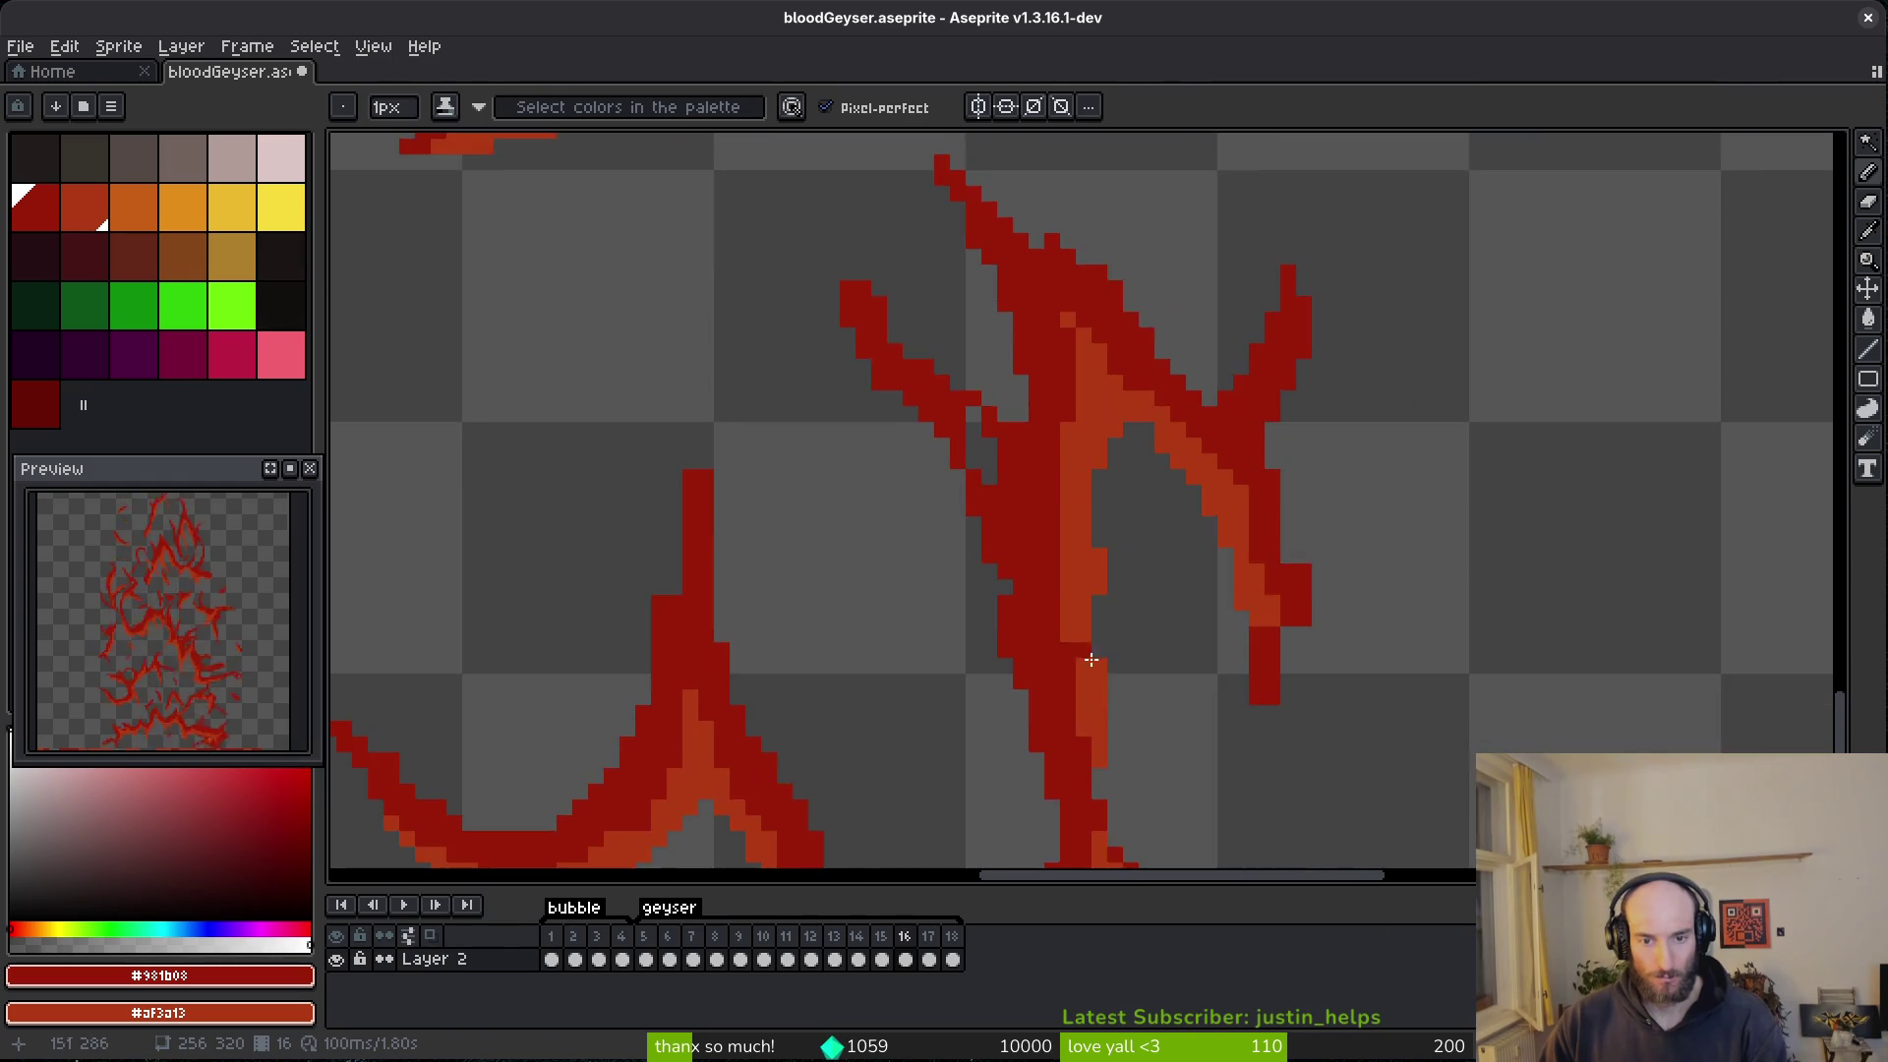
- Extend the red shape down by two pixels
{"action": "scroll", "coordinate": [1003, 573], "scroll_direction": "up", "scroll_amount": 4}
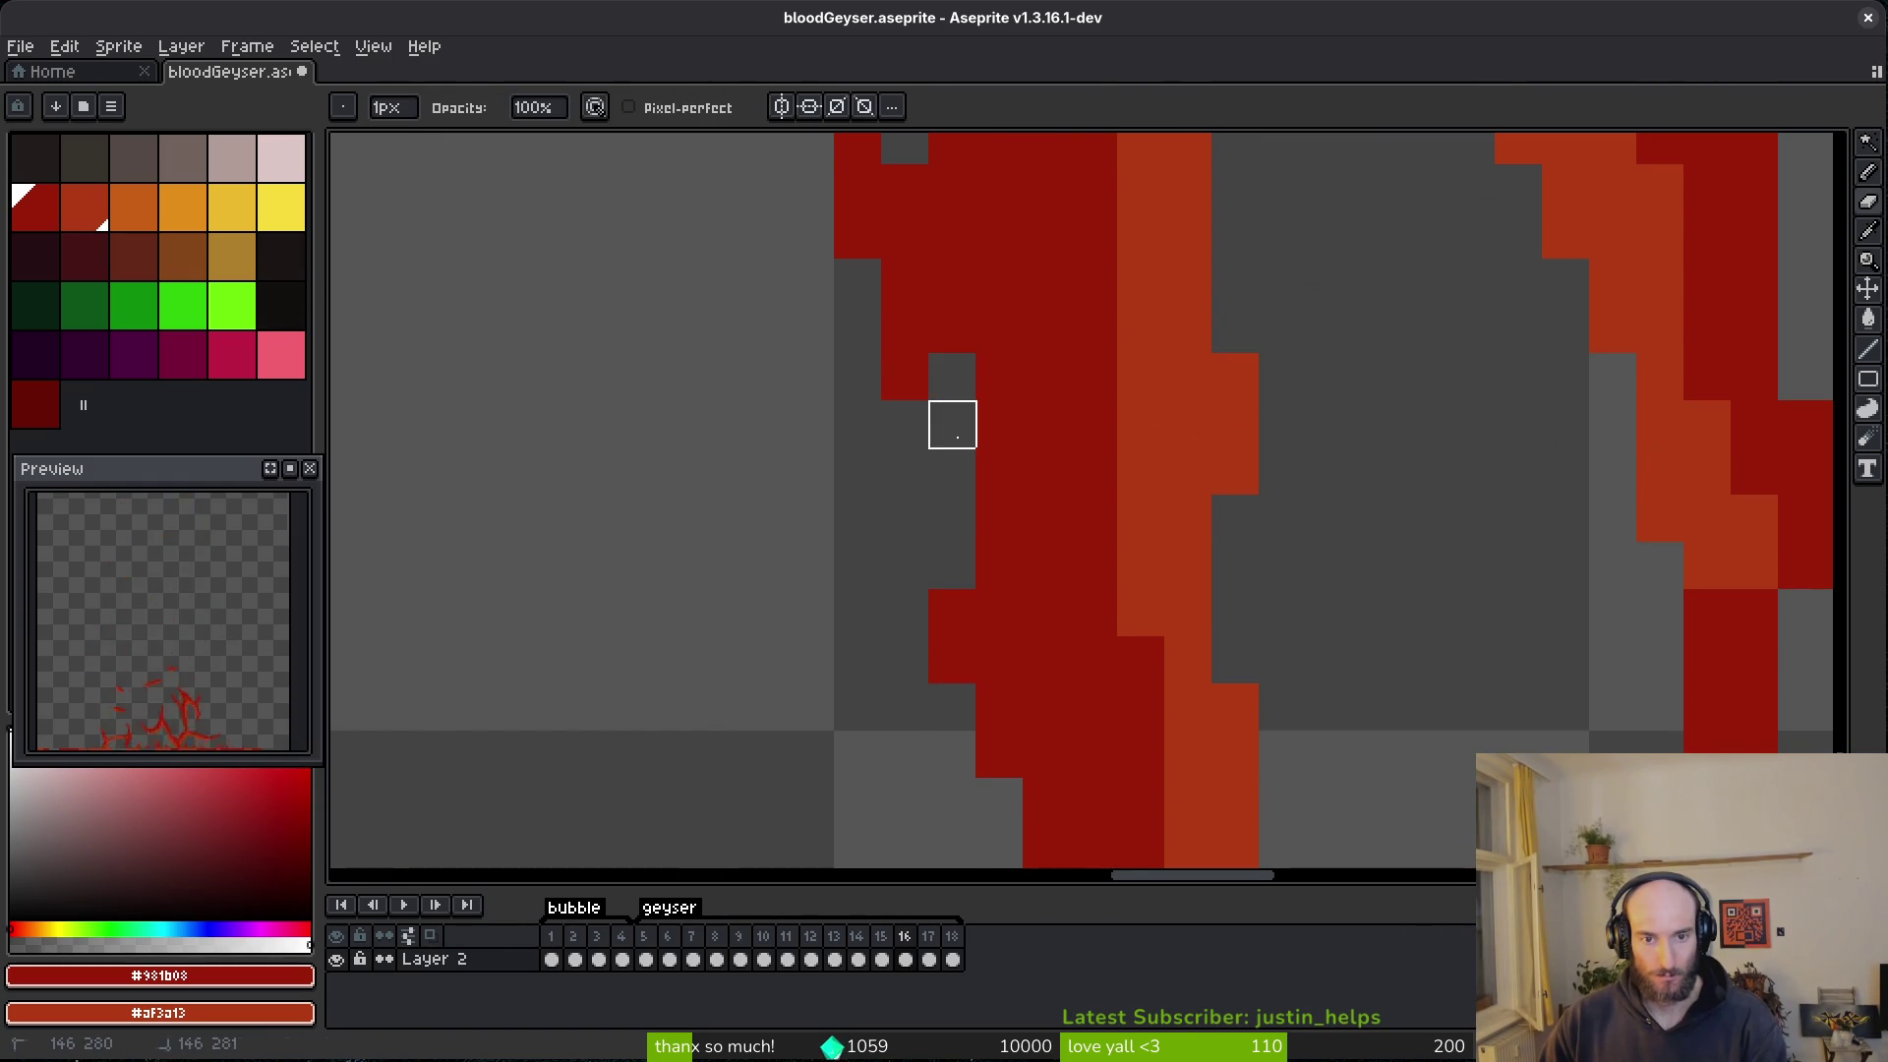
{"action": "left_click_drag", "start_coordinate": [950, 373], "coordinate": [973, 439]}
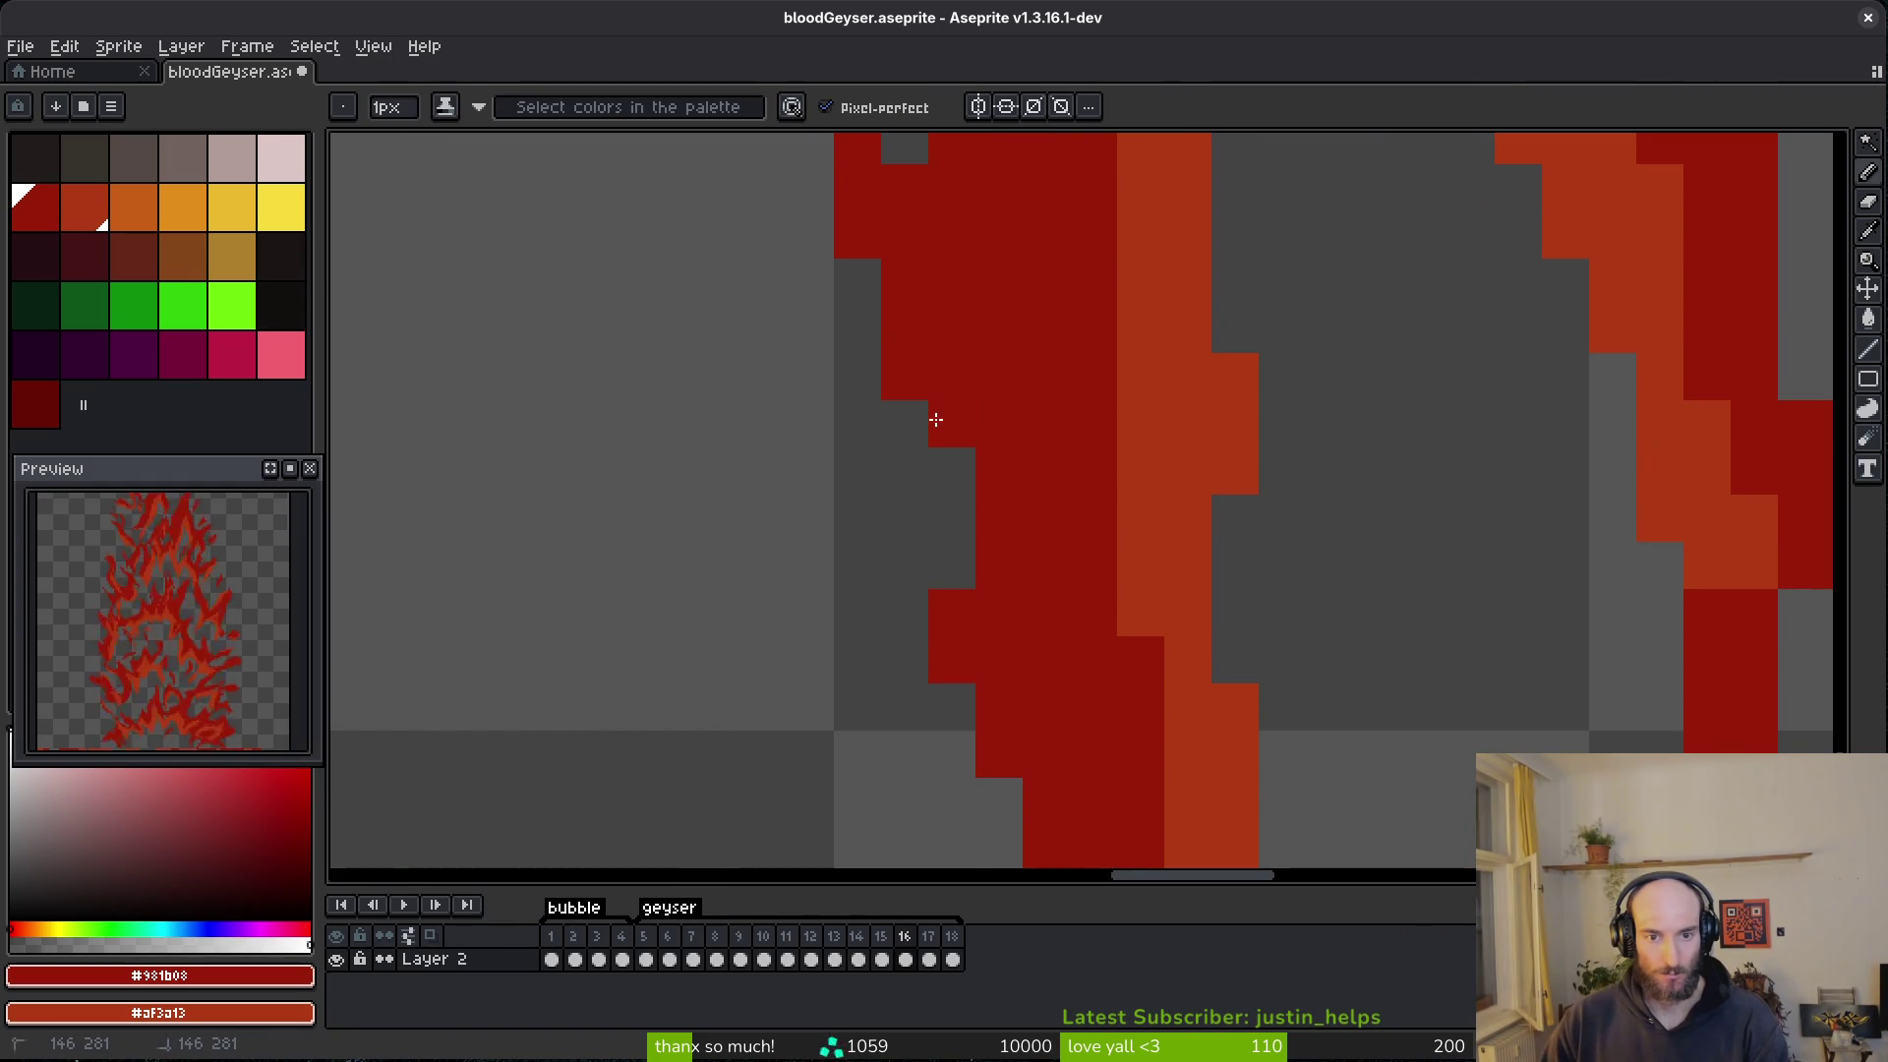
{"action": "scroll", "coordinate": [935, 420], "scroll_direction": "down", "scroll_amount": 6}
{"action": "scroll", "coordinate": [1023, 603], "scroll_direction": "up", "scroll_amount": 3}
{"action": "scroll", "coordinate": [990, 443], "scroll_direction": "up", "scroll_amount": 5}
- Clear stray pixels beside the tall column and repaint the left red column one pixel over
{"action": "key", "text": "e"}
{"action": "left_click_drag", "start_coordinate": [991, 192], "coordinate": [990, 443]}
{"action": "key", "text": "b"}
{"action": "left_click_drag", "start_coordinate": [847, 430], "coordinate": [862, 584]}
{"action": "key", "text": "ctrl+z"}
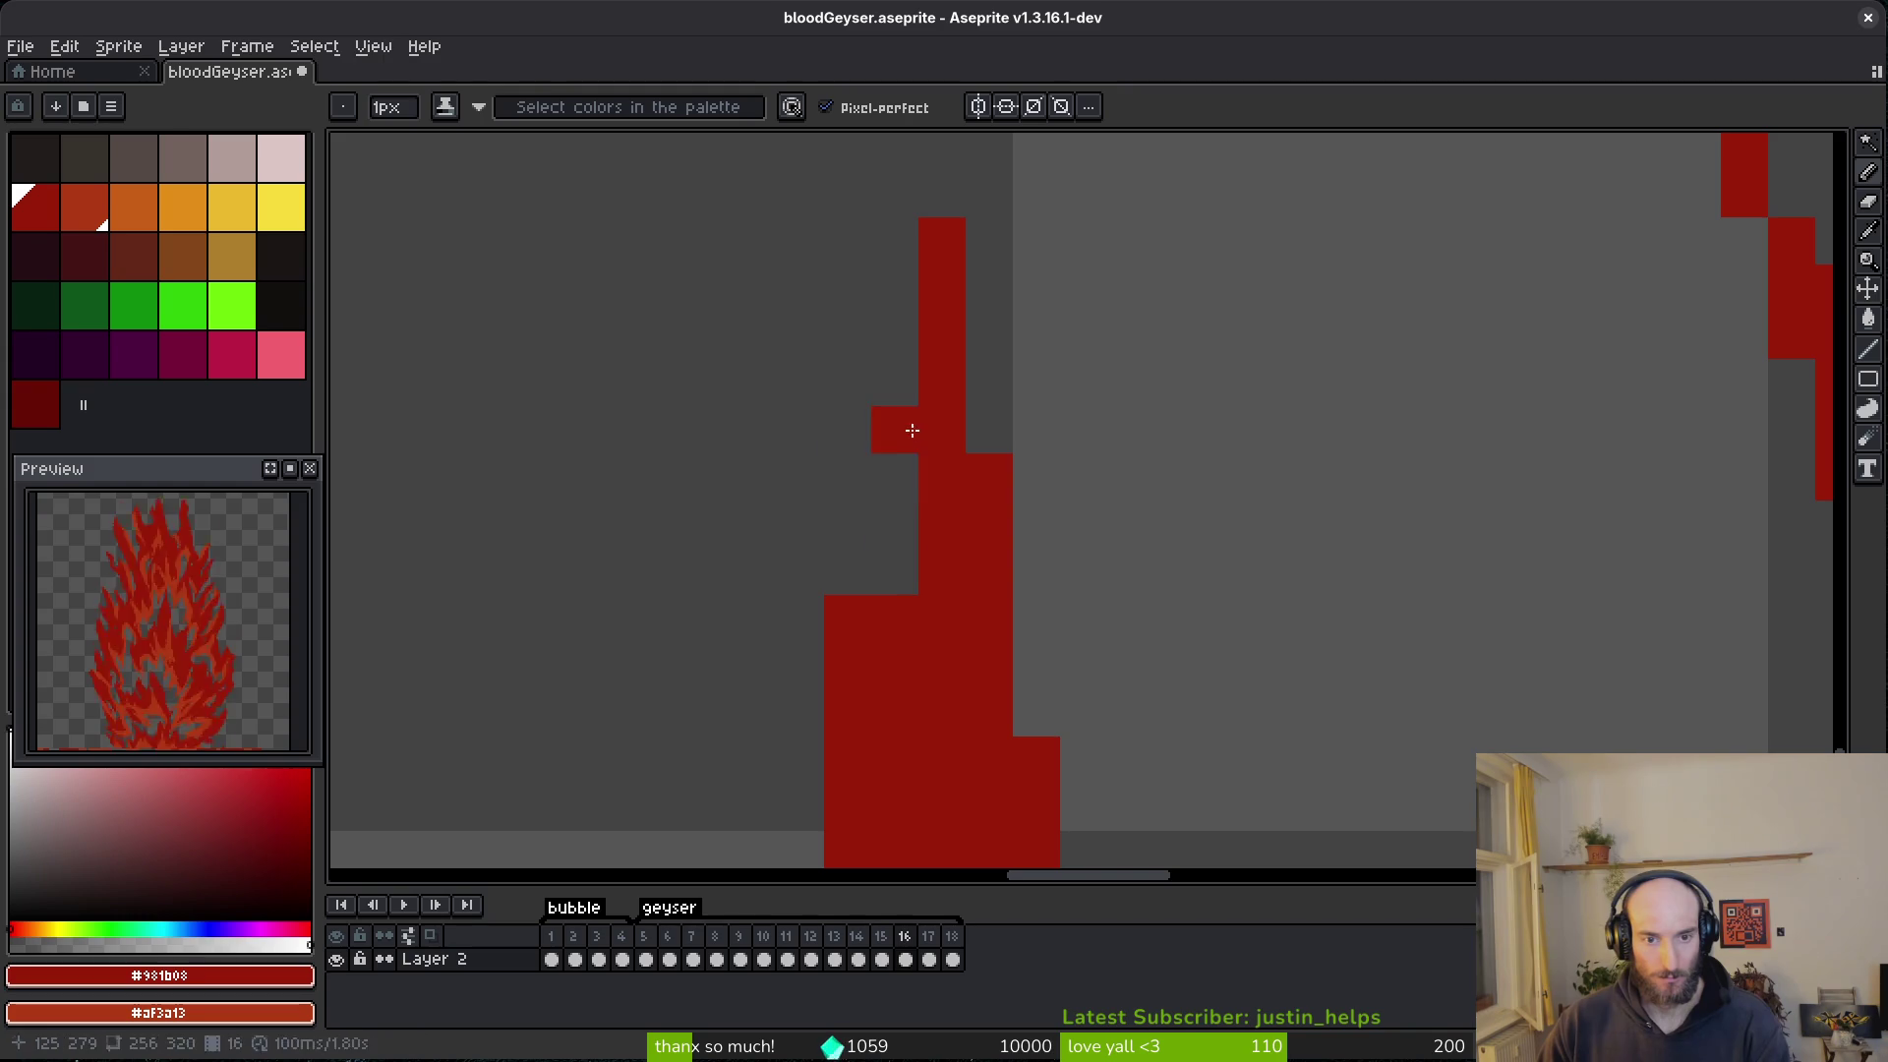
{"action": "left_click_drag", "start_coordinate": [897, 431], "coordinate": [897, 580]}
{"action": "scroll", "coordinate": [927, 362], "scroll_direction": "down", "scroll_amount": 2}
{"action": "scroll", "coordinate": [1000, 682], "scroll_direction": "down", "scroll_amount": 2}
{"action": "scroll", "coordinate": [1001, 682], "scroll_direction": "down", "scroll_amount": 1}
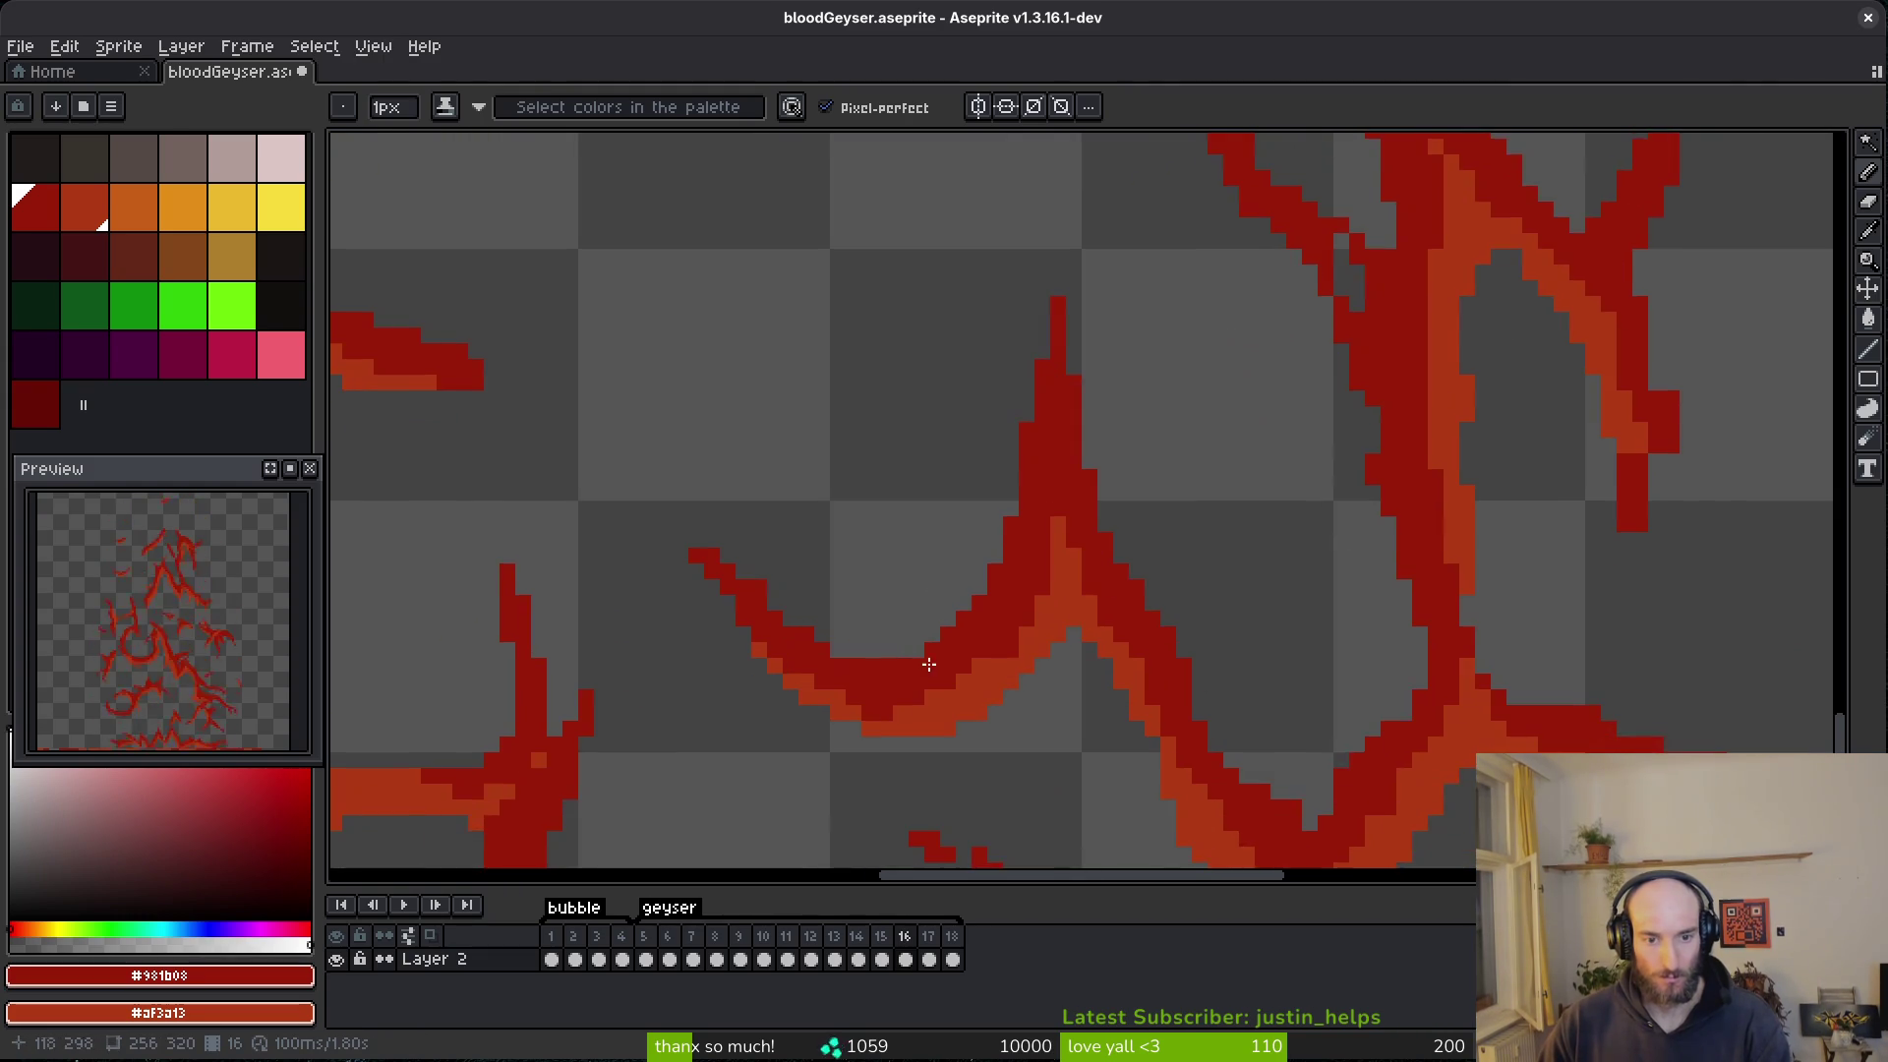
{"action": "scroll", "coordinate": [977, 649], "scroll_direction": "up", "scroll_amount": 3}
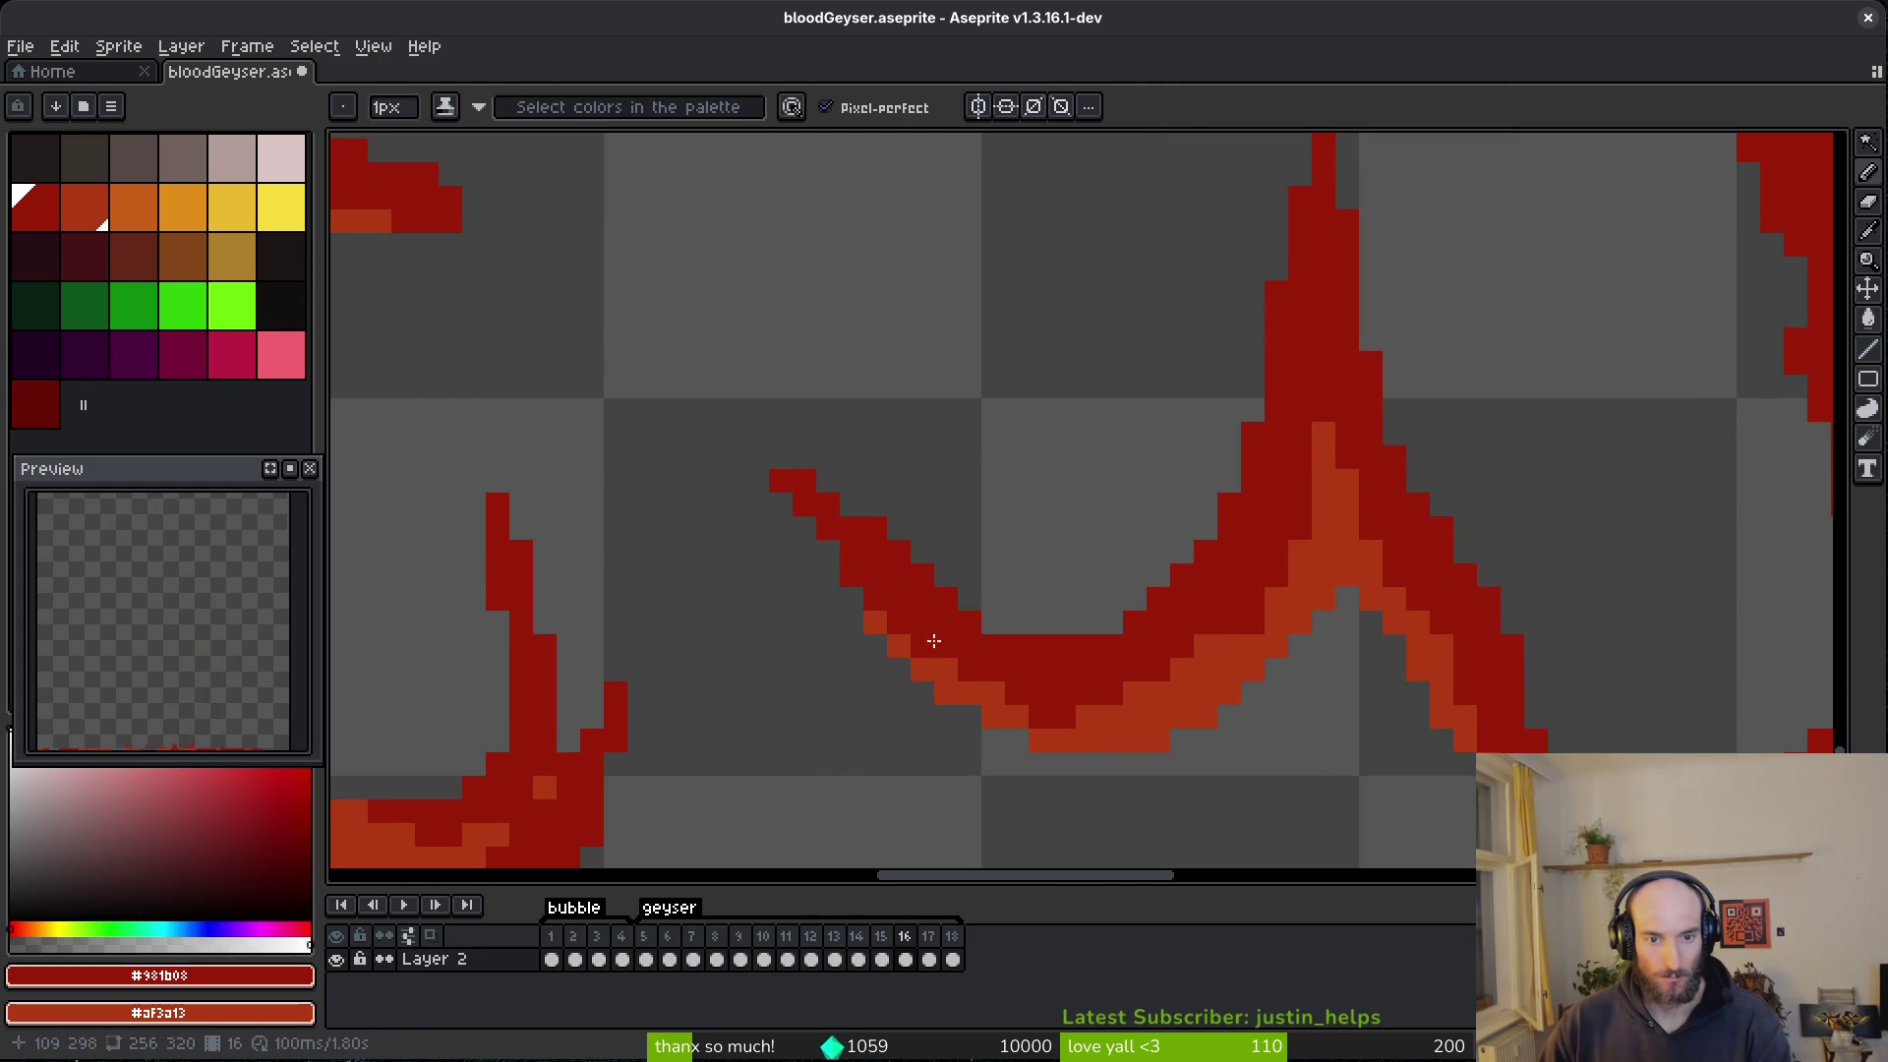
{"action": "scroll", "coordinate": [1029, 462], "scroll_direction": "down", "scroll_amount": 2}
{"action": "scroll", "coordinate": [920, 509], "scroll_direction": "up", "scroll_amount": 2}
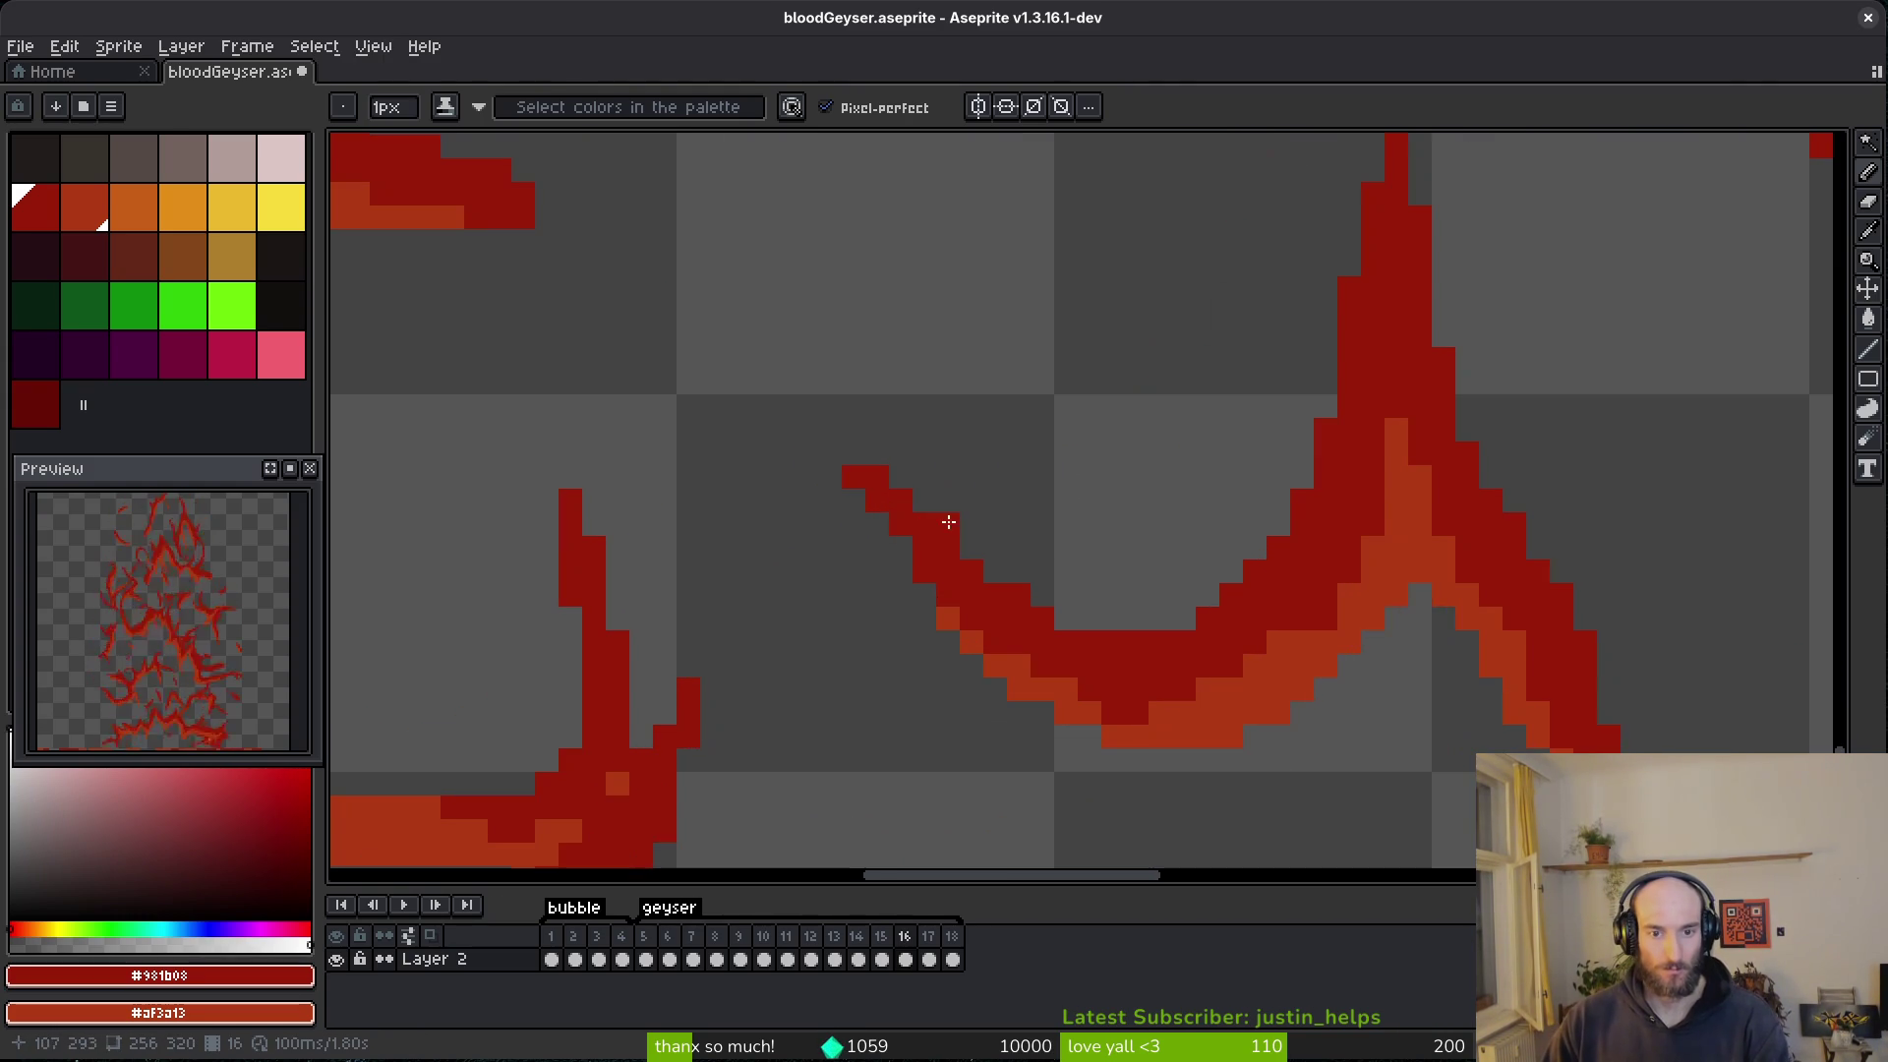
- Recolor an orange-red pixel dark red and paint orange-red pixels below the right streak's end
{"action": "key", "text": "e"}
{"action": "scroll", "coordinate": [924, 502], "scroll_direction": "down", "scroll_amount": 5}
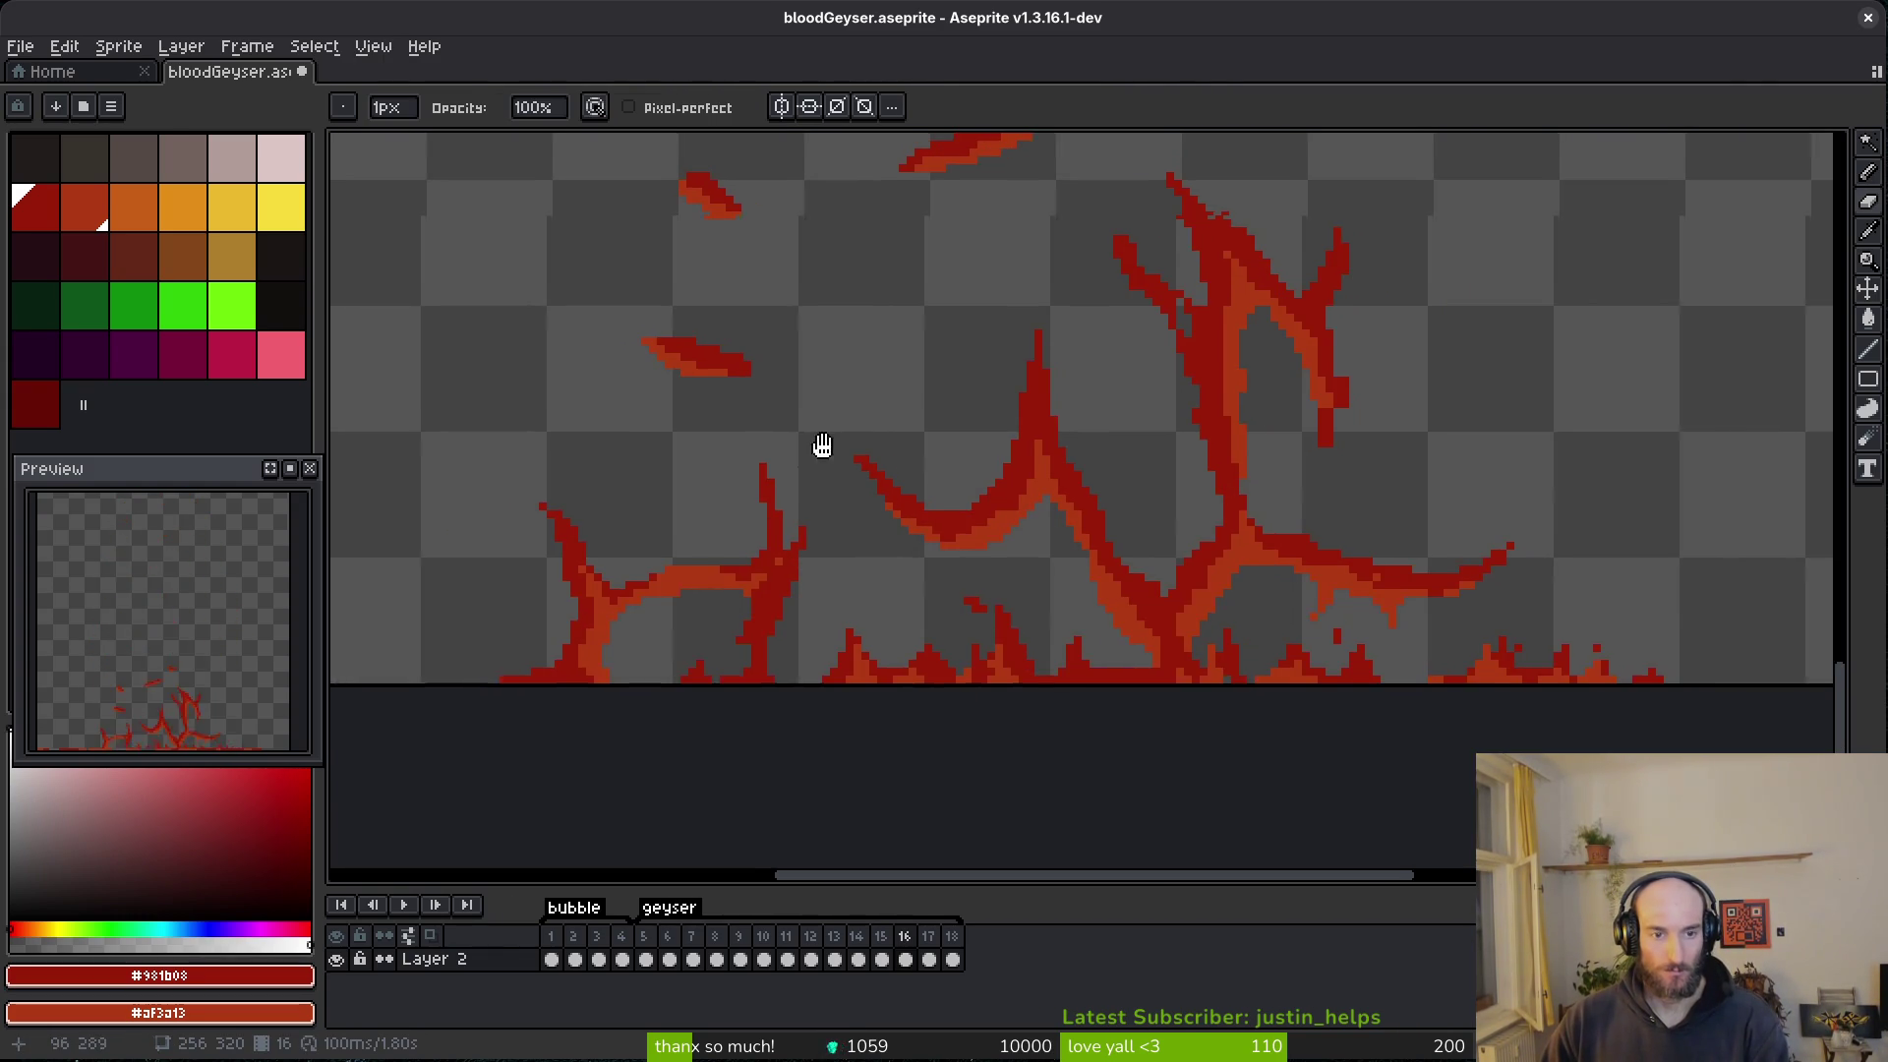
{"action": "scroll", "coordinate": [1160, 586], "scroll_direction": "up", "scroll_amount": 4}
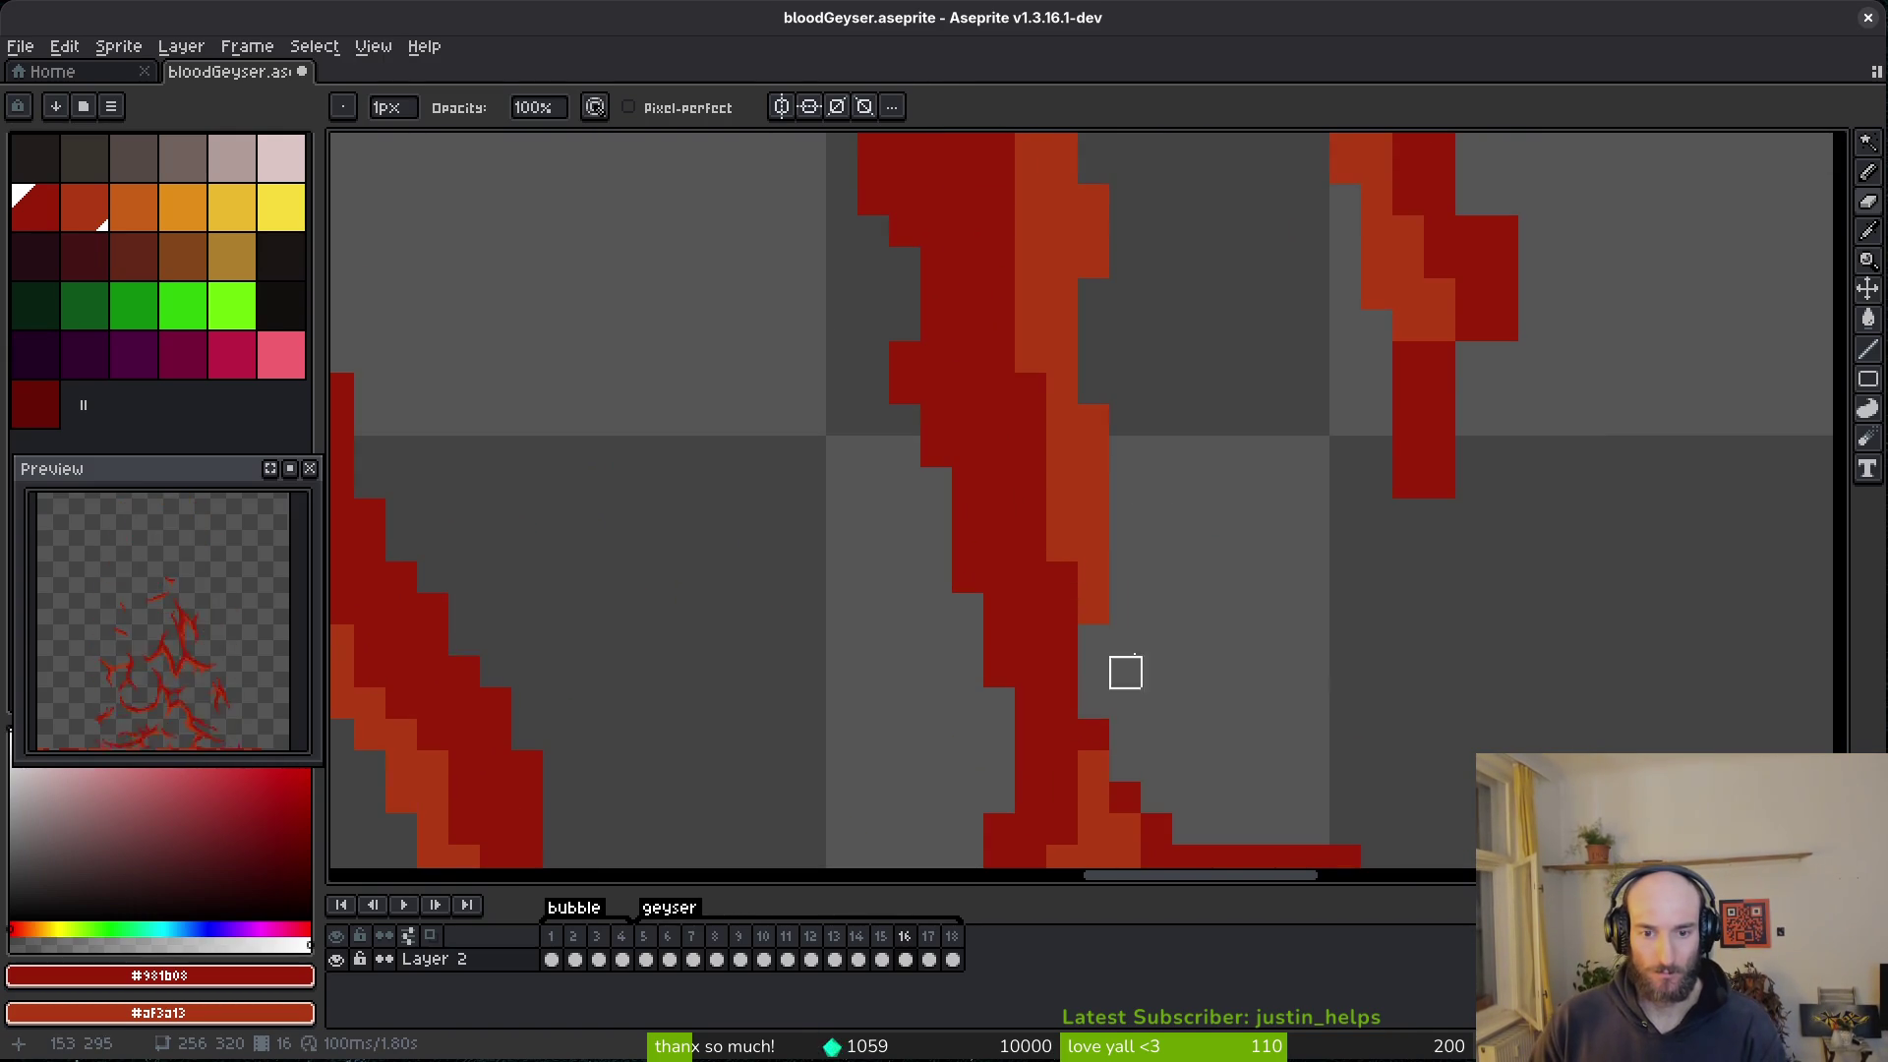
{"action": "mouse_move", "coordinate": [1285, 552]}
{"action": "left_mouse_down"}
{"action": "mouse_move", "coordinate": [1129, 717]}
{"action": "mouse_move", "coordinate": [1117, 552]}
{"action": "mouse_move", "coordinate": [1220, 507]}
{"action": "left_mouse_up"}
{"action": "key", "text": "b"}
{"action": "left_click", "coordinate": [1114, 428]}
{"action": "left_click_drag", "start_coordinate": [1165, 621], "coordinate": [1180, 747]}
- Erase dark red pixels on the right and bottom of the streak's tip
{"action": "key", "text": "e"}
{"action": "left_click_drag", "start_coordinate": [1272, 555], "coordinate": [1243, 771]}
{"action": "key", "text": "b"}
{"action": "scroll", "coordinate": [1241, 669], "scroll_direction": "up", "scroll_amount": 2}
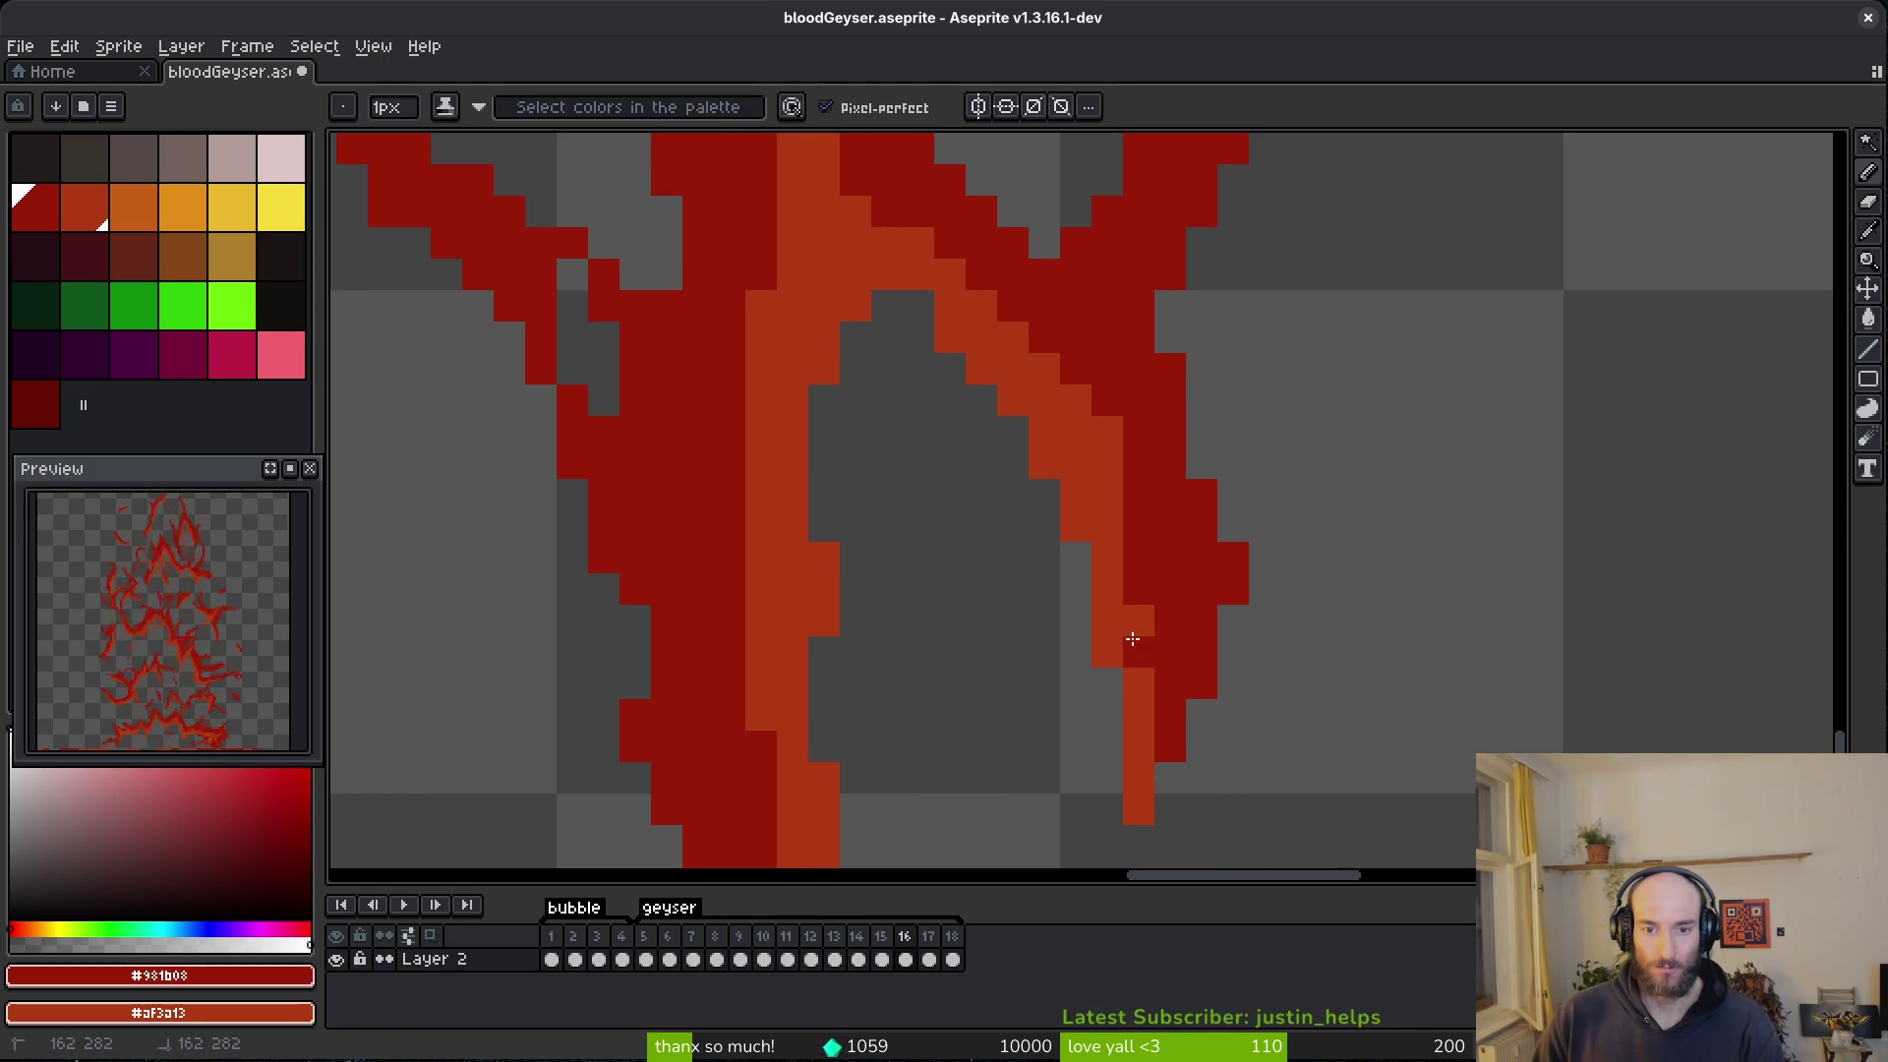
{"action": "scroll", "coordinate": [1136, 622], "scroll_direction": "down", "scroll_amount": 4}
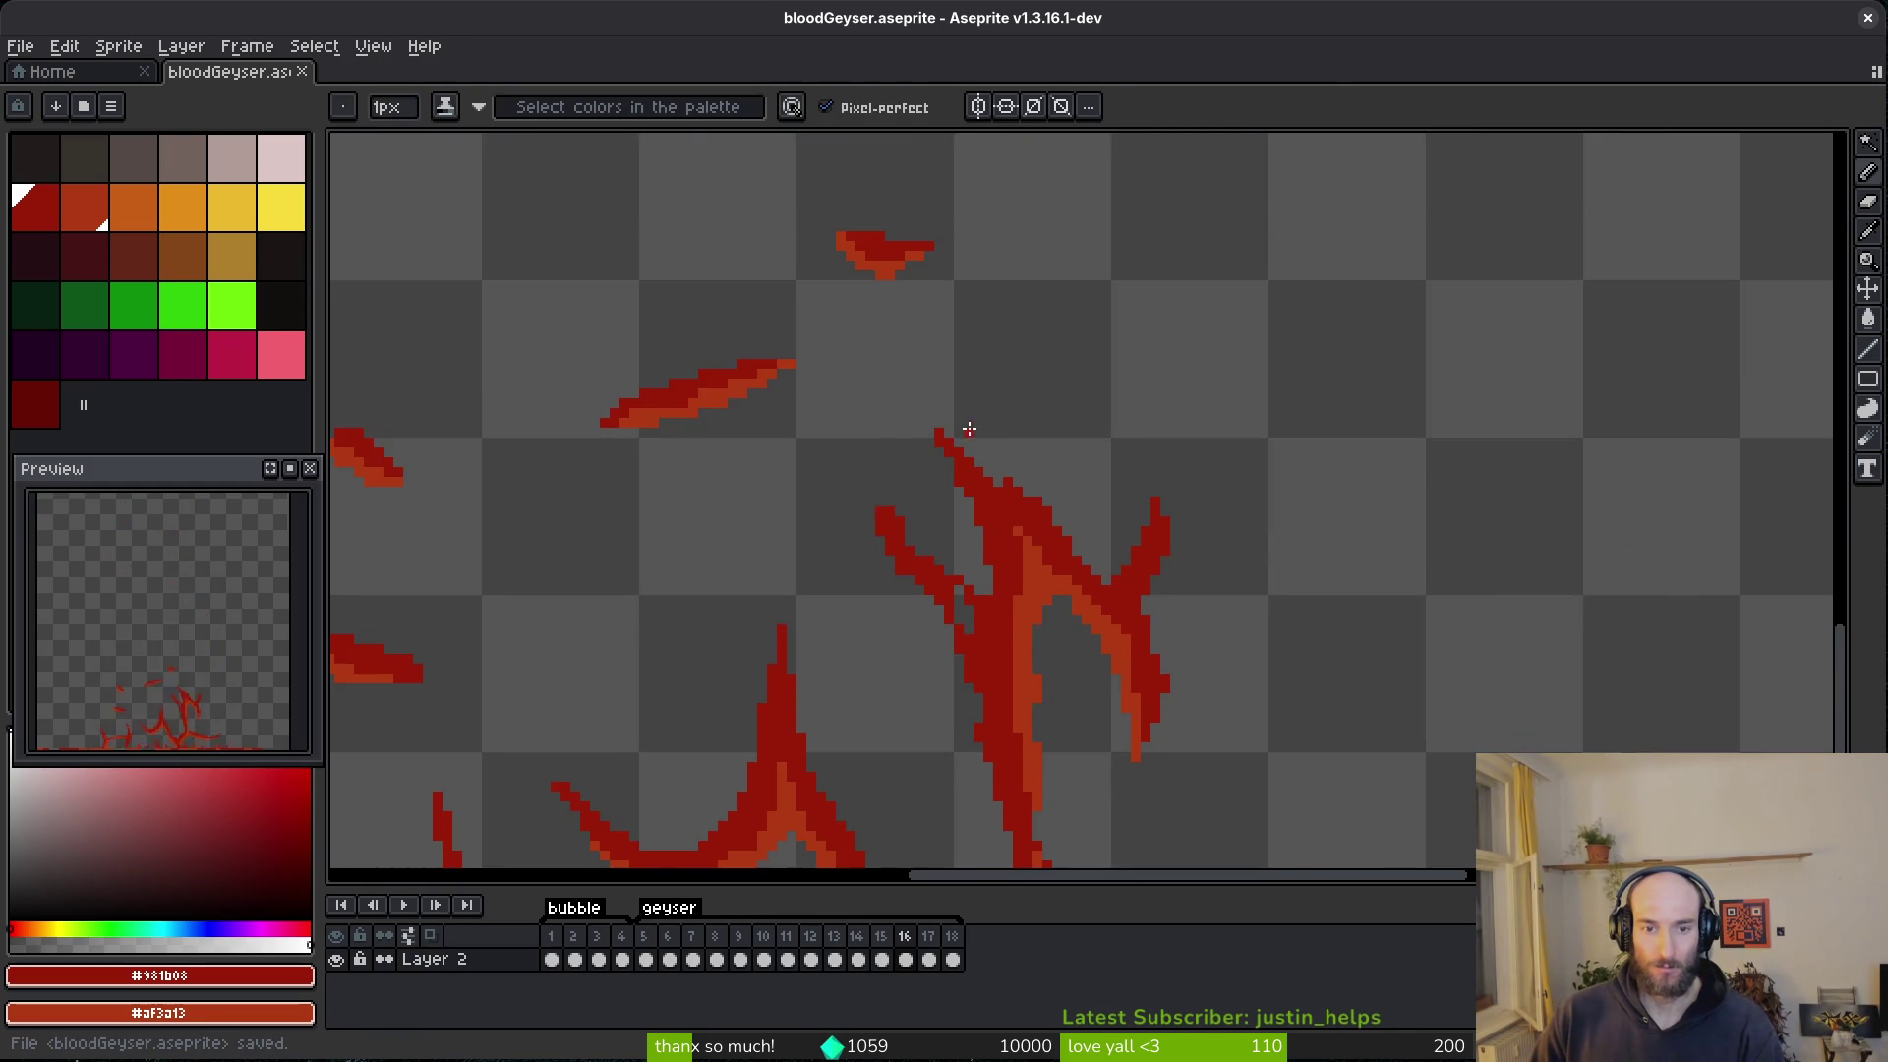
{"action": "scroll", "coordinate": [990, 453], "scroll_direction": "down", "scroll_amount": 2}
{"action": "scroll", "coordinate": [1091, 502], "scroll_direction": "up", "scroll_amount": 4}
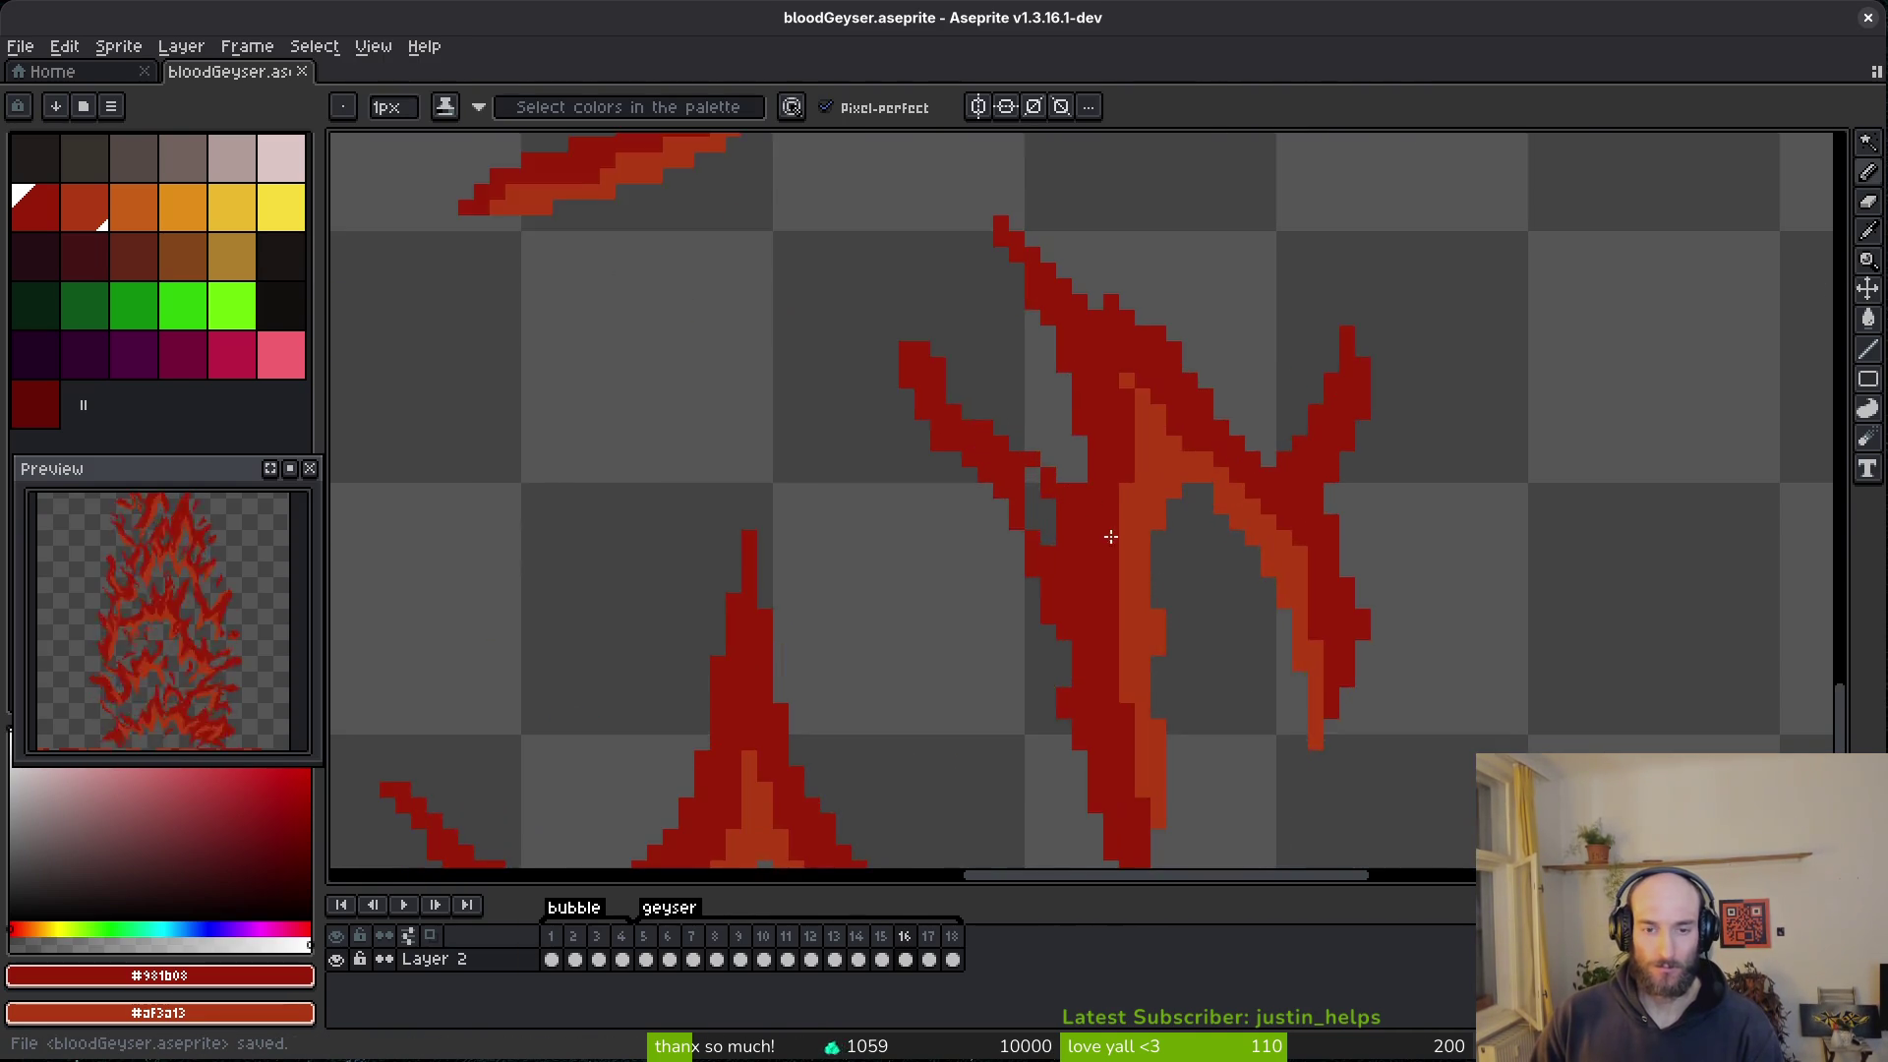
{"action": "scroll", "coordinate": [1131, 531], "scroll_direction": "down", "scroll_amount": 3}
{"action": "scroll", "coordinate": [1147, 573], "scroll_direction": "down", "scroll_amount": 1}
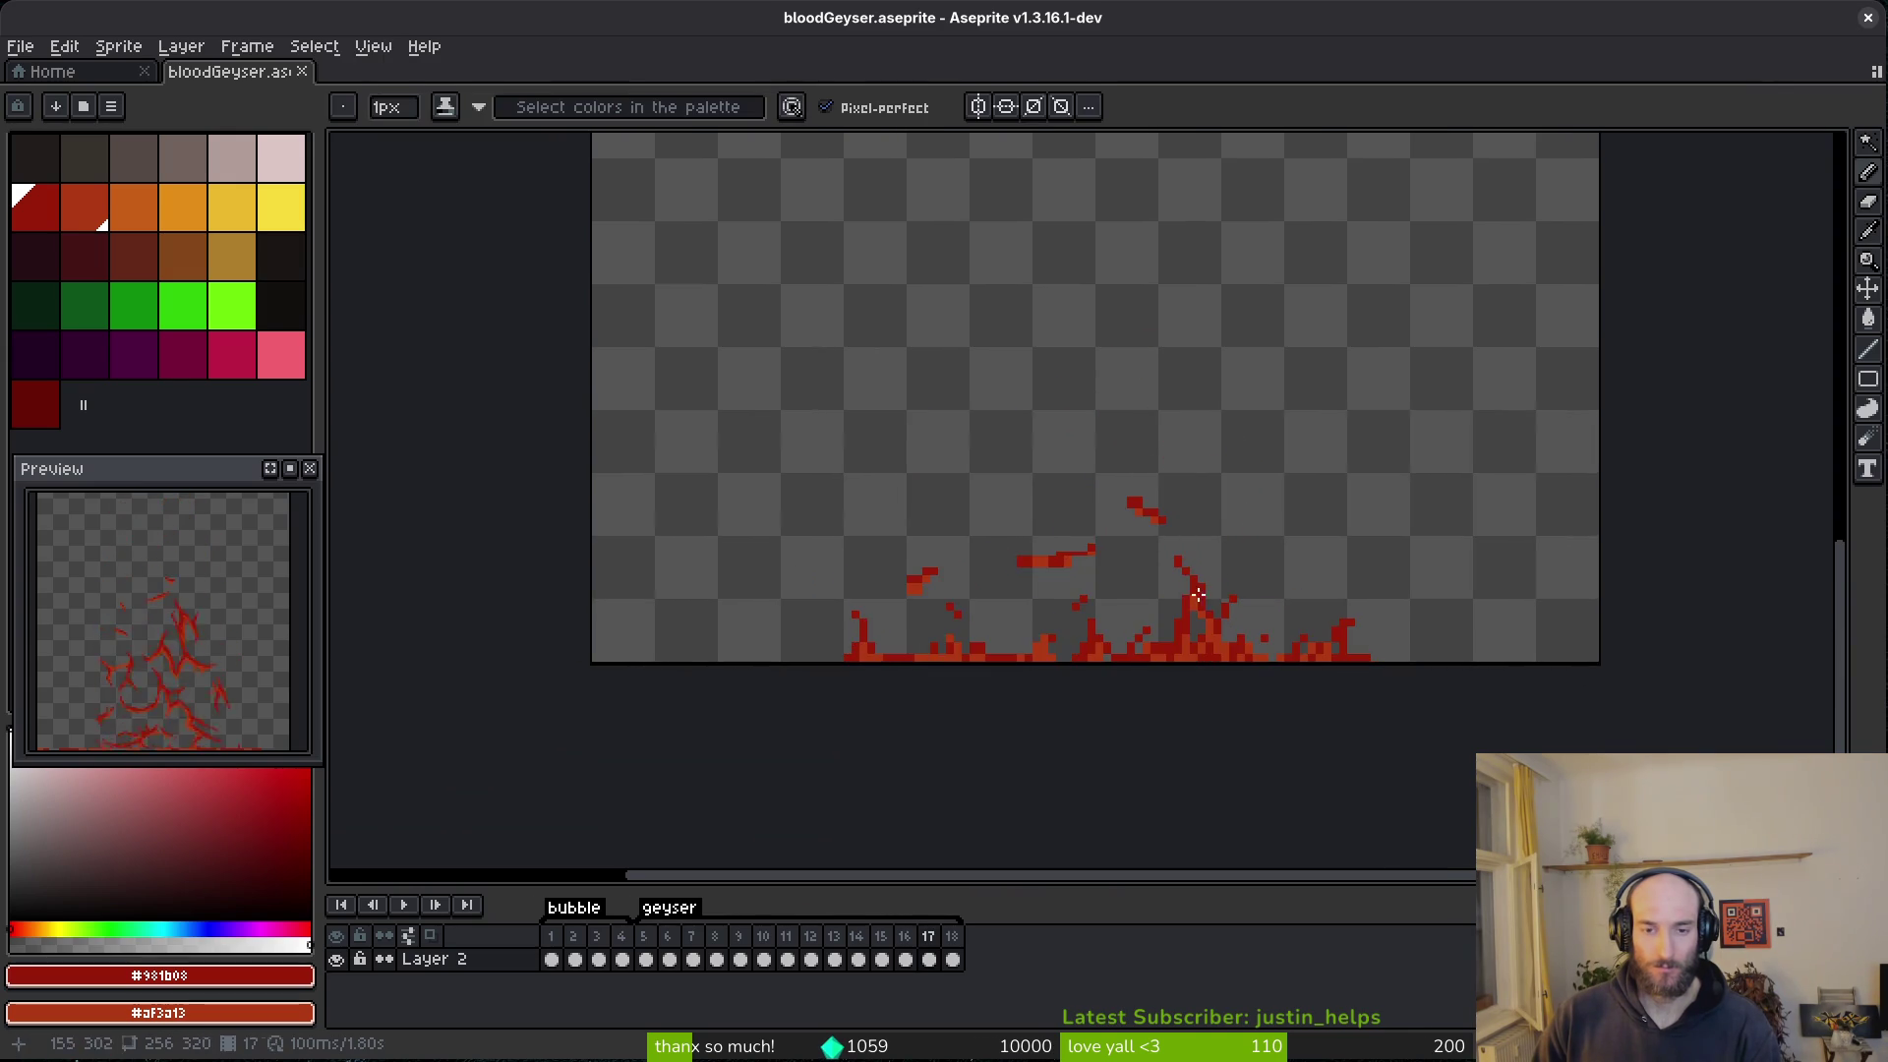
- Paint orange-red and dark red strokes along the splash and erase two stray pixels at its end
{"action": "scroll", "coordinate": [1202, 594], "scroll_direction": "up", "scroll_amount": 5}
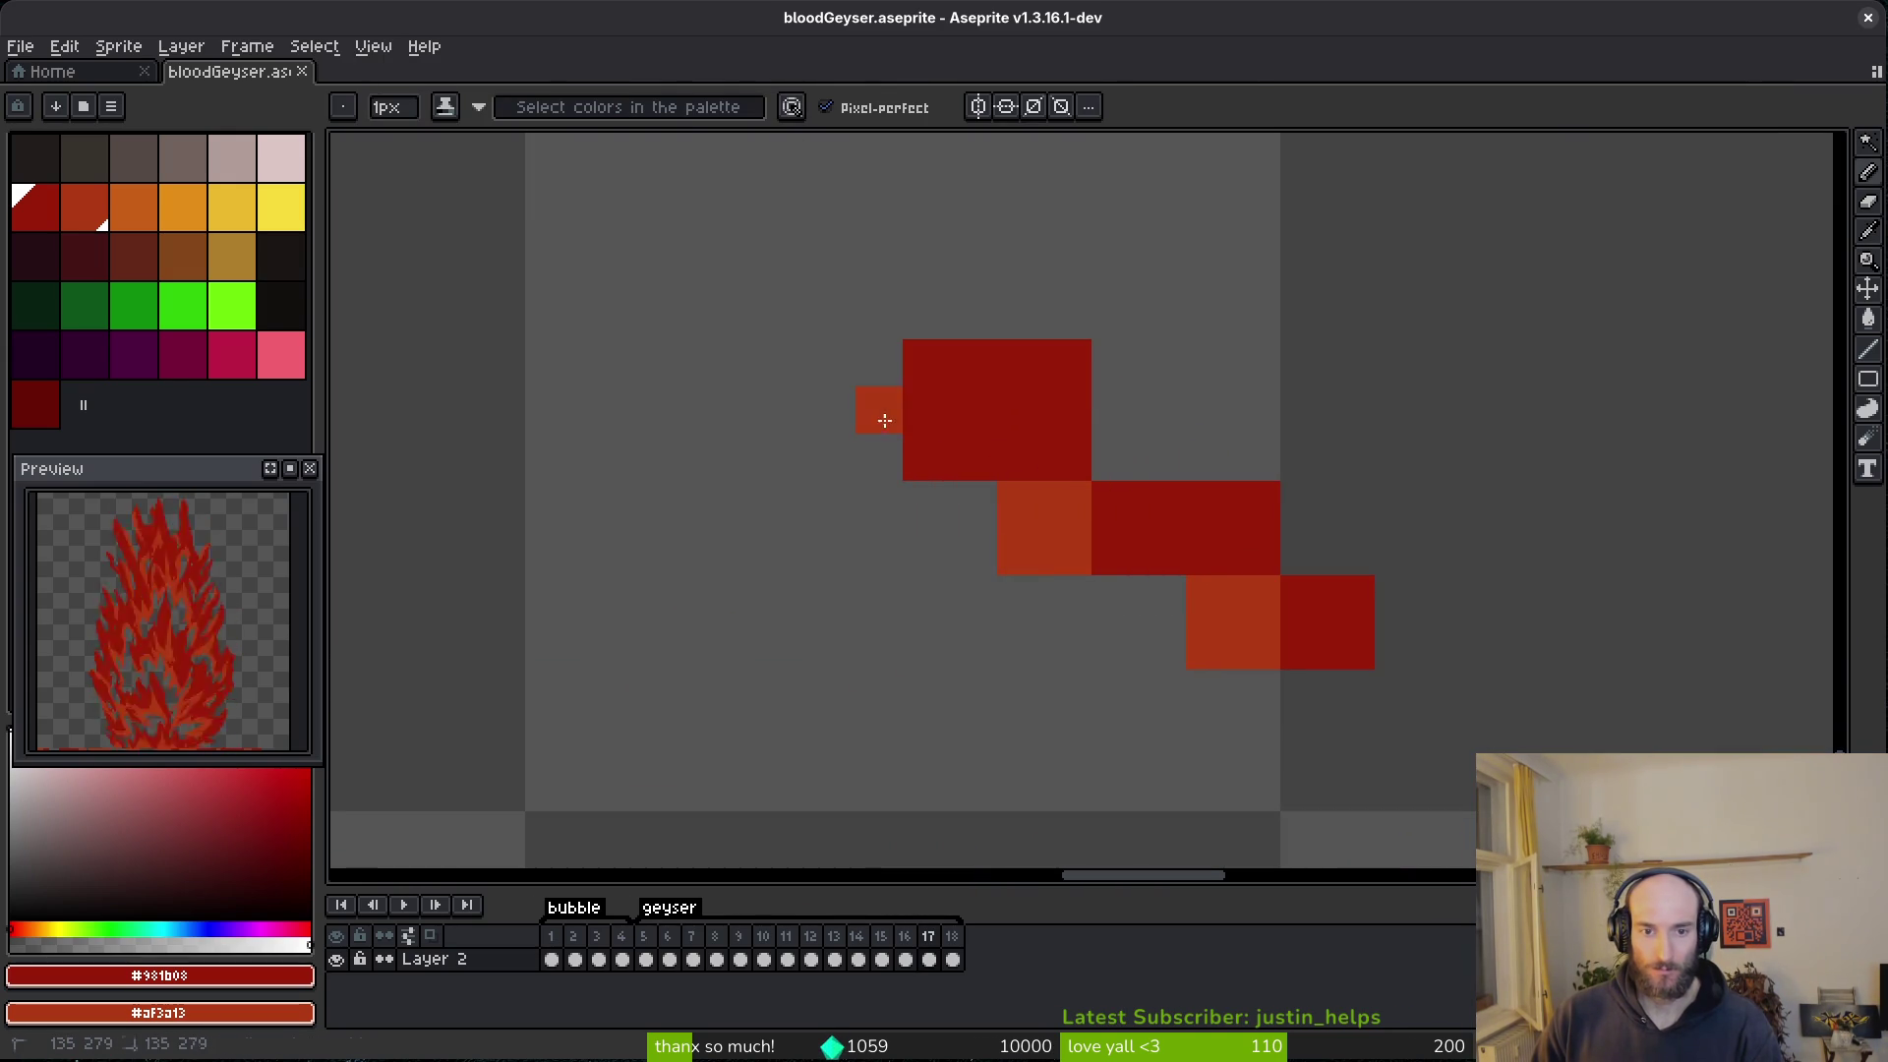
{"action": "left_click_drag", "start_coordinate": [883, 420], "coordinate": [1050, 515]}
{"action": "left_click_drag", "start_coordinate": [903, 356], "coordinate": [1262, 537]}
{"action": "key", "text": "e"}
{"action": "key", "text": "b"}
{"action": "key", "text": "e"}
{"action": "left_click", "coordinate": [1351, 599]}
{"action": "left_click", "coordinate": [1010, 322], "text": "shift"}
{"action": "key", "text": "b"}
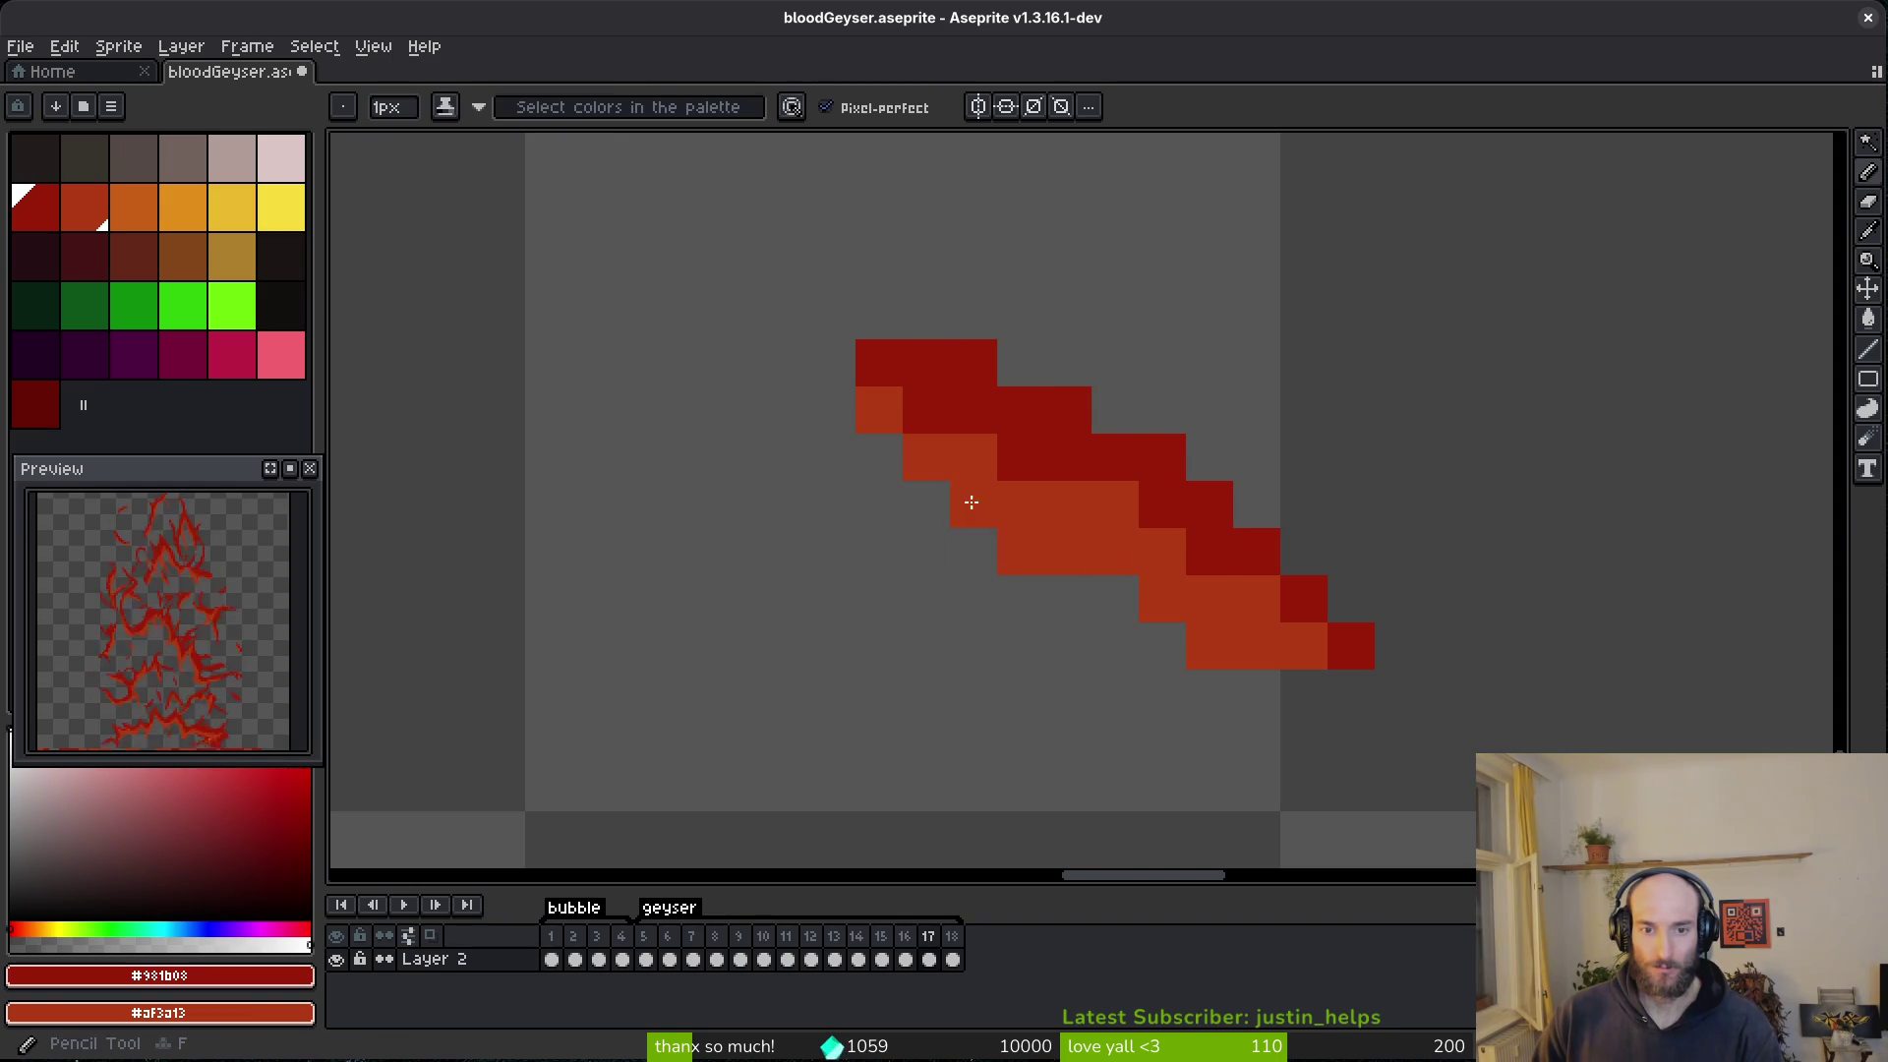
- Add dark red above the red line and trim streak cells, undoing the trial pixel edits
{"action": "scroll", "coordinate": [1124, 522], "scroll_direction": "down", "scroll_amount": 4}
{"action": "scroll", "coordinate": [1213, 563], "scroll_direction": "up", "scroll_amount": 4}
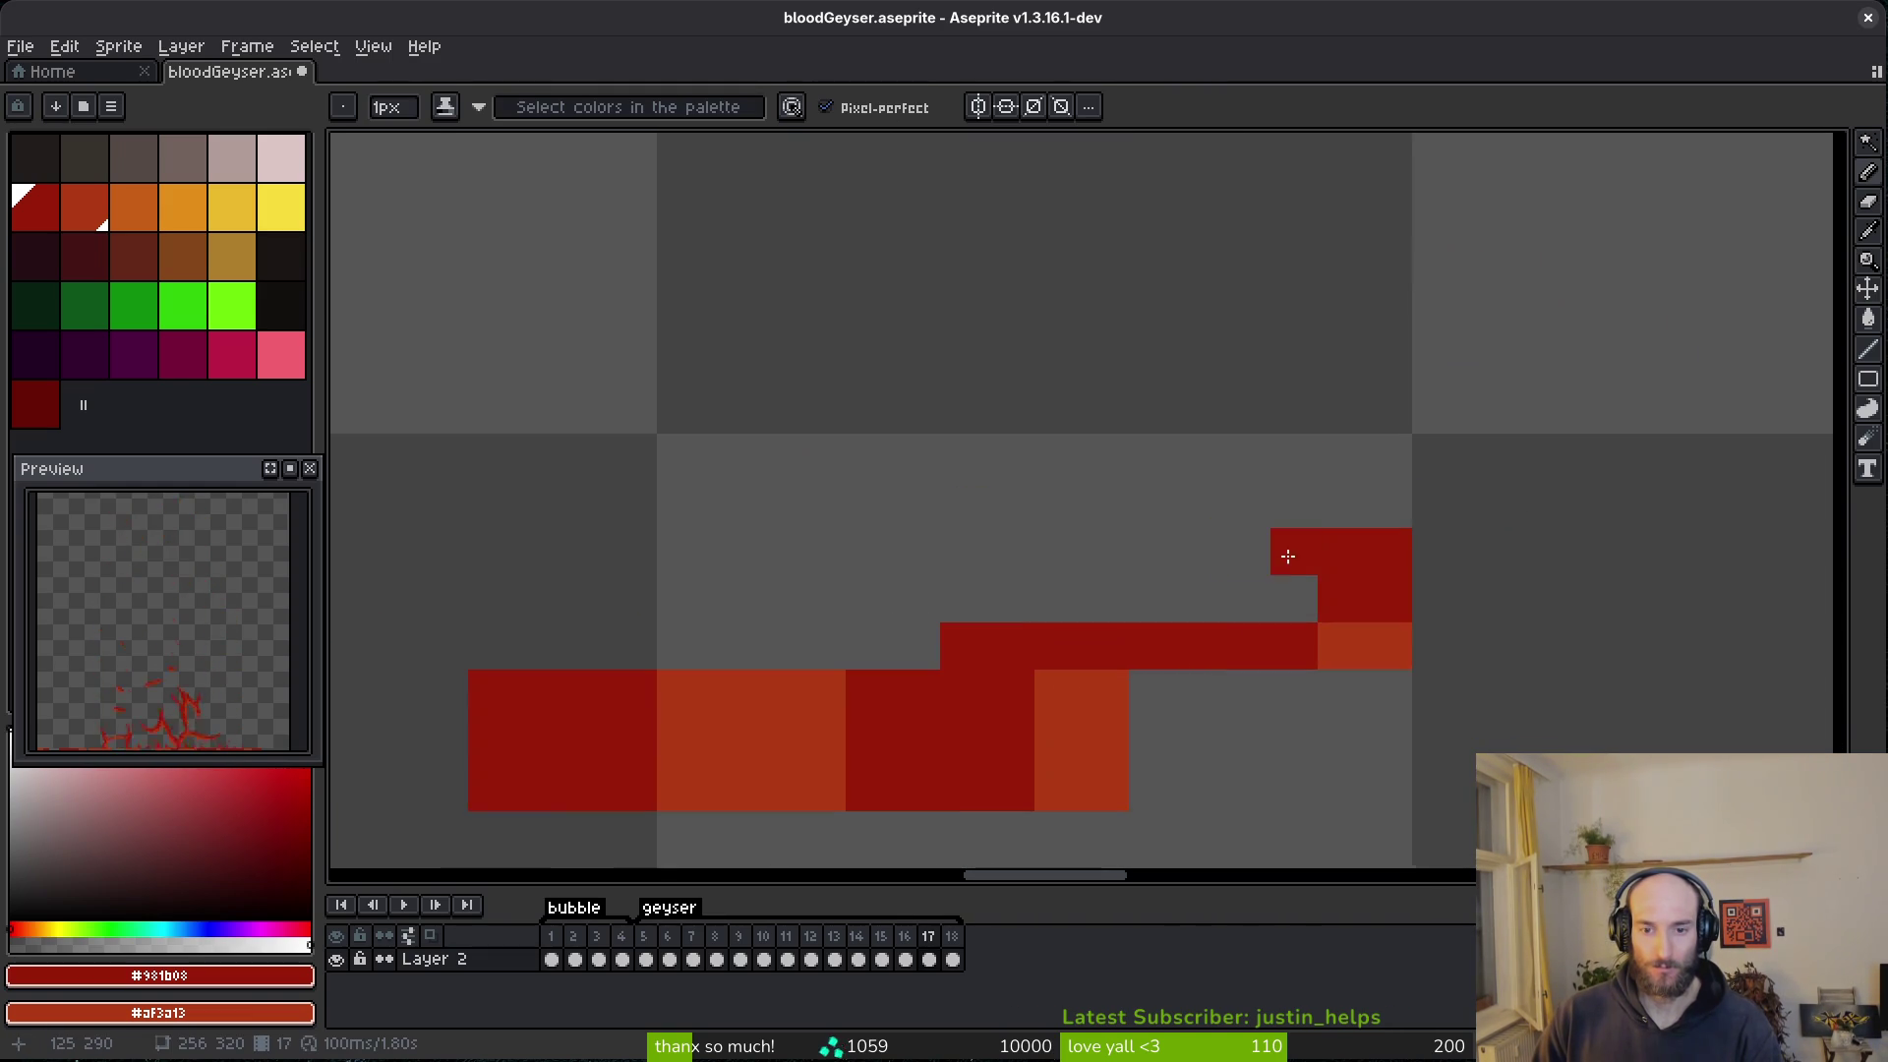
{"action": "mouse_move", "coordinate": [1298, 590]}
{"action": "left_mouse_down"}
{"action": "mouse_move", "coordinate": [1306, 557]}
{"action": "mouse_move", "coordinate": [1155, 641]}
{"action": "mouse_move", "coordinate": [649, 720]}
{"action": "left_mouse_up"}
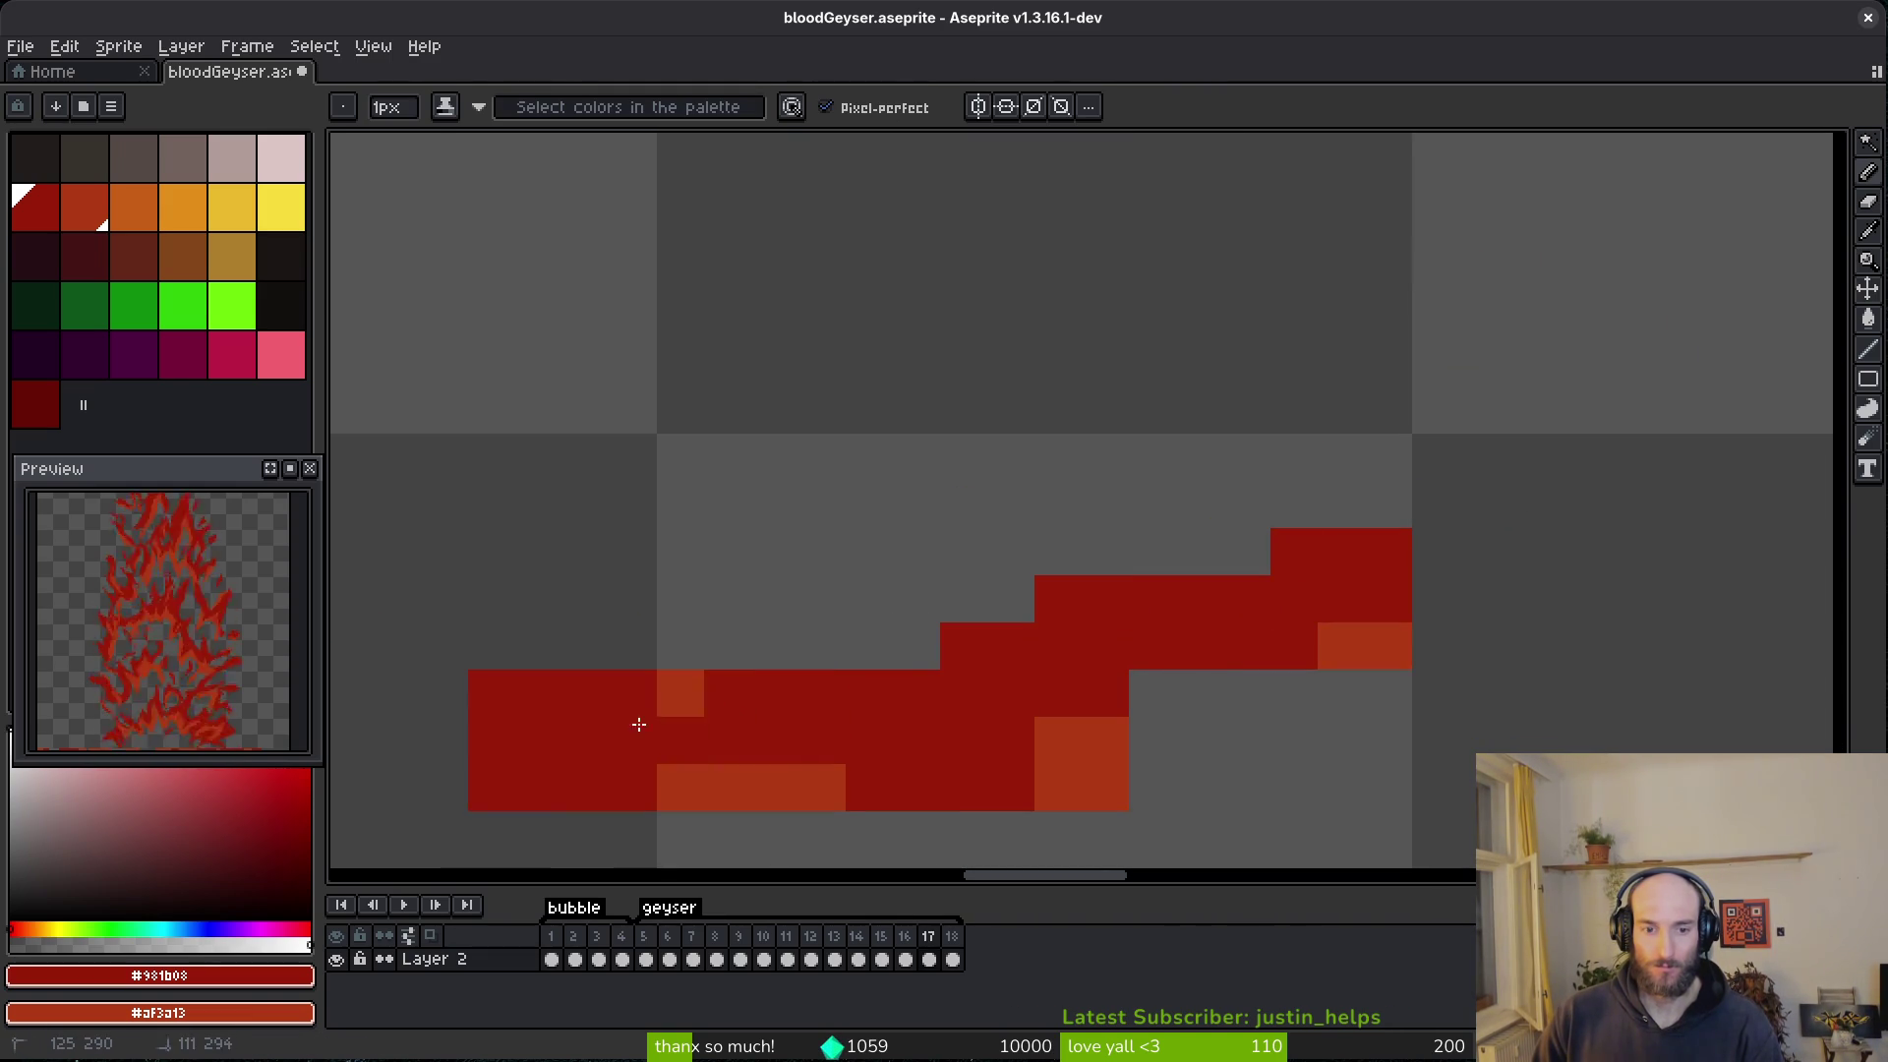
{"action": "key", "text": "e"}
{"action": "left_click_drag", "start_coordinate": [492, 737], "coordinate": [917, 599]}
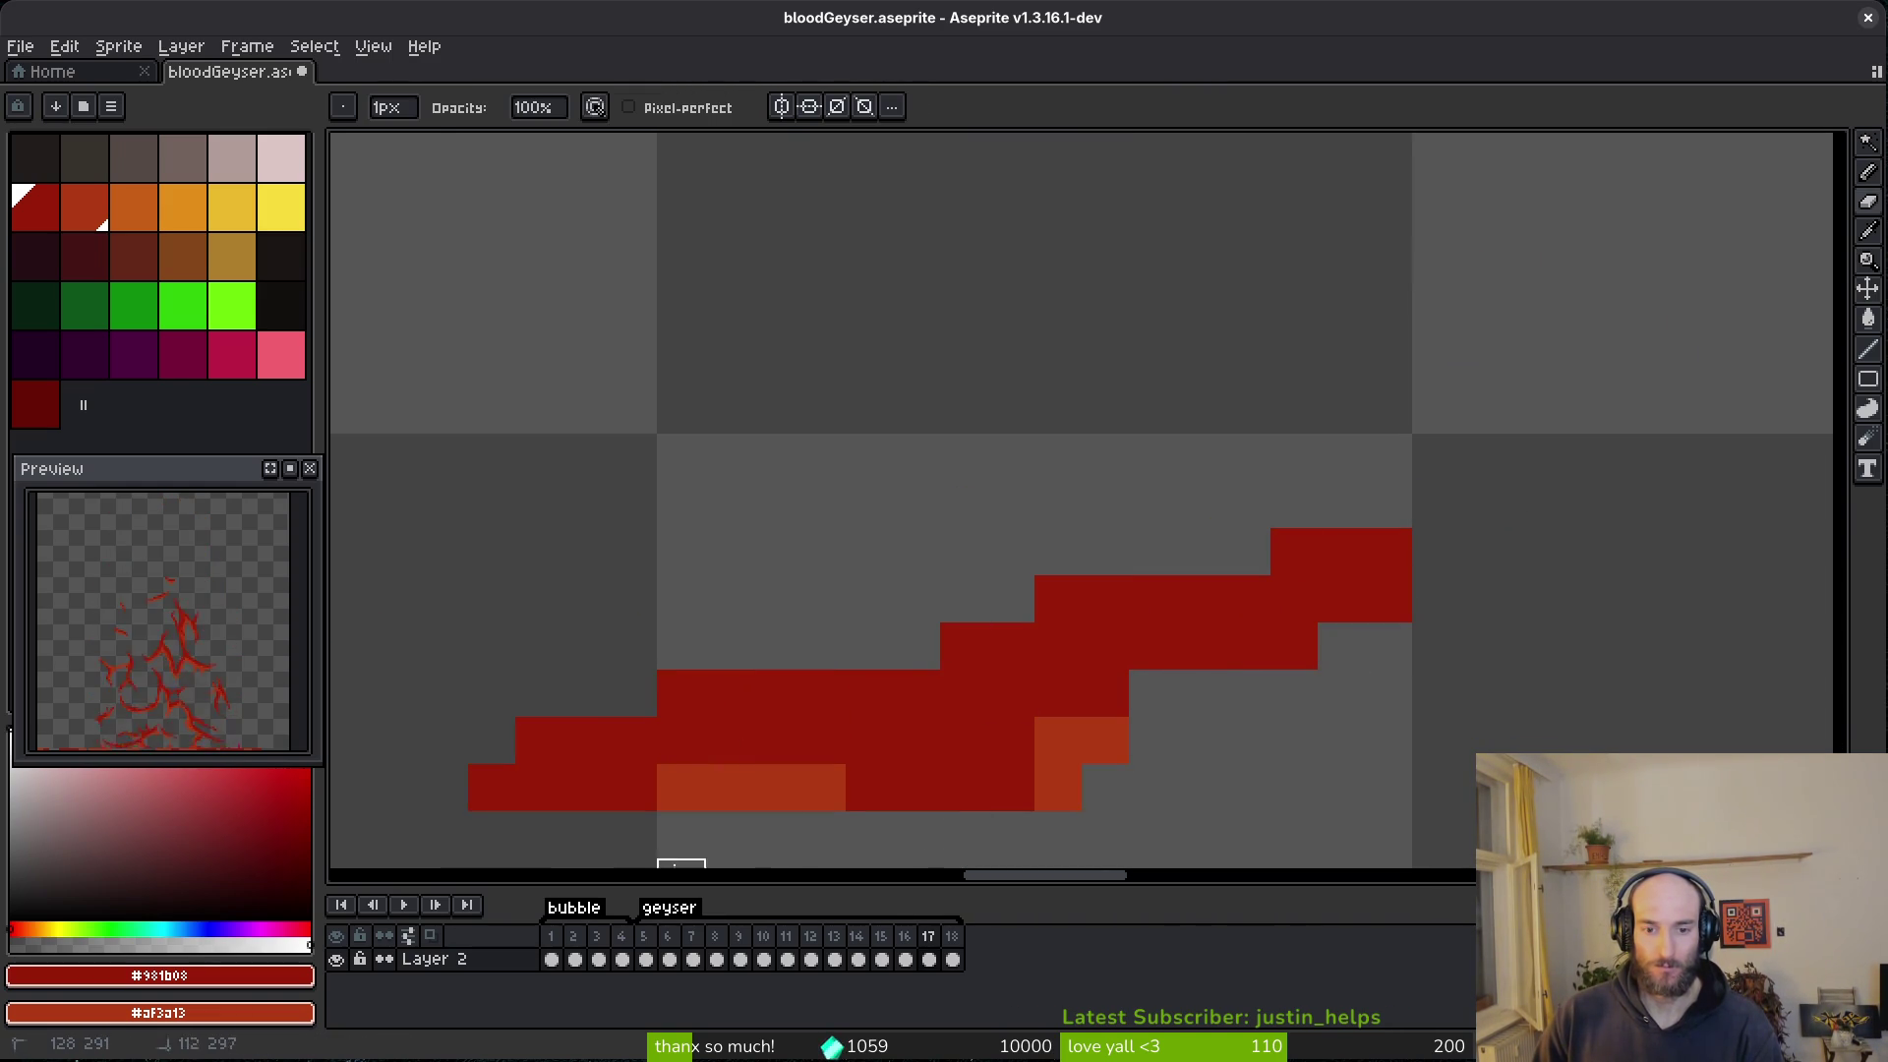
{"action": "left_click_drag", "start_coordinate": [869, 835], "coordinate": [917, 788]}
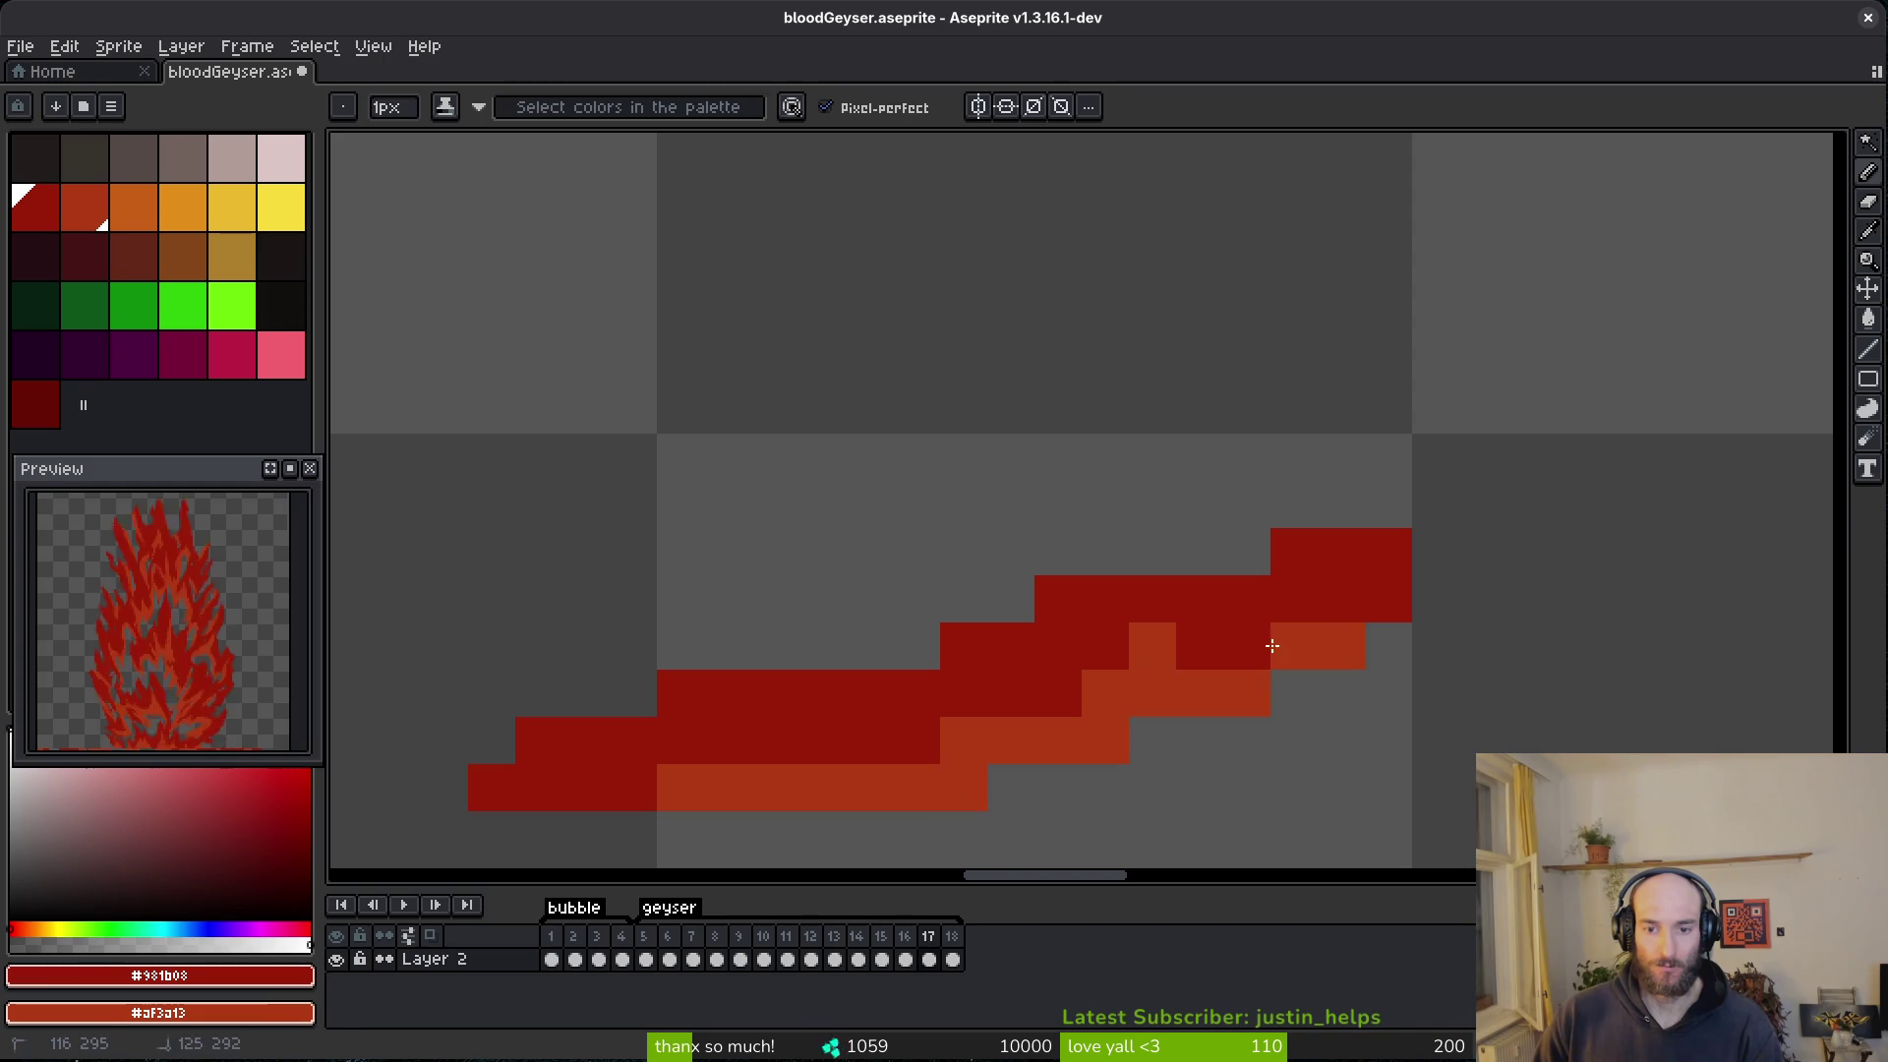
{"action": "key", "text": "ctrl+z"}
{"action": "left_click", "coordinate": [1205, 671]}
{"action": "key", "text": "ctrl+z"}
{"action": "left_click", "coordinate": [984, 740]}
{"action": "key", "text": "ctrl+z"}
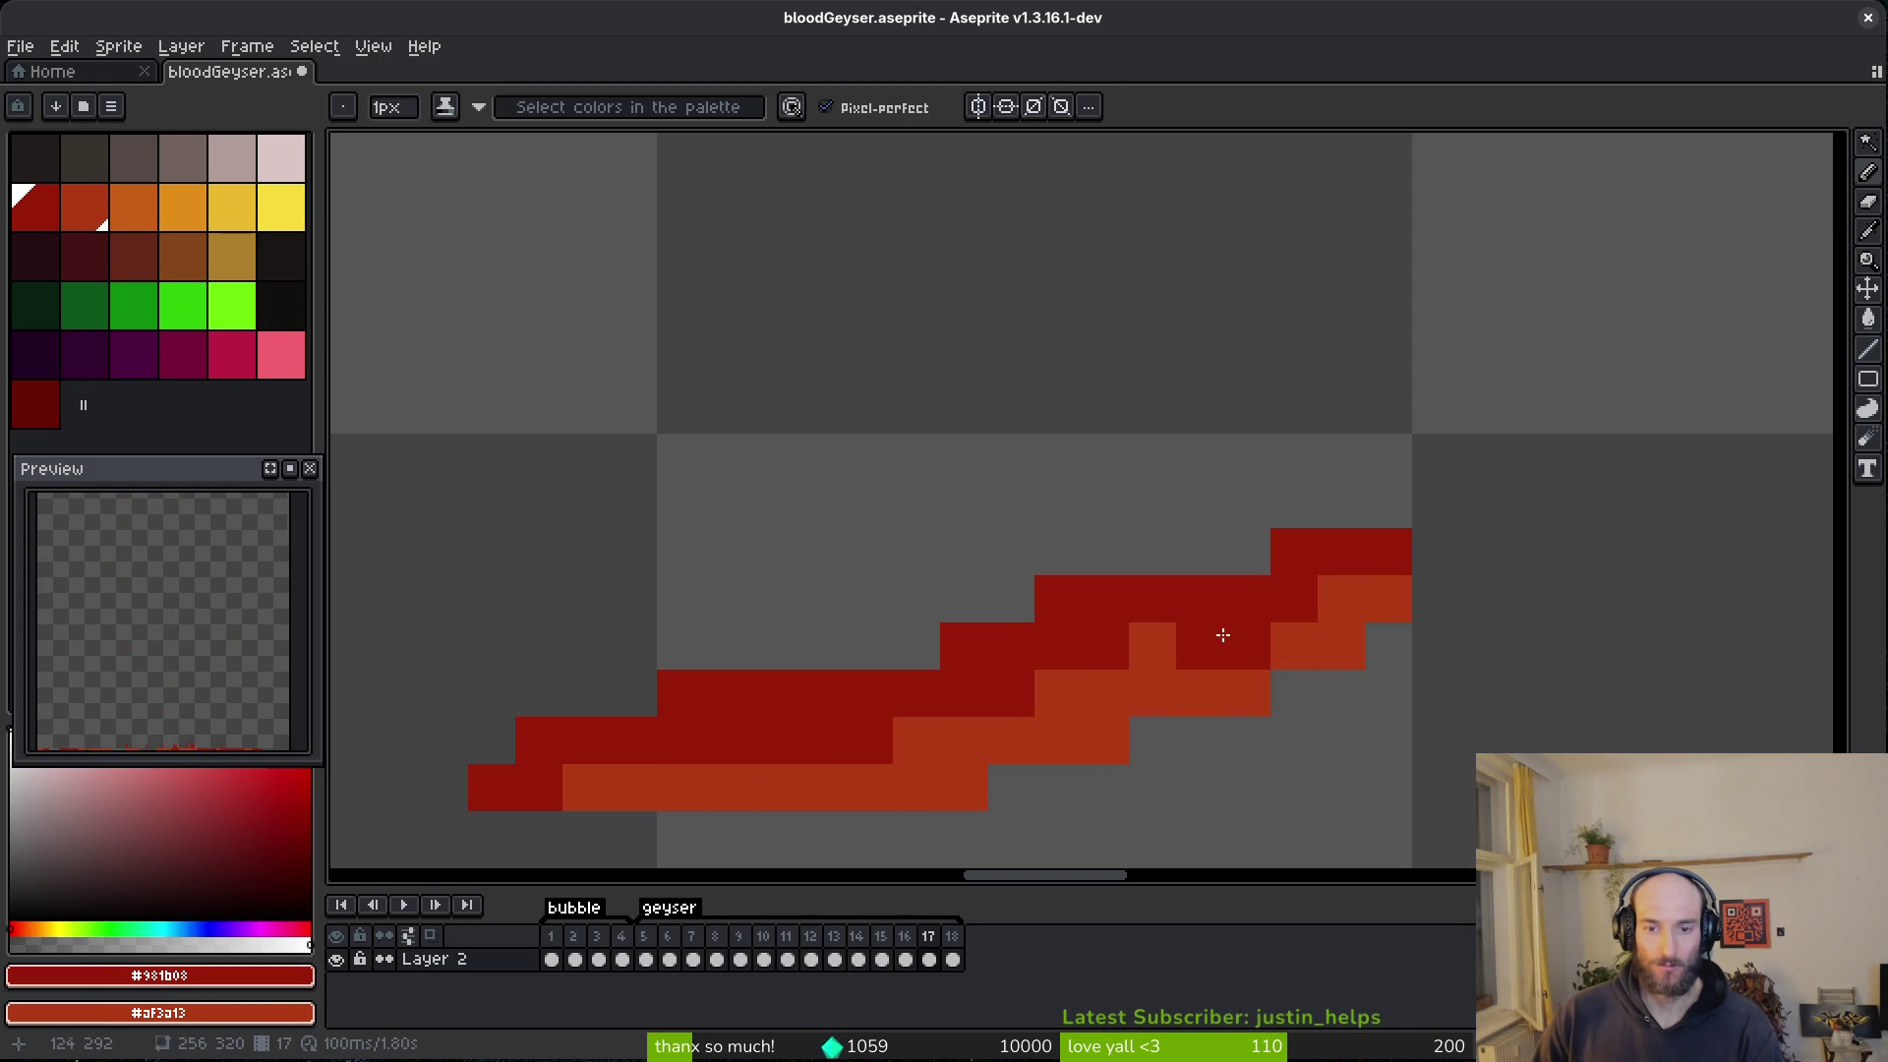
{"action": "key", "text": "ctrl+z"}
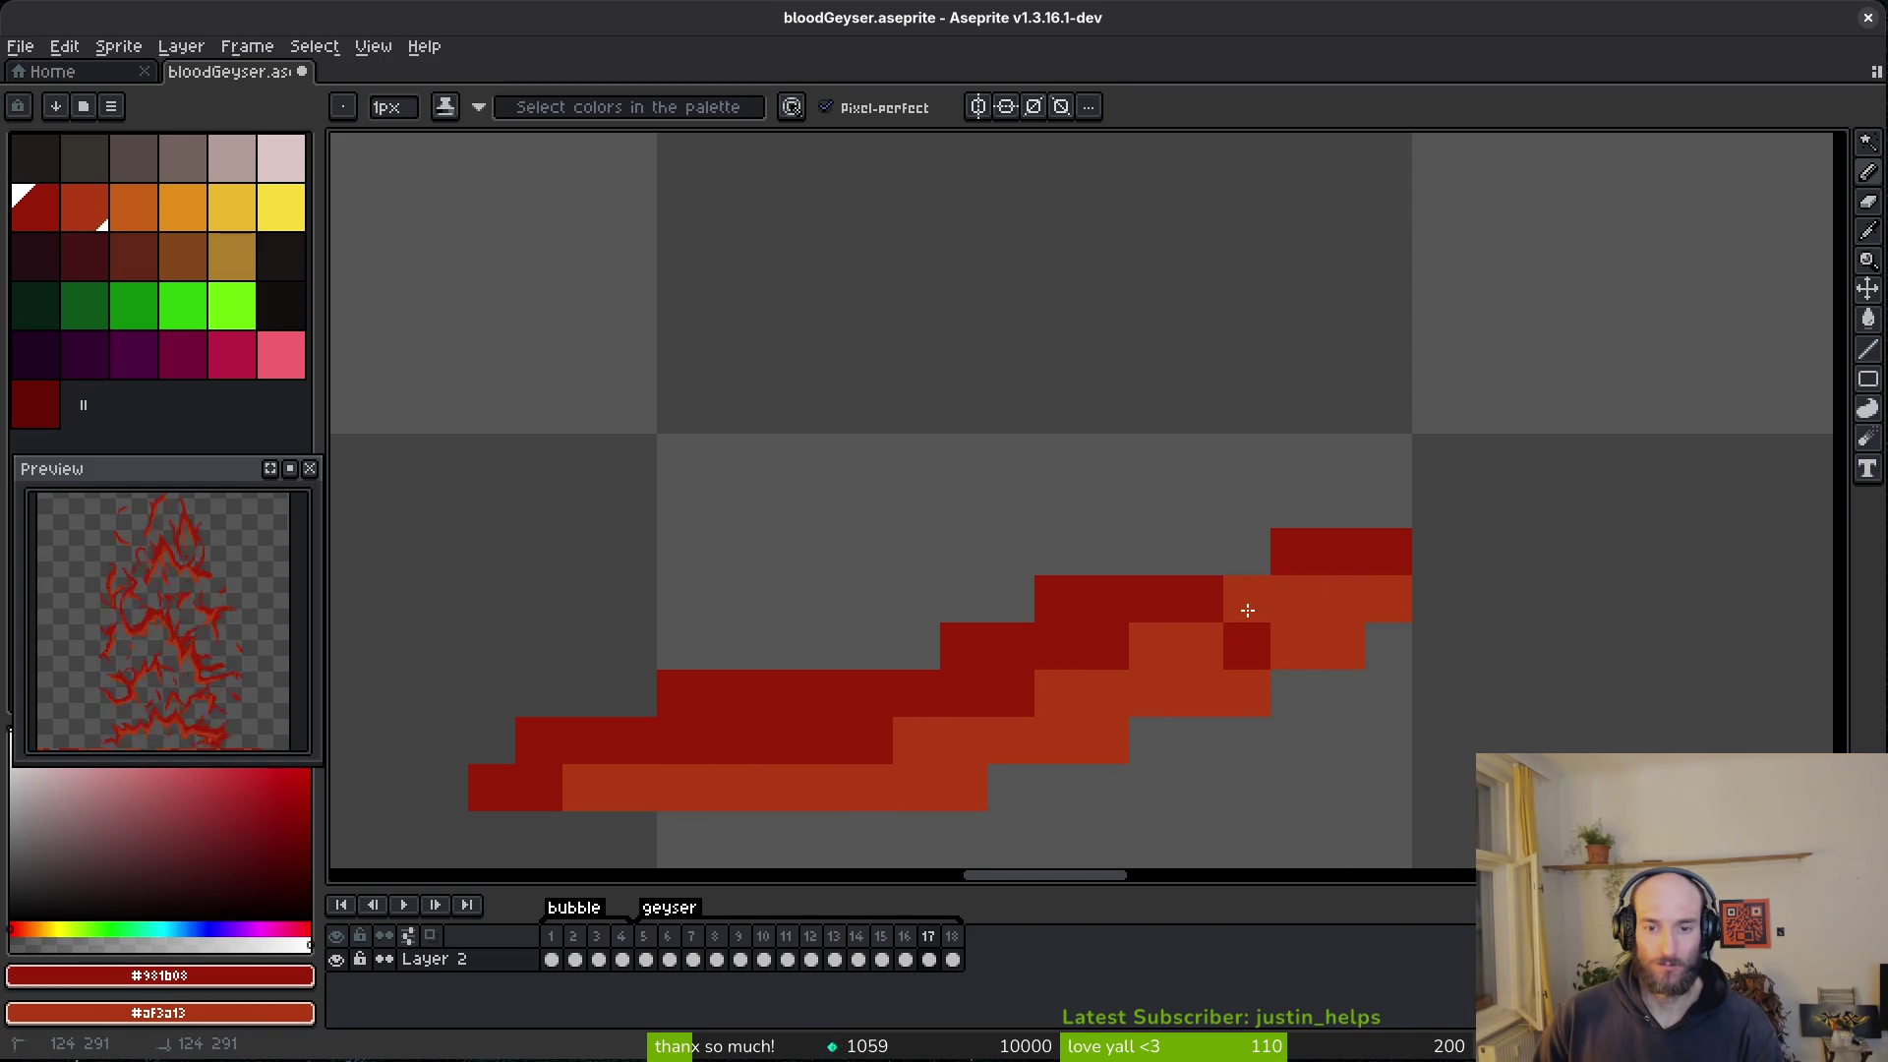
- Repaint the upper splash edge orange, and the diagonal edge and bottom-left pixel dark red
{"action": "left_click_drag", "start_coordinate": [1374, 599], "coordinate": [1397, 457]}
{"action": "scroll", "coordinate": [1406, 427], "scroll_direction": "down", "scroll_amount": 3}
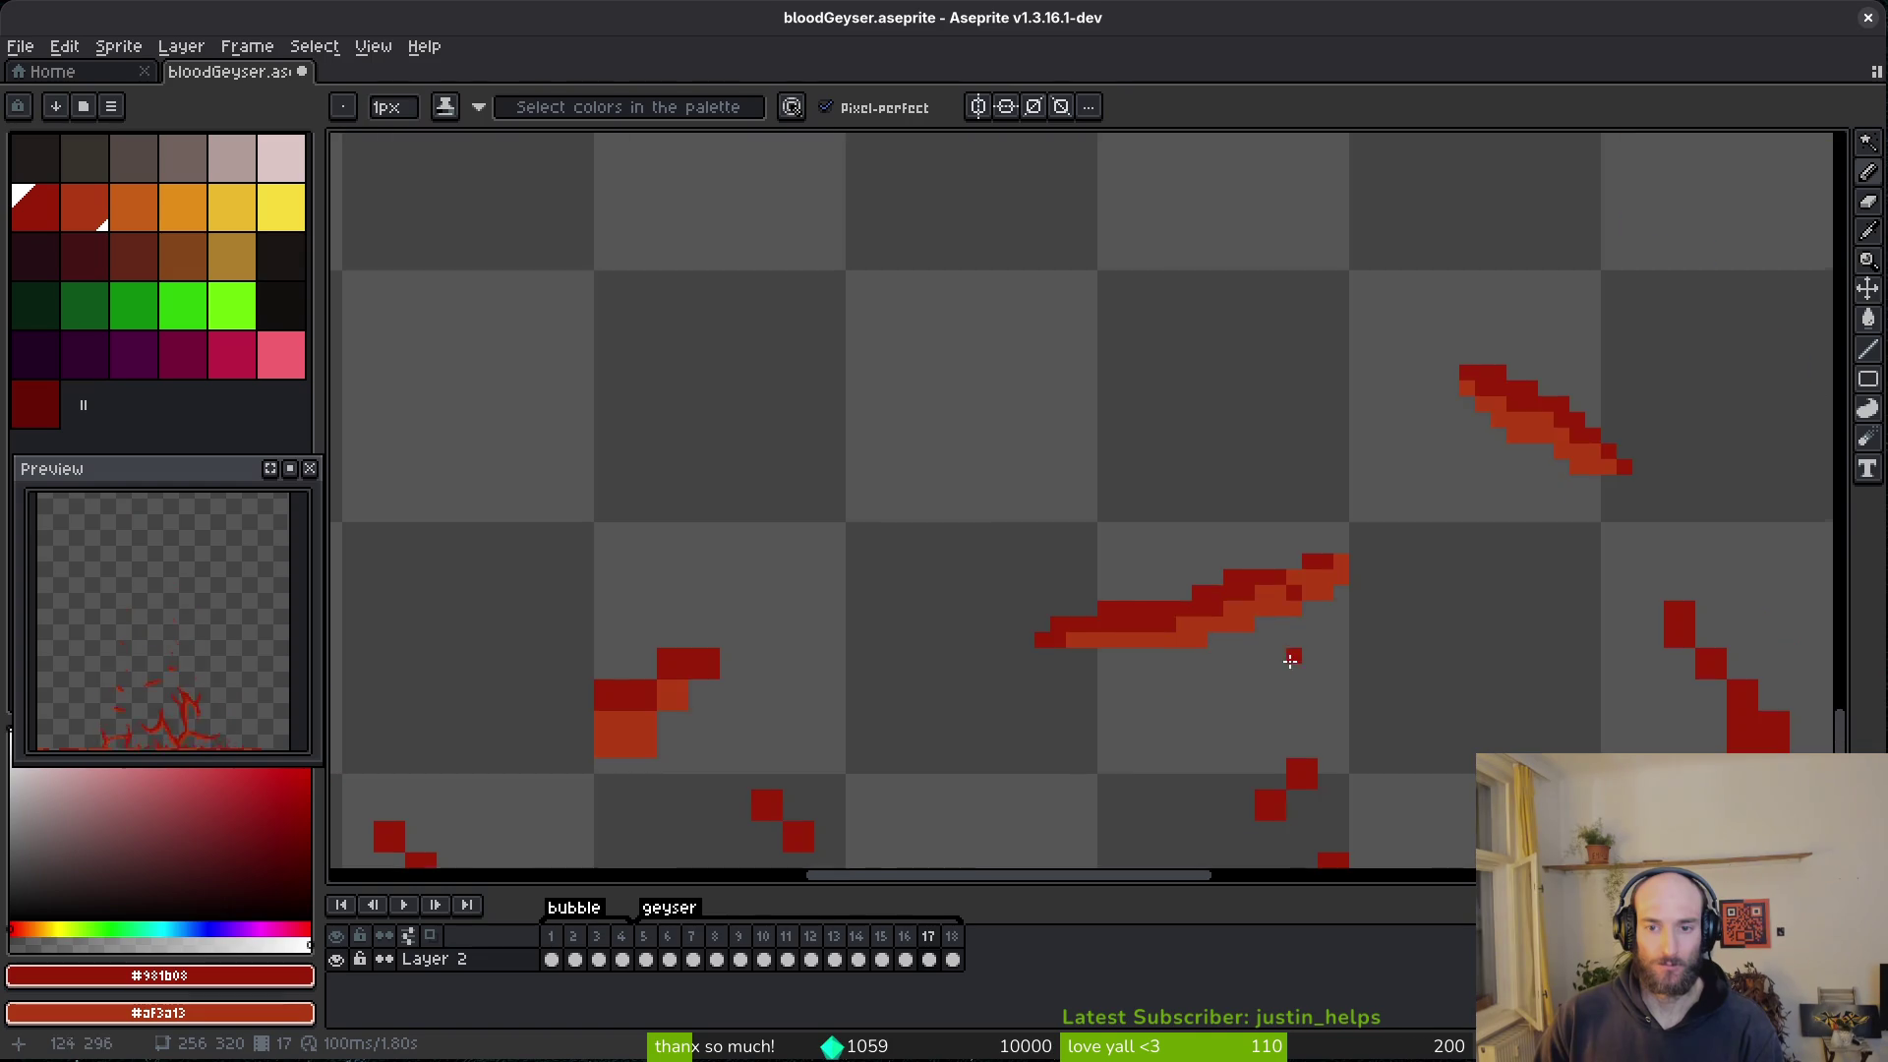
{"action": "scroll", "coordinate": [1213, 767], "scroll_direction": "up", "scroll_amount": 2}
{"action": "scroll", "coordinate": [1369, 463], "scroll_direction": "up", "scroll_amount": 3}
{"action": "scroll", "coordinate": [1369, 463], "scroll_direction": "up", "scroll_amount": 1}
{"action": "mouse_move", "coordinate": [1313, 224]}
{"action": "left_mouse_down"}
{"action": "mouse_move", "coordinate": [1331, 240]}
{"action": "mouse_move", "coordinate": [1262, 325]}
{"action": "left_mouse_up"}
{"action": "mouse_move", "coordinate": [1081, 429]}
{"action": "left_mouse_down"}
{"action": "mouse_move", "coordinate": [1023, 312]}
{"action": "mouse_move", "coordinate": [905, 514]}
{"action": "mouse_move", "coordinate": [898, 547]}
{"action": "mouse_move", "coordinate": [957, 462]}
{"action": "mouse_move", "coordinate": [908, 593]}
{"action": "left_mouse_up"}
{"action": "left_click", "coordinate": [824, 732]}
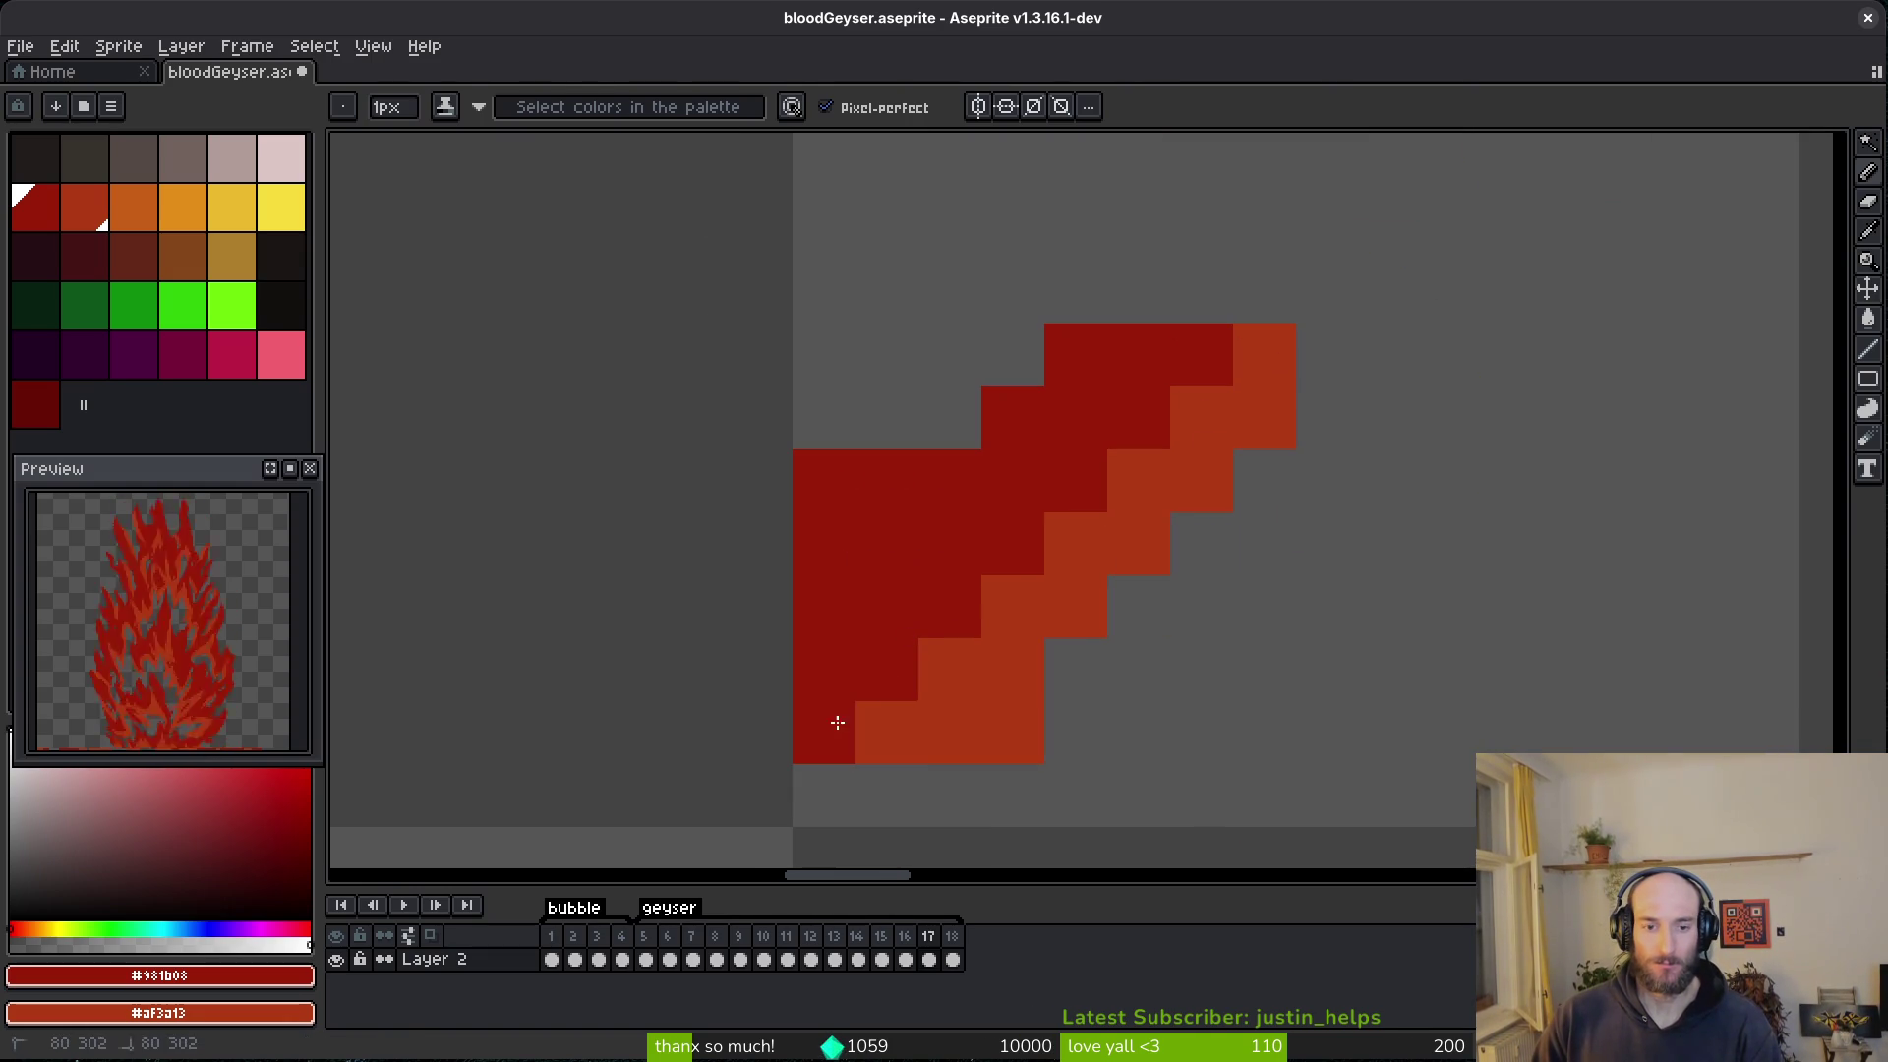
- Erase two dark-red top-row pixels, add dark-red pixels by the lower block, and remove a stray pixel
{"action": "key", "text": "e"}
{"action": "left_click_drag", "start_coordinate": [1055, 319], "coordinate": [1131, 339]}
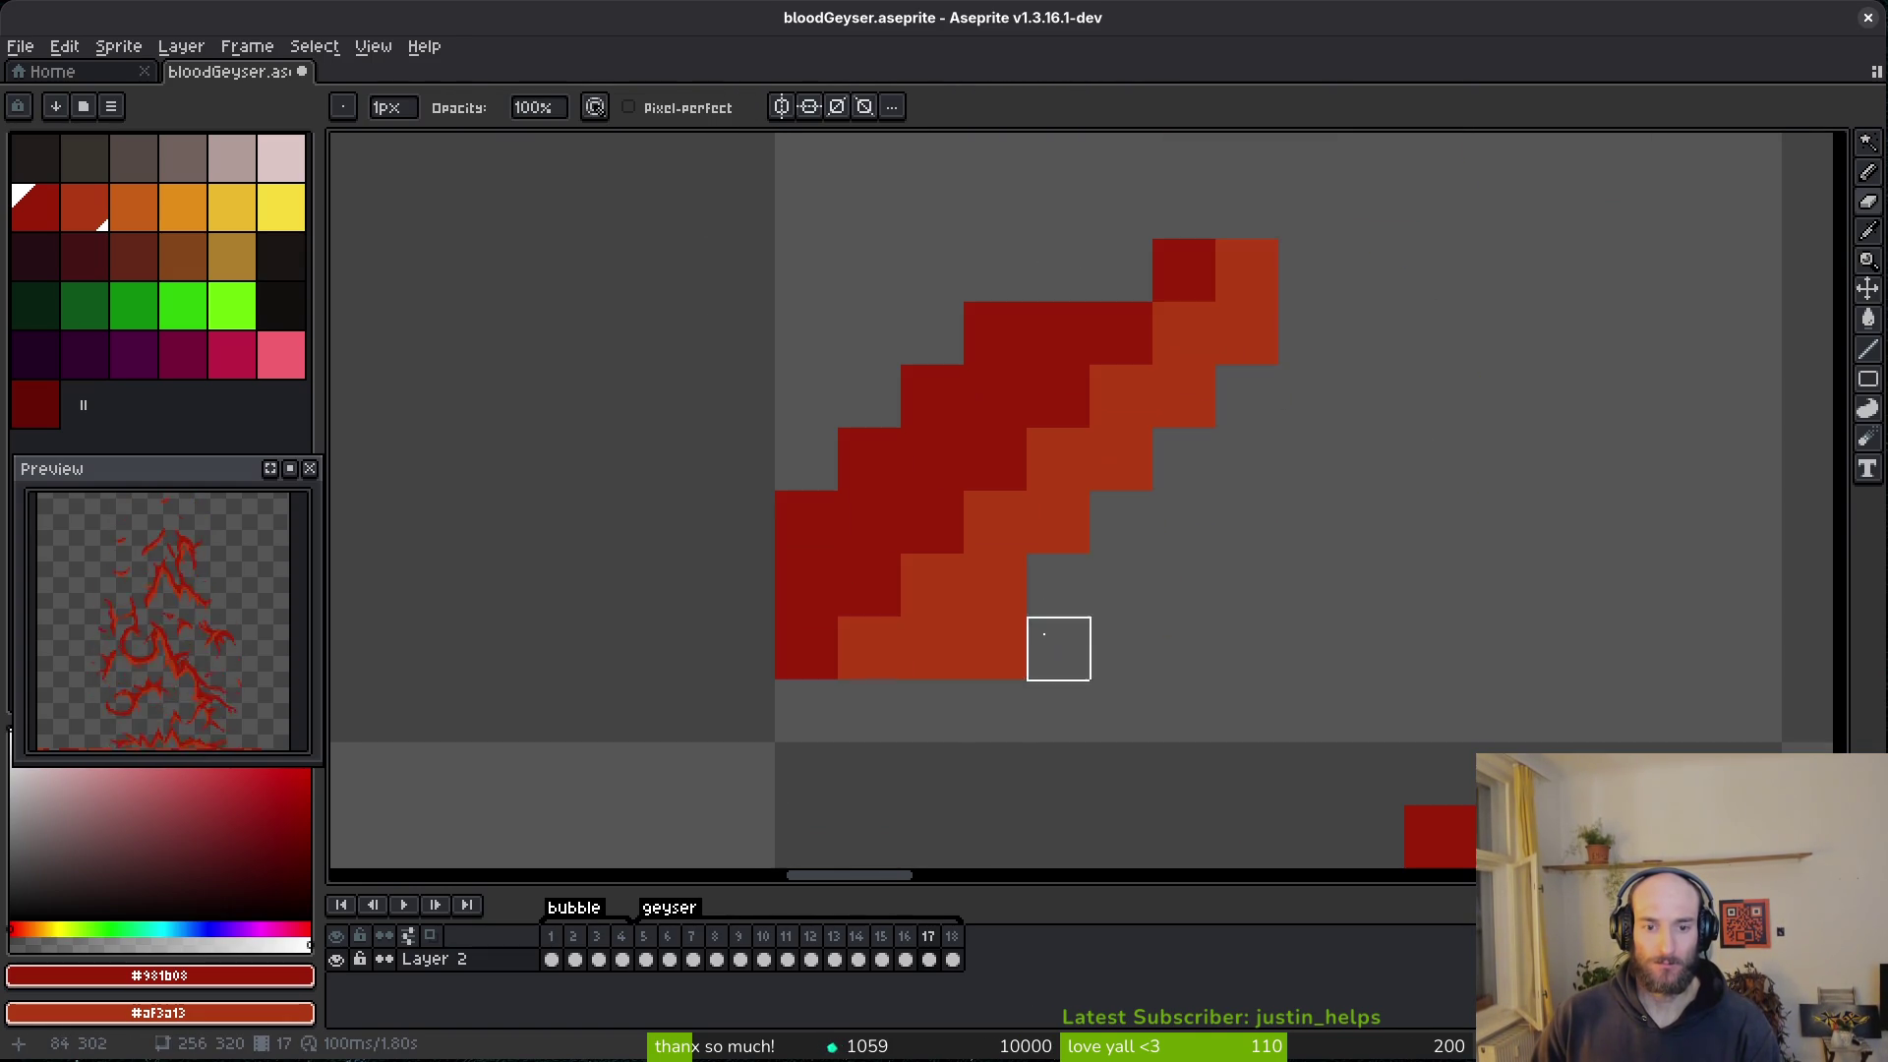
{"action": "key", "text": "b"}
{"action": "left_click", "coordinate": [1120, 649]}
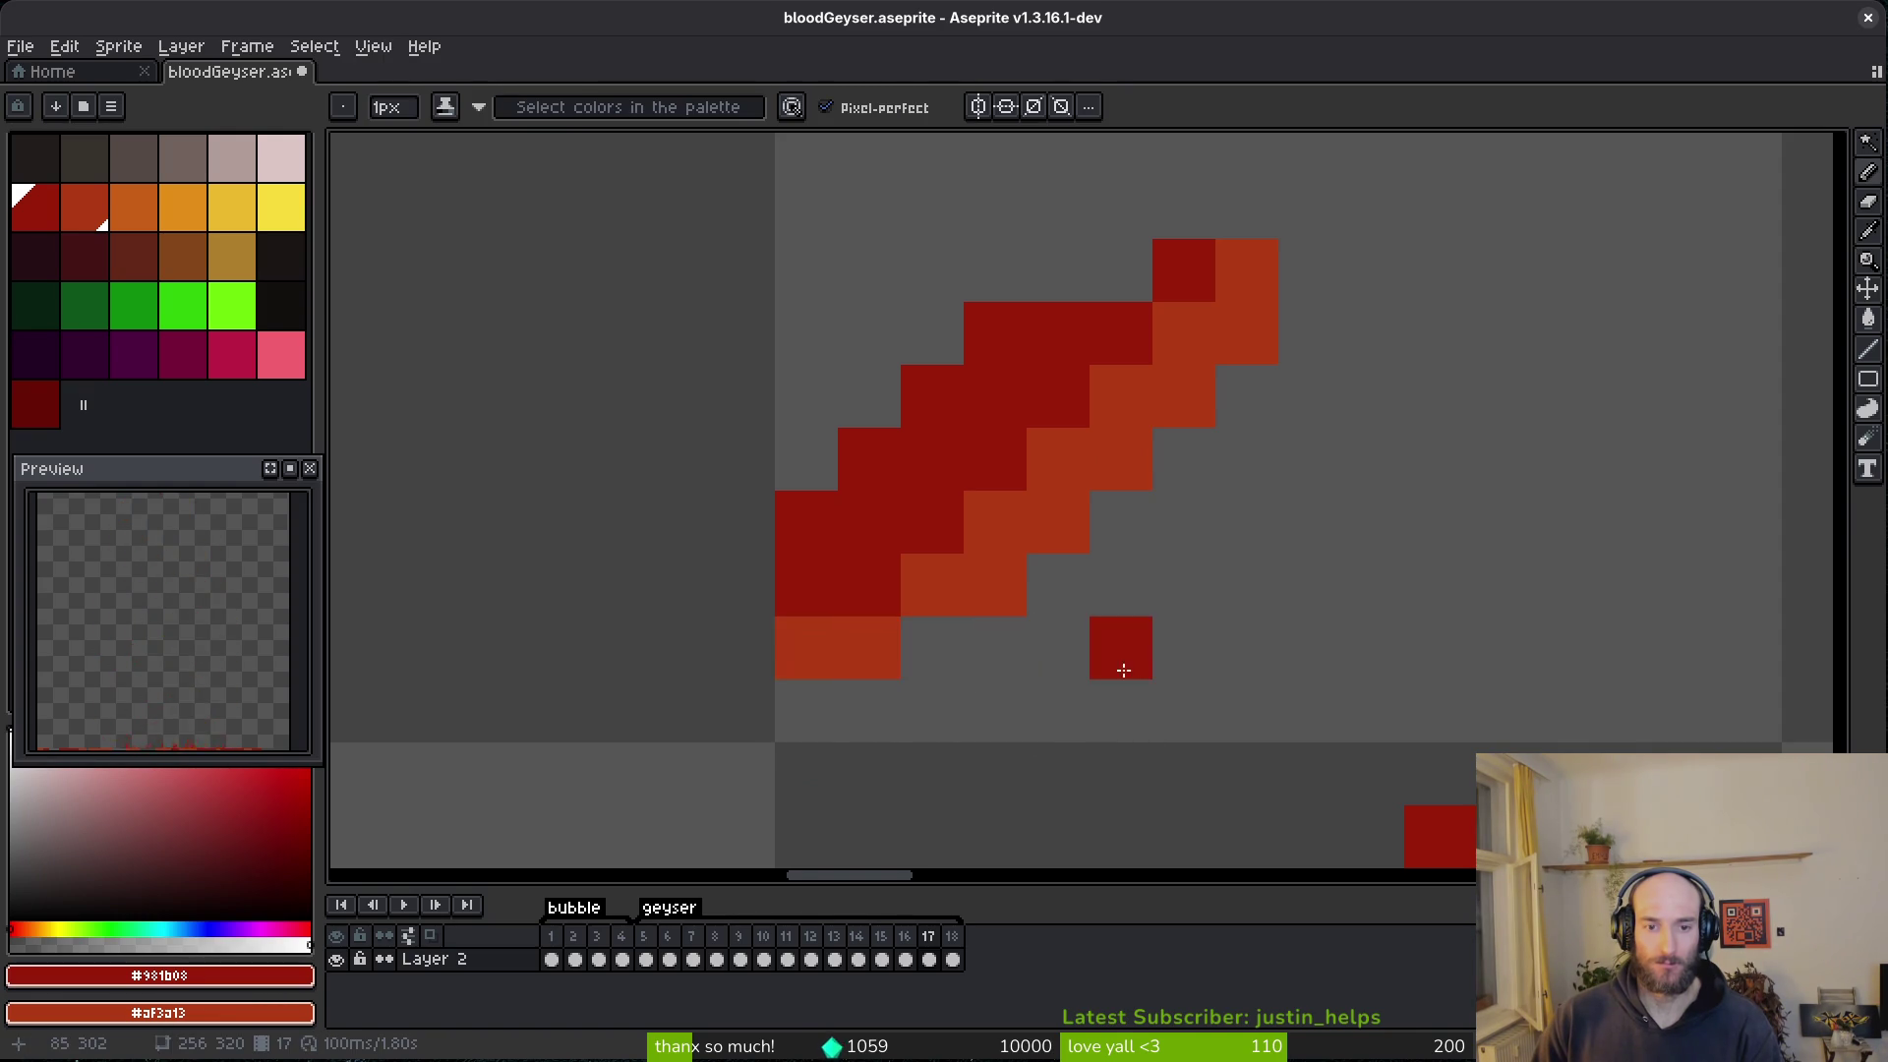
{"action": "scroll", "coordinate": [1011, 542], "scroll_direction": "down", "scroll_amount": 3}
{"action": "scroll", "coordinate": [1182, 569], "scroll_direction": "up", "scroll_amount": 3}
{"action": "left_click", "coordinate": [1130, 691]}
{"action": "key", "text": "e"}
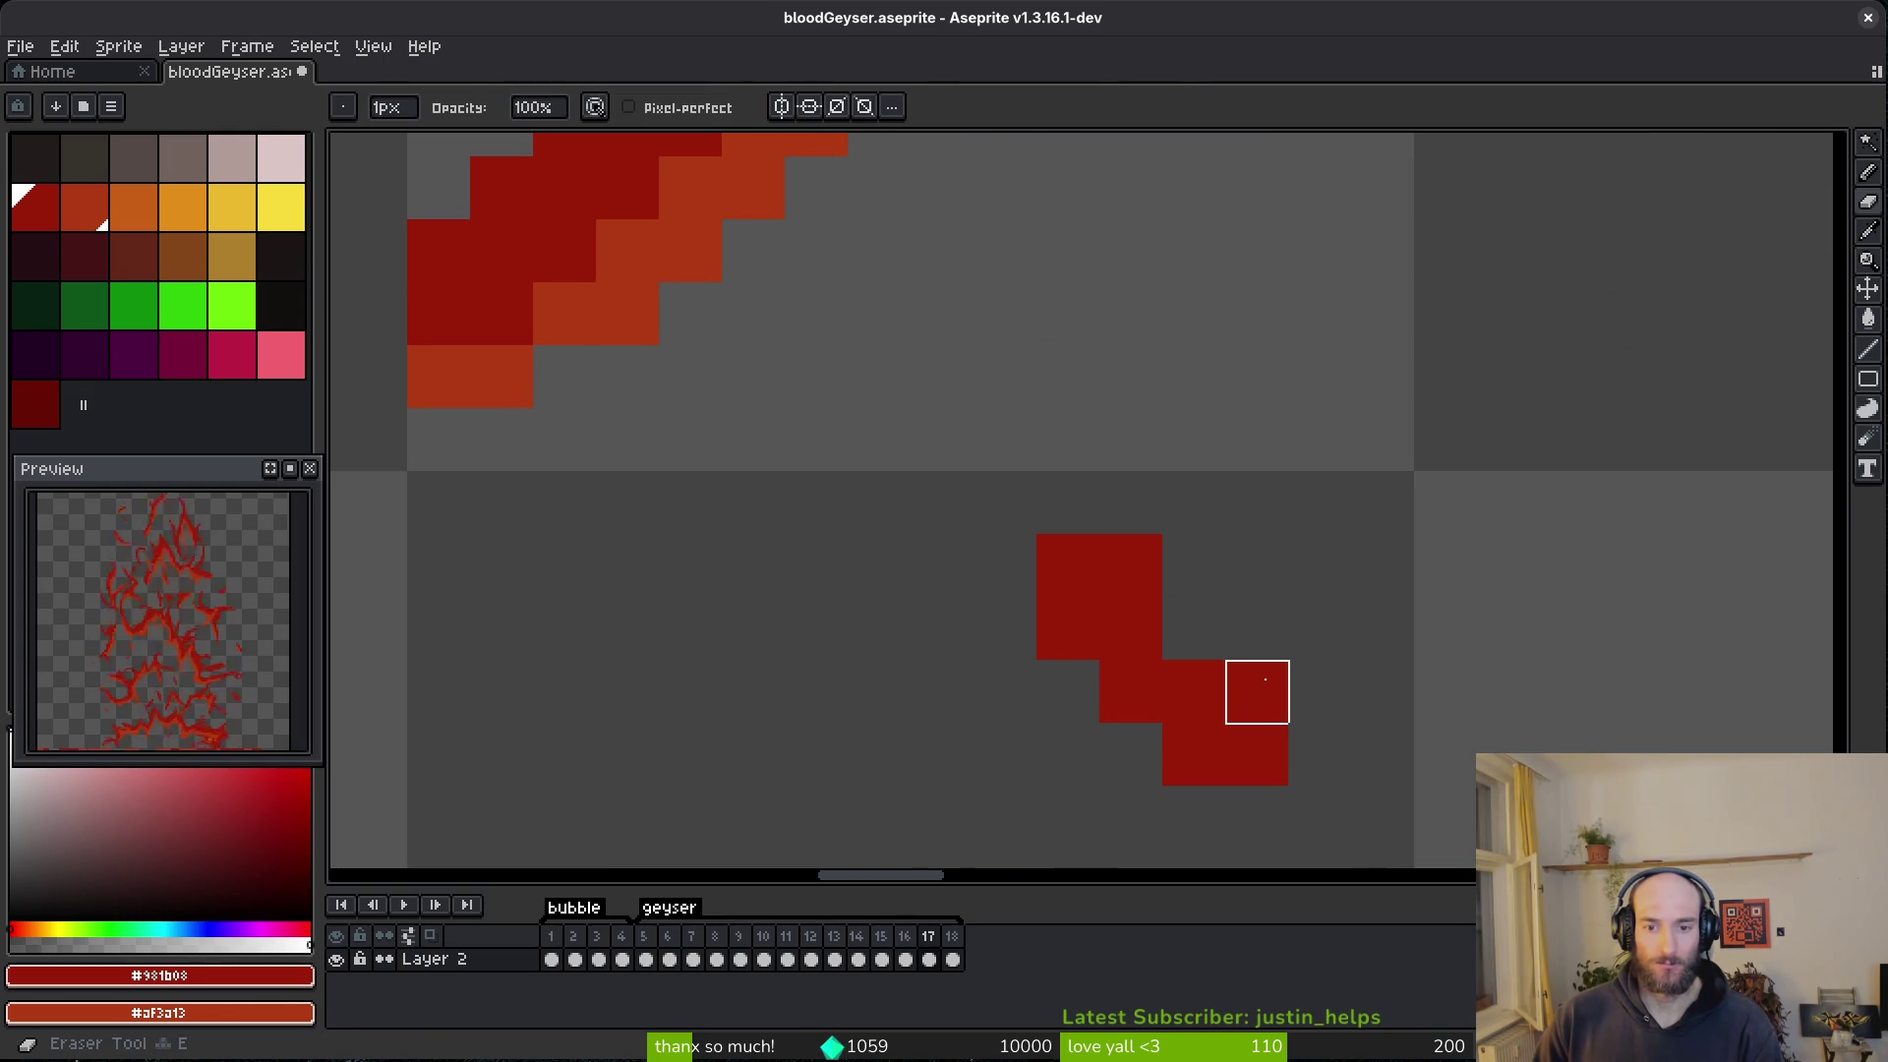
{"action": "left_click", "coordinate": [1257, 691]}
- Erase two orange pixels beside the centre column and recolour the centre flame's top pixels
{"action": "scroll", "coordinate": [1167, 583], "scroll_direction": "up", "scroll_amount": 1}
{"action": "scroll", "coordinate": [1046, 442], "scroll_direction": "down", "scroll_amount": 3}
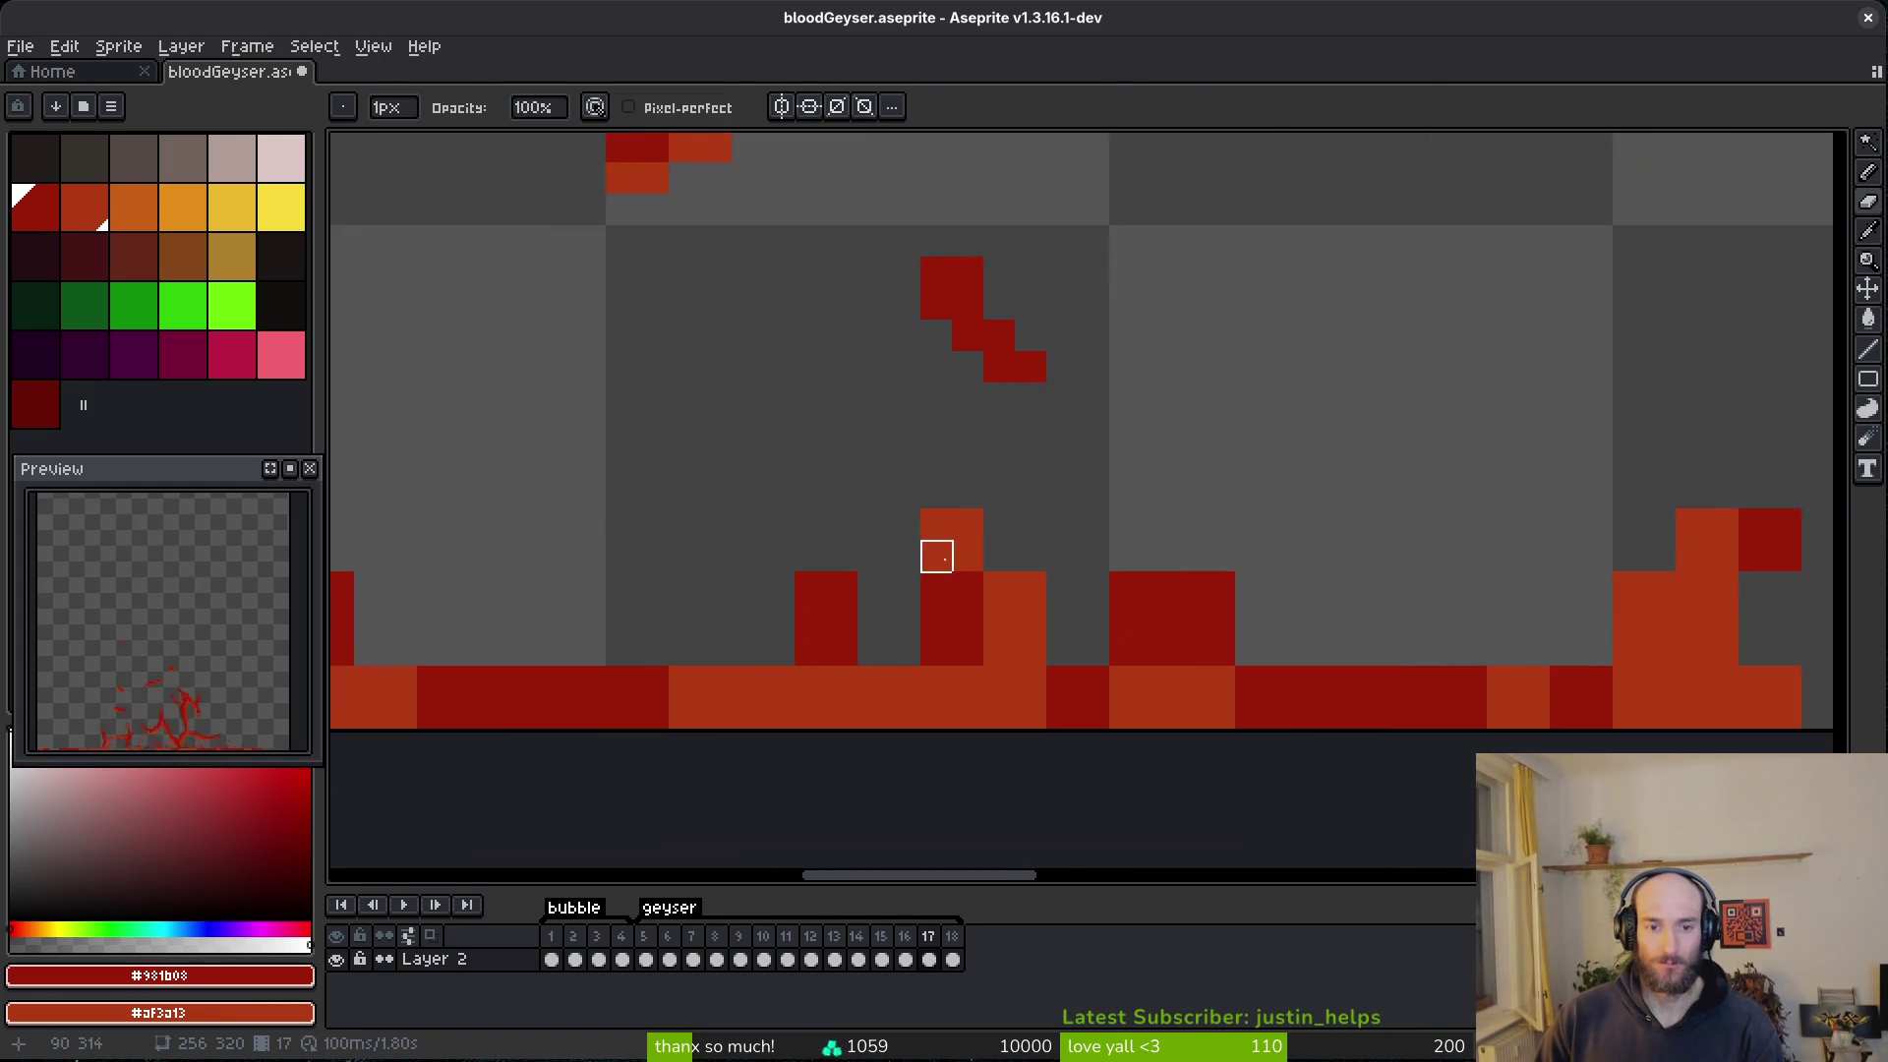
{"action": "scroll", "coordinate": [935, 551], "scroll_direction": "up", "scroll_amount": 1}
{"action": "key", "text": "e"}
{"action": "left_click_drag", "start_coordinate": [1160, 516], "coordinate": [1160, 563]}
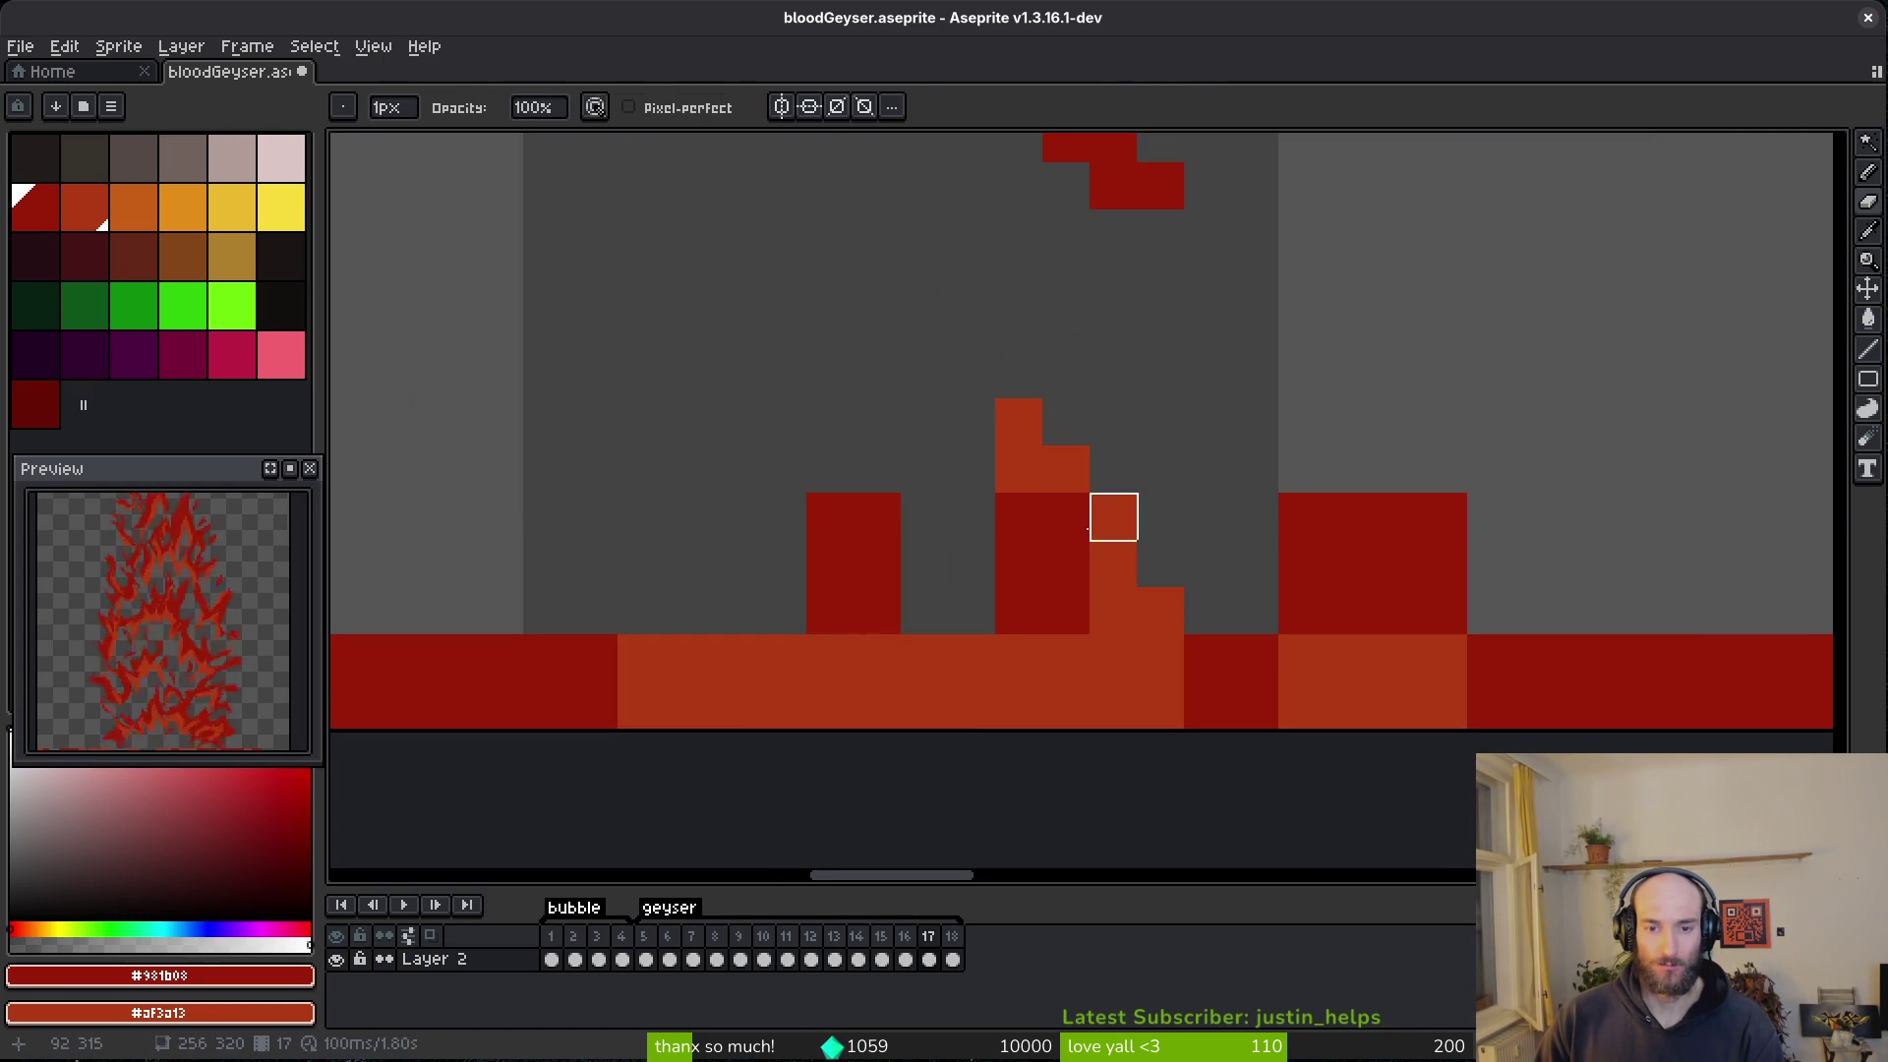
{"action": "key", "text": "b"}
{"action": "left_click", "coordinate": [974, 673]}
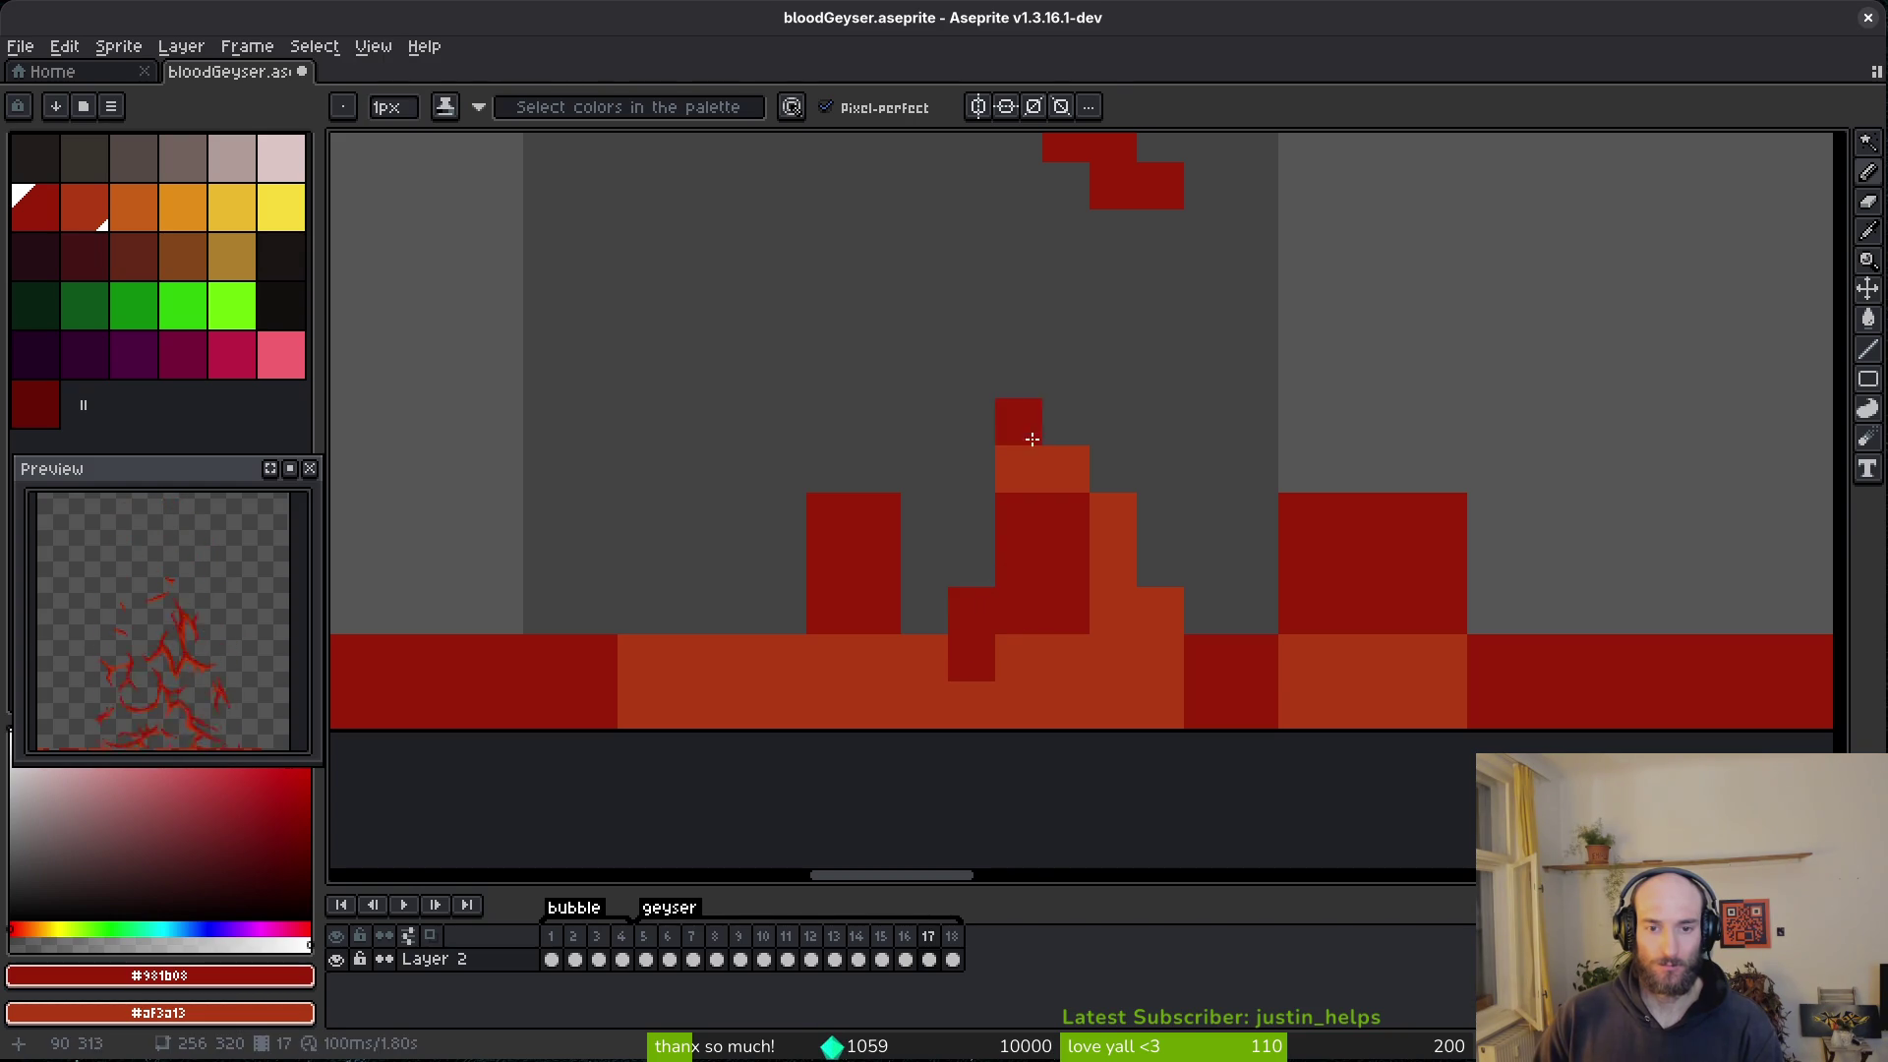
{"action": "right_click", "coordinate": [1234, 712]}
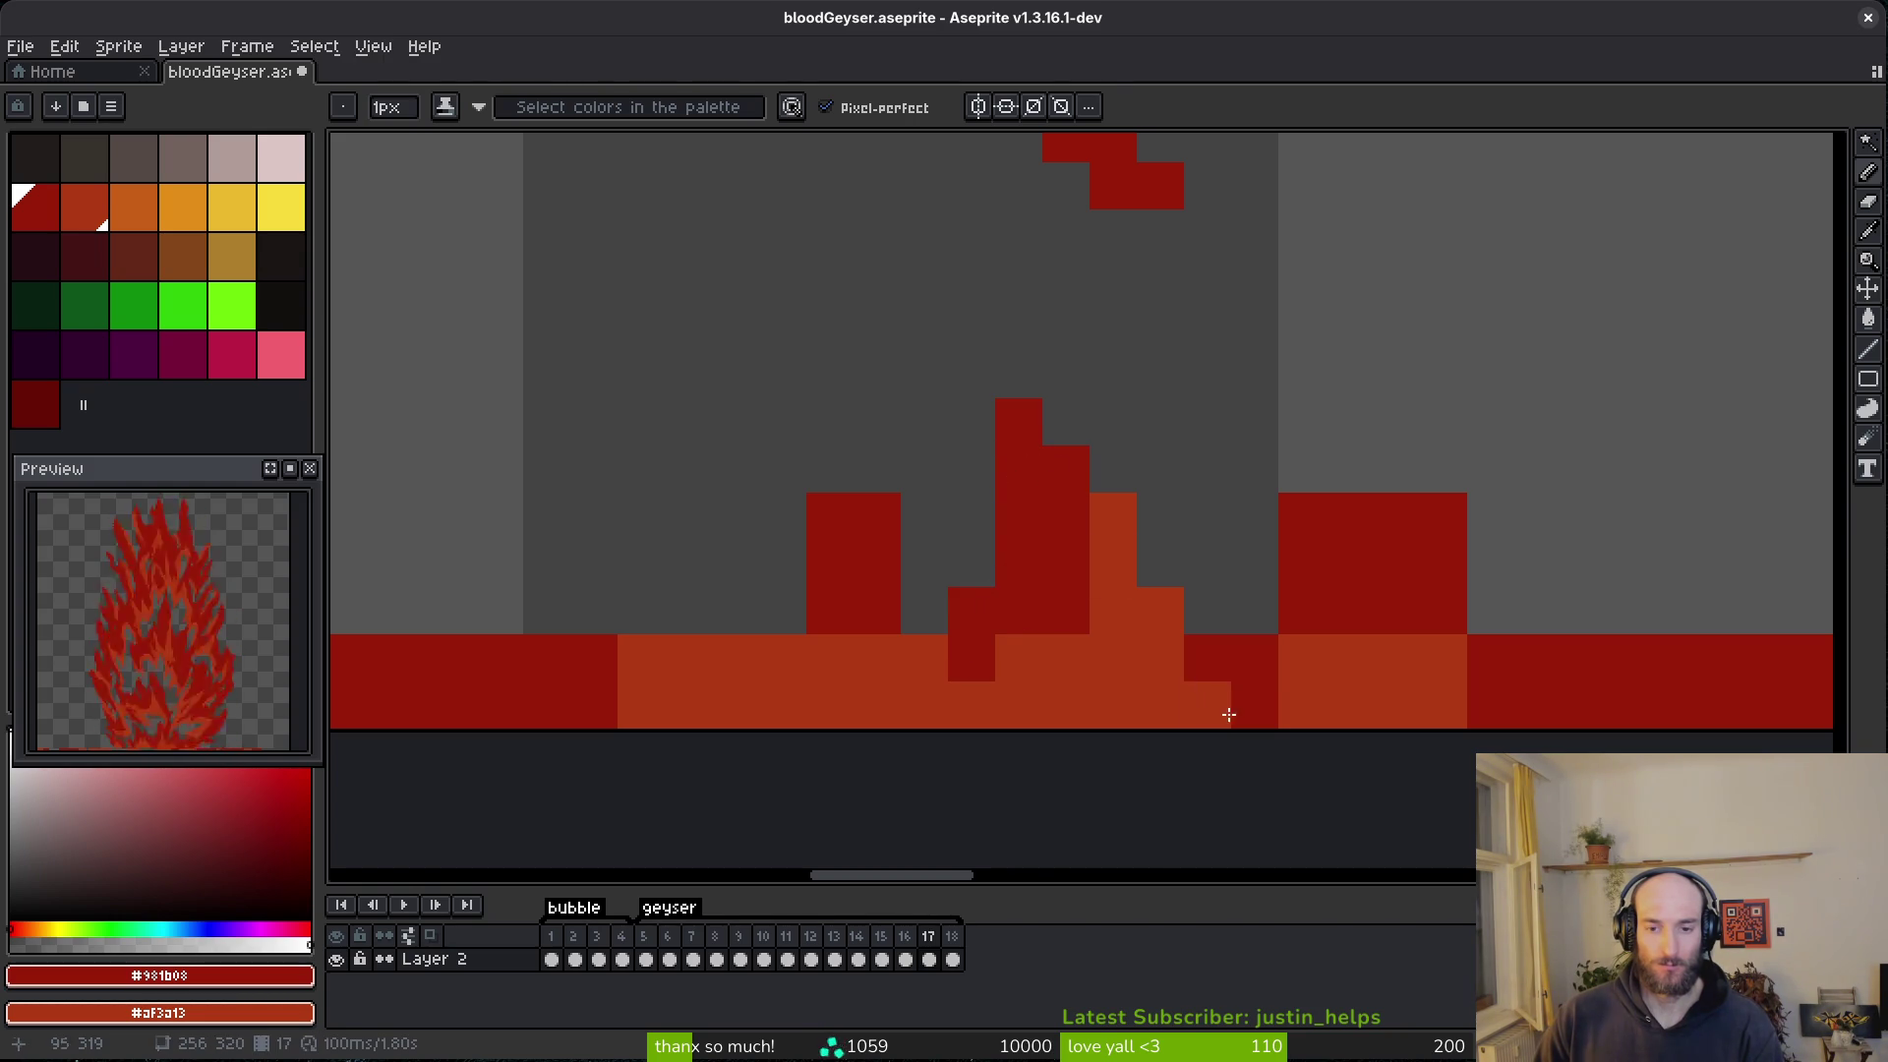
- Reshape and extend the right flame in dark red and erase stray pixels near the centre flames
{"action": "key", "text": "e"}
{"action": "left_click_drag", "start_coordinate": [1313, 539], "coordinate": [1276, 606]}
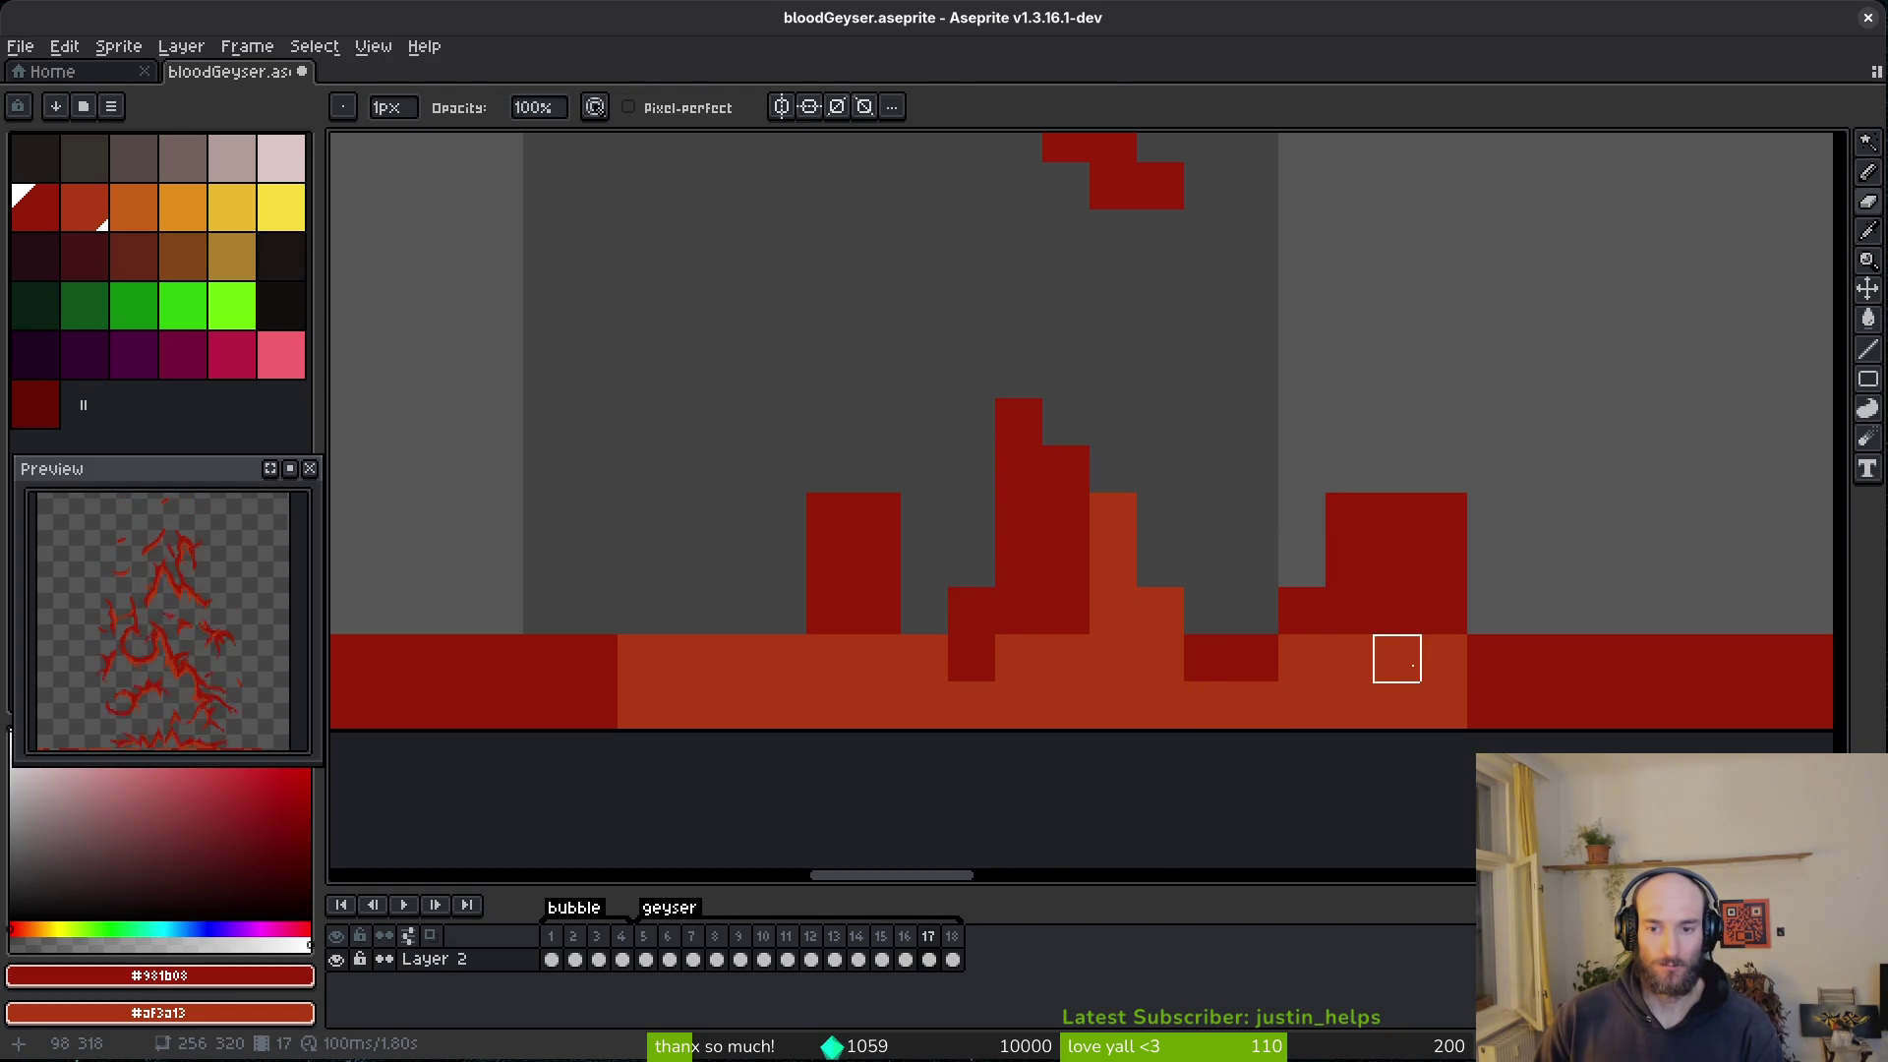
{"action": "key", "text": "b"}
{"action": "left_click_drag", "start_coordinate": [1396, 659], "coordinate": [1471, 662]}
{"action": "left_click", "coordinate": [1486, 611]}
{"action": "key", "text": "e"}
{"action": "left_click_drag", "start_coordinate": [1445, 521], "coordinate": [1443, 565]}
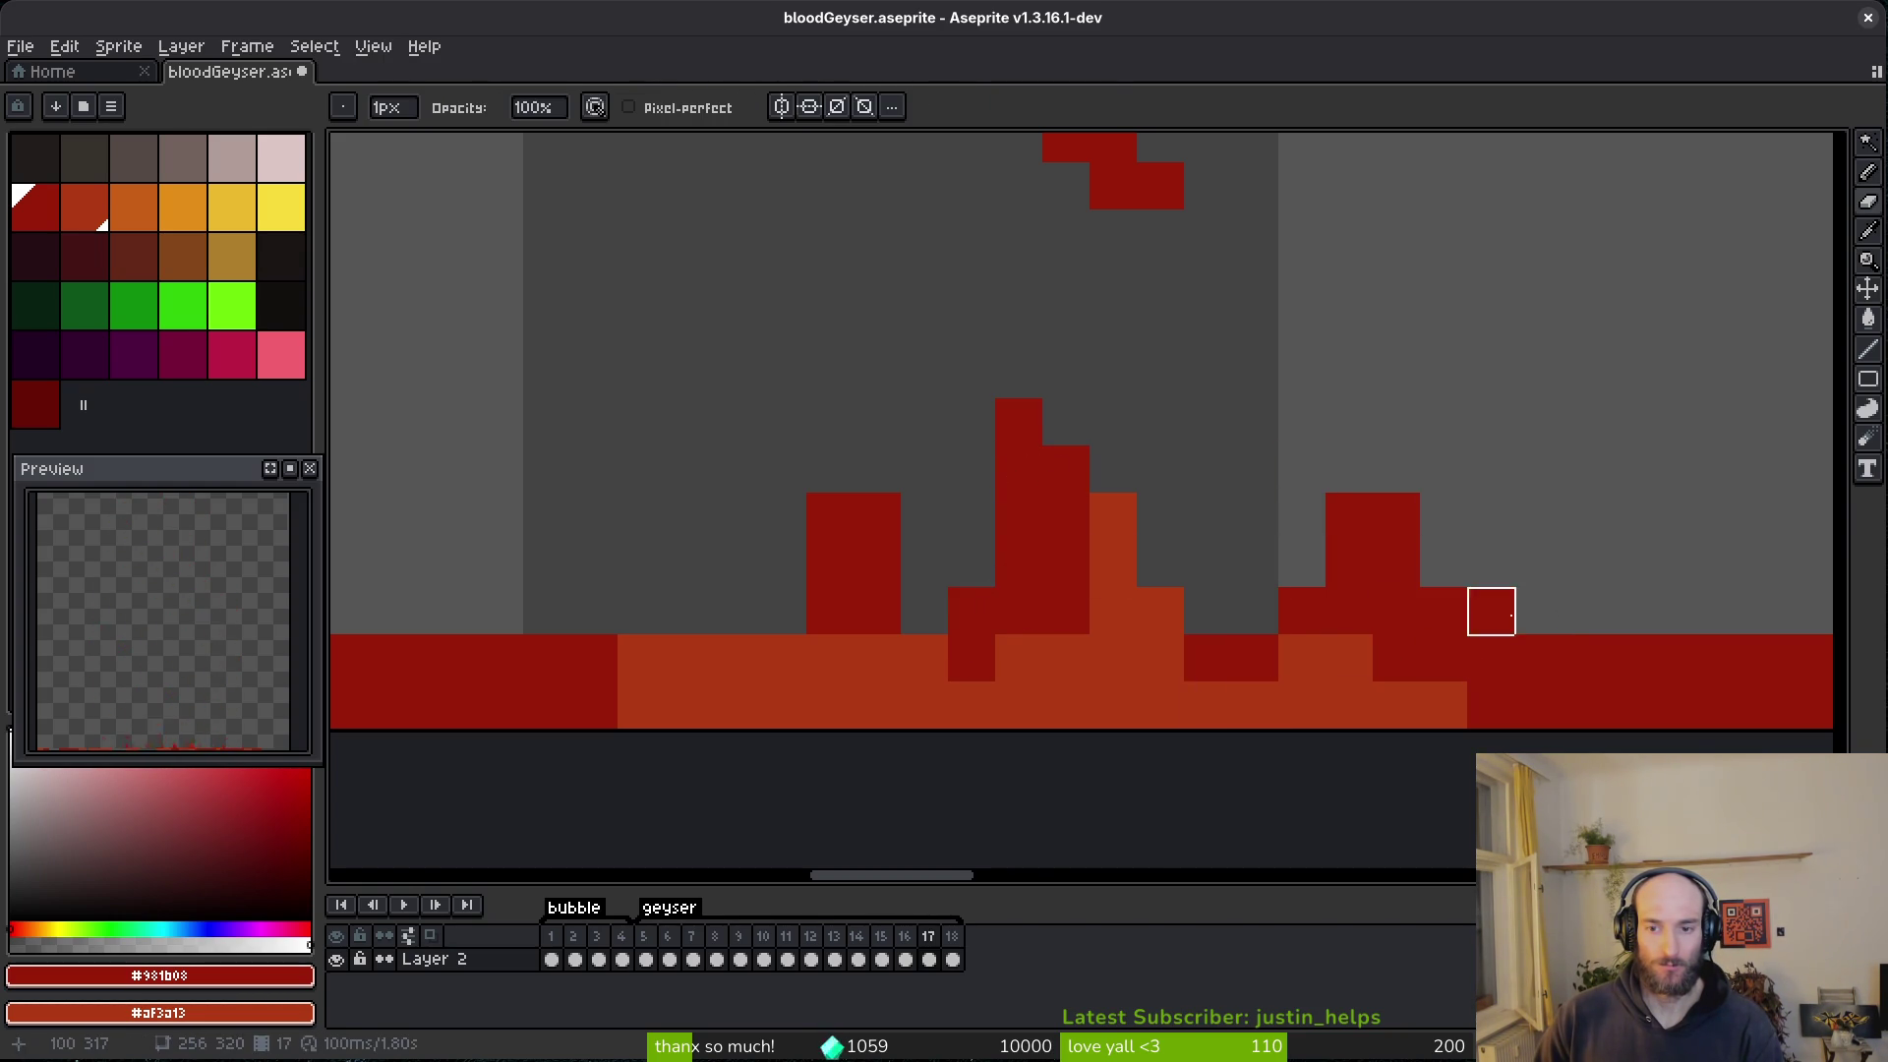
{"action": "left_click_drag", "start_coordinate": [1397, 658], "coordinate": [1606, 609]}
{"action": "left_click_drag", "start_coordinate": [1135, 467], "coordinate": [1088, 514]}
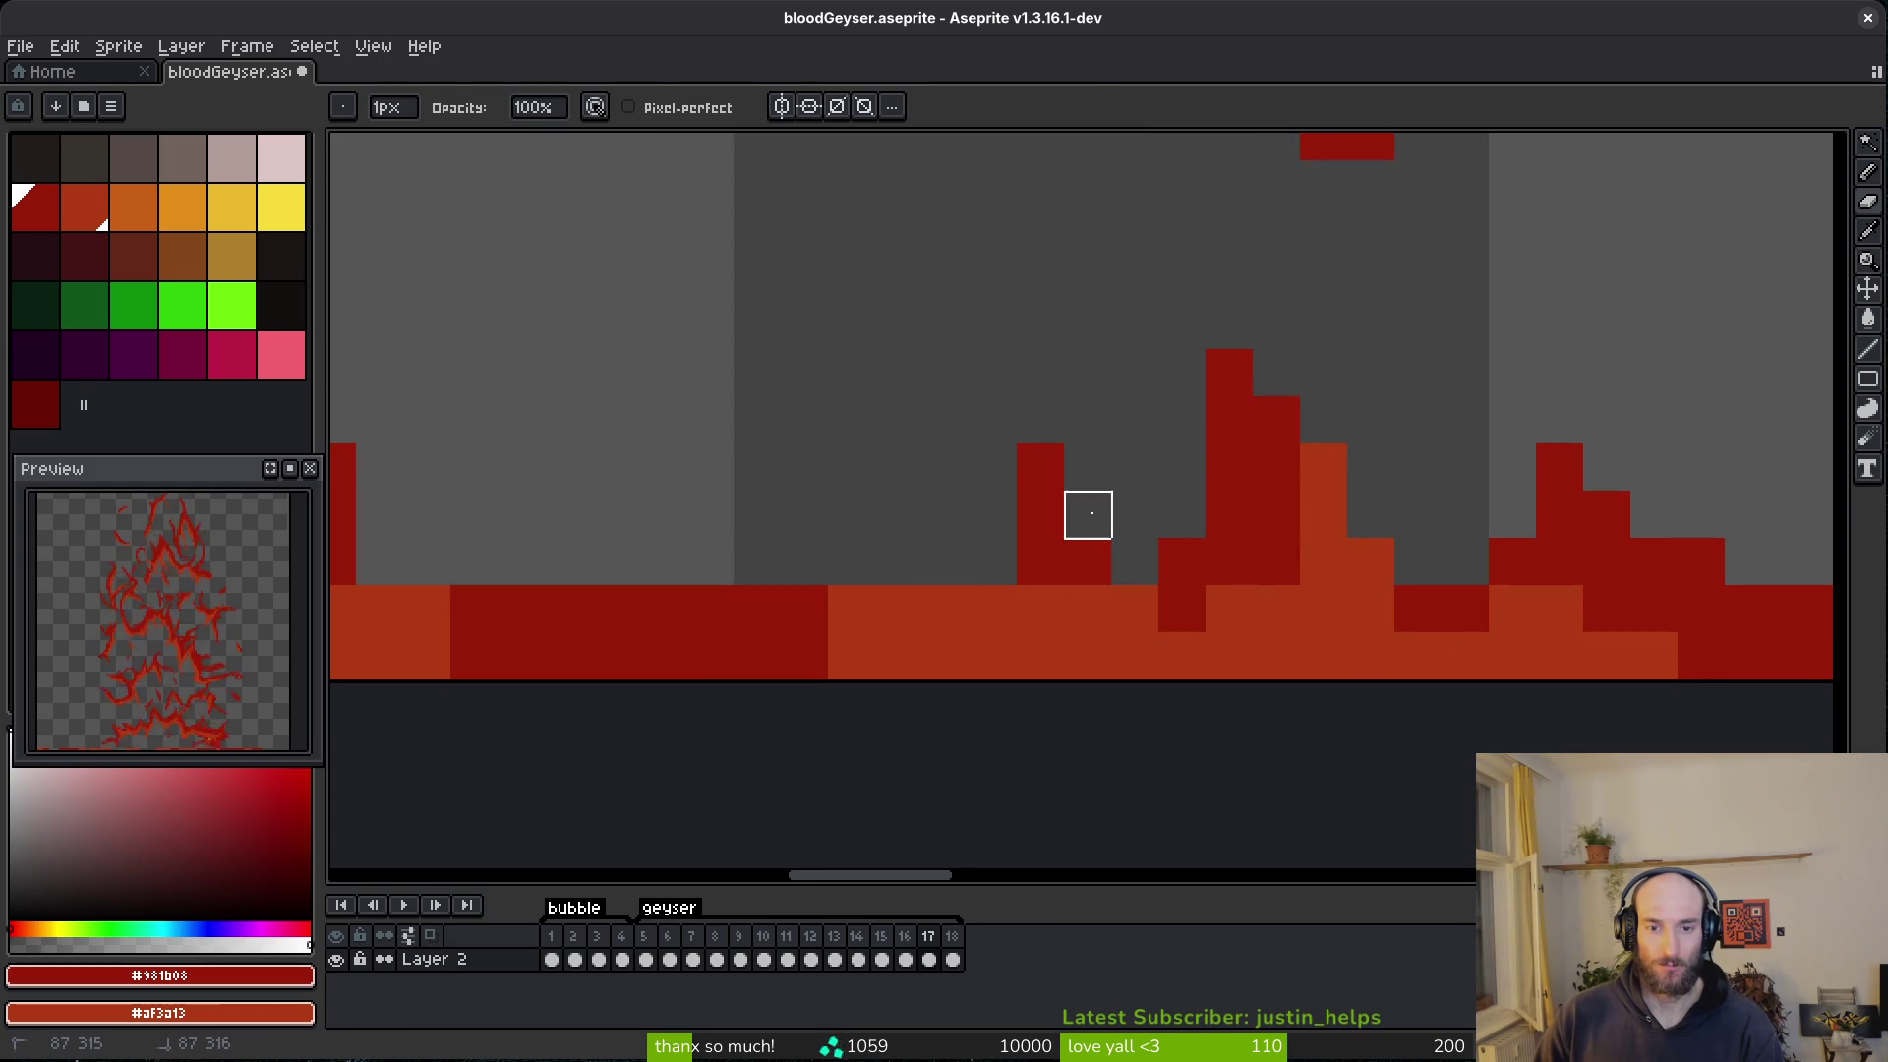
{"action": "left_click", "coordinate": [1183, 610]}
- Paint dark red around the left flames, along the orange base and up the tall column
{"action": "key", "text": "b"}
{"action": "mouse_move", "coordinate": [1184, 608]}
{"action": "left_mouse_down"}
{"action": "mouse_move", "coordinate": [921, 553]}
{"action": "mouse_move", "coordinate": [1083, 624]}
{"action": "mouse_move", "coordinate": [1140, 608]}
{"action": "left_mouse_up"}
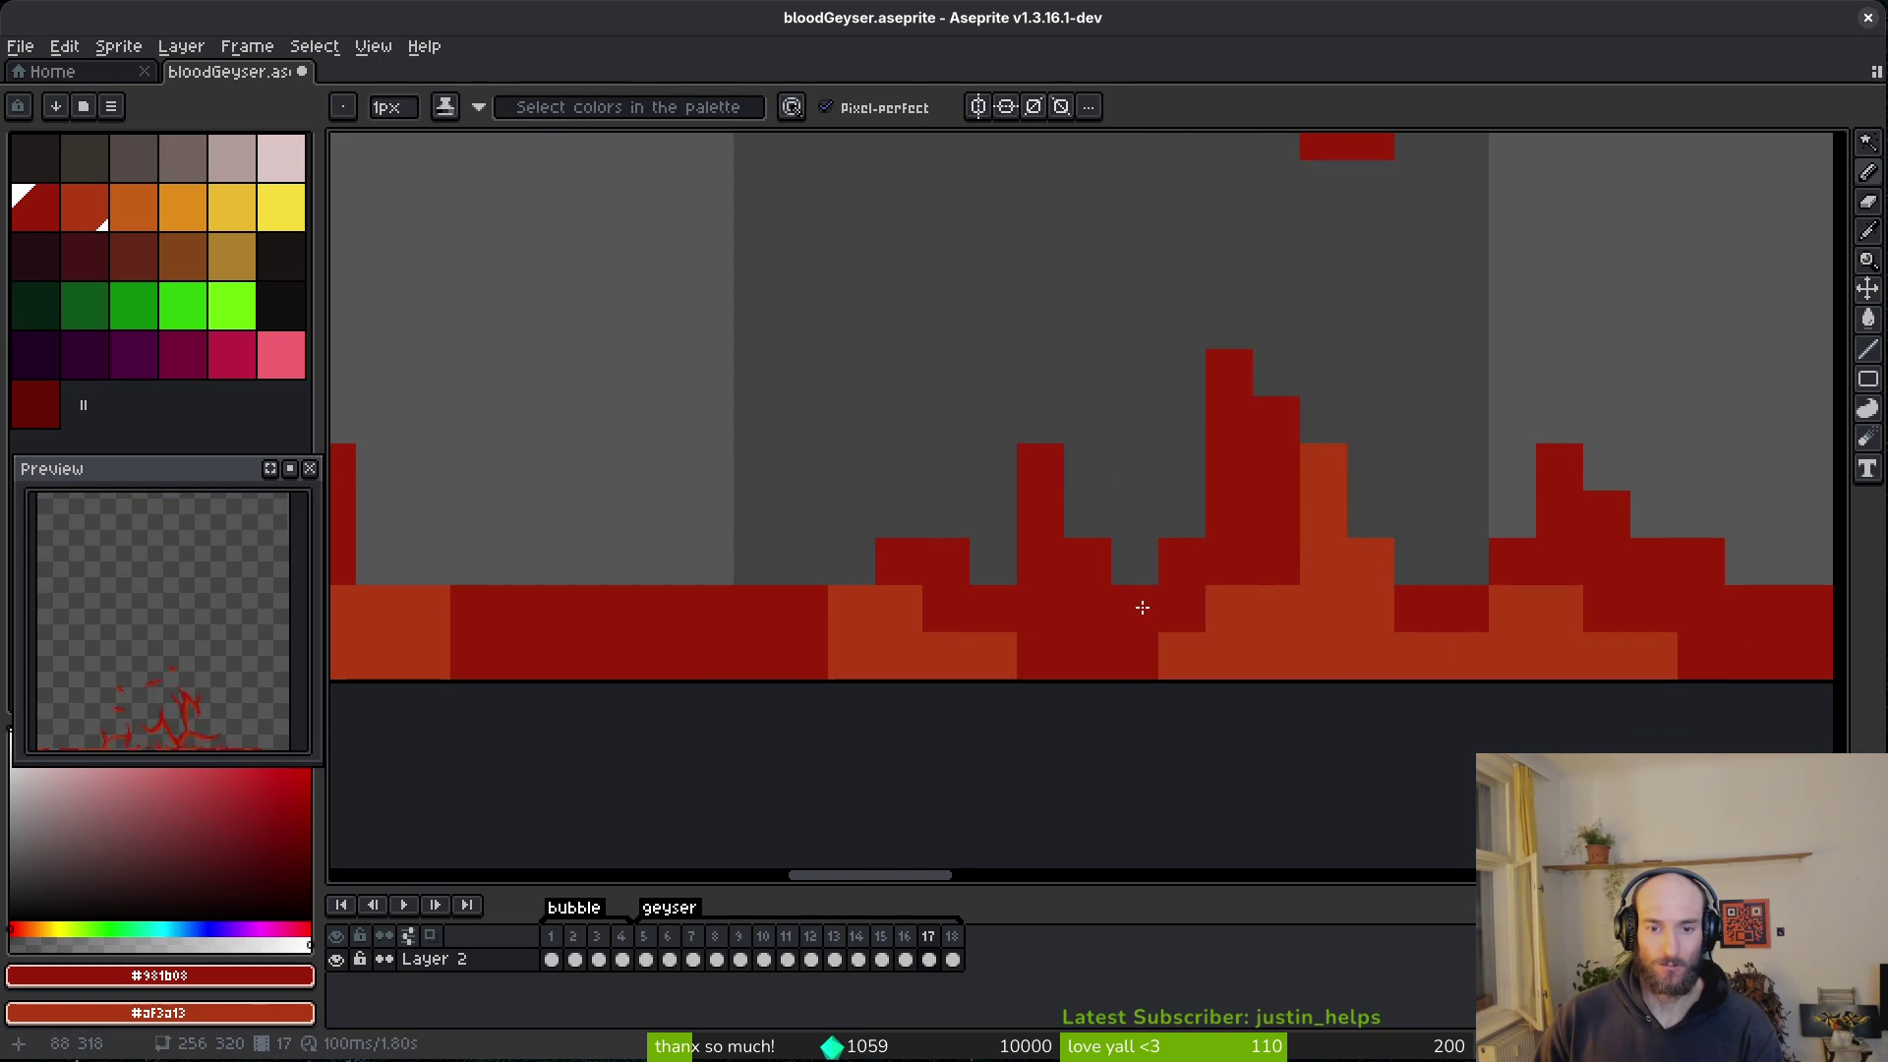
{"action": "mouse_move", "coordinate": [871, 582]}
{"action": "left_mouse_down"}
{"action": "mouse_move", "coordinate": [872, 632]}
{"action": "mouse_move", "coordinate": [695, 623]}
{"action": "left_mouse_up"}
{"action": "scroll", "coordinate": [1041, 620], "scroll_direction": "left", "scroll_amount": 5}
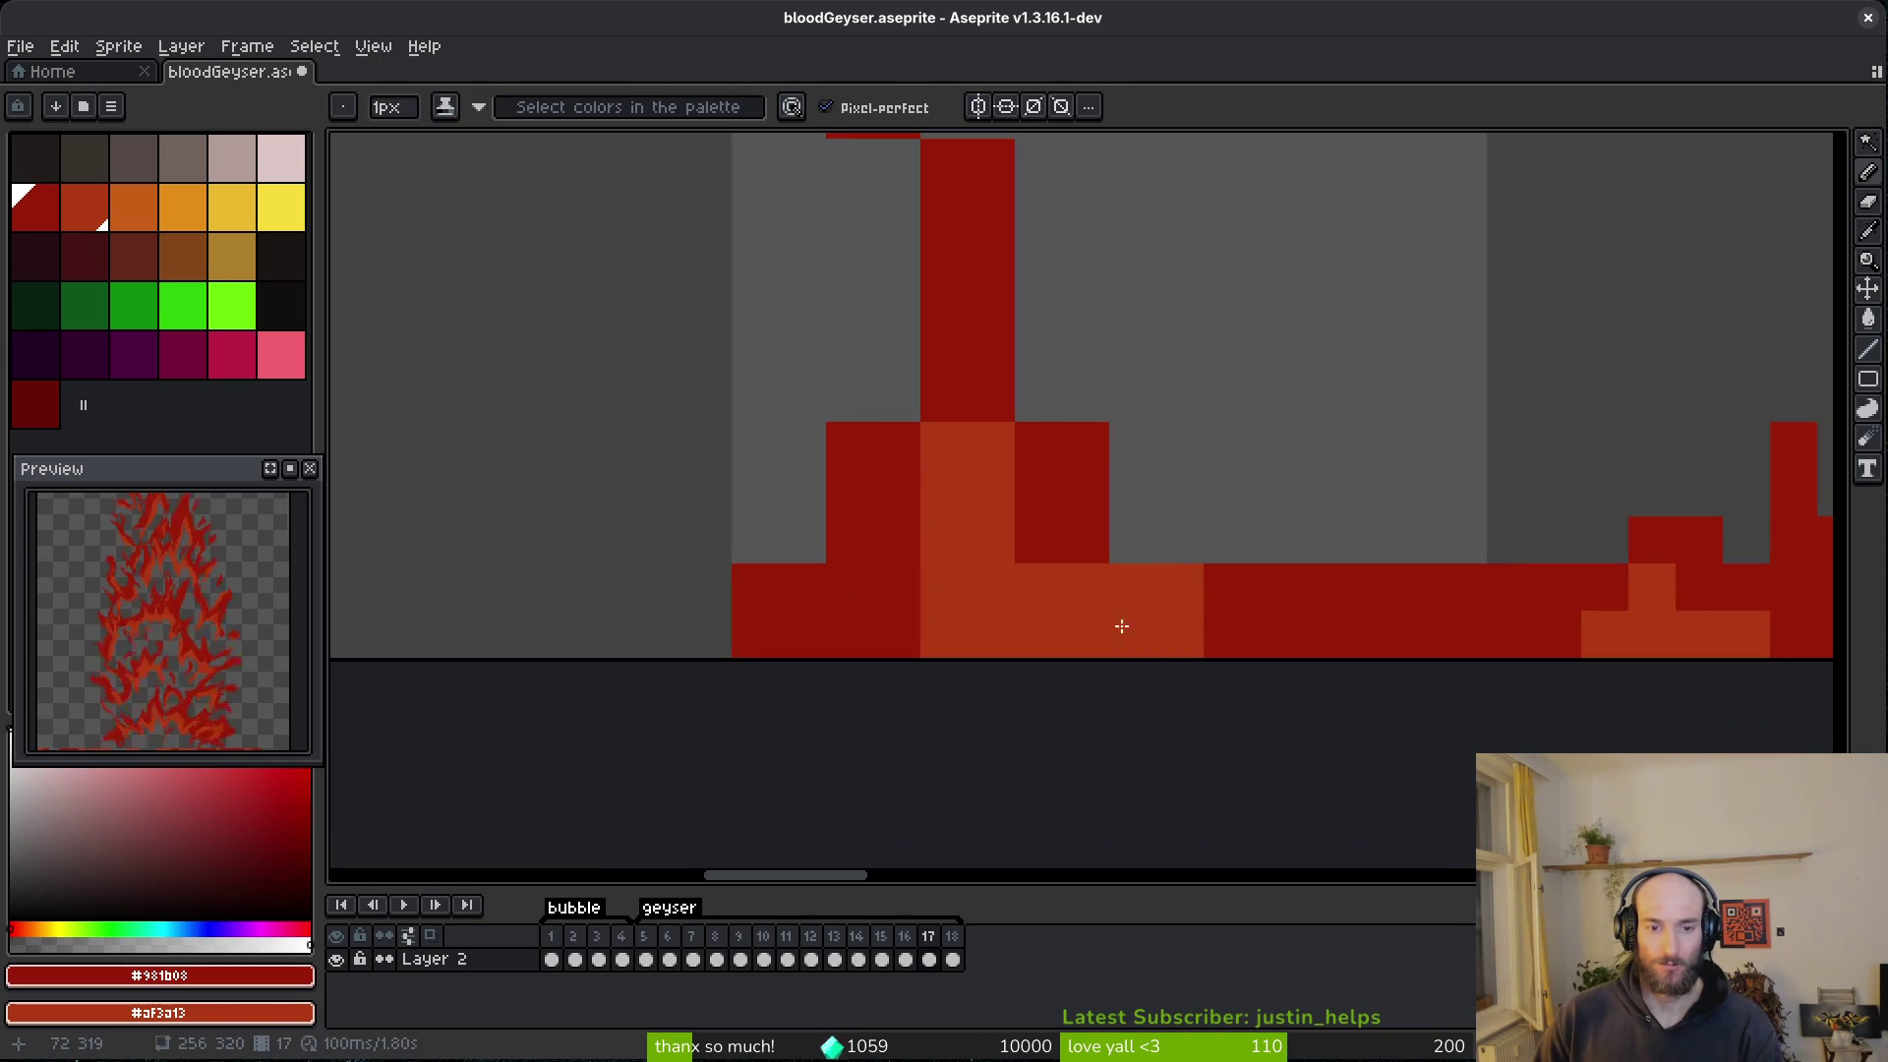
{"action": "mouse_move", "coordinate": [1060, 596]}
{"action": "left_mouse_down"}
{"action": "mouse_move", "coordinate": [1032, 531]}
{"action": "mouse_move", "coordinate": [948, 447]}
{"action": "mouse_move", "coordinate": [931, 551]}
{"action": "mouse_move", "coordinate": [986, 481]}
{"action": "mouse_move", "coordinate": [1155, 620]}
{"action": "left_mouse_up"}
{"action": "left_click", "coordinate": [1170, 581]}
{"action": "mouse_move", "coordinate": [1048, 413]}
{"action": "left_mouse_down"}
{"action": "mouse_move", "coordinate": [910, 489]}
{"action": "mouse_move", "coordinate": [860, 605]}
{"action": "left_mouse_up"}
- Lengthen the thin rising streak with dark-red pixels at its tip
{"action": "key", "text": "e"}
{"action": "left_click_drag", "start_coordinate": [953, 218], "coordinate": [1045, 535]}
{"action": "key", "text": "b"}
{"action": "left_click", "coordinate": [1034, 504]}
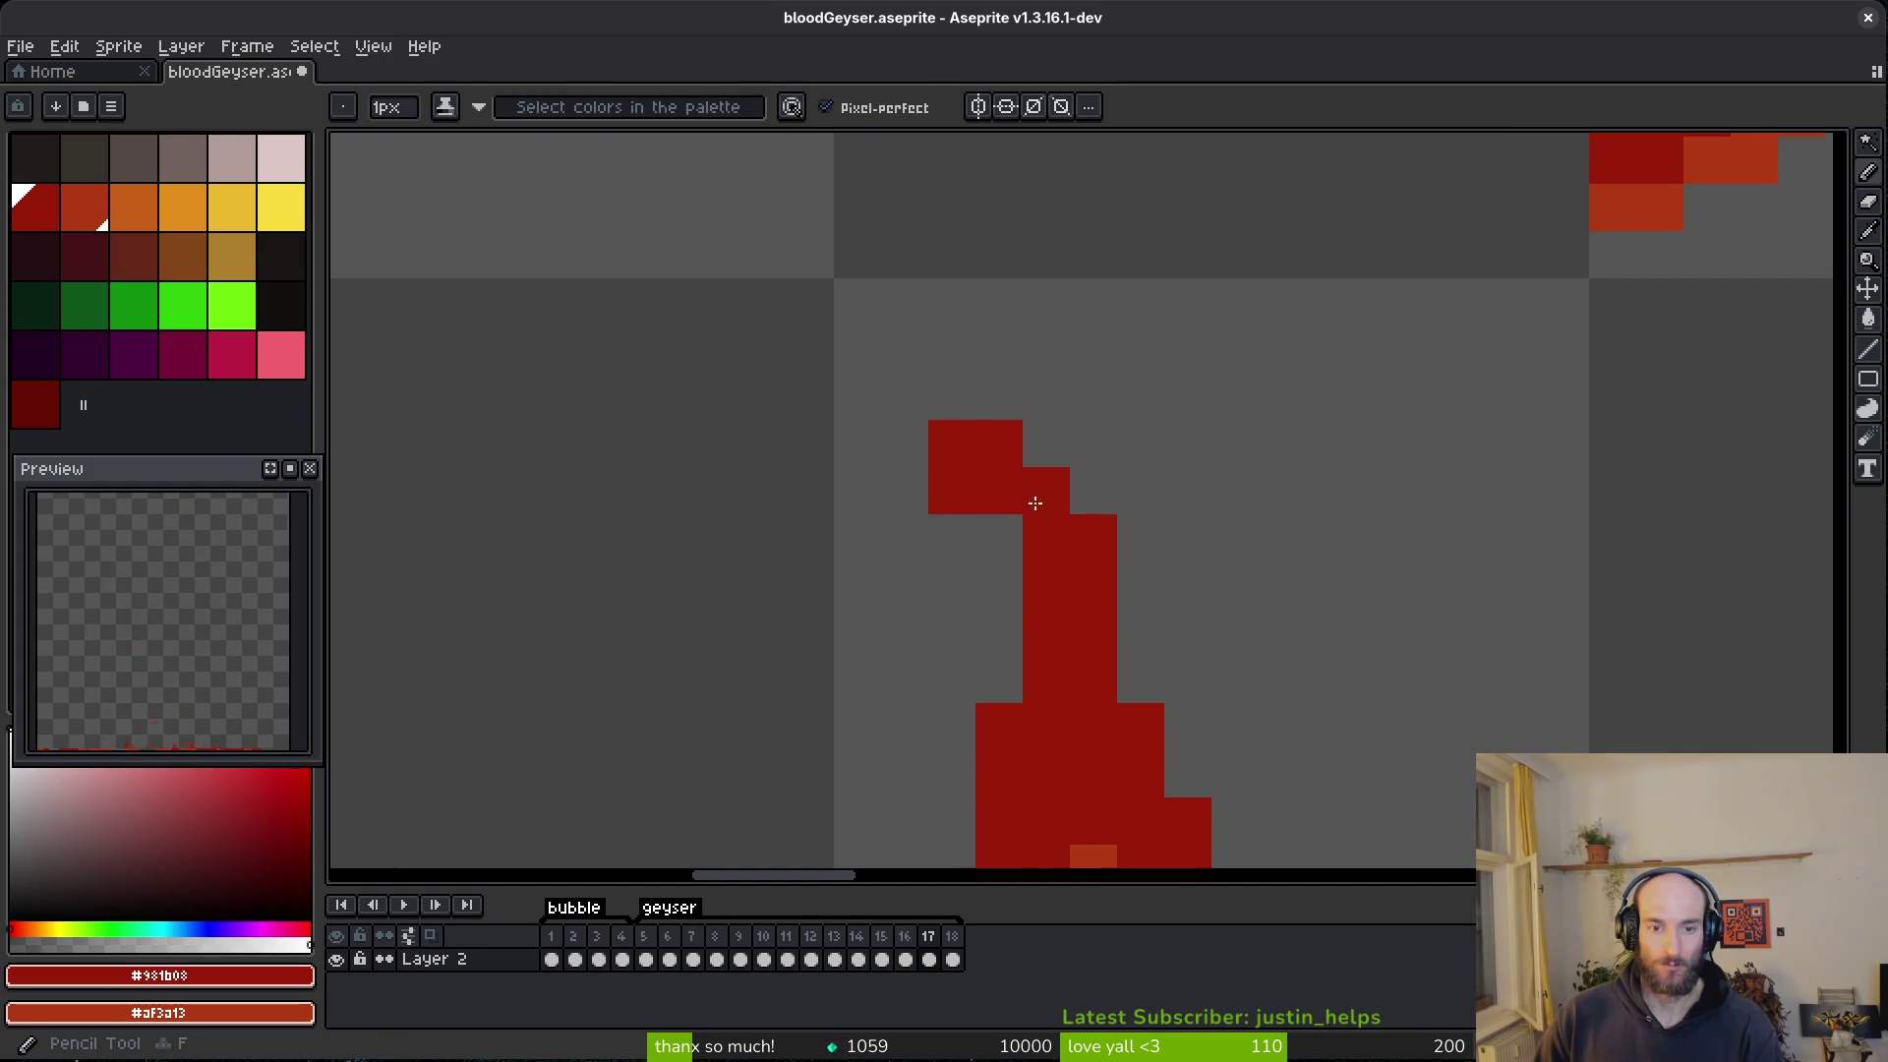
{"action": "left_click", "coordinate": [1008, 519]}
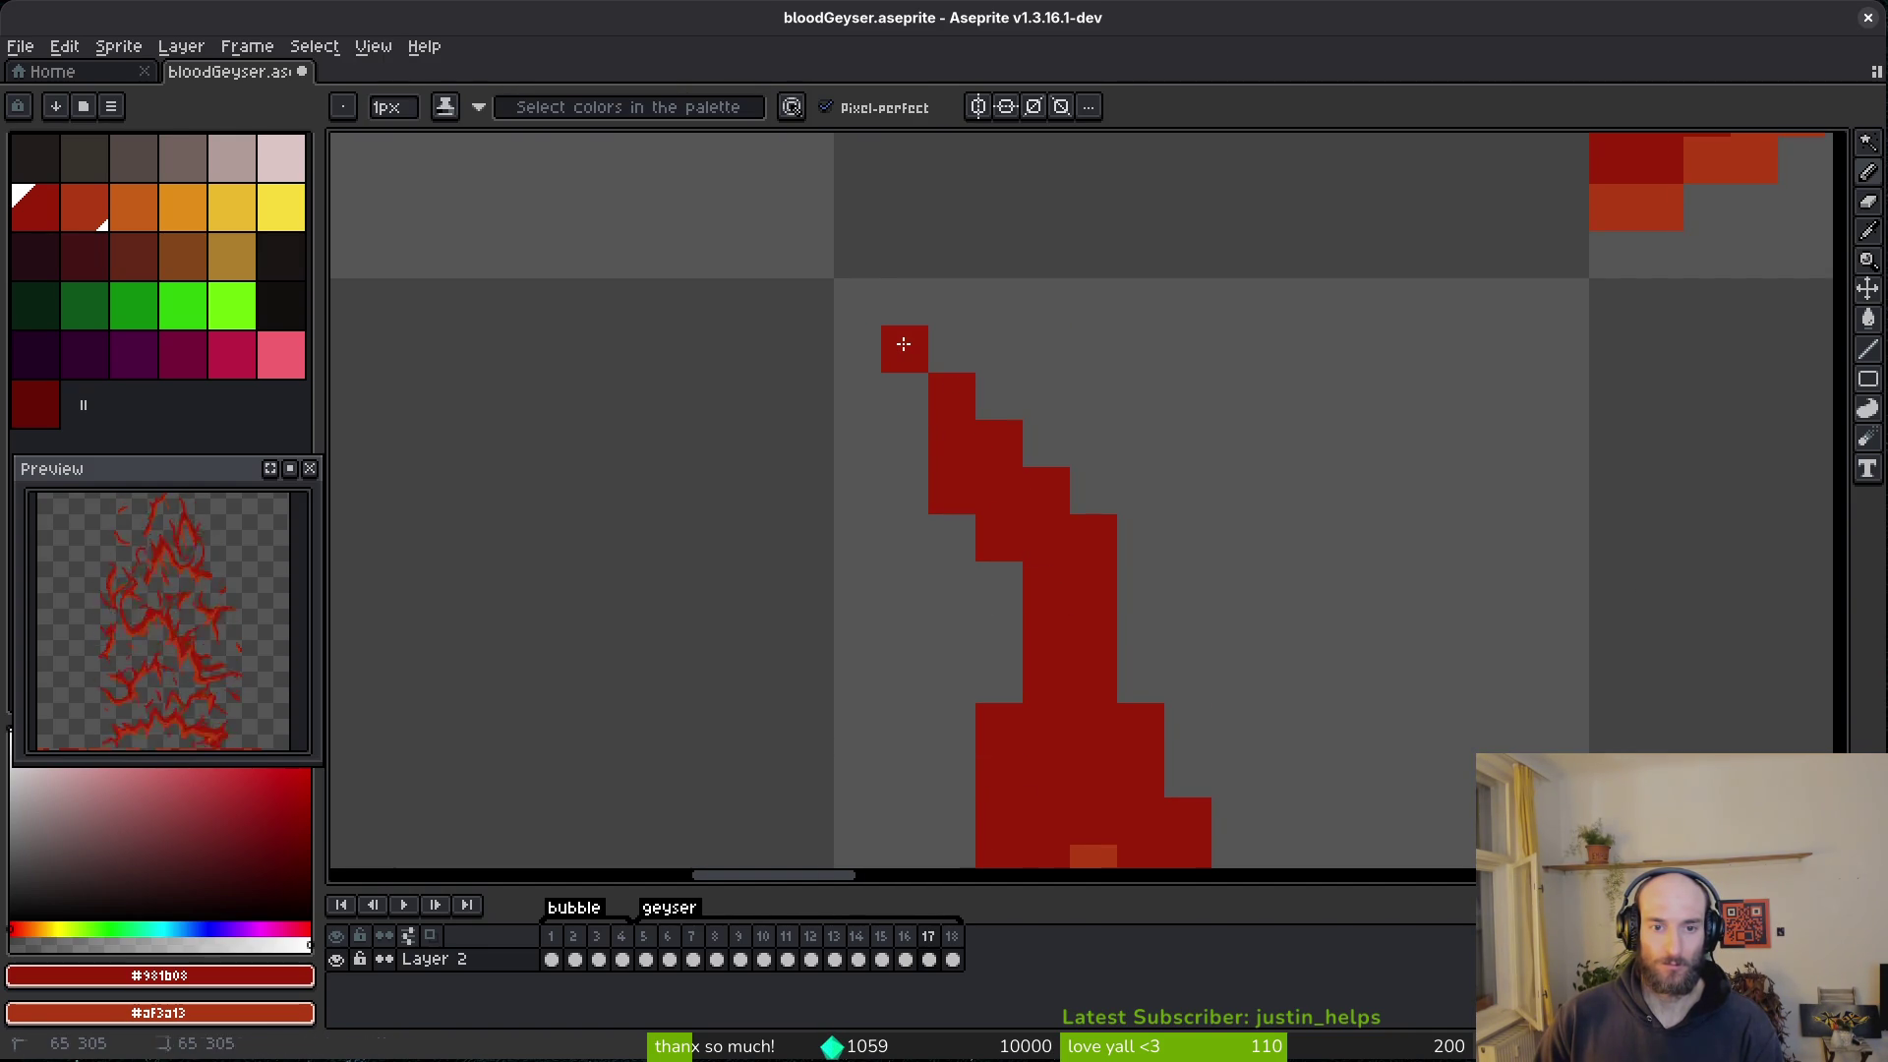
- Save the sprite file with Ctrl+S
{"action": "key", "text": "e"}
{"action": "scroll", "coordinate": [1243, 620], "scroll_direction": "down", "scroll_amount": 5}
{"action": "scroll", "coordinate": [1050, 514], "scroll_direction": "up", "scroll_amount": 5}
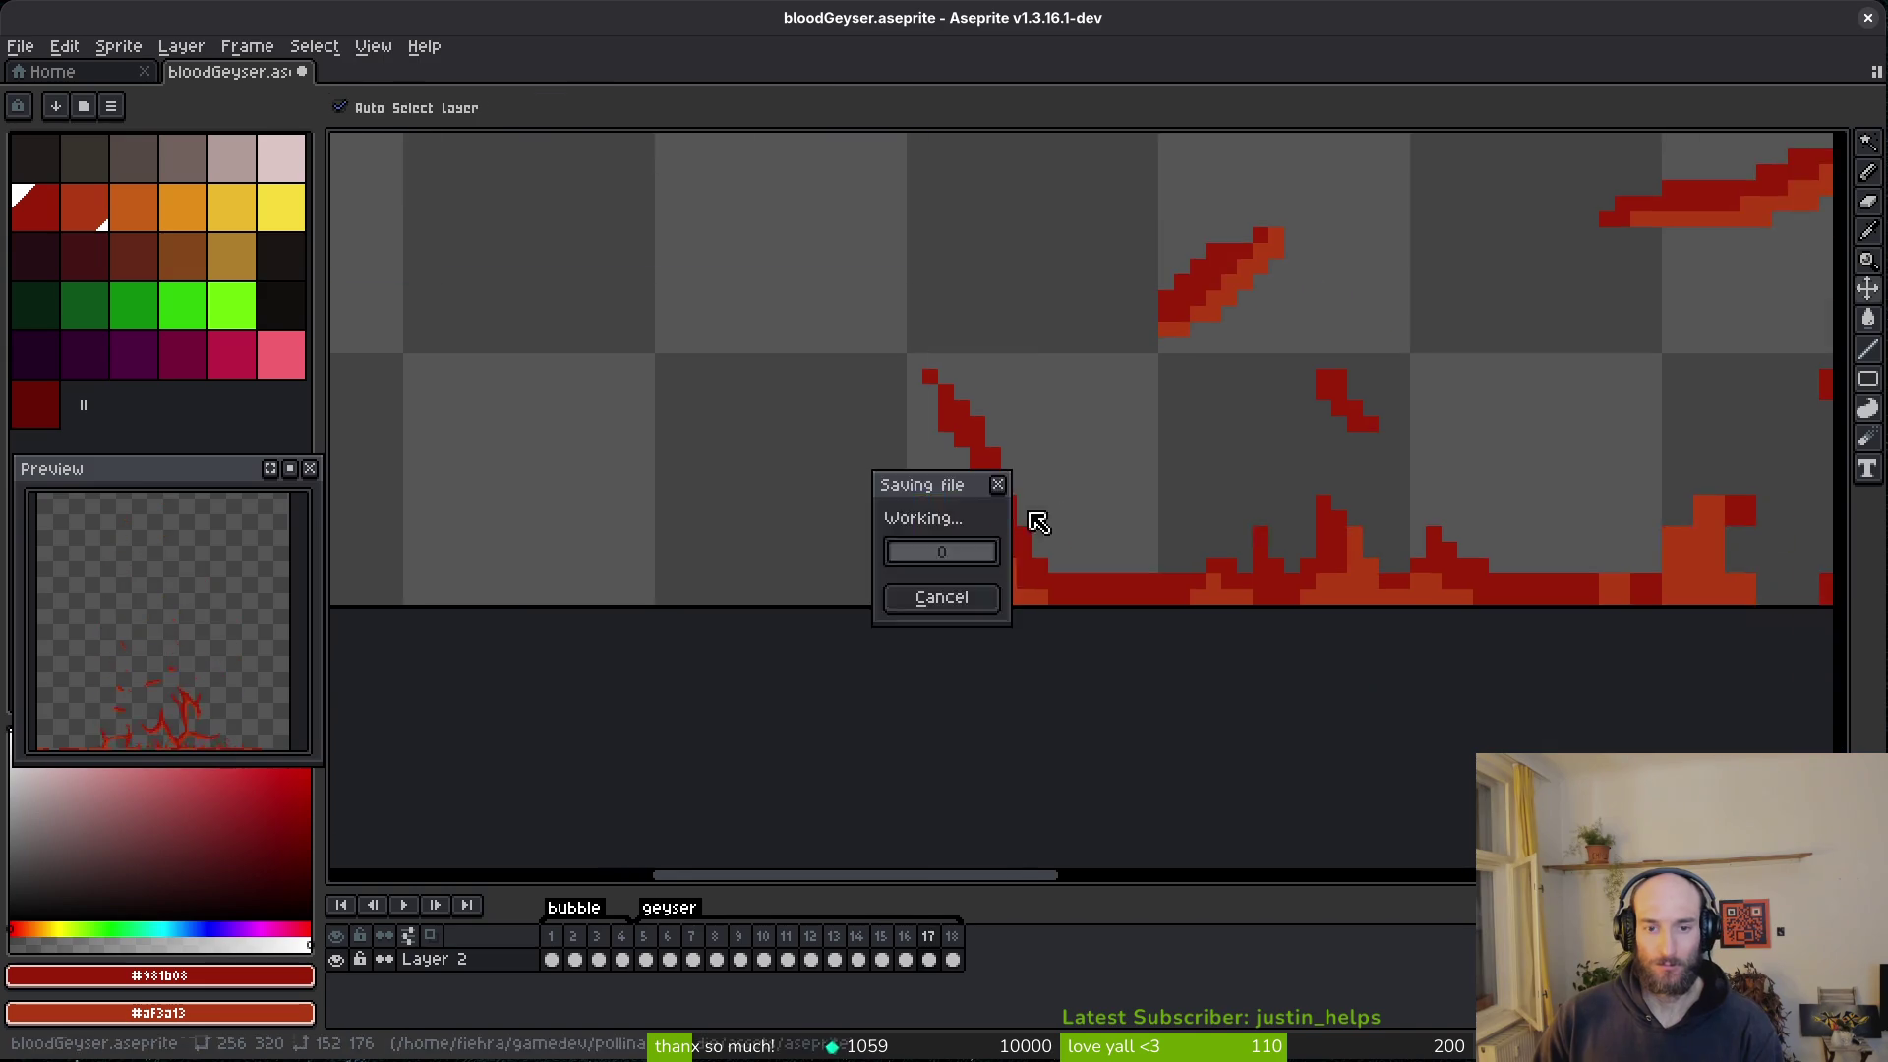
{"action": "key", "text": "ctrl+s"}
{"action": "scroll", "coordinate": [1180, 522], "scroll_direction": "down", "scroll_amount": 3}
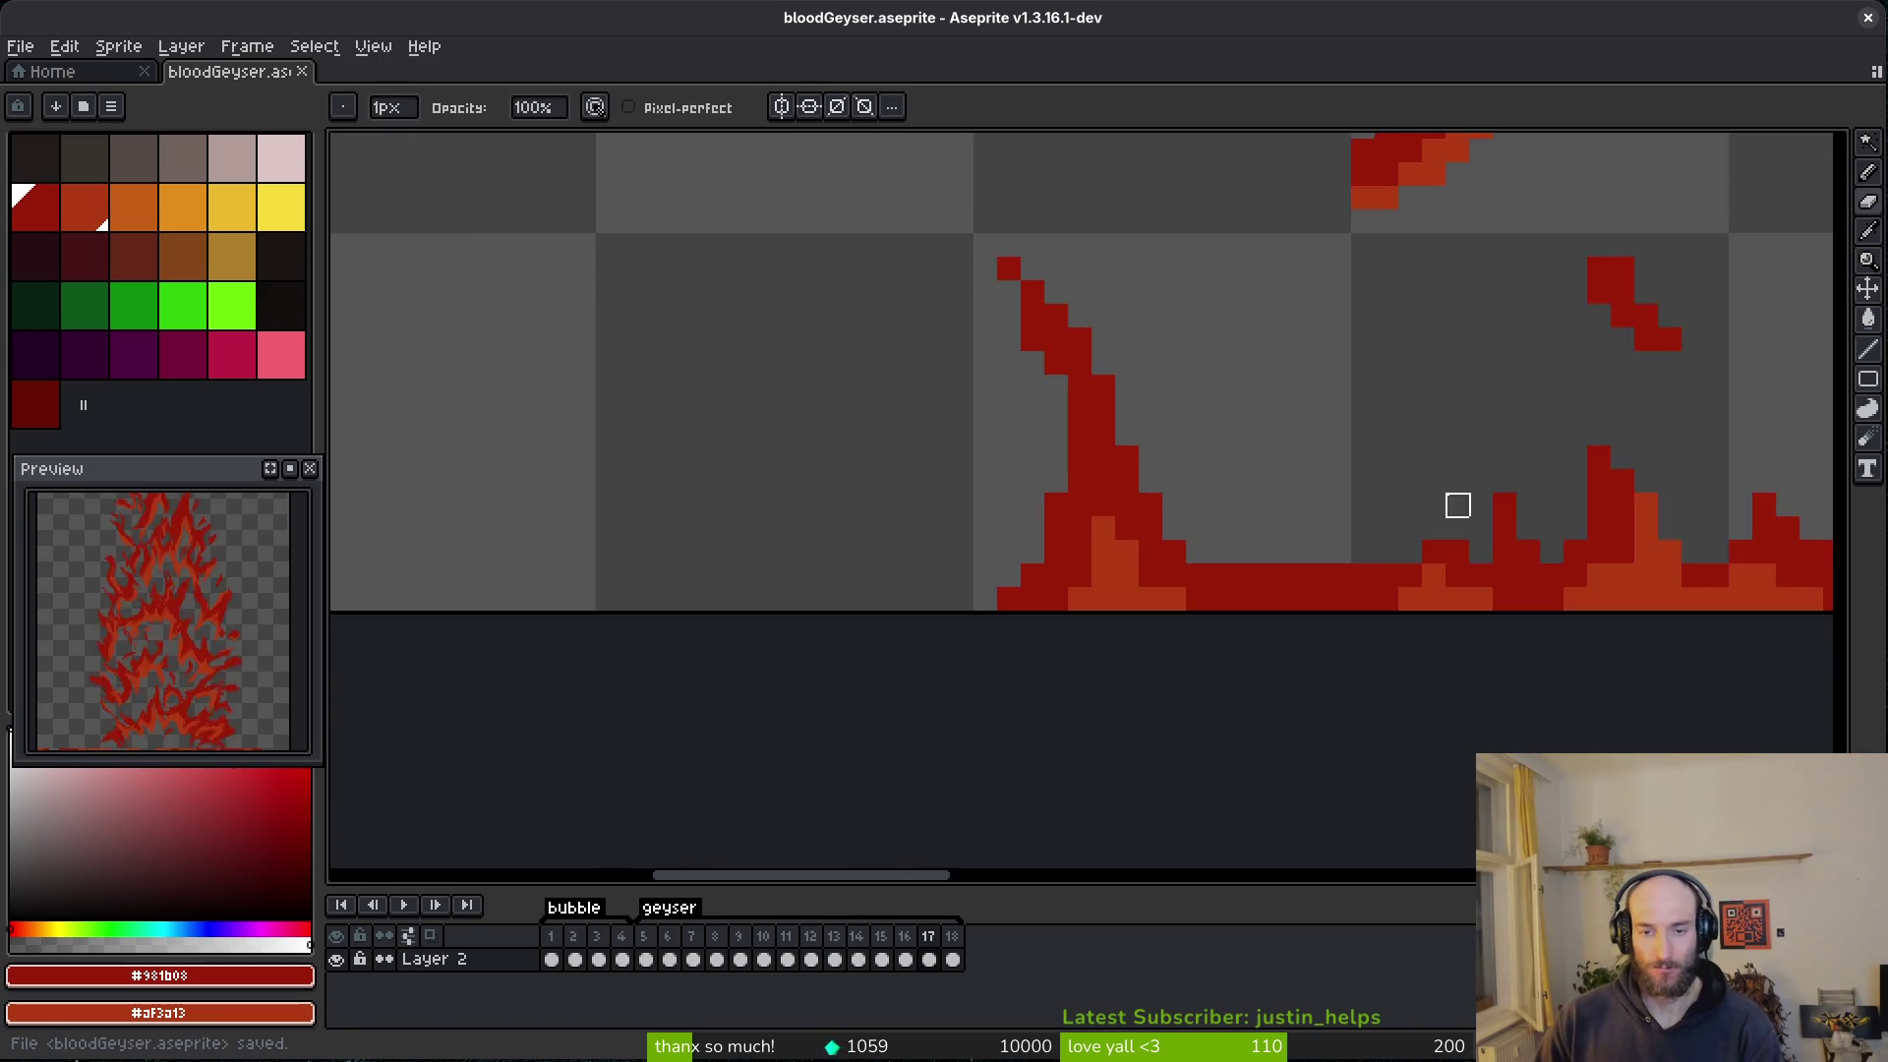
{"action": "scroll", "coordinate": [1376, 413], "scroll_direction": "right", "scroll_amount": 3}
{"action": "scroll", "coordinate": [1292, 324], "scroll_direction": "up", "scroll_amount": 3}
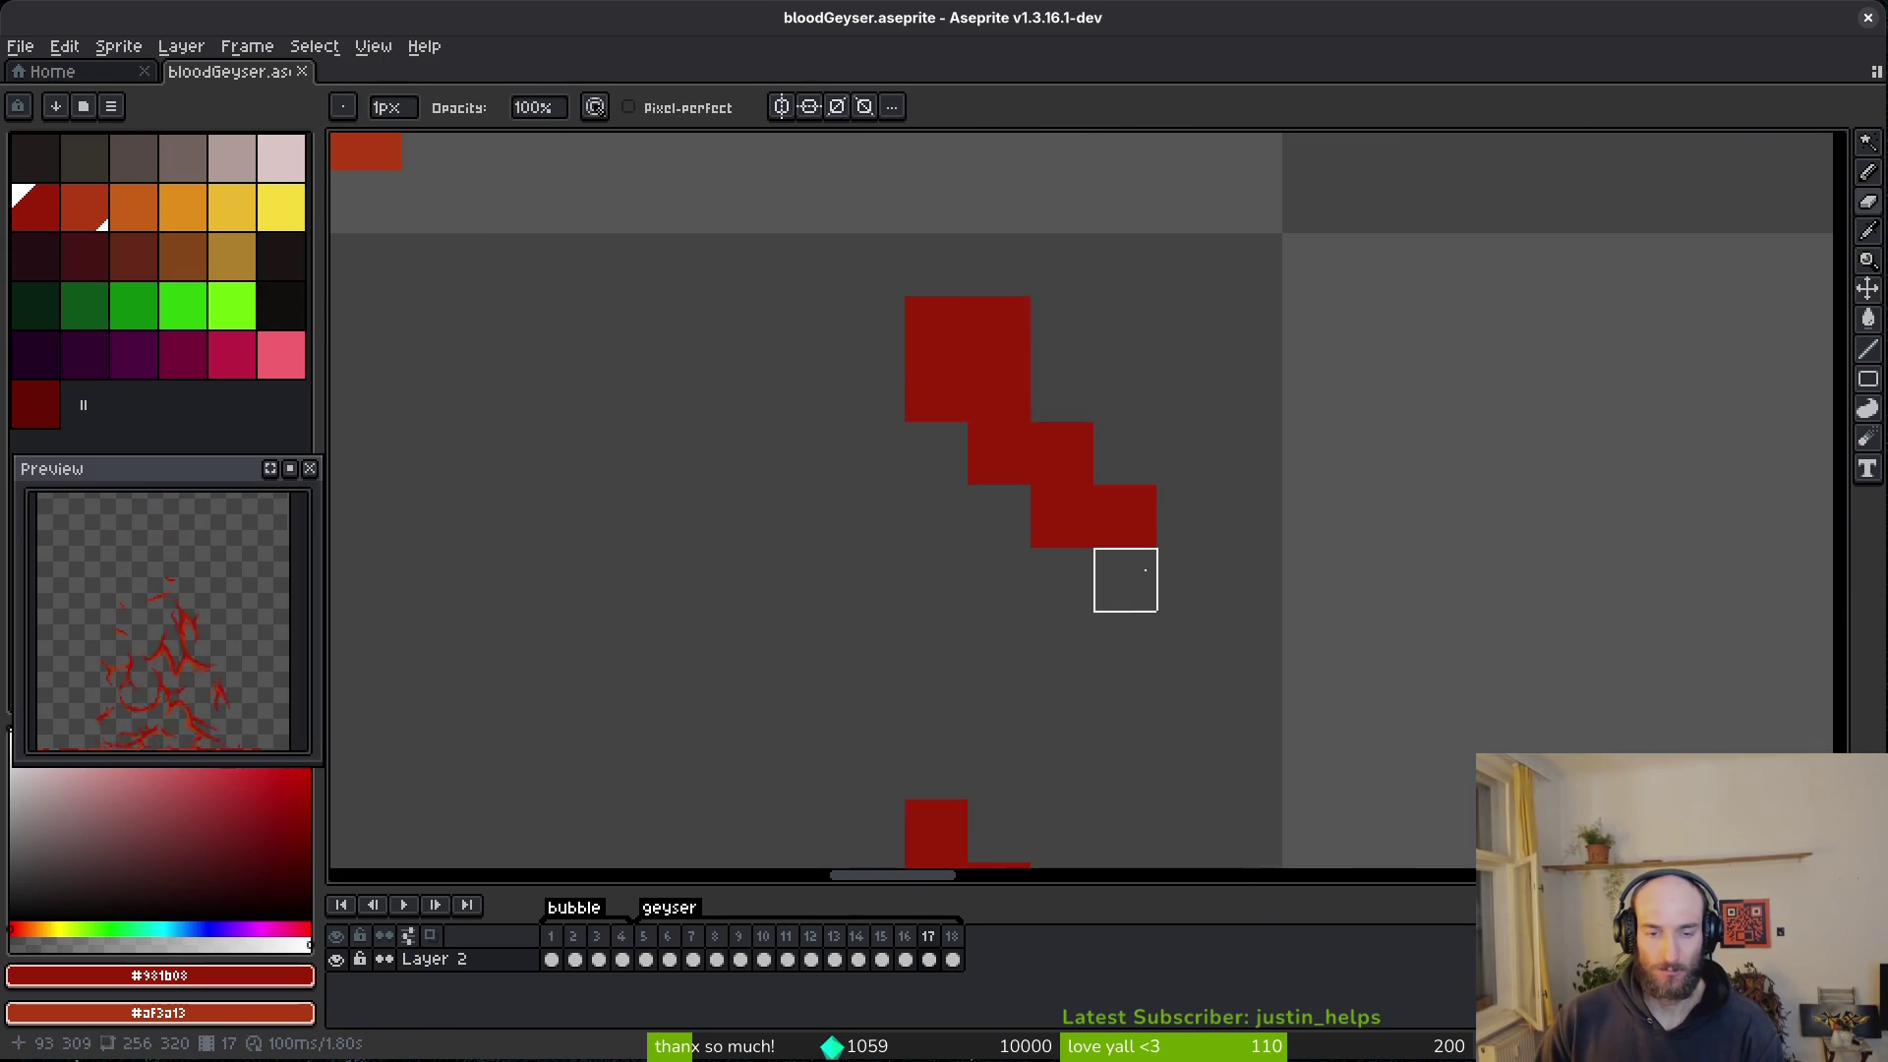
{"action": "scroll", "coordinate": [1125, 577], "scroll_direction": "down", "scroll_amount": 3}
{"action": "scroll", "coordinate": [1118, 350], "scroll_direction": "up", "scroll_amount": 3}
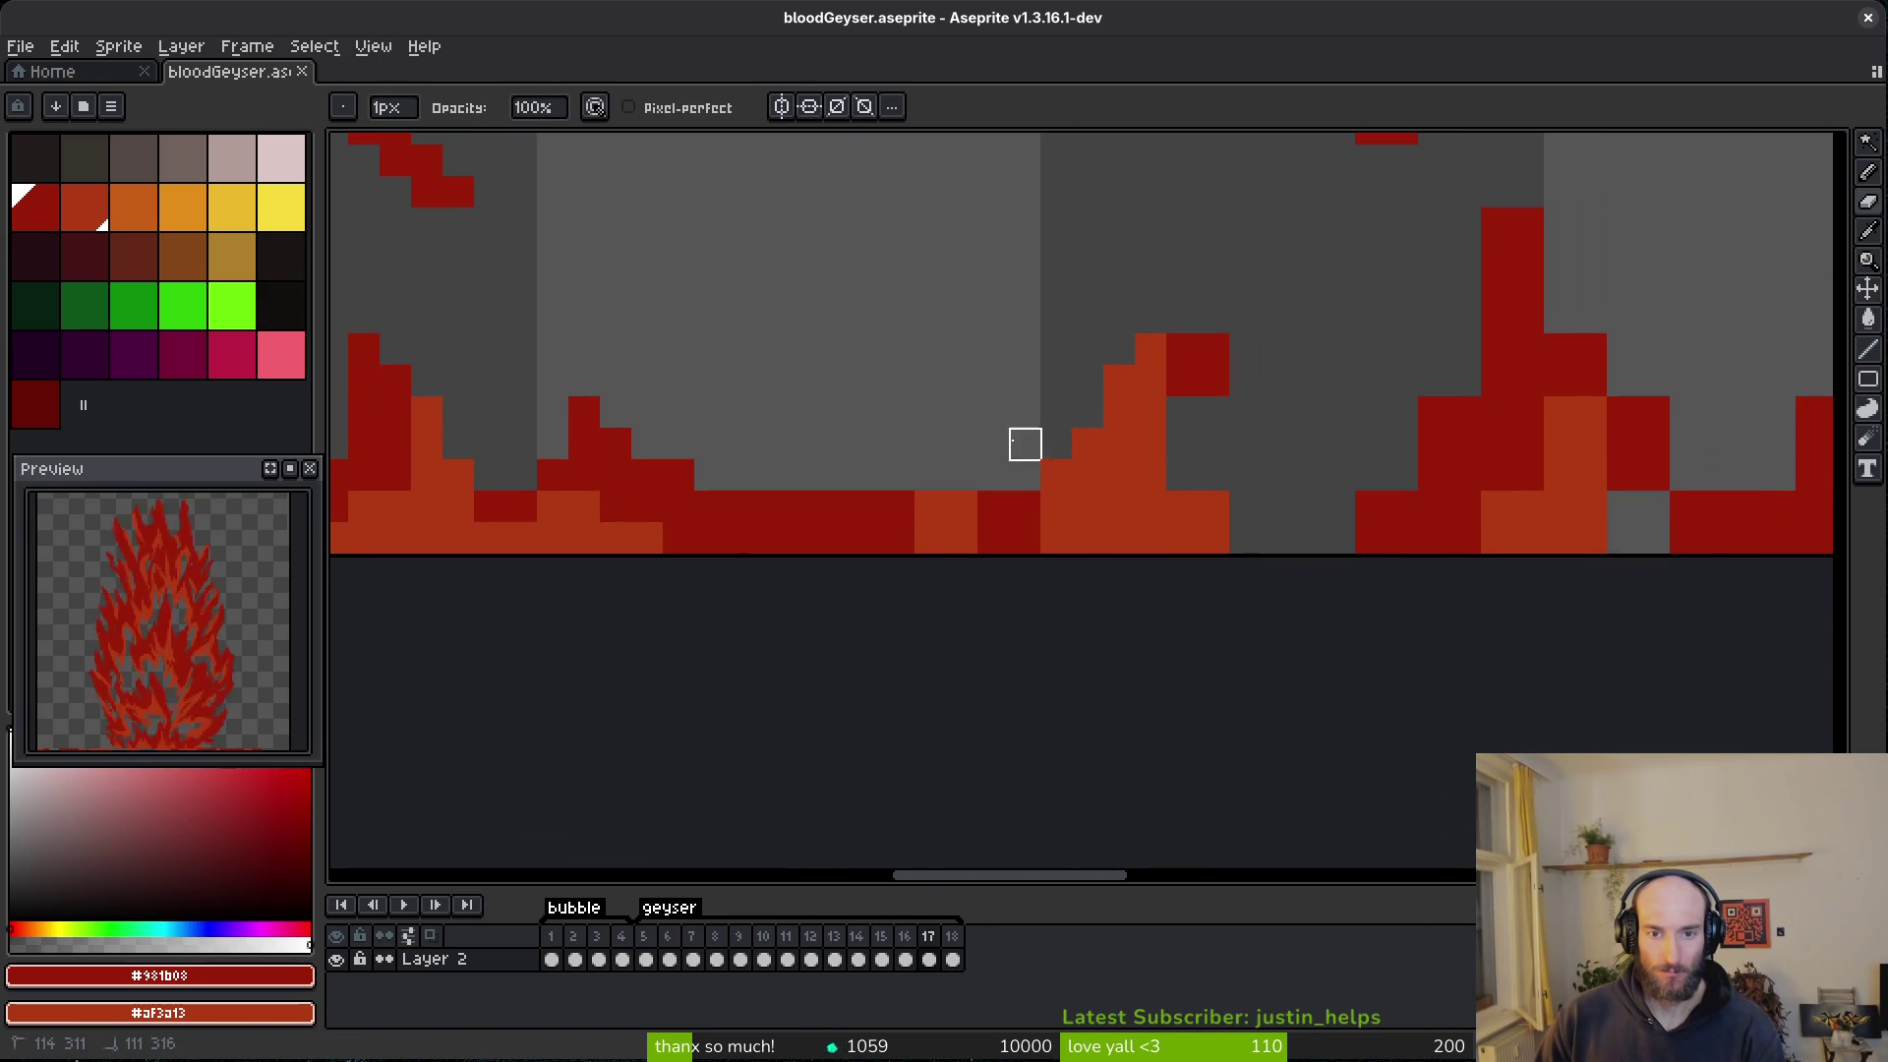
{"action": "scroll", "coordinate": [1024, 444], "scroll_direction": "up", "scroll_amount": 2}
- Erase the orange pixels around the dark-red block and remove its lower corner pixels
{"action": "left_click_drag", "start_coordinate": [1192, 417], "coordinate": [1192, 231]}
{"action": "left_click_drag", "start_coordinate": [1285, 607], "coordinate": [1382, 701]}
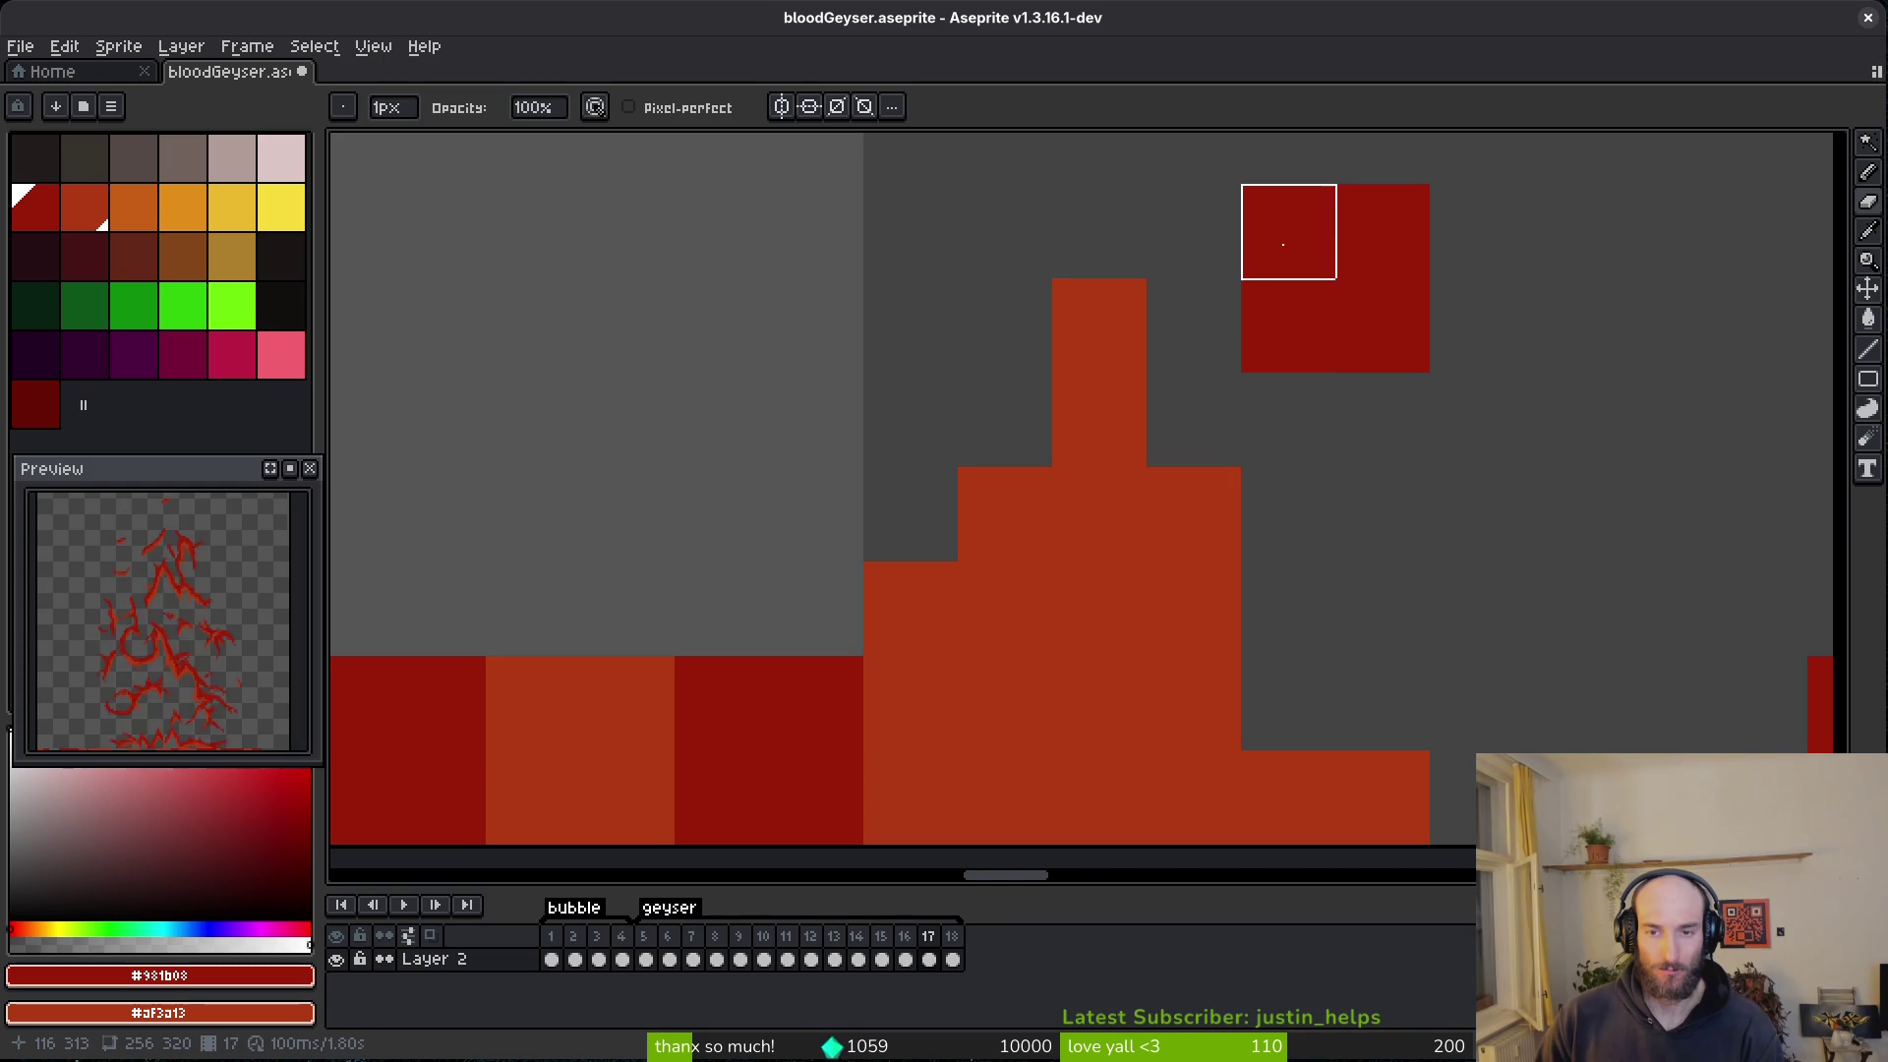
{"action": "right_click", "coordinate": [1288, 324]}
{"action": "key", "text": "w"}
{"action": "left_click", "coordinate": [1376, 325]}
{"action": "key", "text": "ctrl+z"}
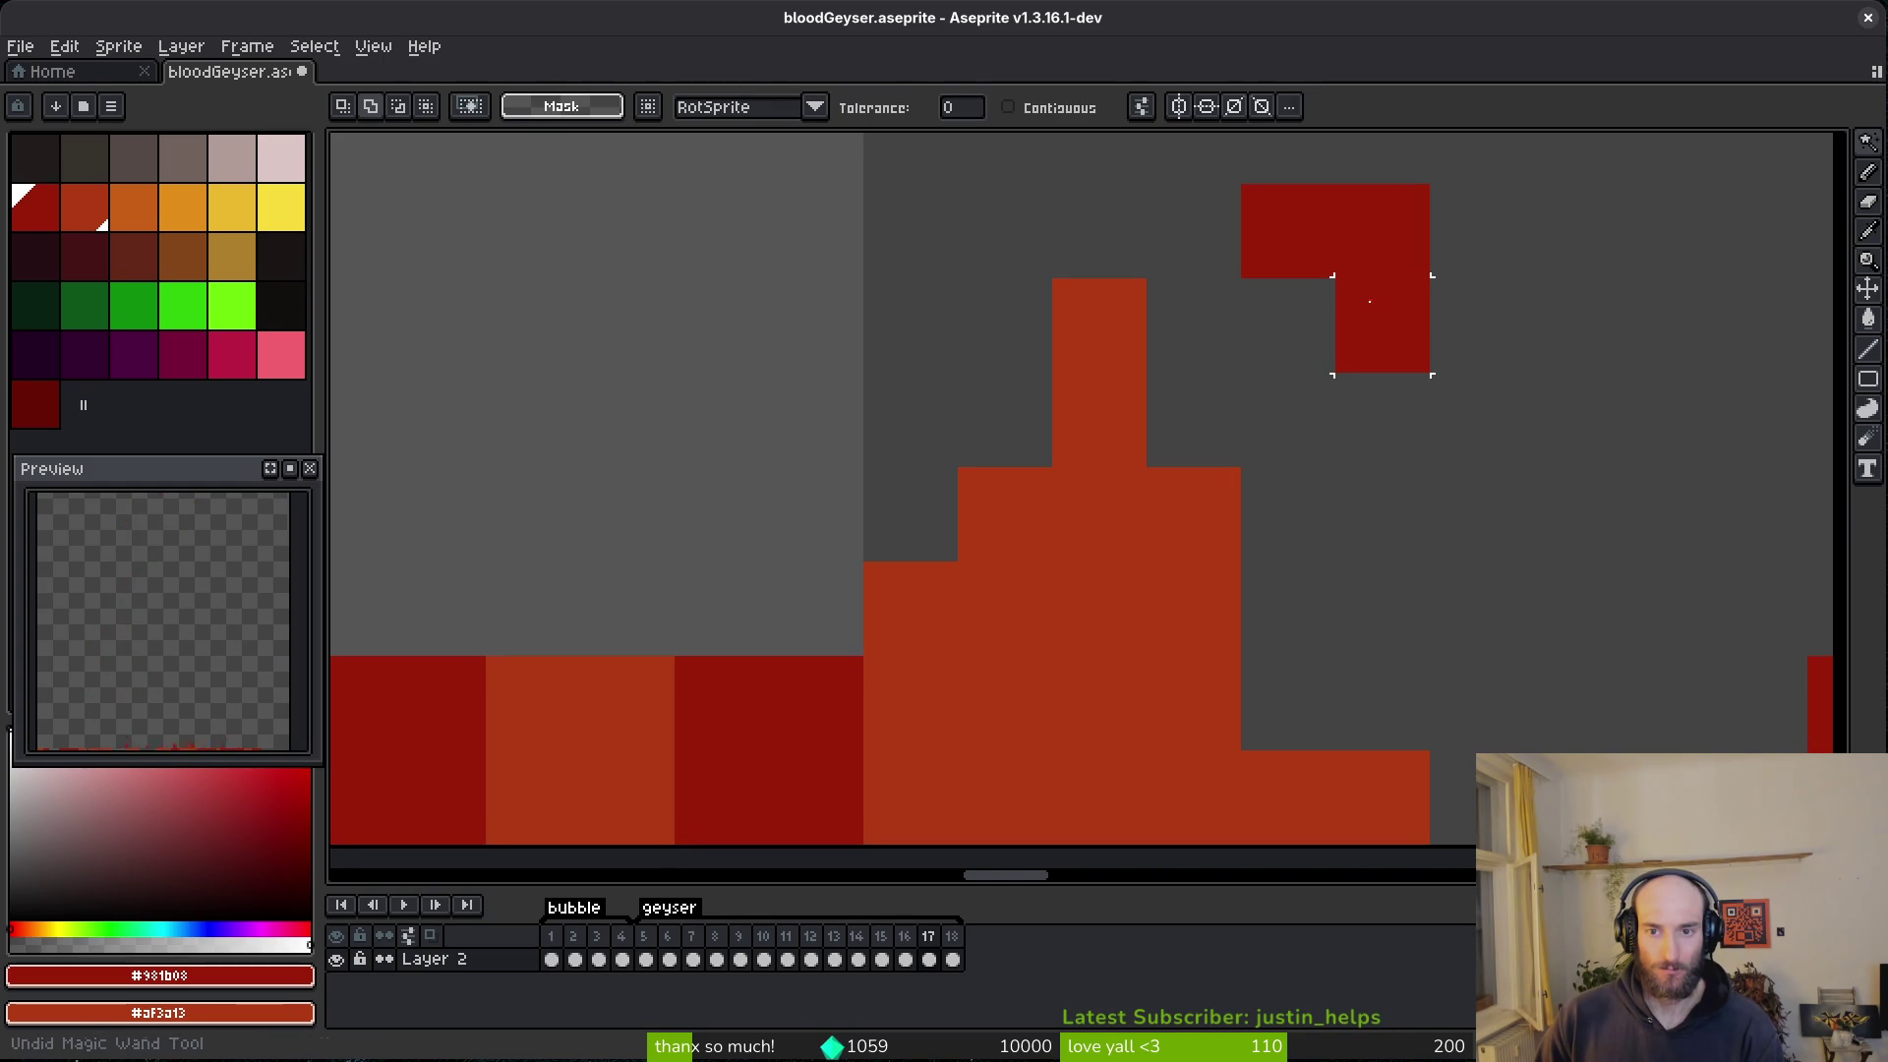
{"action": "key", "text": "ctrl+z"}
{"action": "key", "text": "f"}
{"action": "right_click", "coordinate": [1382, 325]}
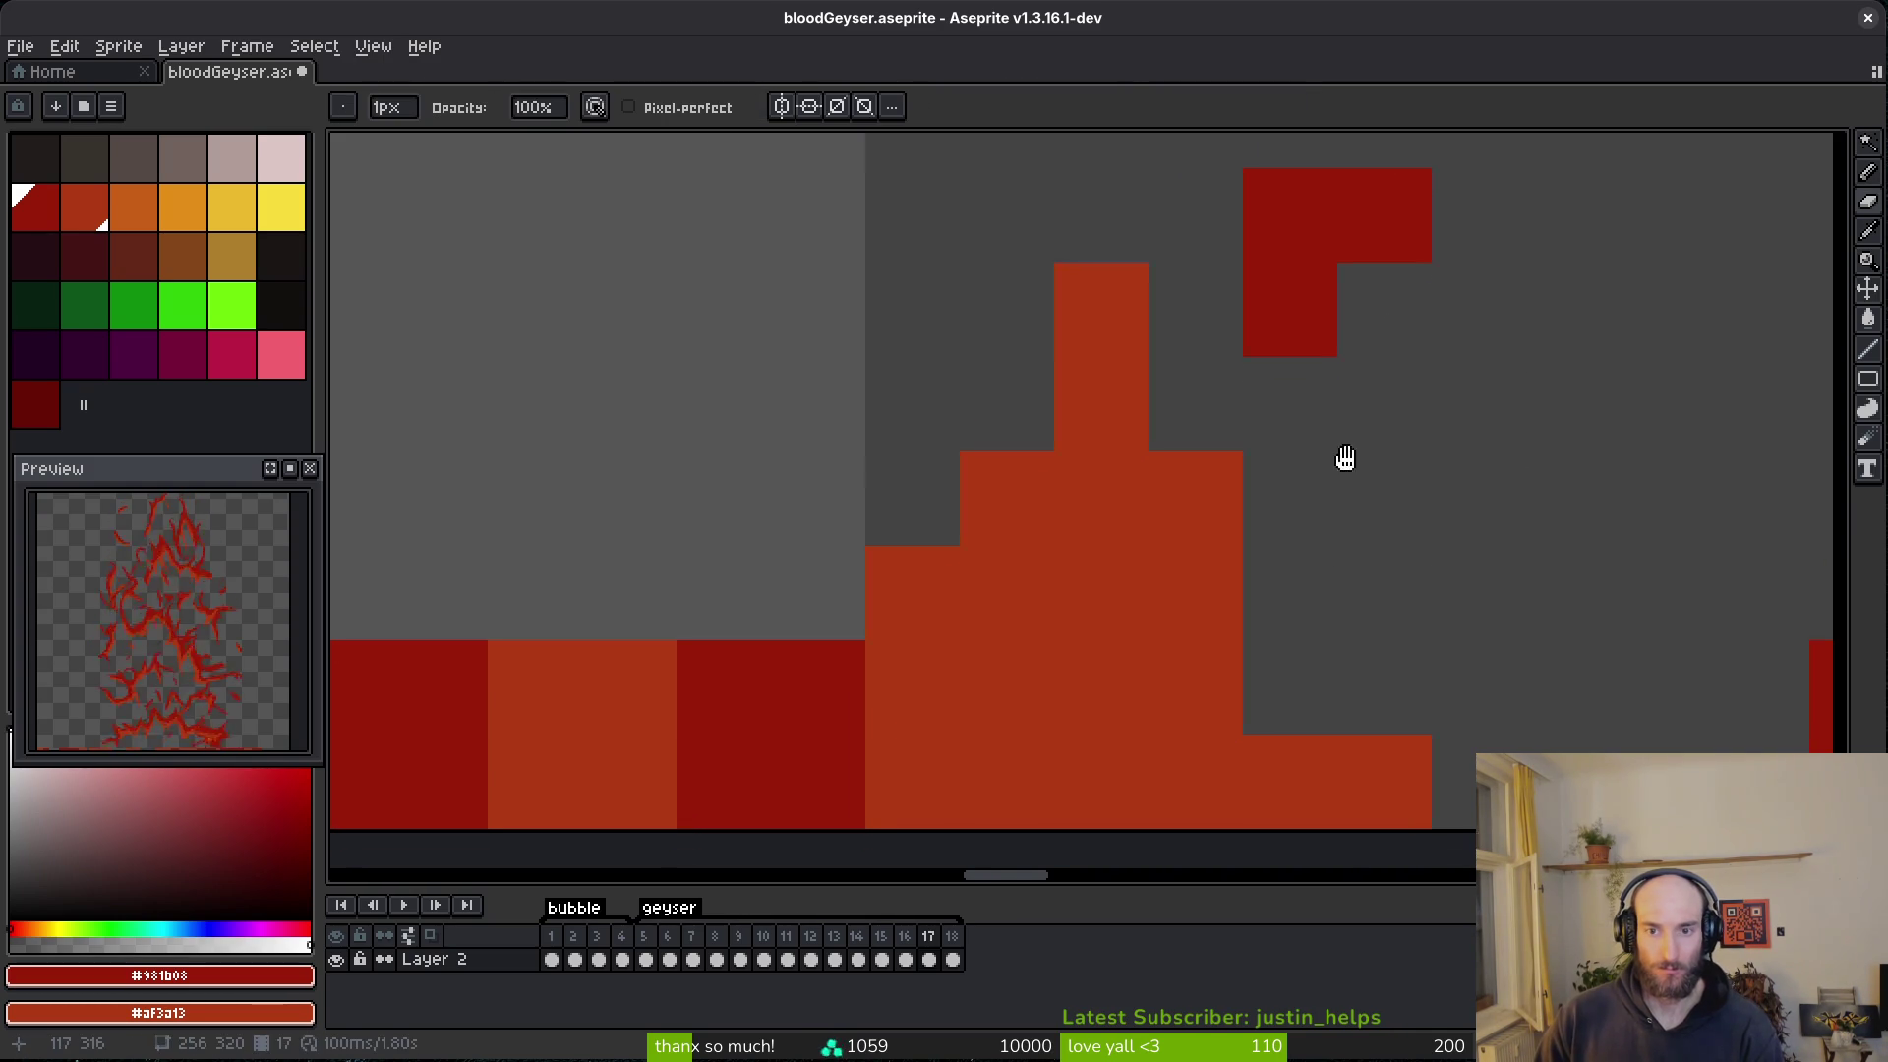
- Turn two orange pixels dark red and erase the stray dark-red pixel at the base
{"action": "scroll", "coordinate": [1386, 509], "scroll_direction": "down", "scroll_amount": 2}
{"action": "left_click", "coordinate": [968, 585]}
{"action": "left_click", "coordinate": [704, 539]}
{"action": "key", "text": "e"}
{"action": "scroll", "coordinate": [750, 564], "scroll_direction": "left", "scroll_amount": 5}
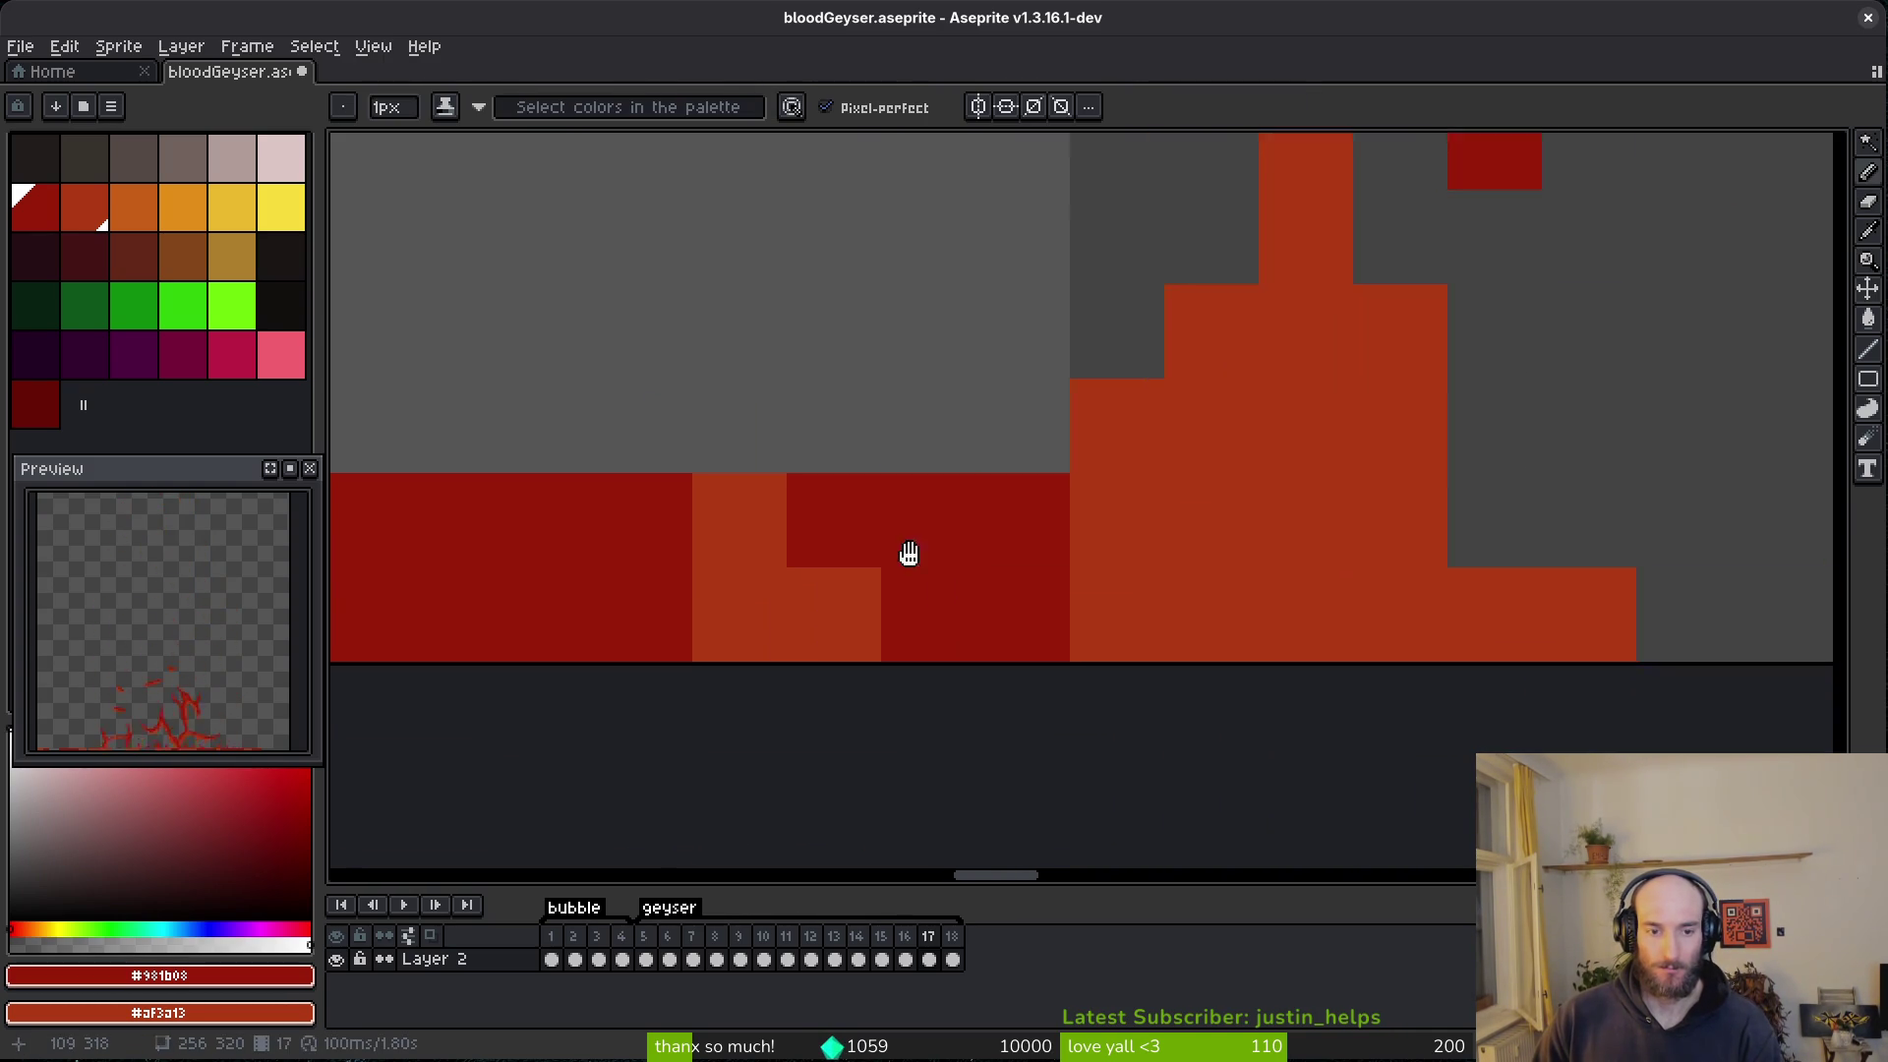
{"action": "scroll", "coordinate": [906, 528], "scroll_direction": "left", "scroll_amount": 3}
{"action": "left_click", "coordinate": [1445, 574]}
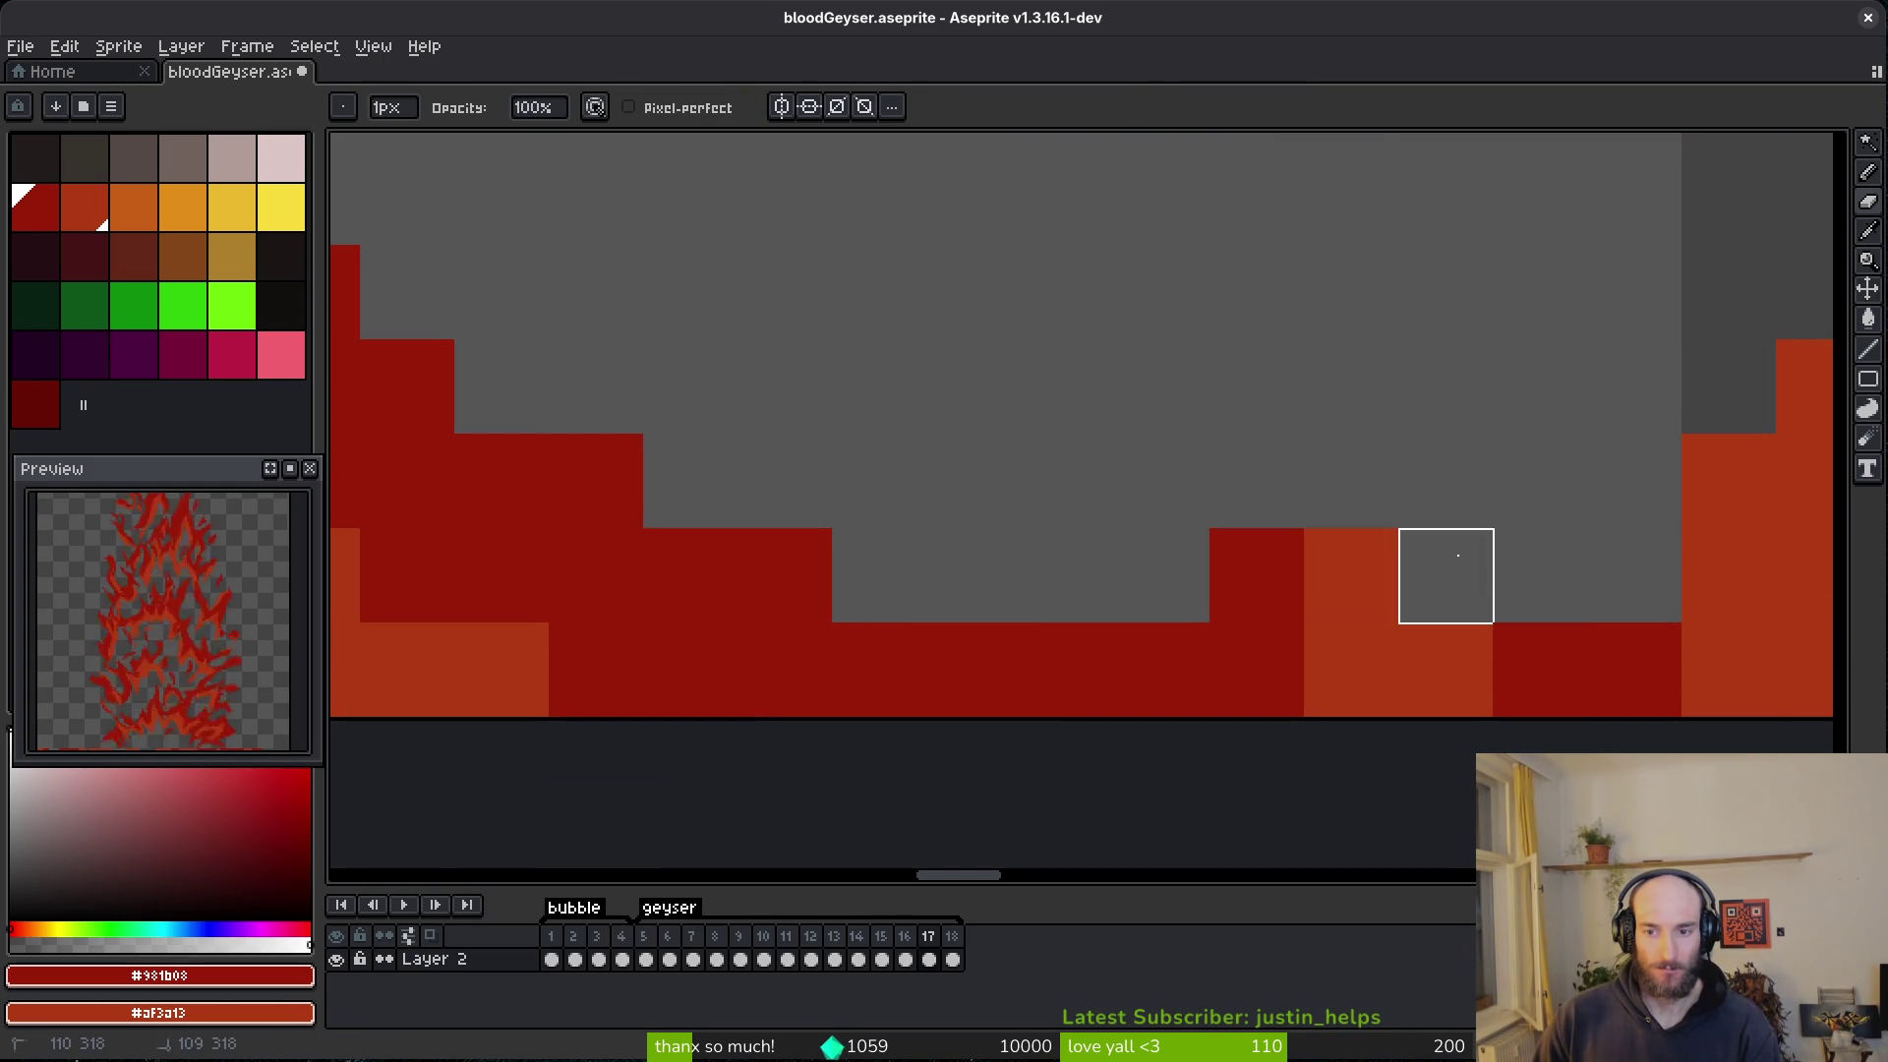
{"action": "scroll", "coordinate": [1559, 543], "scroll_direction": "down", "scroll_amount": 2}
{"action": "scroll", "coordinate": [1560, 543], "scroll_direction": "up", "scroll_amount": 1}
{"action": "scroll", "coordinate": [1501, 577], "scroll_direction": "down", "scroll_amount": 2}
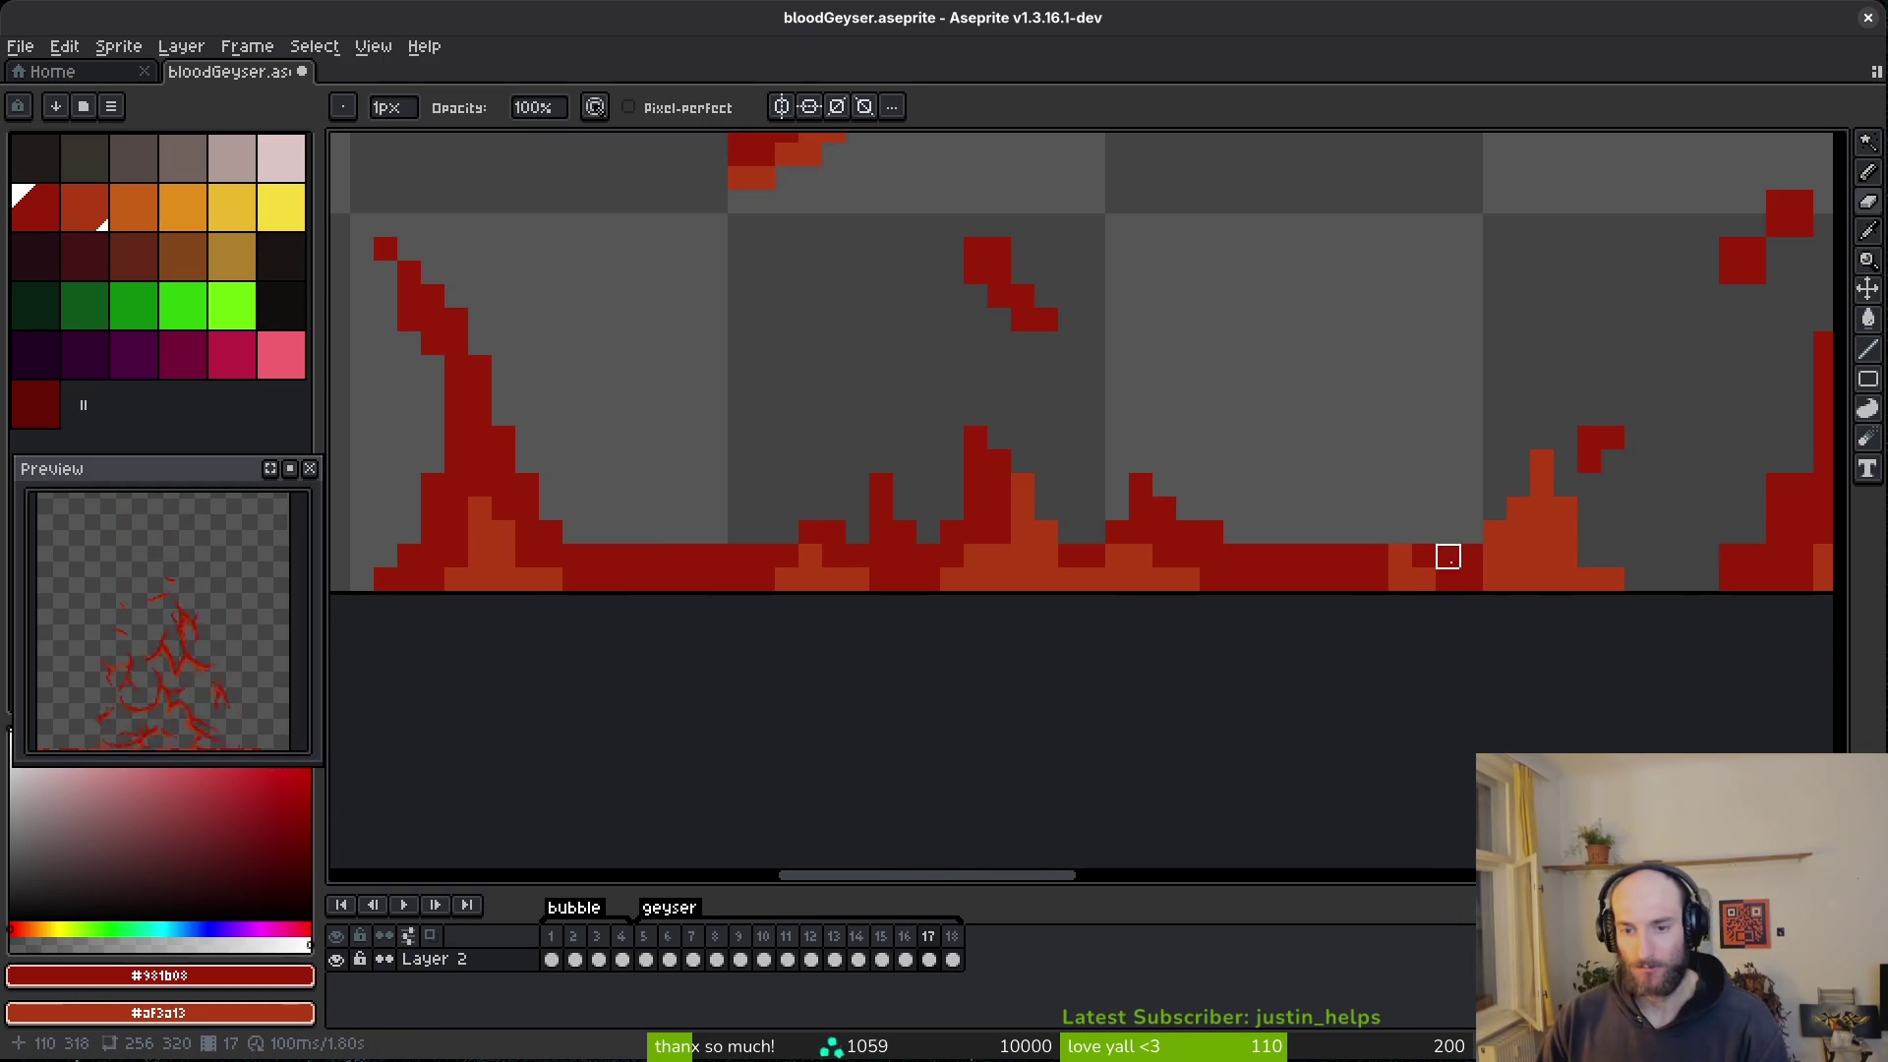
{"action": "scroll", "coordinate": [1447, 580], "scroll_direction": "right", "scroll_amount": 2}
- Erase two pixels from the red column and clear red pixels right of the peak
{"action": "scroll", "coordinate": [1361, 320], "scroll_direction": "up", "scroll_amount": 3}
{"action": "mouse_move", "coordinate": [1329, 288]}
{"action": "left_mouse_down"}
{"action": "mouse_move", "coordinate": [1234, 505]}
{"action": "mouse_move", "coordinate": [1327, 413]}
{"action": "left_mouse_up"}
{"action": "key", "text": "ctrl+z"}
{"action": "mouse_move", "coordinate": [1332, 252]}
{"action": "left_mouse_down"}
{"action": "mouse_move", "coordinate": [1330, 350]}
{"action": "mouse_move", "coordinate": [1483, 510]}
{"action": "left_mouse_up"}
{"action": "key", "text": "b"}
{"action": "left_click", "coordinate": [1436, 452]}
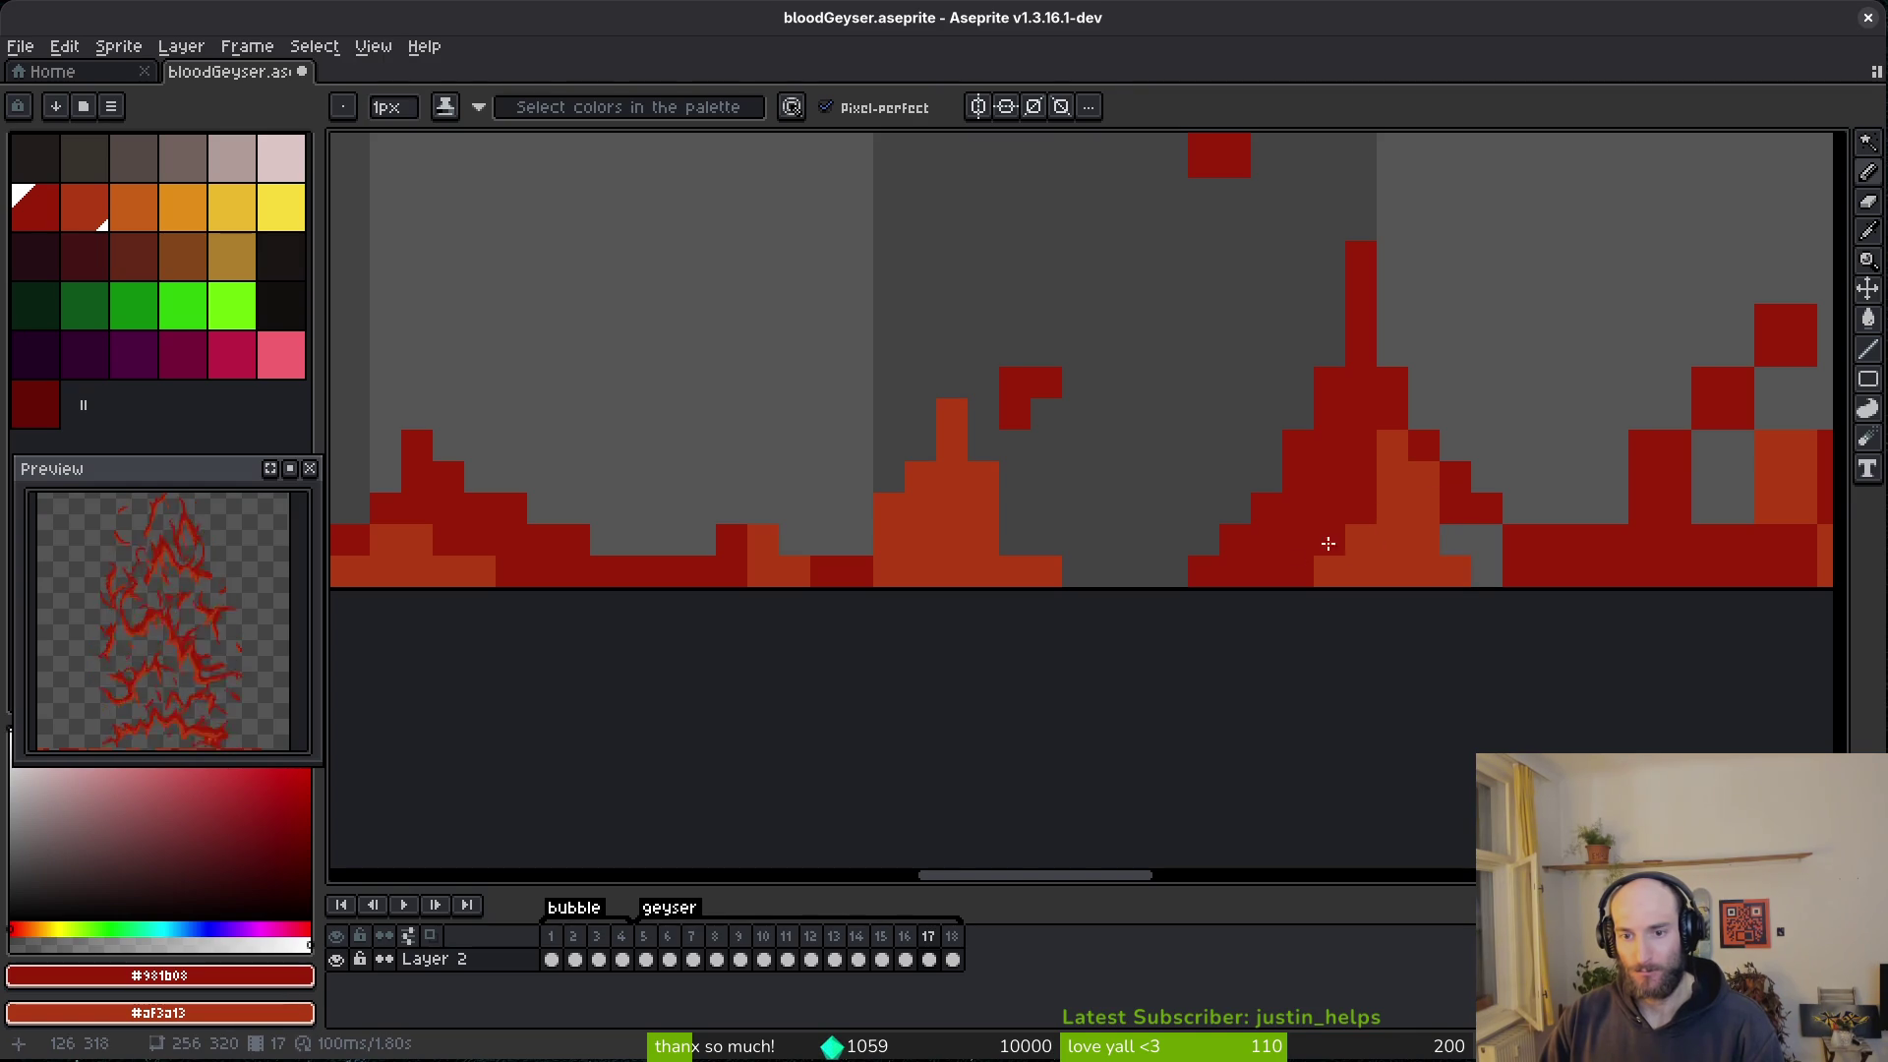
- Erase most of the small red block and save the sprite
{"action": "scroll", "coordinate": [1369, 578], "scroll_direction": "right", "scroll_amount": 5}
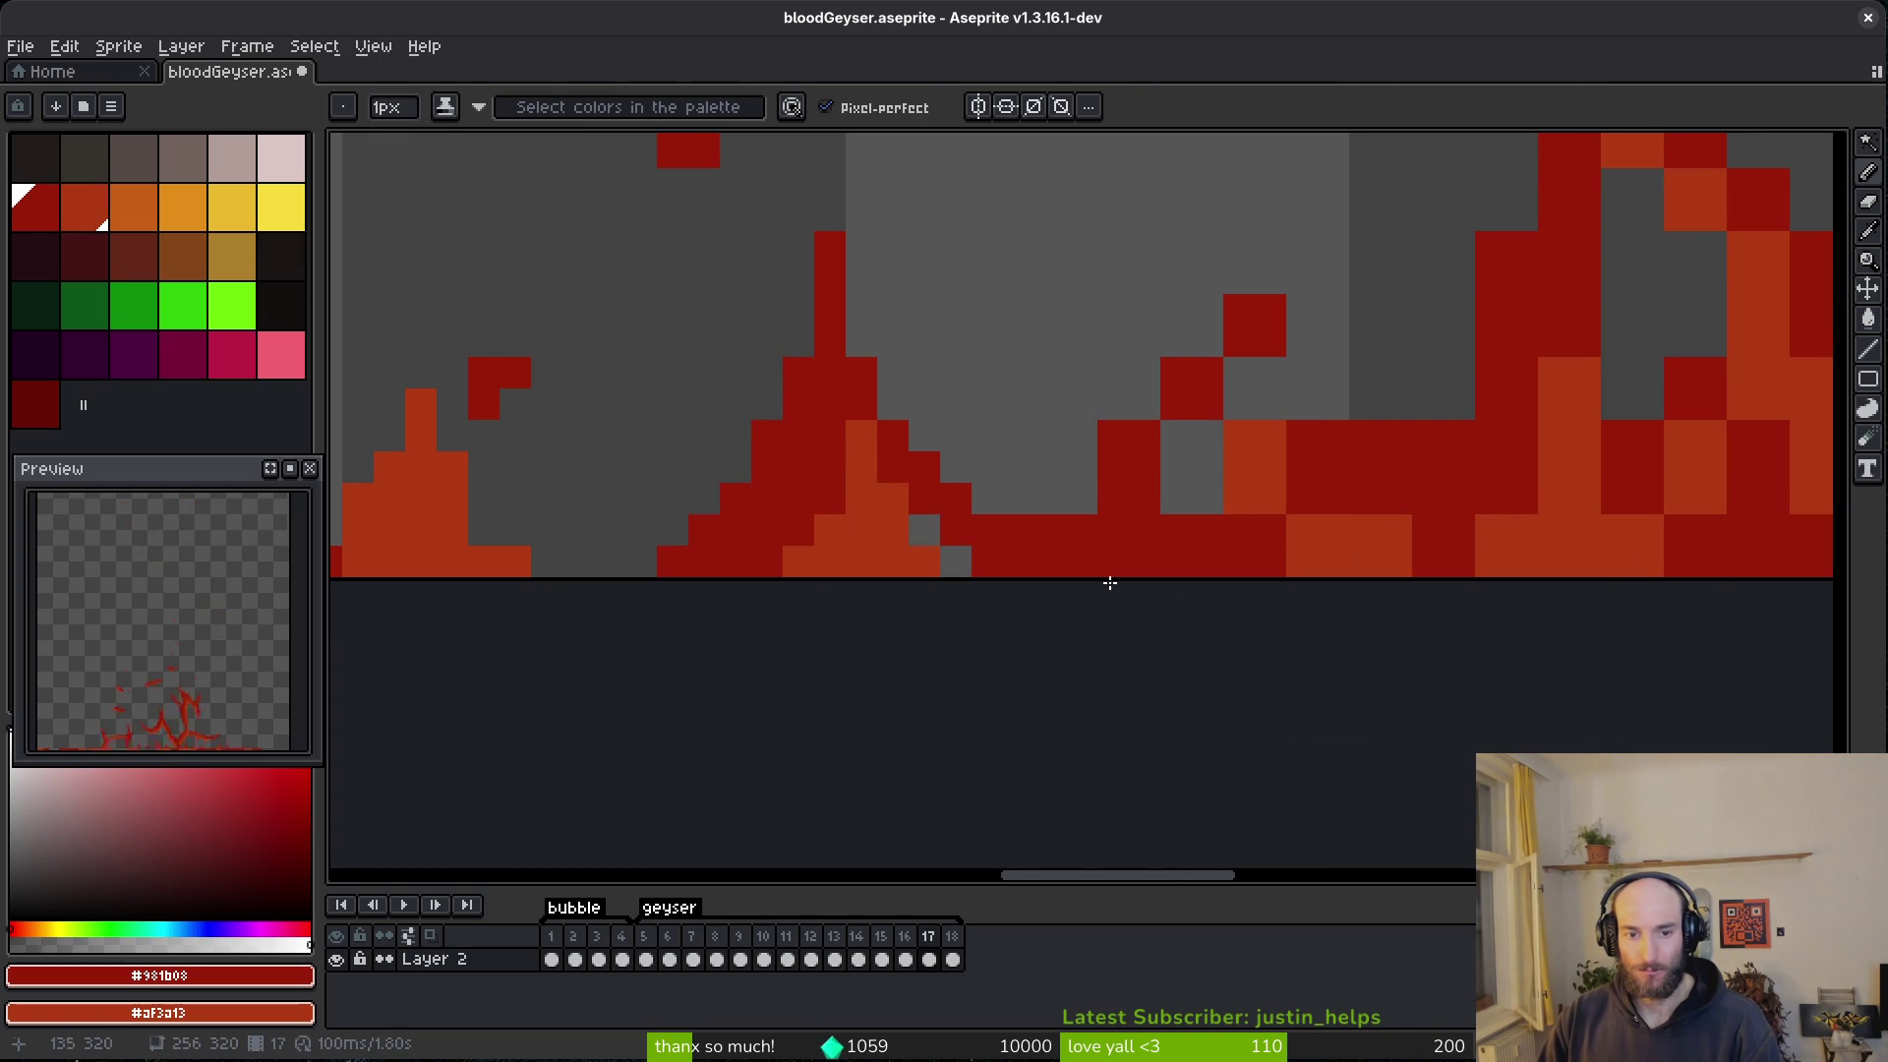
{"action": "scroll", "coordinate": [1031, 561], "scroll_direction": "up", "scroll_amount": 1}
{"action": "scroll", "coordinate": [1031, 561], "scroll_direction": "right", "scroll_amount": 1}
{"action": "key", "text": "e"}
{"action": "left_click_drag", "start_coordinate": [1202, 358], "coordinate": [1233, 389]}
{"action": "key", "text": "ctrl+s"}
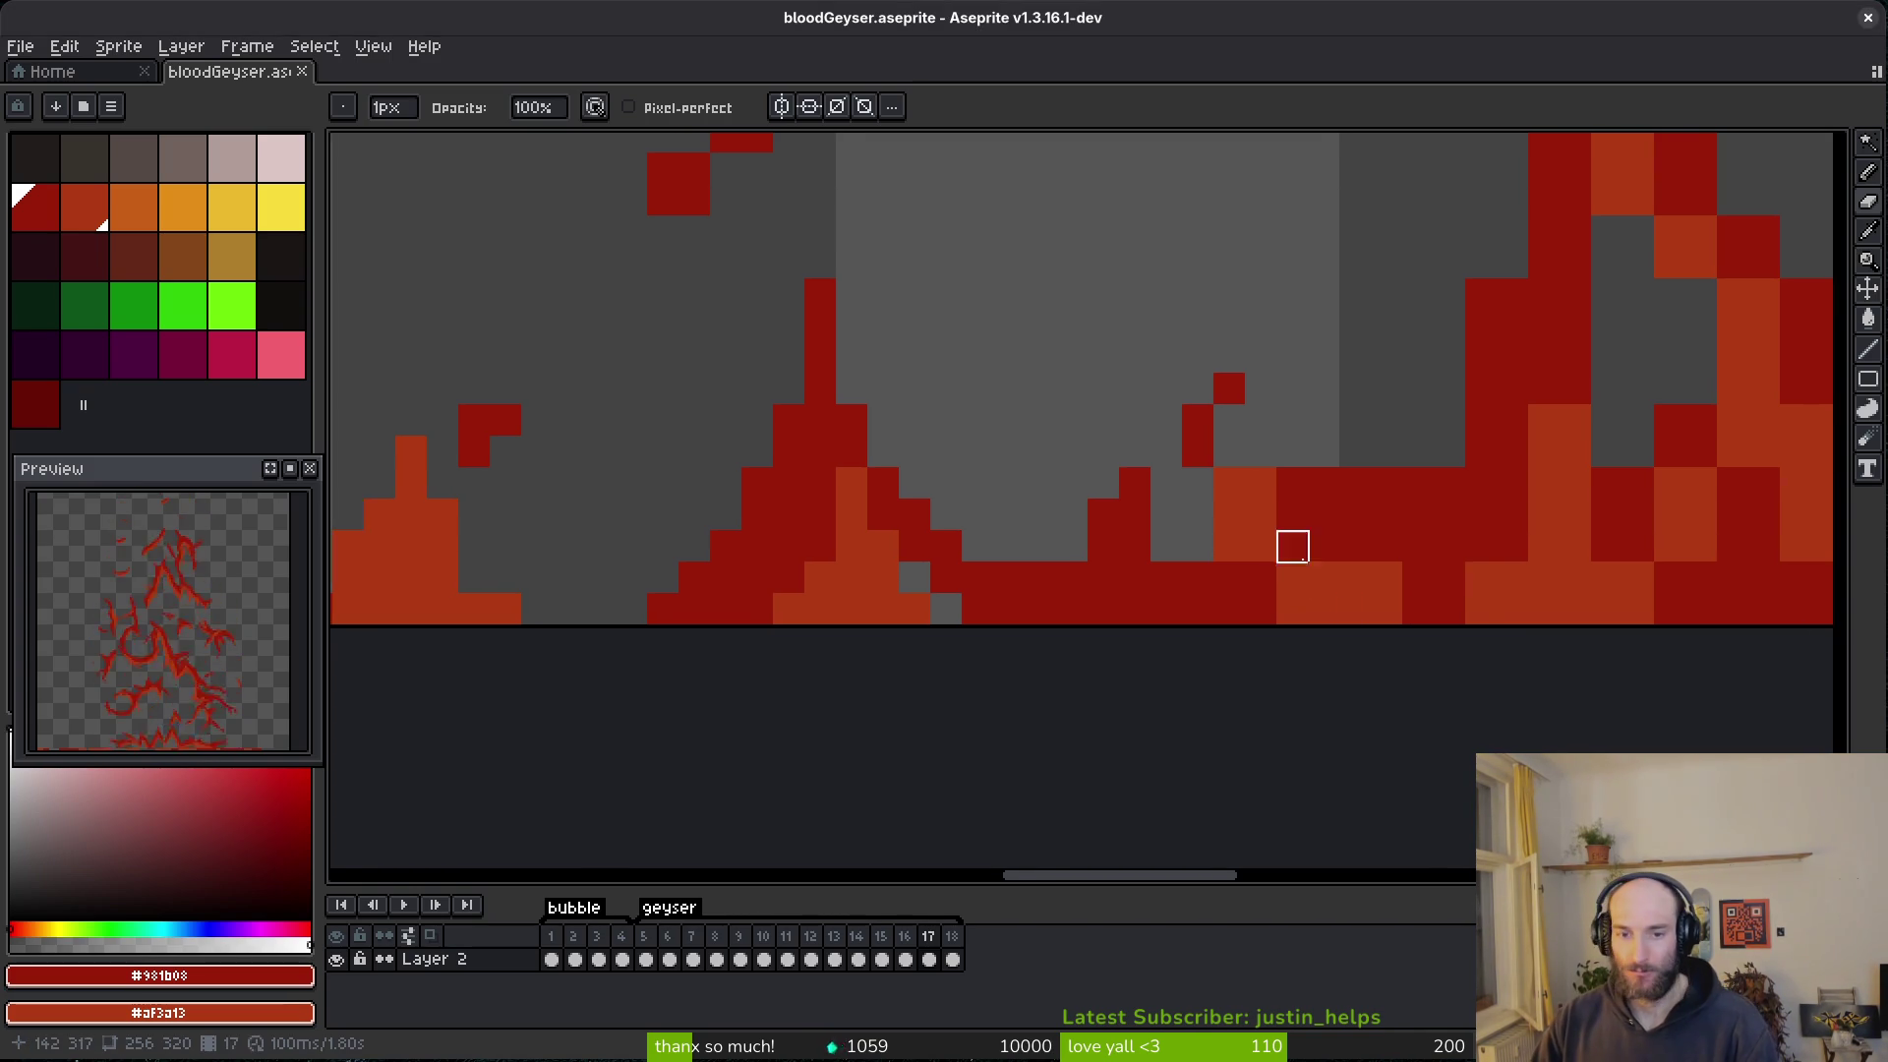
- Paint one cell dark red, clear a red band and row at the base, and paint three cells orange
{"action": "scroll", "coordinate": [1288, 551], "scroll_direction": "up", "scroll_amount": 1}
{"action": "key", "text": "b"}
{"action": "left_click", "coordinate": [1250, 508]}
{"action": "key", "text": "e"}
{"action": "mouse_move", "coordinate": [1229, 447]}
{"action": "left_mouse_down"}
{"action": "mouse_move", "coordinate": [1462, 447]}
{"action": "mouse_move", "coordinate": [1322, 447]}
{"action": "left_mouse_up"}
{"action": "mouse_move", "coordinate": [1510, 447]}
{"action": "left_mouse_down"}
{"action": "mouse_move", "coordinate": [1322, 542]}
{"action": "mouse_move", "coordinate": [1456, 591]}
{"action": "left_mouse_up"}
{"action": "key", "text": "b"}
{"action": "mouse_move", "coordinate": [1133, 541]}
{"action": "left_mouse_down"}
{"action": "mouse_move", "coordinate": [1108, 635]}
{"action": "mouse_move", "coordinate": [1227, 590]}
{"action": "left_mouse_up"}
- Erase cells at the splash edge, dark-red cells at the base, and a dark-red column
{"action": "scroll", "coordinate": [986, 581], "scroll_direction": "right", "scroll_amount": 3}
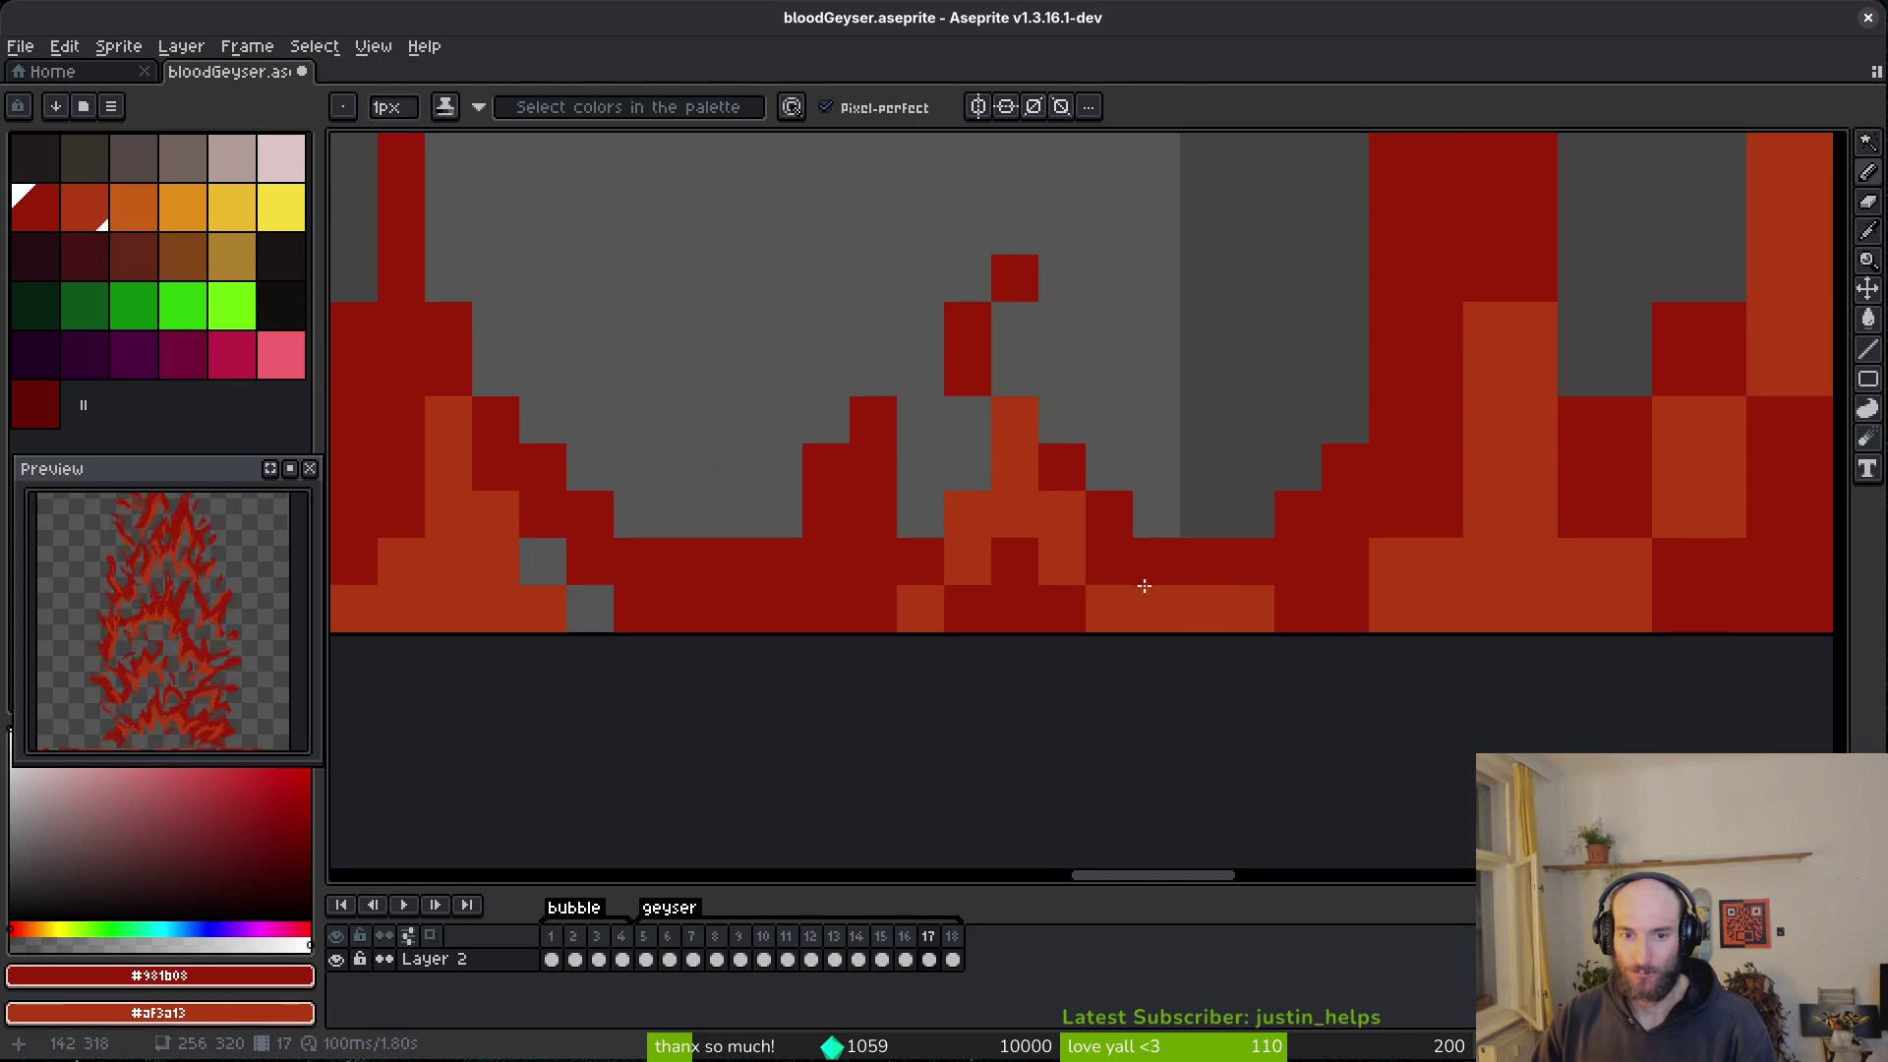
{"action": "key", "text": "e"}
{"action": "left_click_drag", "start_coordinate": [697, 587], "coordinate": [733, 587]}
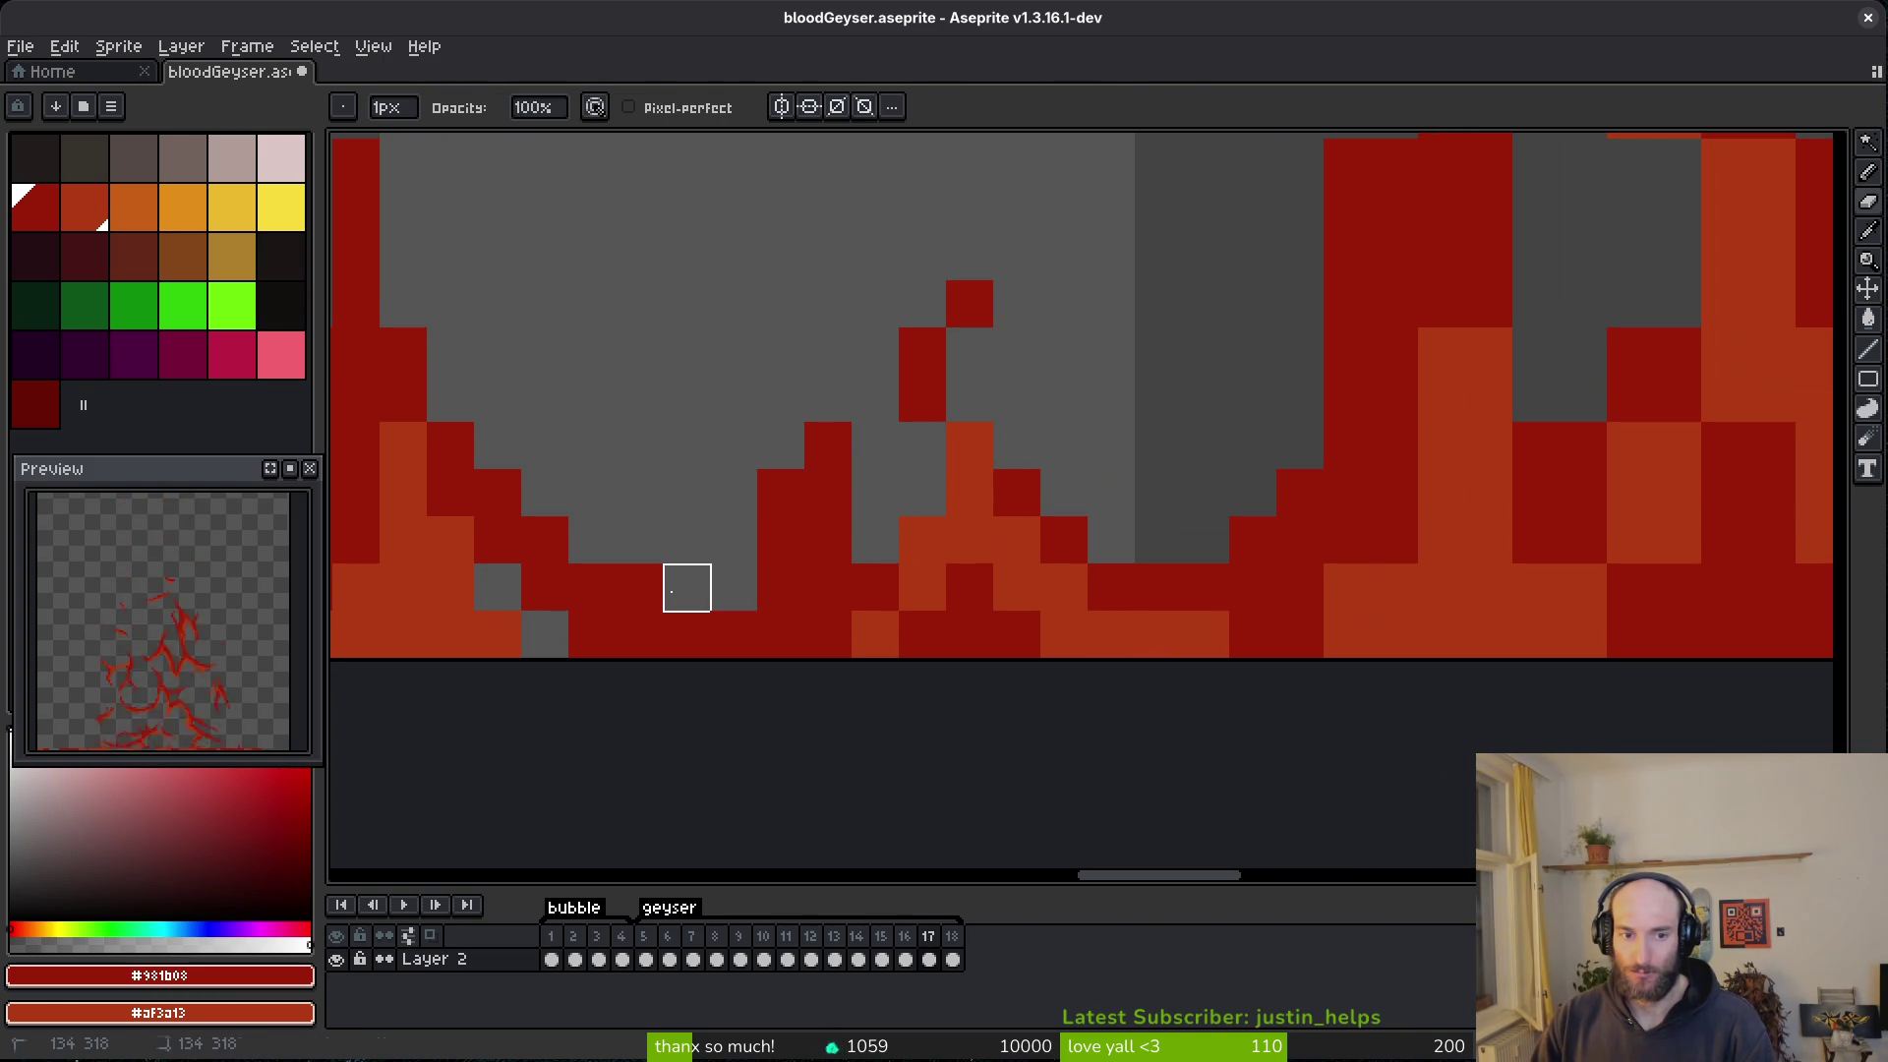
{"action": "left_click_drag", "start_coordinate": [866, 630], "coordinate": [919, 581]}
{"action": "scroll", "coordinate": [1081, 551], "scroll_direction": "right", "scroll_amount": 3}
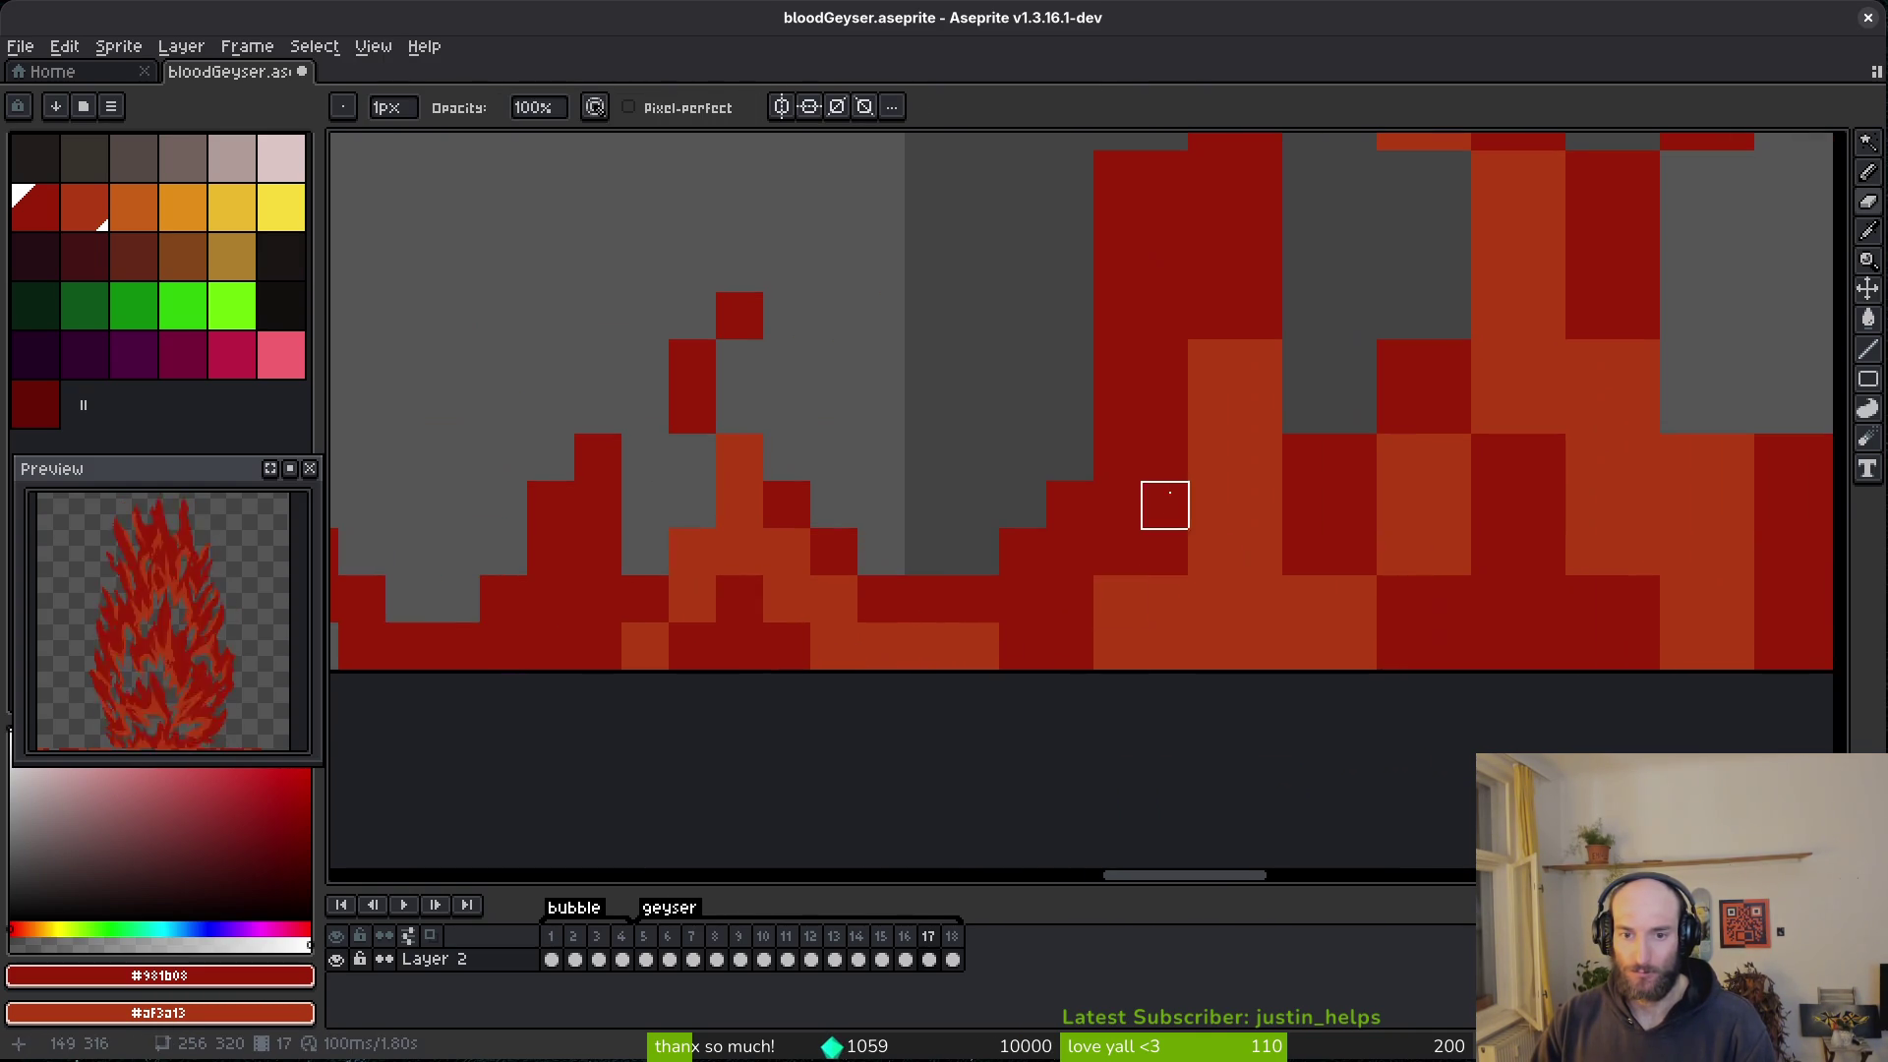
{"action": "scroll", "coordinate": [1057, 702], "scroll_direction": "up", "scroll_amount": 1}
{"action": "left_click_drag", "start_coordinate": [1005, 351], "coordinate": [1004, 586]}
{"action": "mouse_move", "coordinate": [1147, 445]}
{"action": "left_mouse_down"}
{"action": "mouse_move", "coordinate": [1193, 675]}
{"action": "mouse_move", "coordinate": [1034, 618]}
{"action": "mouse_move", "coordinate": [1179, 725]}
{"action": "mouse_move", "coordinate": [1226, 665]}
{"action": "left_mouse_up"}
{"action": "scroll", "coordinate": [1120, 716], "scroll_direction": "down", "scroll_amount": 2}
- Darken several base cells using shading ink strokes
{"action": "key", "text": "b"}
{"action": "scroll", "coordinate": [1160, 659], "scroll_direction": "down", "scroll_amount": 2}
{"action": "scroll", "coordinate": [1160, 658], "scroll_direction": "right", "scroll_amount": 3}
{"action": "mouse_move", "coordinate": [1091, 657]}
{"action": "left_mouse_down"}
{"action": "mouse_move", "coordinate": [1129, 633]}
{"action": "mouse_move", "coordinate": [1171, 443]}
{"action": "mouse_move", "coordinate": [1226, 413]}
{"action": "mouse_move", "coordinate": [1357, 640]}
{"action": "mouse_move", "coordinate": [1372, 759]}
{"action": "mouse_move", "coordinate": [1316, 752]}
{"action": "left_mouse_up"}
- Shade cells near the geyser base, erase an orange cell, and repaint cells dark red and orange
{"action": "scroll", "coordinate": [1357, 640], "scroll_direction": "up", "scroll_amount": 2}
{"action": "scroll", "coordinate": [1357, 640], "scroll_direction": "right", "scroll_amount": 3}
{"action": "scroll", "coordinate": [1293, 678], "scroll_direction": "down", "scroll_amount": 2}
{"action": "scroll", "coordinate": [1293, 678], "scroll_direction": "right", "scroll_amount": 3}
{"action": "left_click_drag", "start_coordinate": [1276, 645], "coordinate": [1261, 710]}
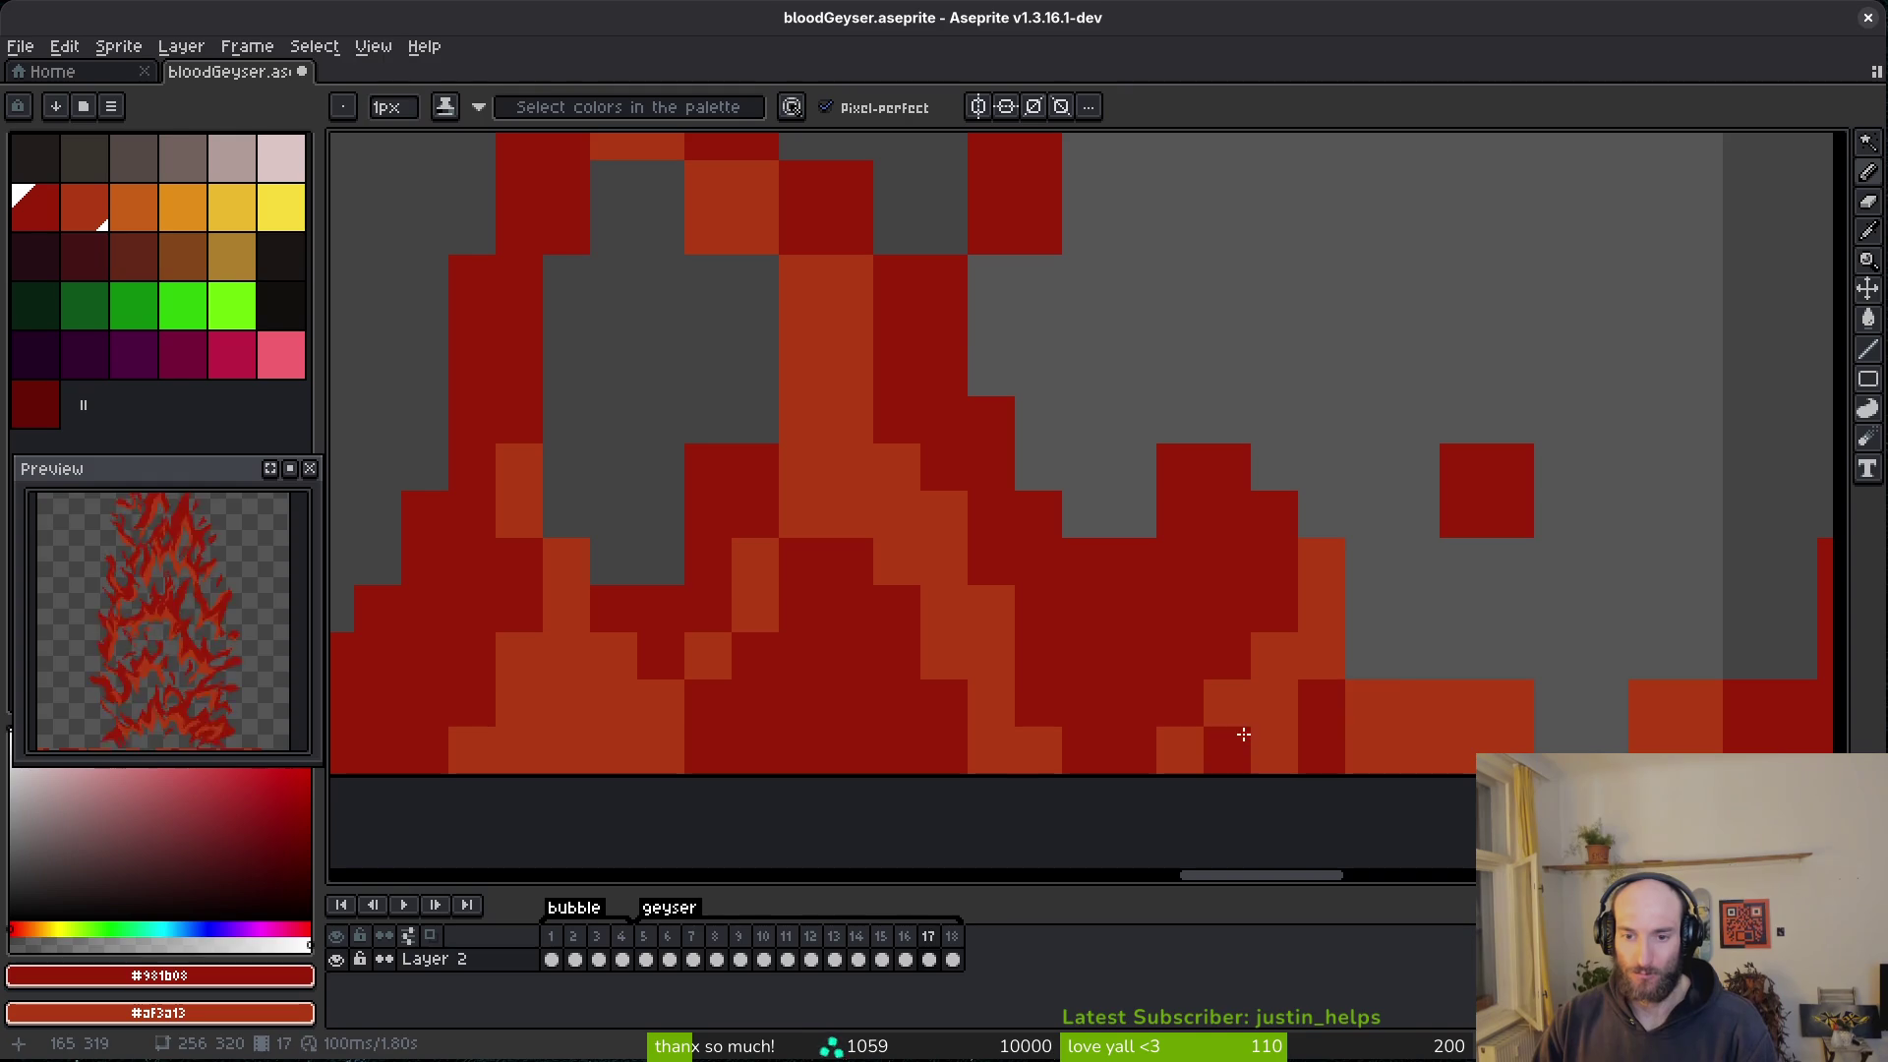
{"action": "scroll", "coordinate": [1332, 696], "scroll_direction": "up", "scroll_amount": 1}
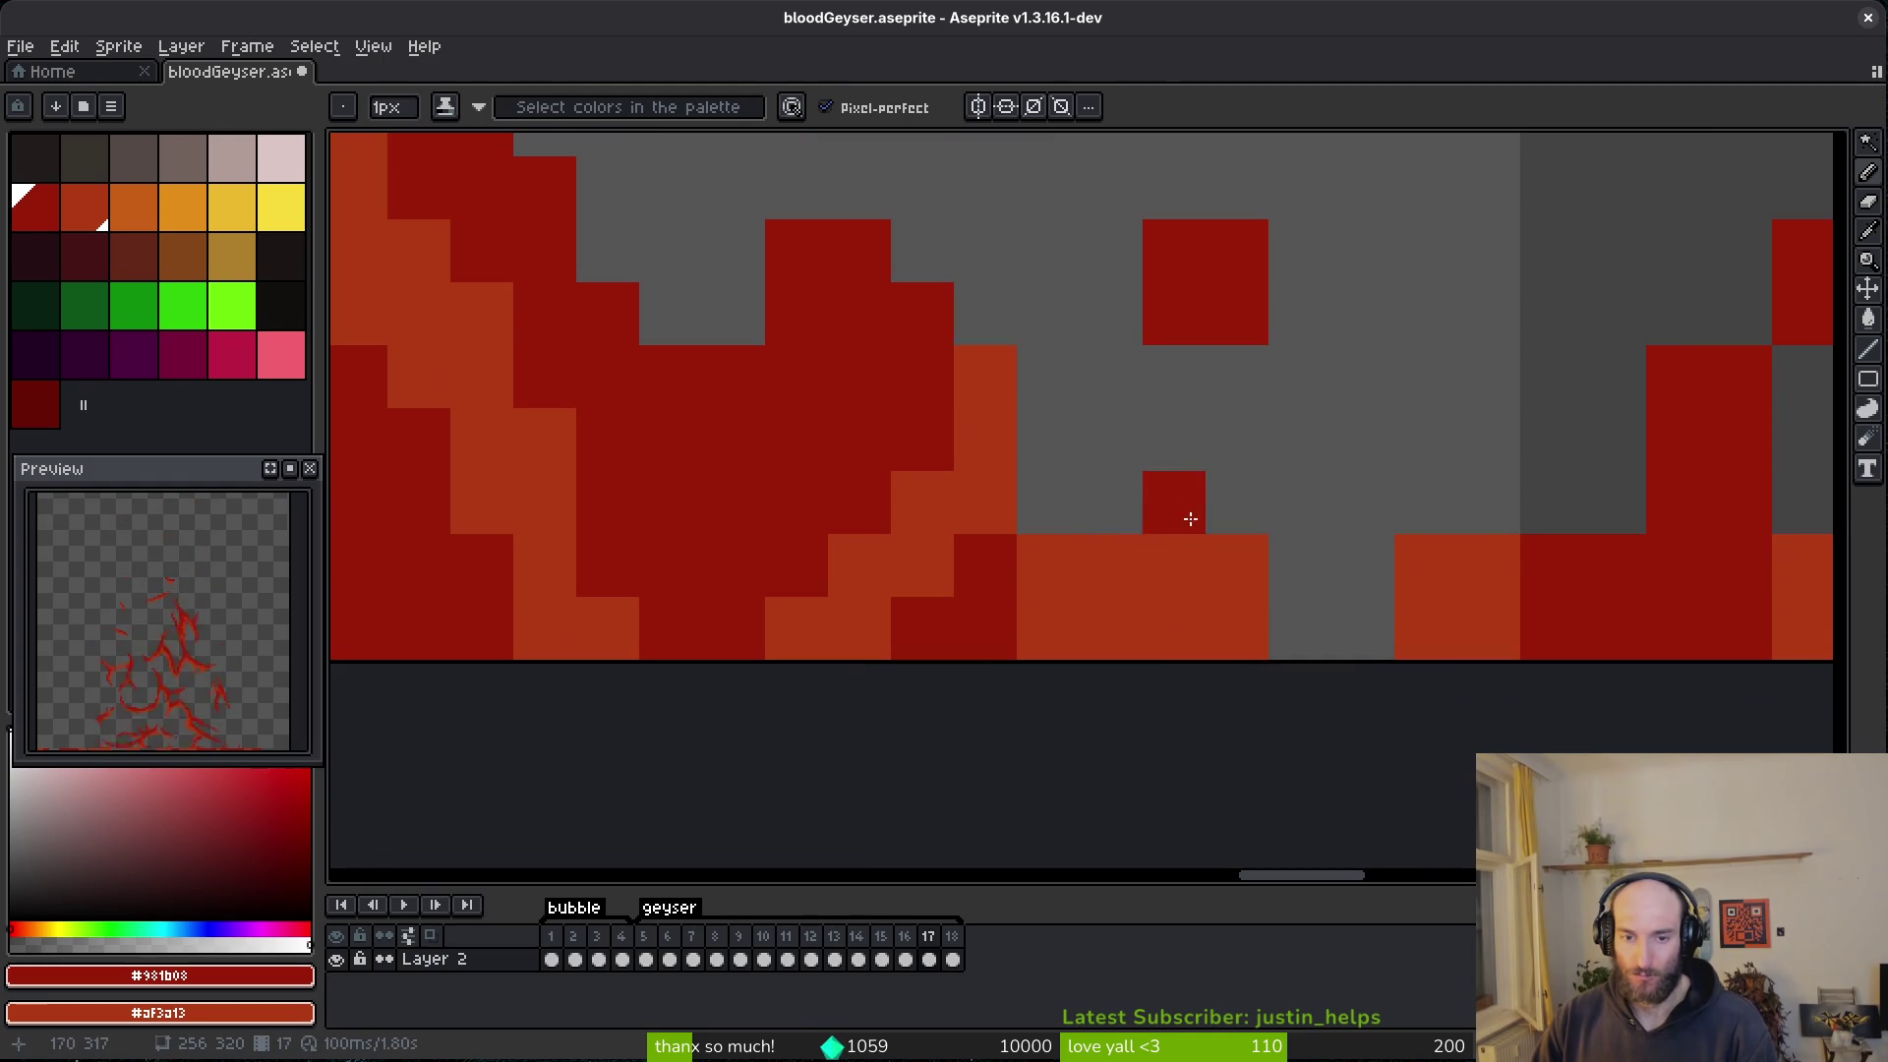
{"action": "key", "text": "e"}
{"action": "key", "text": "b"}
{"action": "scroll", "coordinate": [1264, 548], "scroll_direction": "right", "scroll_amount": 3}
{"action": "key", "text": "e"}
{"action": "left_click", "coordinate": [1081, 576]}
{"action": "key", "text": "b"}
{"action": "left_click", "coordinate": [1298, 460]}
{"action": "left_click_drag", "start_coordinate": [1298, 460], "coordinate": [1269, 576]}
{"action": "scroll", "coordinate": [1012, 636], "scroll_direction": "right", "scroll_amount": 4}
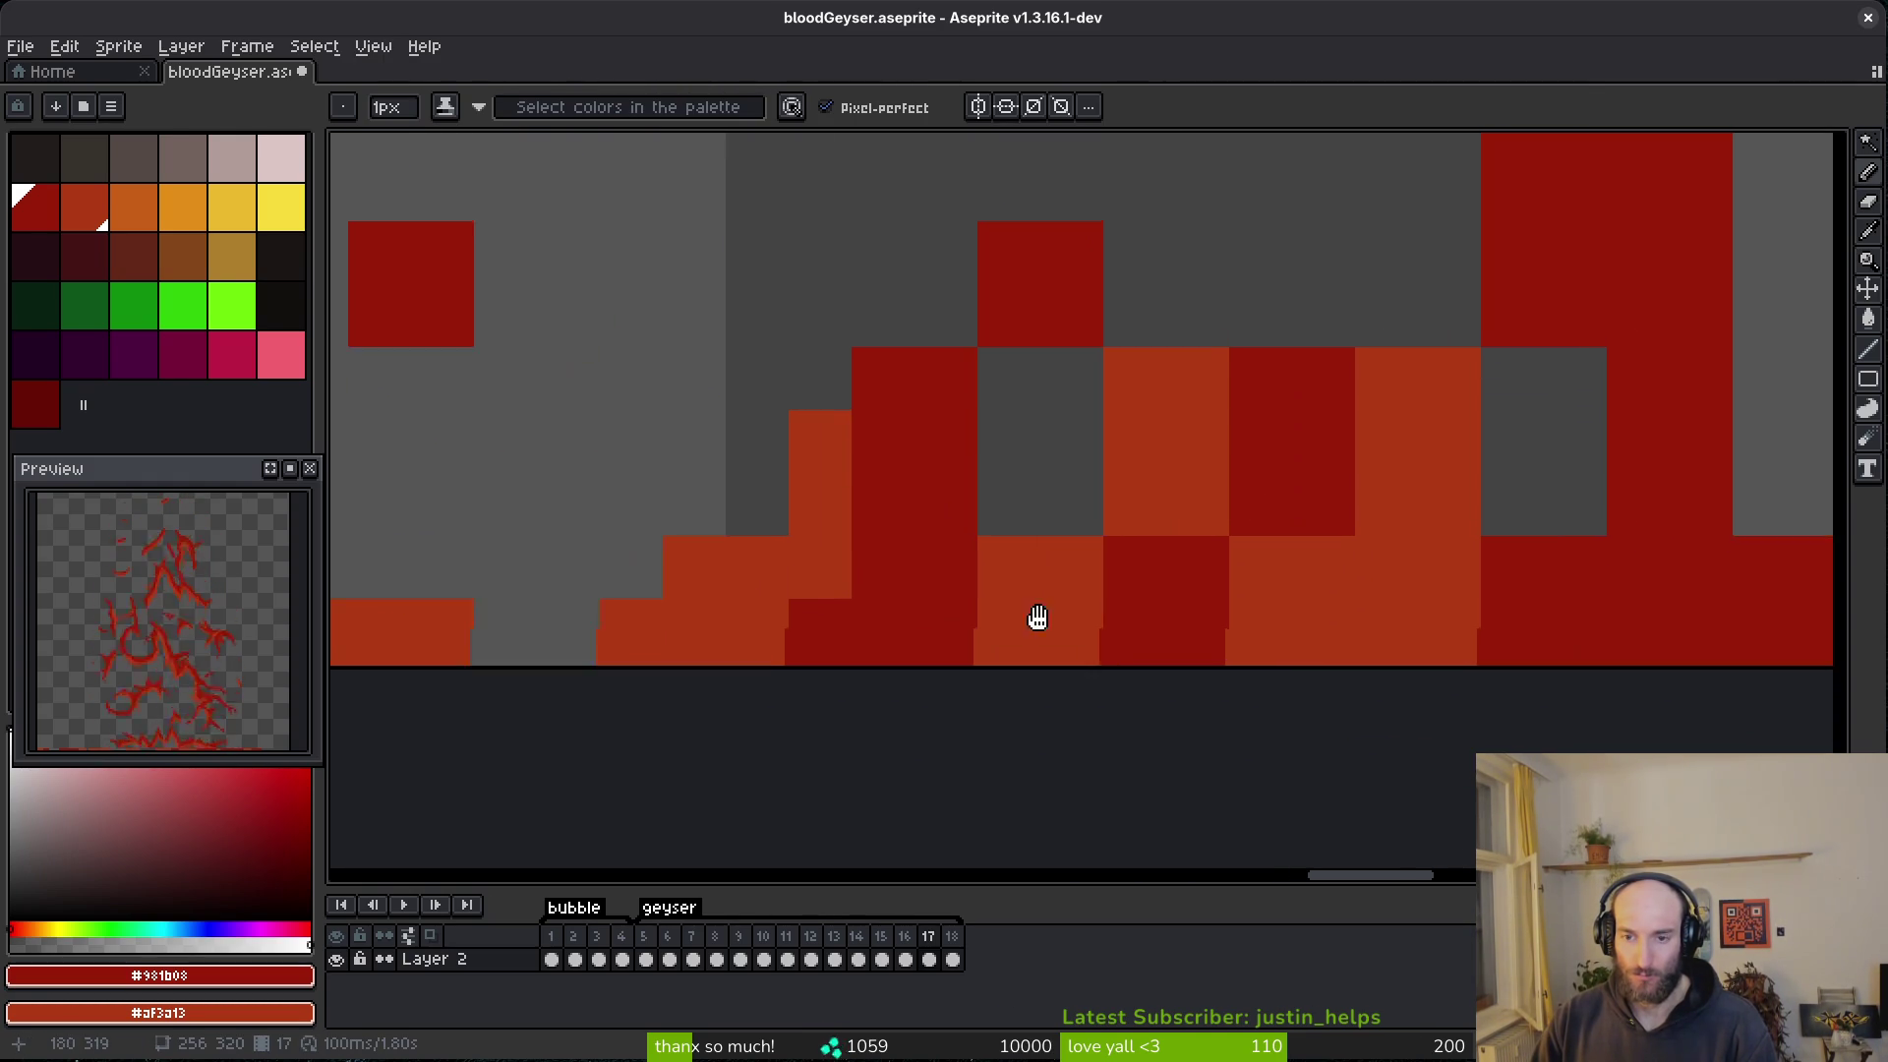
- Erase stray red, dark-red and orange cells along the splash edge
{"action": "key", "text": "e"}
{"action": "mouse_move", "coordinate": [1225, 427]}
{"action": "left_mouse_down"}
{"action": "mouse_move", "coordinate": [1222, 367]}
{"action": "mouse_move", "coordinate": [1285, 367]}
{"action": "mouse_move", "coordinate": [1216, 363]}
{"action": "left_mouse_up"}
{"action": "left_click", "coordinate": [1099, 302]}
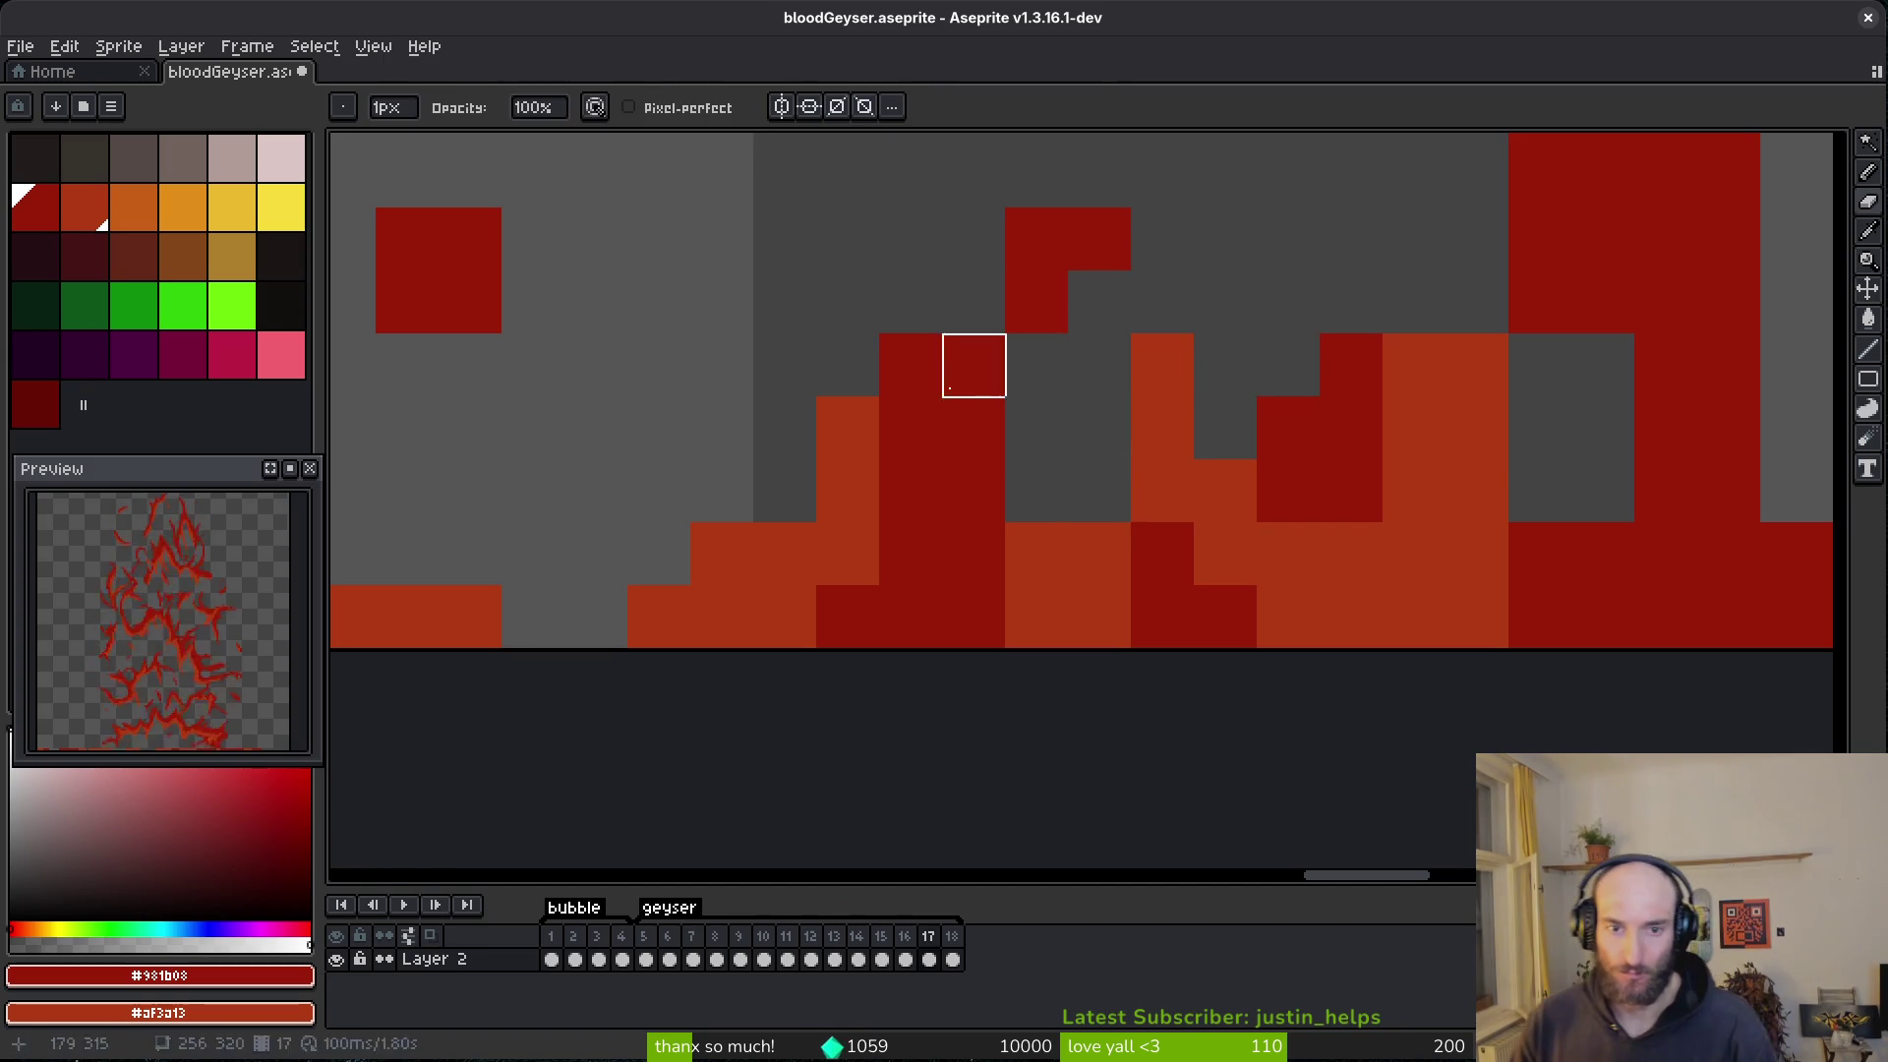
{"action": "left_click_drag", "start_coordinate": [952, 349], "coordinate": [993, 418]}
{"action": "left_click", "coordinate": [1031, 554]}
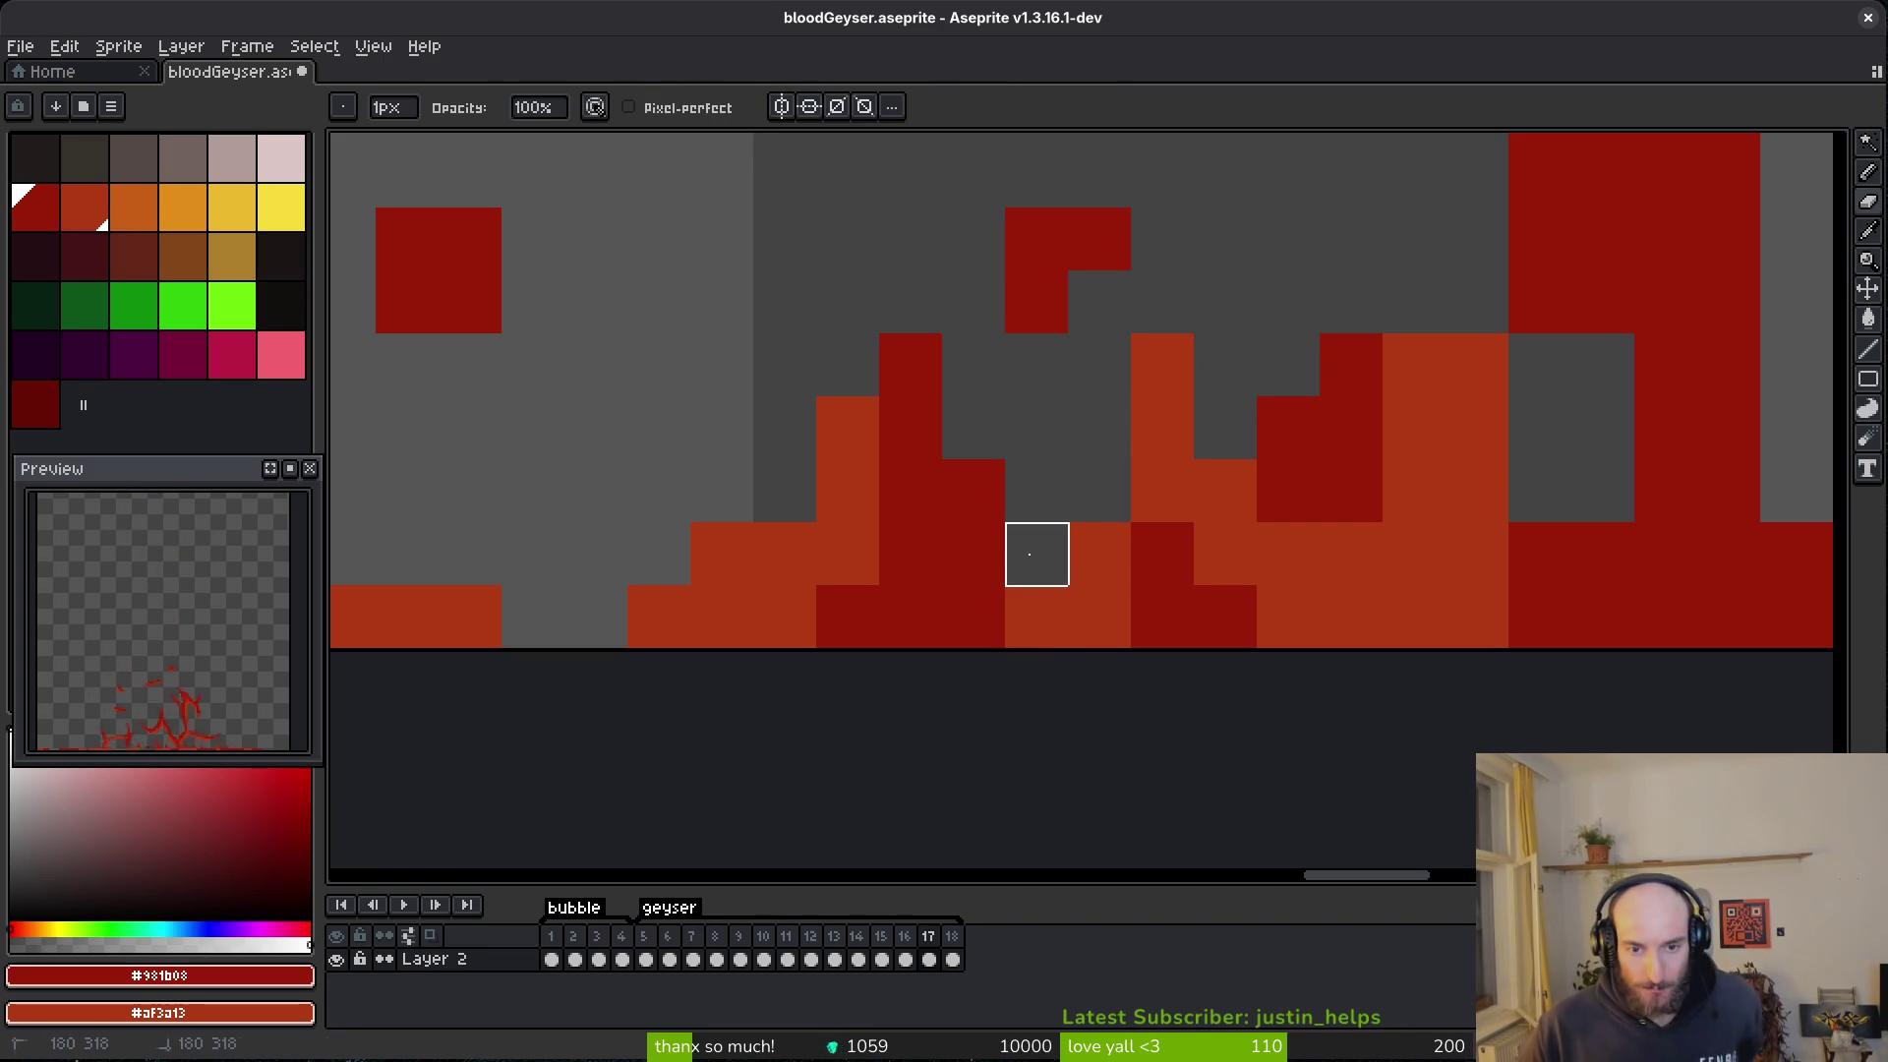
{"action": "scroll", "coordinate": [1256, 658], "scroll_direction": "up", "scroll_amount": 3}
{"action": "scroll", "coordinate": [1256, 658], "scroll_direction": "right", "scroll_amount": 4}
{"action": "mouse_move", "coordinate": [1058, 584]}
{"action": "left_mouse_down"}
{"action": "mouse_move", "coordinate": [995, 647]}
{"action": "mouse_move", "coordinate": [995, 710]}
{"action": "left_mouse_up"}
- Paint two cells dark red and two cells orange
{"action": "key", "text": "b"}
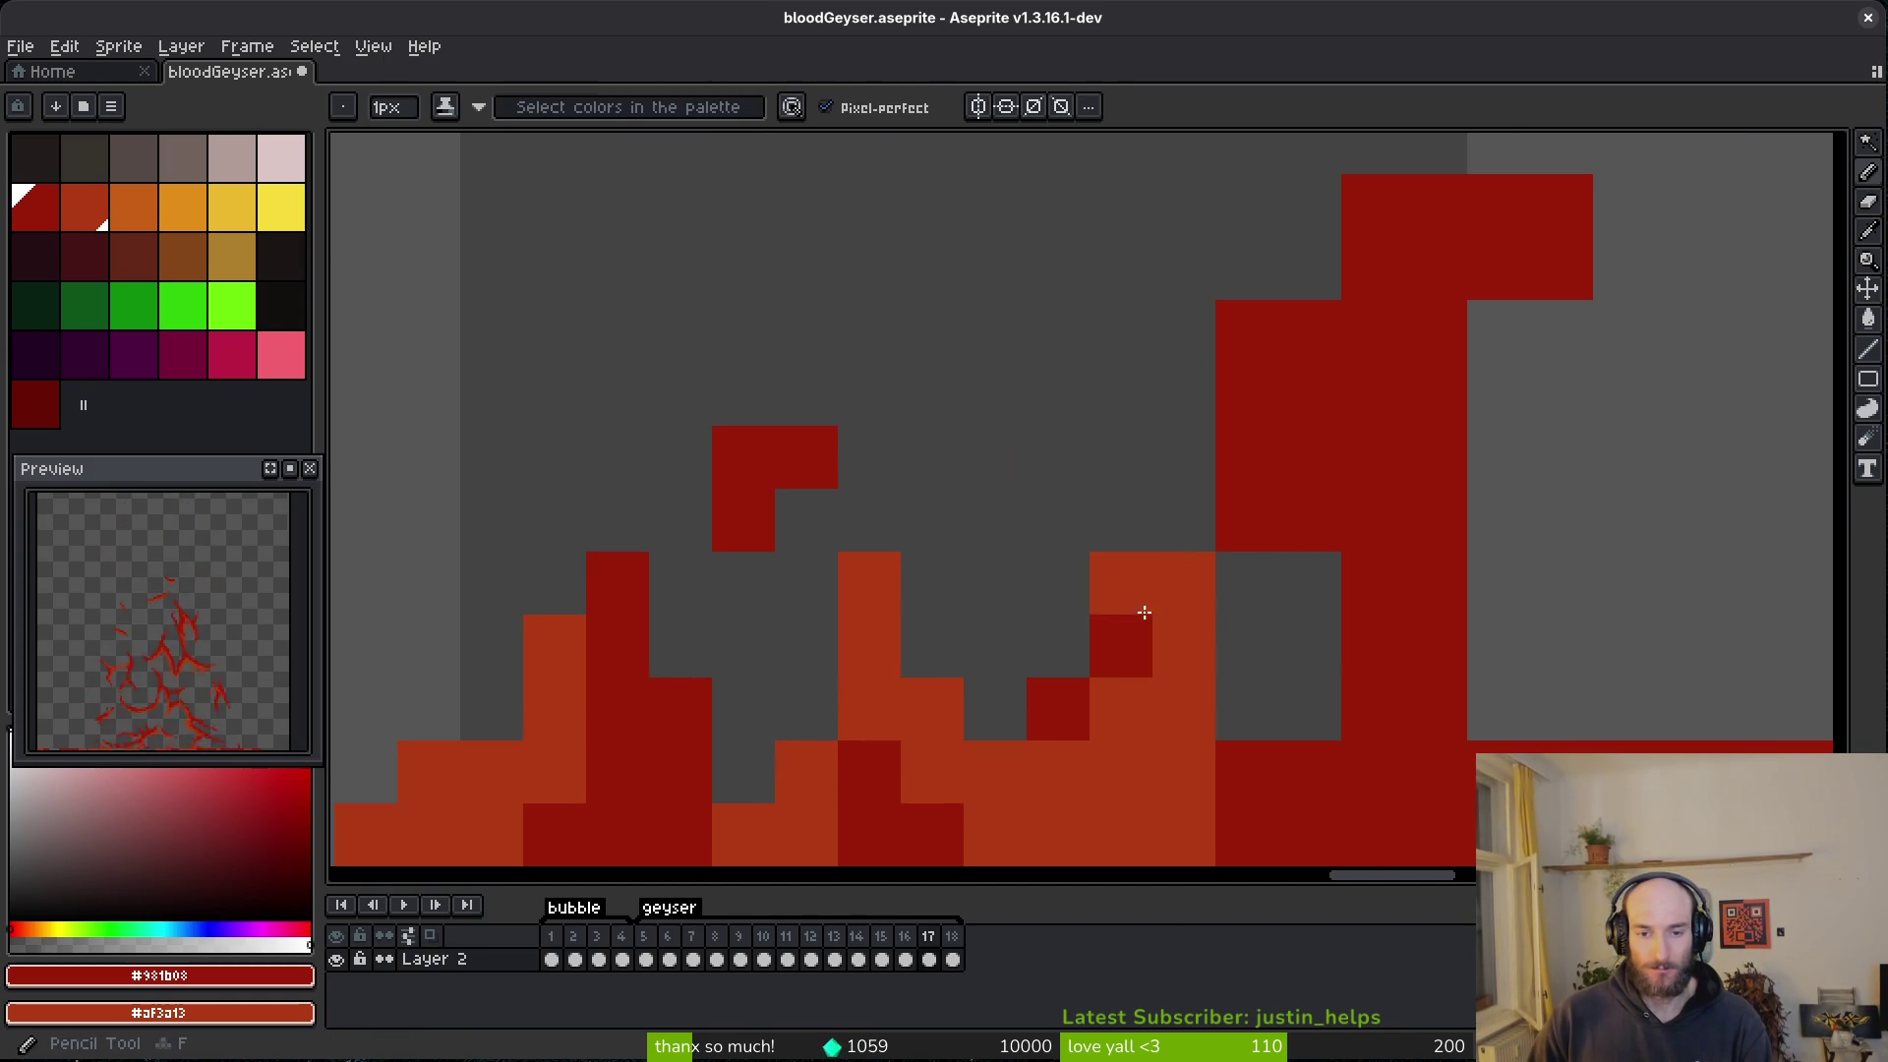
{"action": "left_click_drag", "start_coordinate": [1171, 590], "coordinate": [1170, 644]}
{"action": "scroll", "coordinate": [1155, 620], "scroll_direction": "down", "scroll_amount": 3}
{"action": "scroll", "coordinate": [1155, 620], "scroll_direction": "right", "scroll_amount": 3}
{"action": "left_click_drag", "start_coordinate": [1116, 708], "coordinate": [1179, 742]}
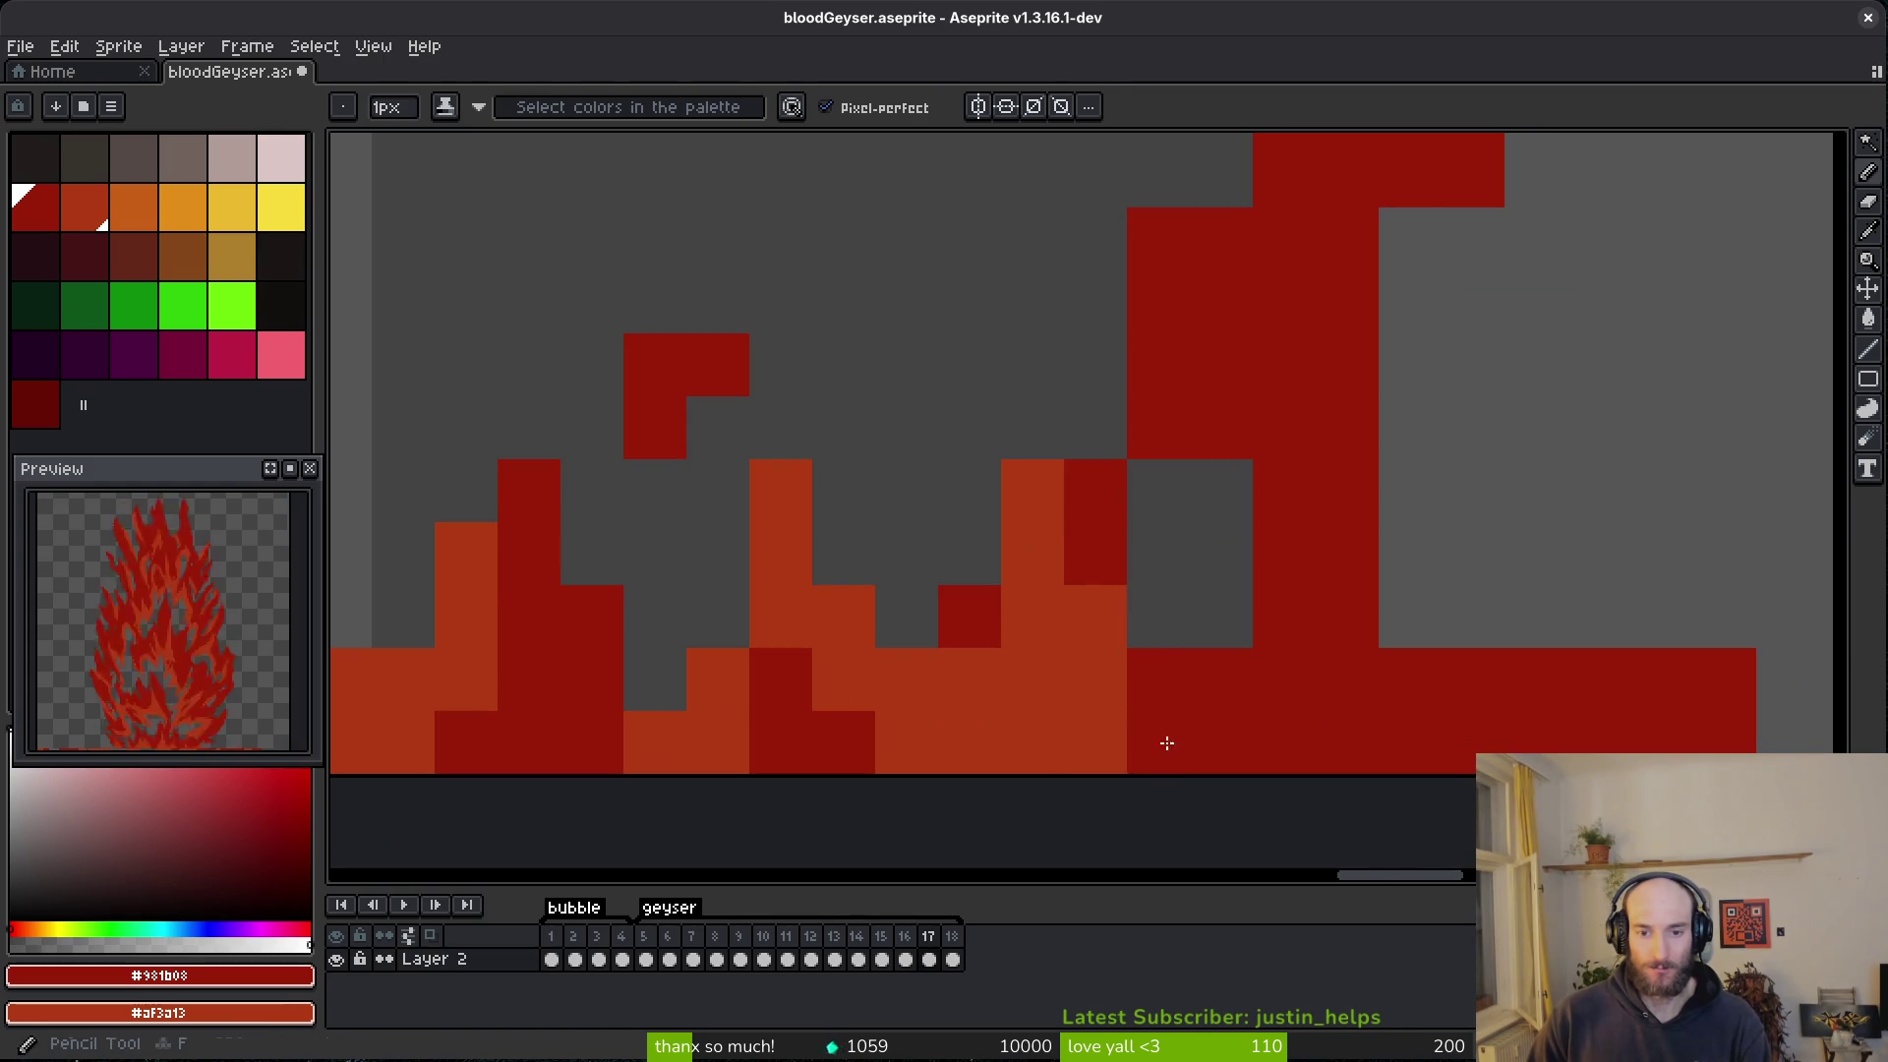
- Erase dark-red cells, narrow the tall red column, and trim a red block and the splash edge
{"action": "key", "text": "e"}
{"action": "left_click_drag", "start_coordinate": [1222, 366], "coordinate": [1222, 492]}
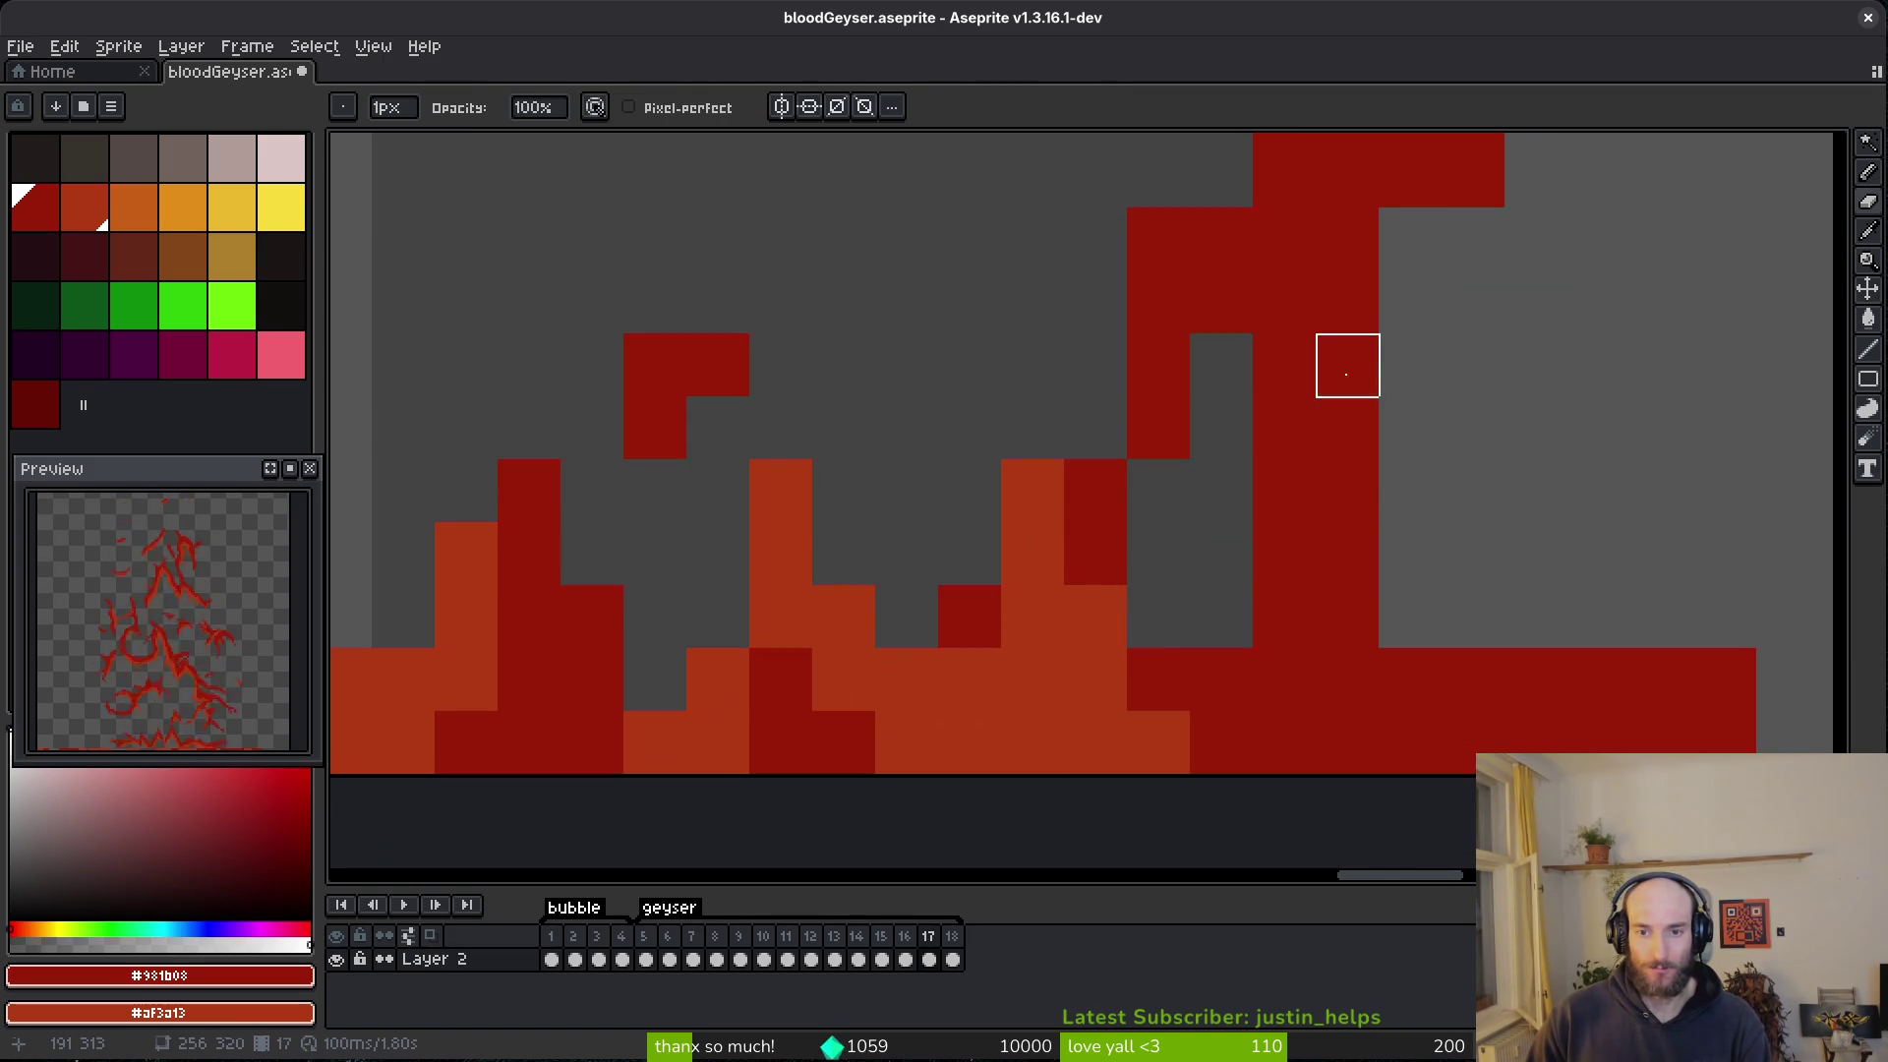
{"action": "left_click_drag", "start_coordinate": [1354, 365], "coordinate": [1787, 675]}
{"action": "scroll", "coordinate": [1362, 812], "scroll_direction": "up", "scroll_amount": 3}
{"action": "mouse_move", "coordinate": [1211, 449]}
{"action": "left_mouse_down"}
{"action": "mouse_move", "coordinate": [1197, 438]}
{"action": "mouse_move", "coordinate": [1386, 439]}
{"action": "mouse_move", "coordinate": [1318, 438]}
{"action": "mouse_move", "coordinate": [1399, 458]}
{"action": "left_mouse_up"}
{"action": "key", "text": "ctrl+z"}
{"action": "key", "text": "ctrl+z"}
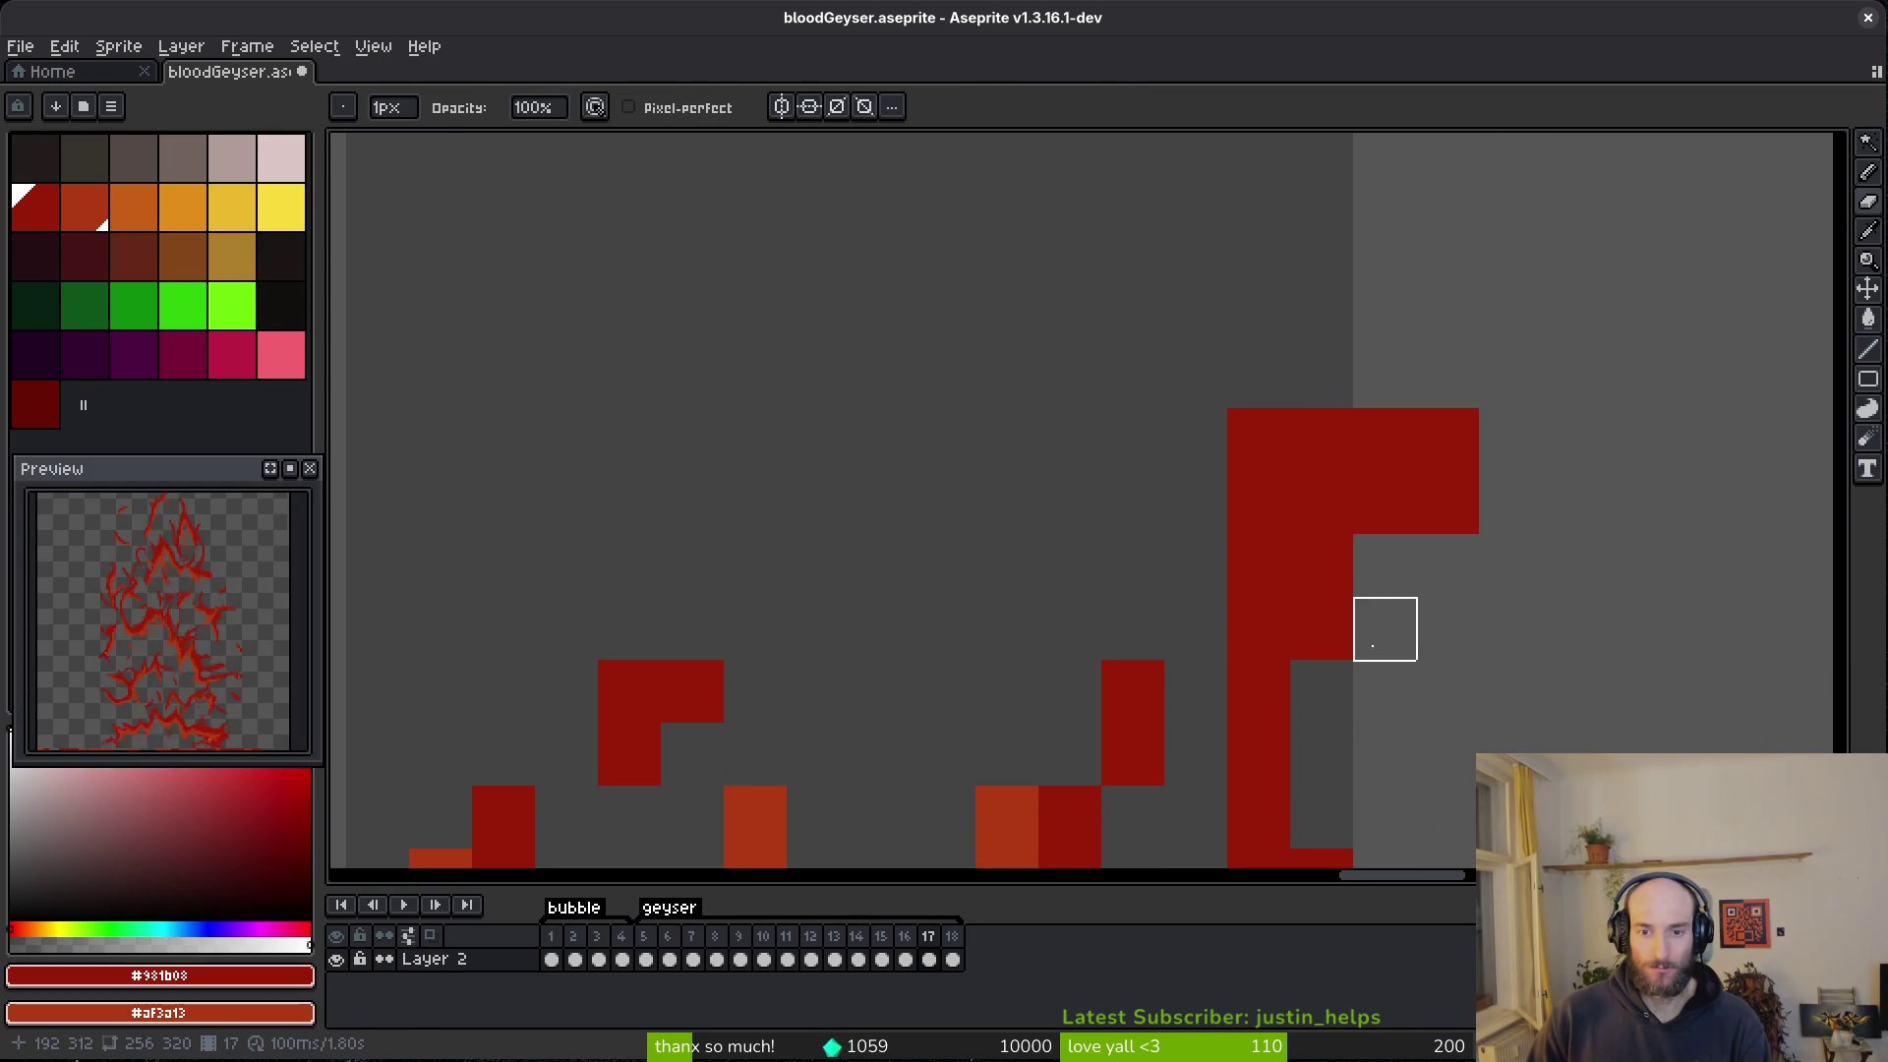
{"action": "mouse_move", "coordinate": [1323, 629]}
{"action": "left_mouse_down"}
{"action": "mouse_move", "coordinate": [1322, 503]}
{"action": "mouse_move", "coordinate": [1279, 557]}
{"action": "left_mouse_up"}
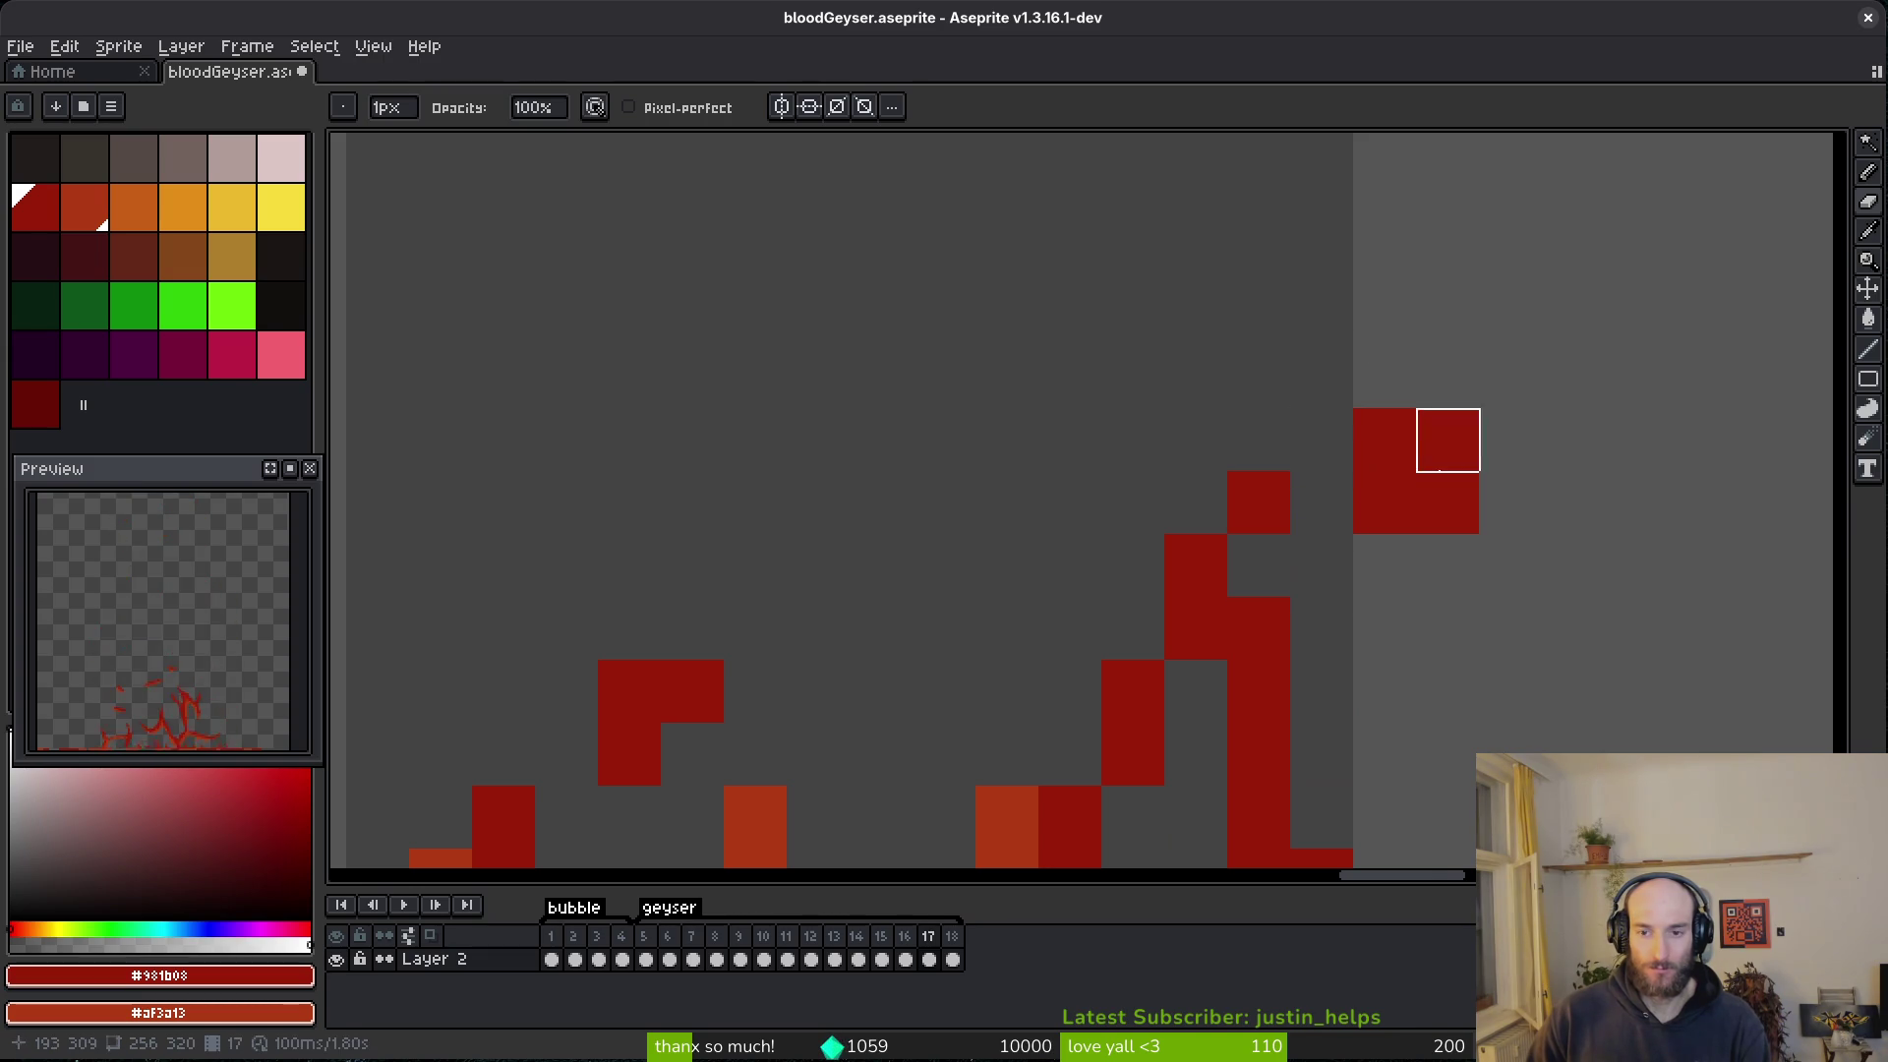
{"action": "scroll", "coordinate": [1386, 439], "scroll_direction": "down", "scroll_amount": 8}
{"action": "scroll", "coordinate": [980, 597], "scroll_direction": "up", "scroll_amount": 6}
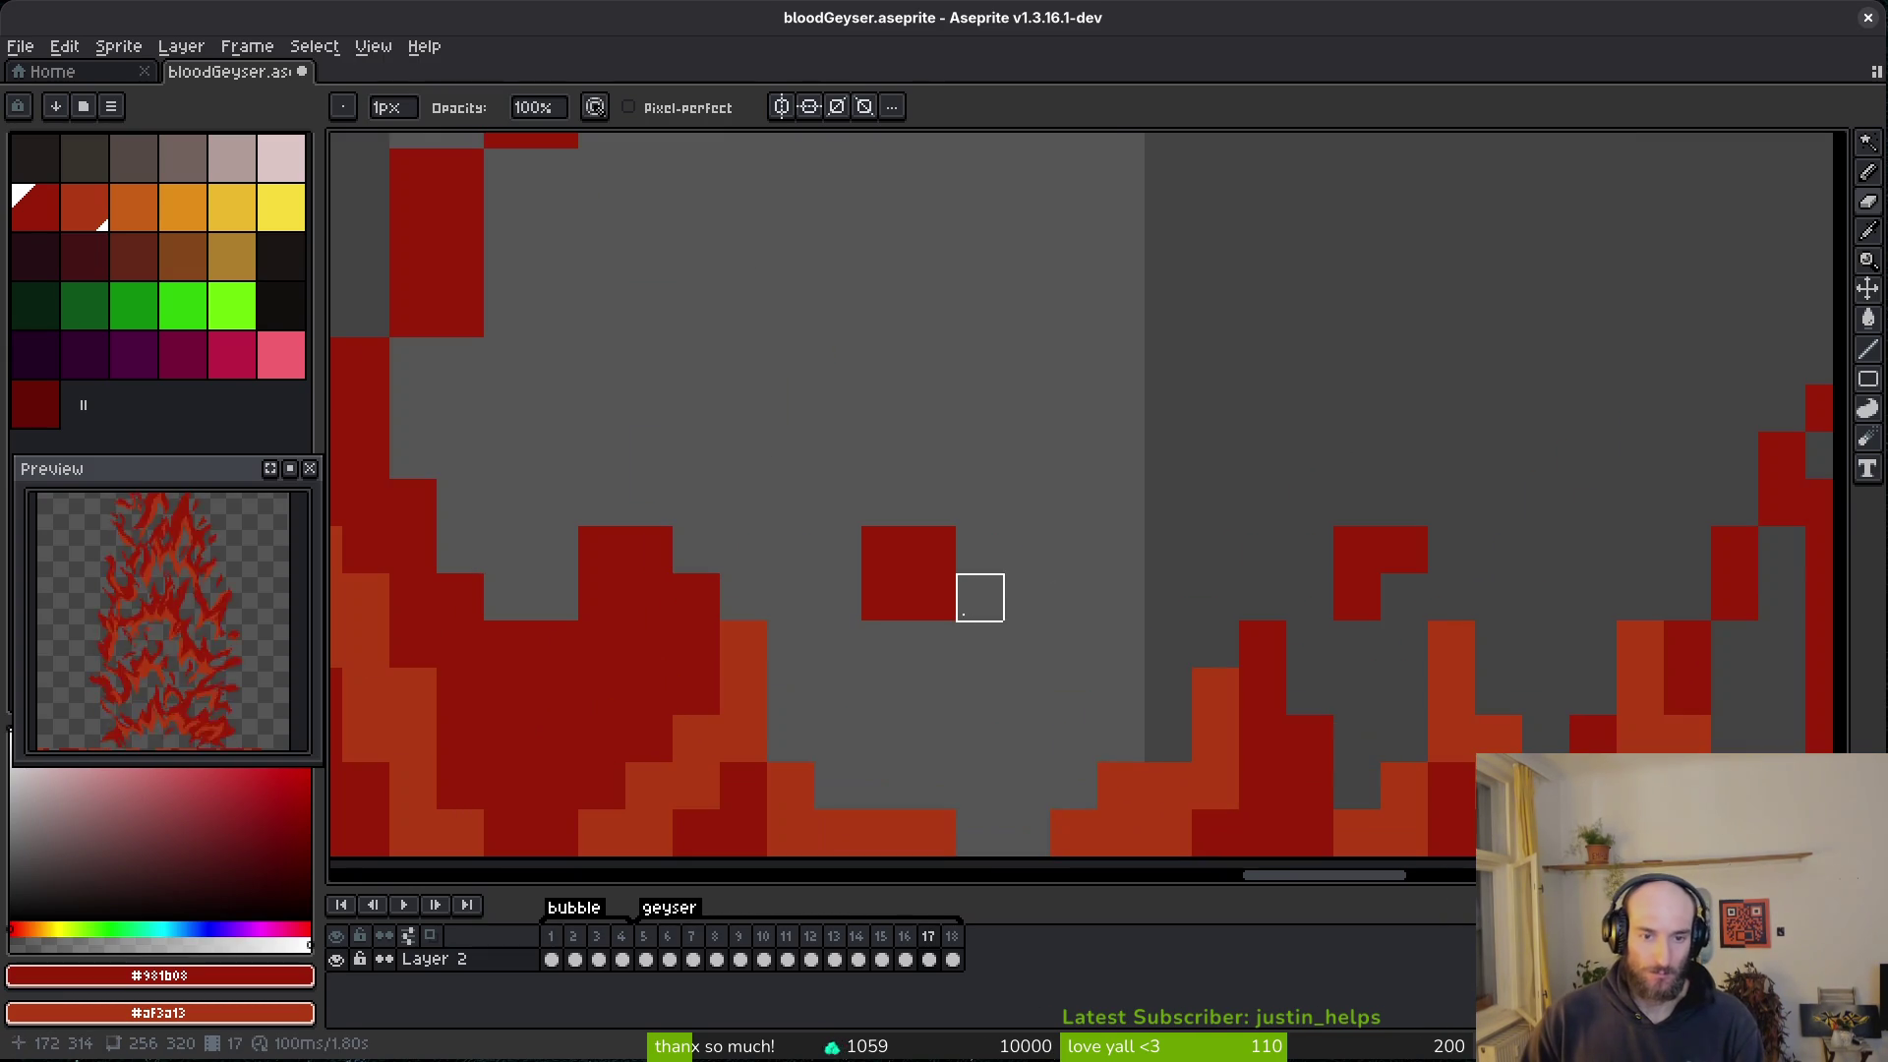
{"action": "left_click_drag", "start_coordinate": [980, 597], "coordinate": [932, 547]}
{"action": "scroll", "coordinate": [1285, 544], "scroll_direction": "left", "scroll_amount": 3}
{"action": "scroll", "coordinate": [1138, 682], "scroll_direction": "up", "scroll_amount": 4}
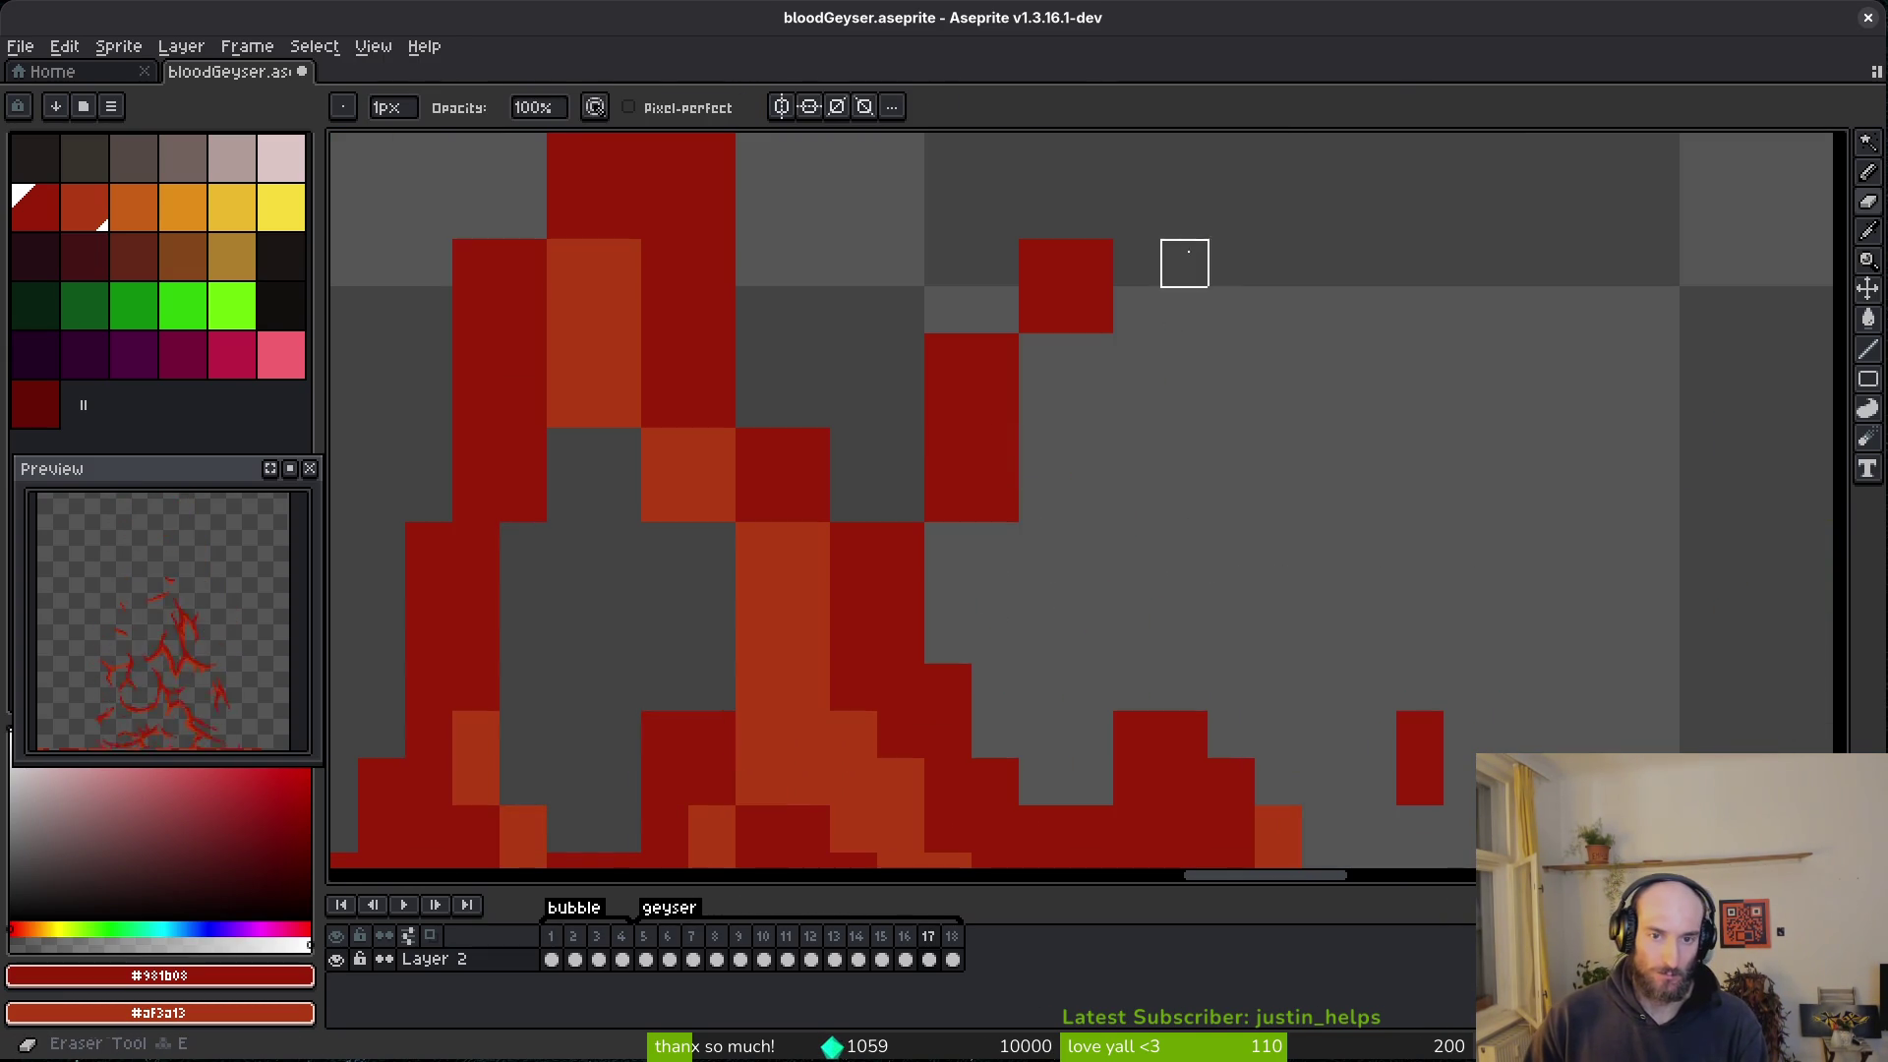
{"action": "left_click_drag", "start_coordinate": [1089, 310], "coordinate": [994, 547]}
- Add red pixels and a diagonal red stroke and dark-red line, shading a red band orange
{"action": "key", "text": "b"}
{"action": "left_click", "coordinate": [995, 310]}
{"action": "left_click", "coordinate": [1042, 499]}
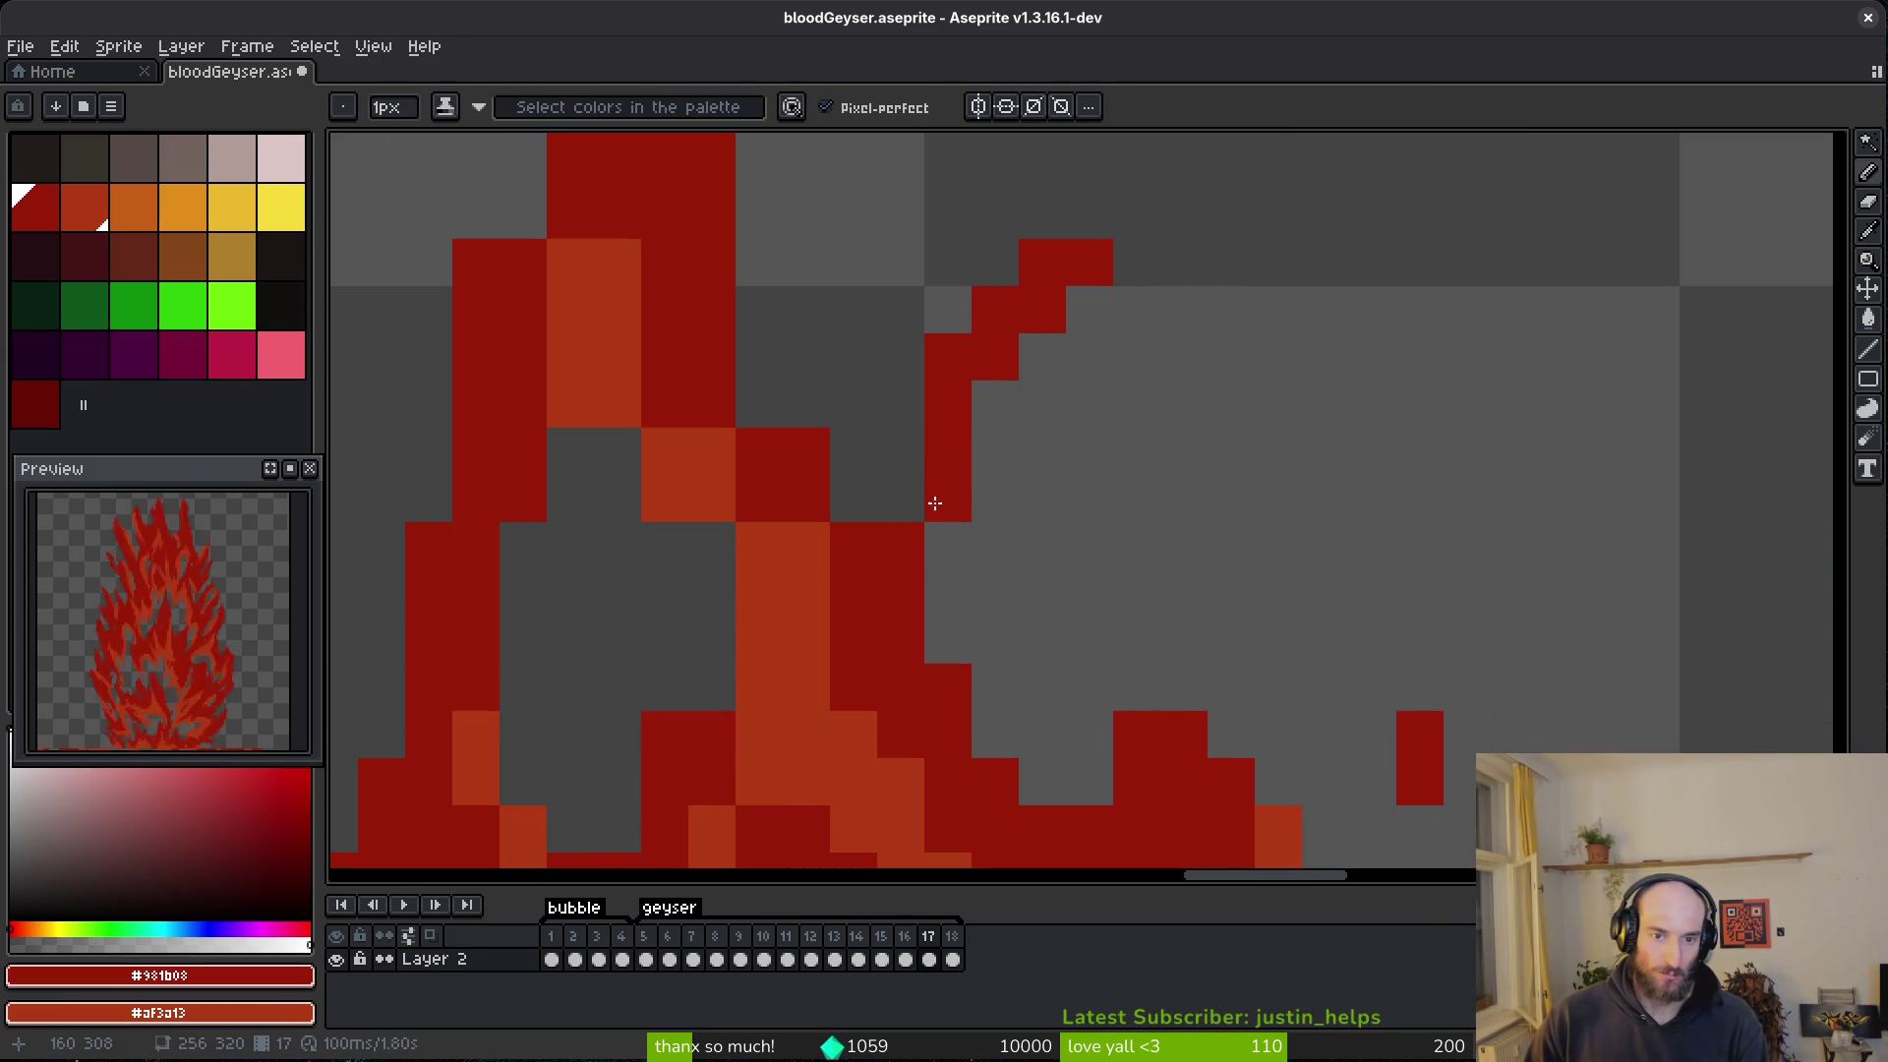
{"action": "left_click", "coordinate": [986, 381]}
{"action": "scroll", "coordinate": [982, 620], "scroll_direction": "up", "scroll_amount": 3}
{"action": "scroll", "coordinate": [982, 619], "scroll_direction": "left", "scroll_amount": 3}
{"action": "left_click_drag", "start_coordinate": [917, 412], "coordinate": [1010, 710]}
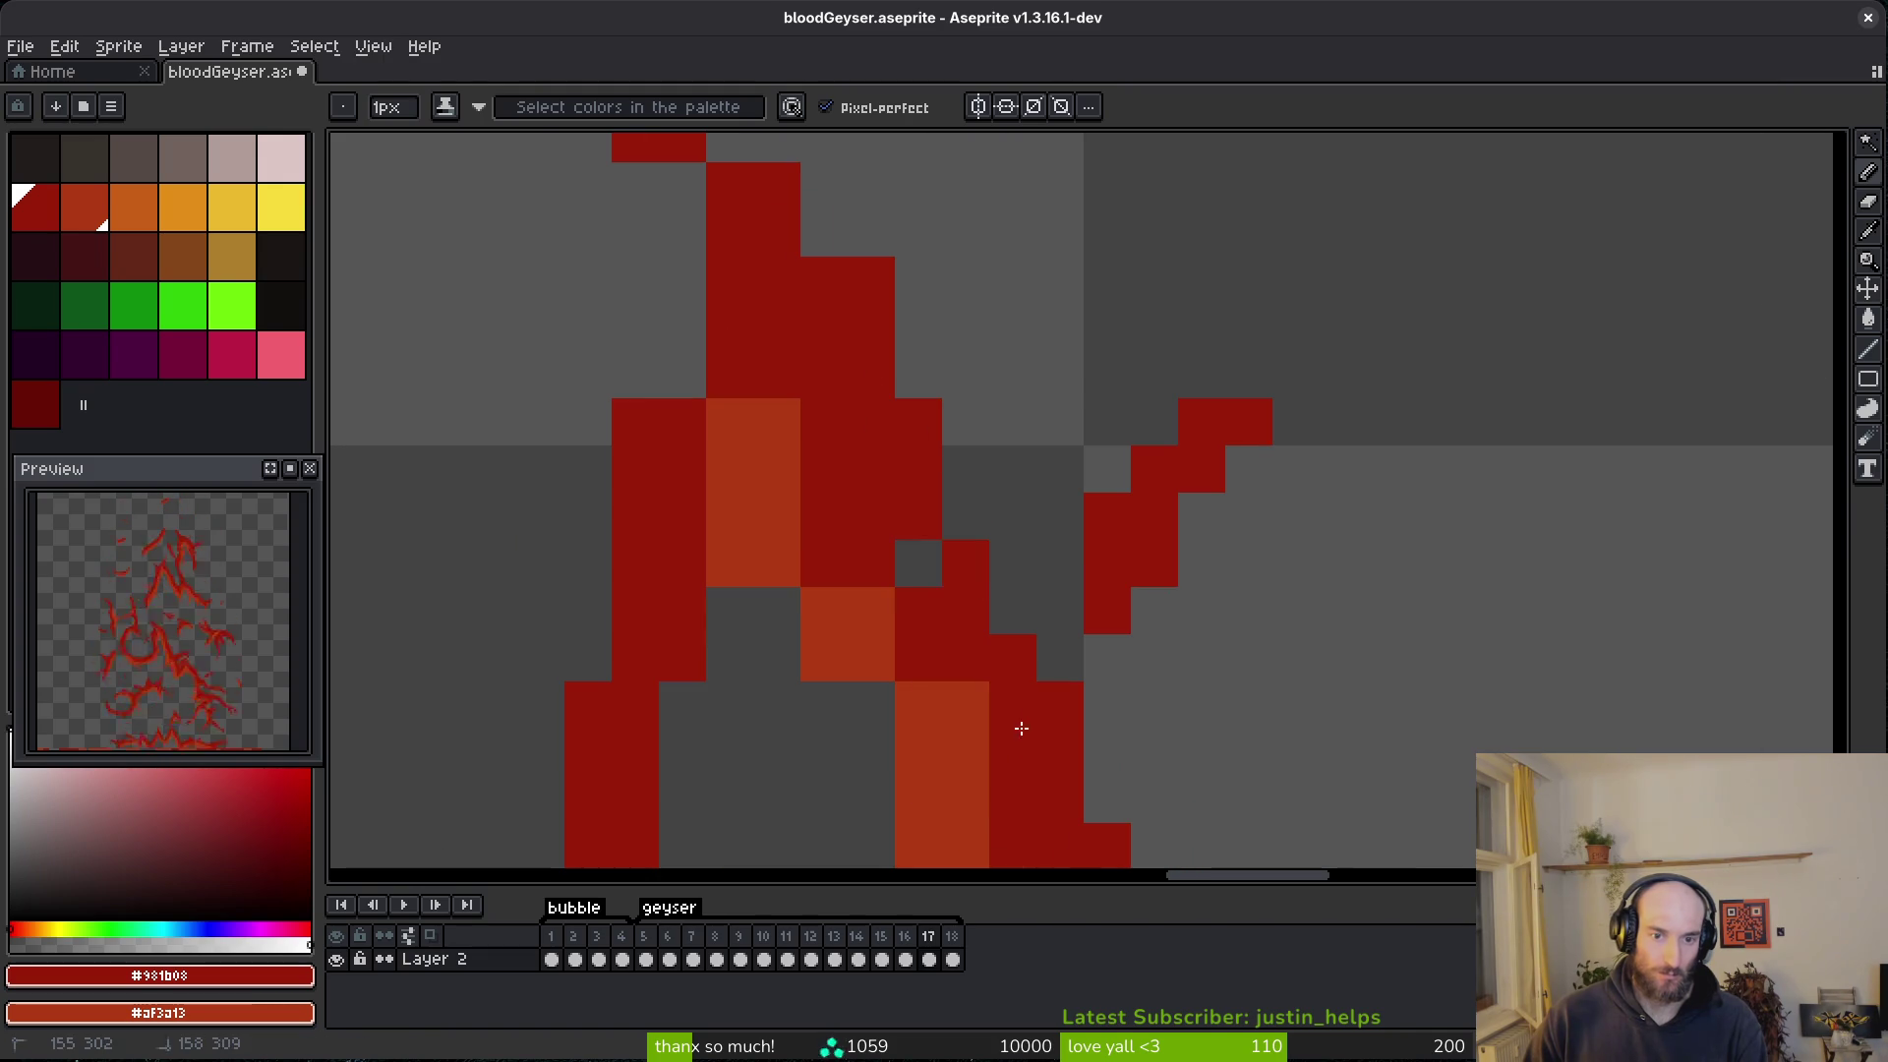
{"action": "left_click", "coordinate": [930, 682], "text": "shift"}
{"action": "mouse_move", "coordinate": [753, 470]}
{"action": "left_mouse_down"}
{"action": "mouse_move", "coordinate": [830, 561]}
{"action": "mouse_move", "coordinate": [846, 620]}
{"action": "left_mouse_up"}
- Paint new dark-red splash pixels, making the column's bottom cell dark red and the cell above orange
{"action": "scroll", "coordinate": [786, 580], "scroll_direction": "down", "scroll_amount": 3}
{"action": "scroll", "coordinate": [787, 581], "scroll_direction": "right", "scroll_amount": 2}
{"action": "left_click_drag", "start_coordinate": [989, 500], "coordinate": [1007, 501]}
{"action": "scroll", "coordinate": [889, 640], "scroll_direction": "left", "scroll_amount": 5}
{"action": "scroll", "coordinate": [888, 640], "scroll_direction": "up", "scroll_amount": 2}
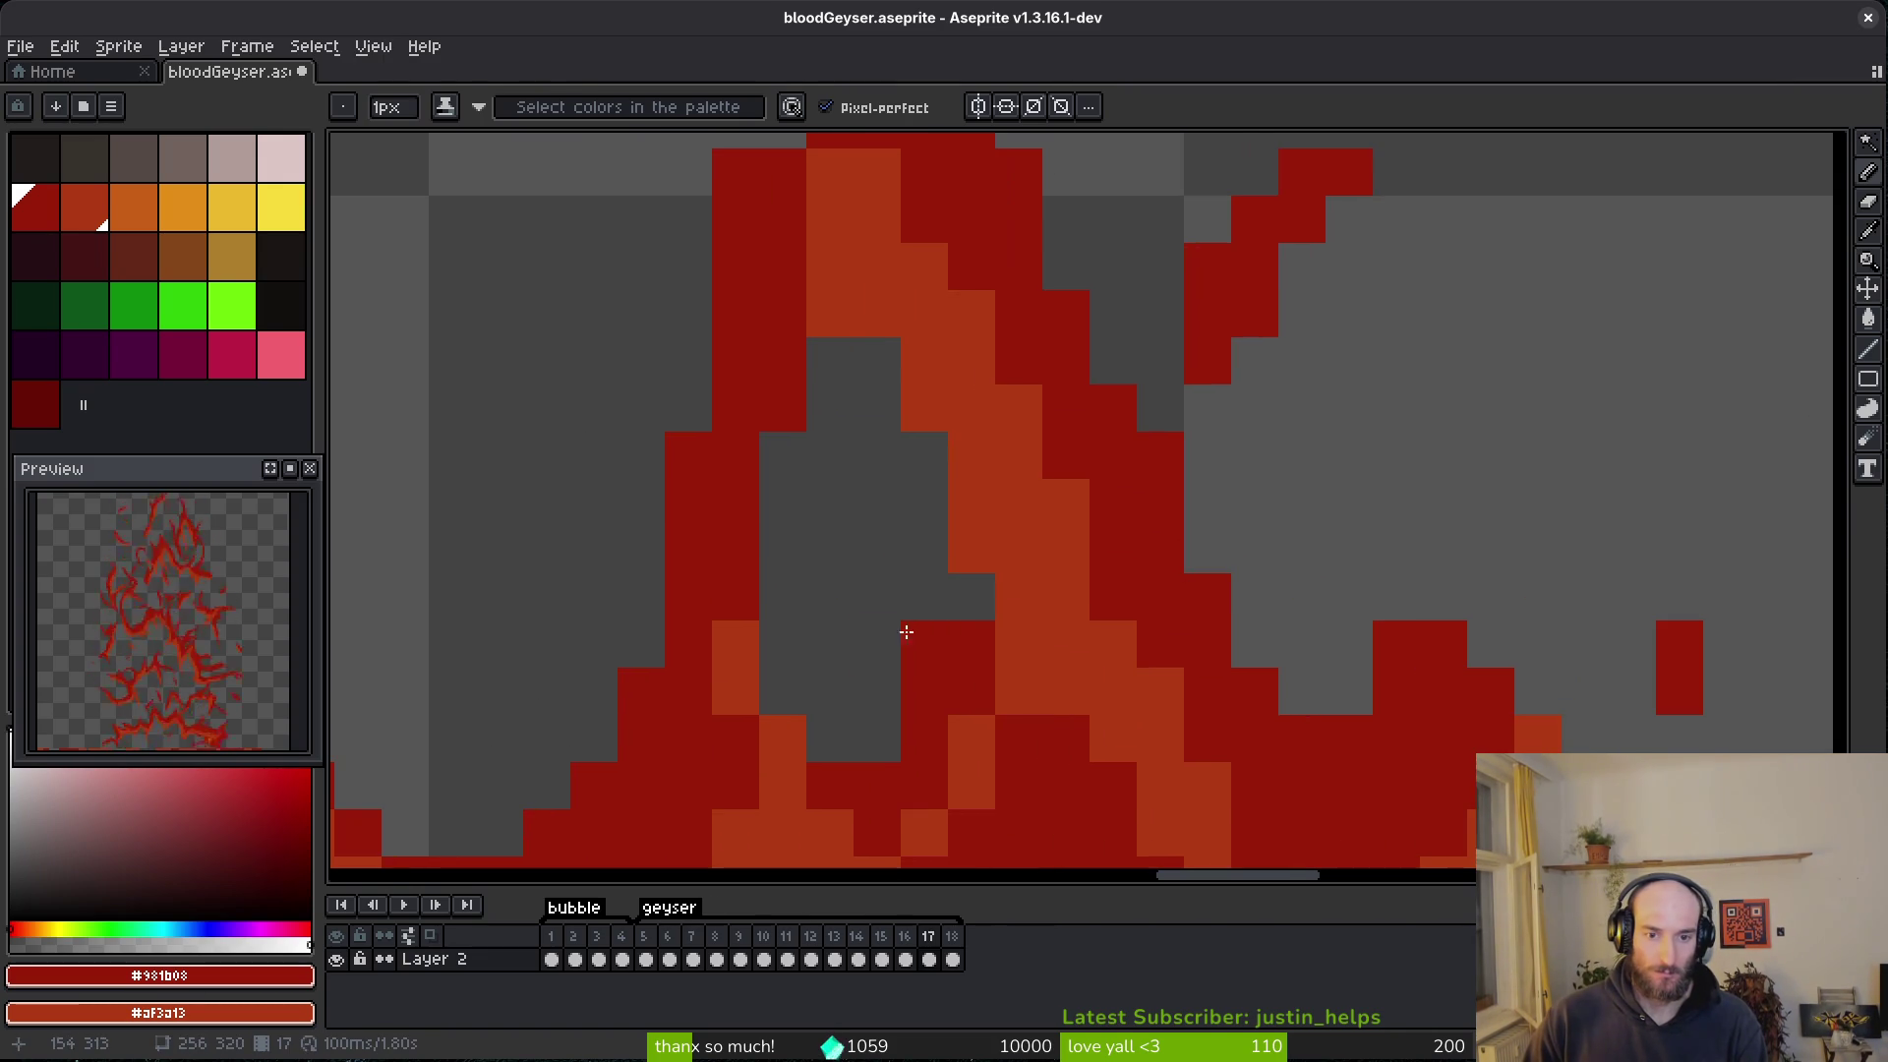
{"action": "scroll", "coordinate": [984, 577], "scroll_direction": "up", "scroll_amount": 3}
{"action": "mouse_move", "coordinate": [930, 407]}
{"action": "left_mouse_down"}
{"action": "mouse_move", "coordinate": [948, 387]}
{"action": "mouse_move", "coordinate": [998, 509]}
{"action": "mouse_move", "coordinate": [1096, 575]}
{"action": "left_mouse_up"}
{"action": "scroll", "coordinate": [1007, 682], "scroll_direction": "up", "scroll_amount": 3}
{"action": "scroll", "coordinate": [1007, 683], "scroll_direction": "right", "scroll_amount": 1}
{"action": "scroll", "coordinate": [1176, 514], "scroll_direction": "down", "scroll_amount": 4}
{"action": "scroll", "coordinate": [1176, 514], "scroll_direction": "left", "scroll_amount": 2}
{"action": "left_click", "coordinate": [1095, 575]}
{"action": "right_click", "coordinate": [1100, 488]}
{"action": "scroll", "coordinate": [1192, 724], "scroll_direction": "up", "scroll_amount": 2}
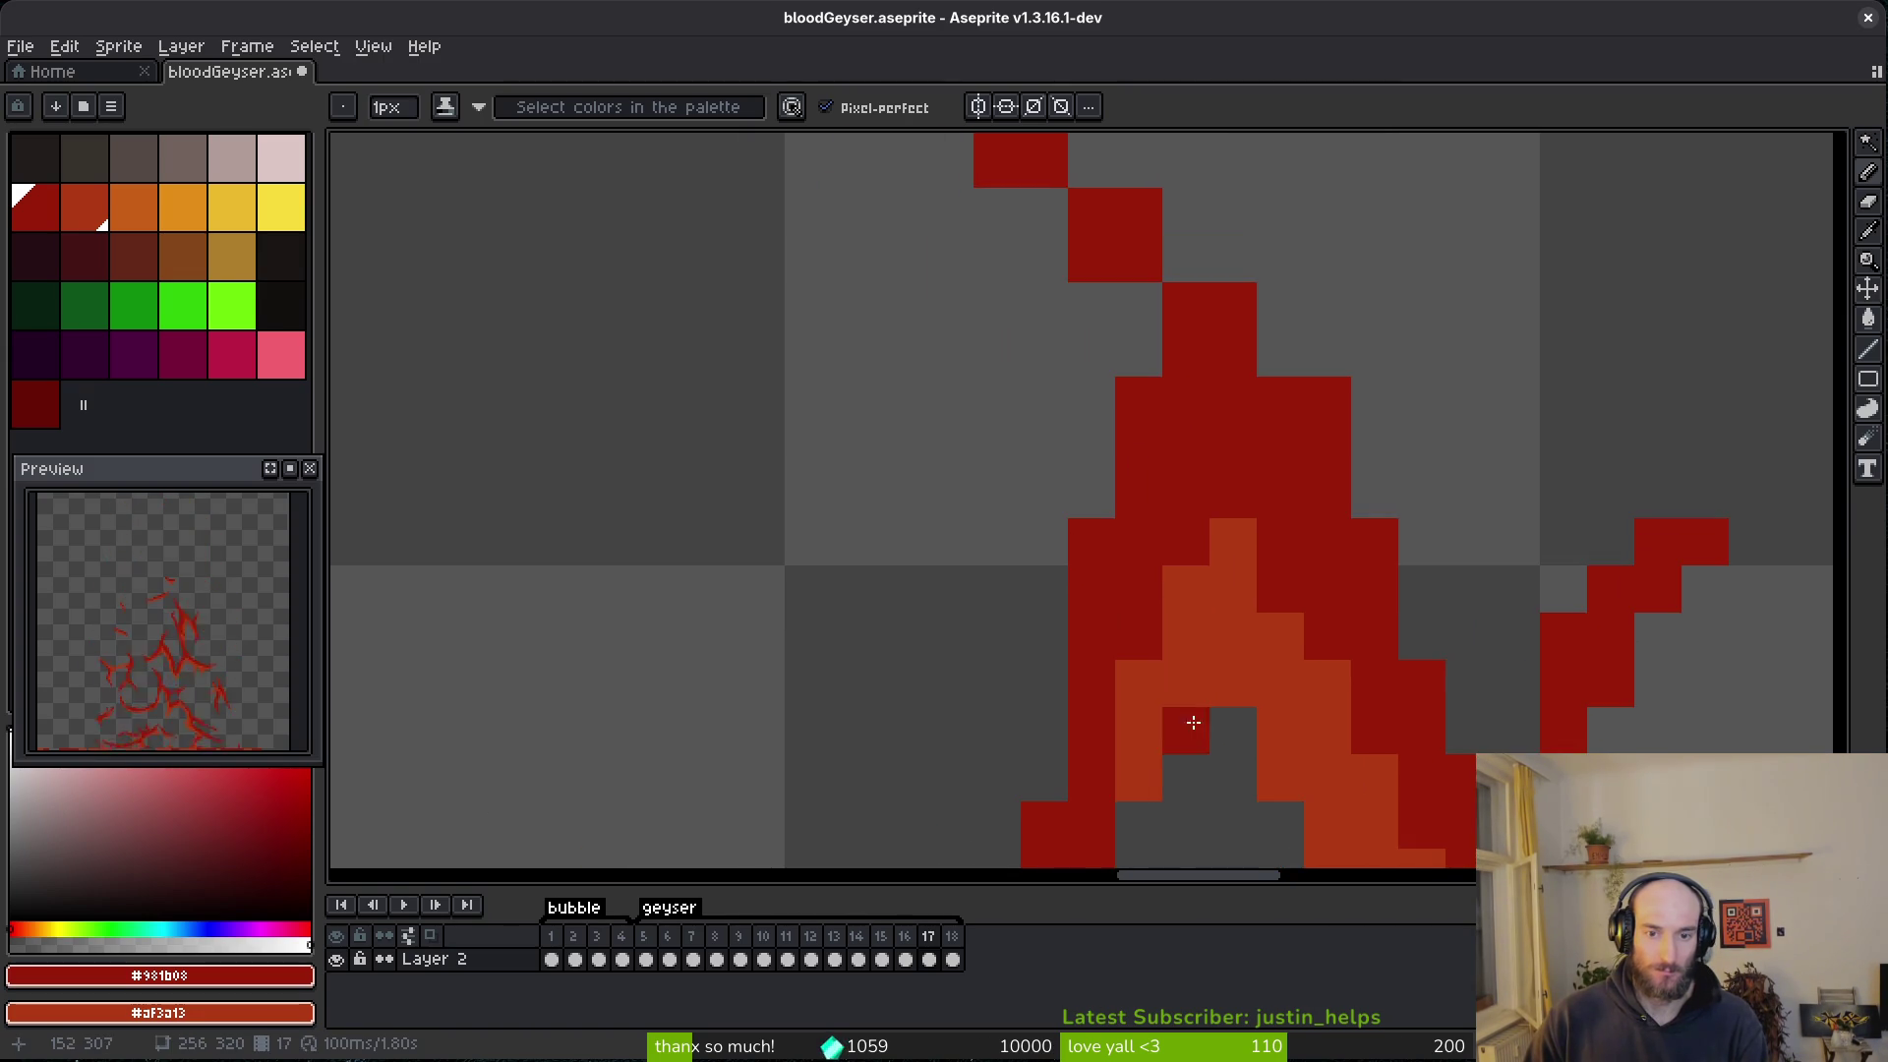
{"action": "scroll", "coordinate": [1137, 597], "scroll_direction": "down", "scroll_amount": 2}
- Repaint the arch dark red, add a line of dark-red pixels, and erase two cells at the arch top
{"action": "mouse_move", "coordinate": [1121, 536]}
{"action": "left_mouse_down"}
{"action": "mouse_move", "coordinate": [1168, 433]}
{"action": "mouse_move", "coordinate": [1210, 452]}
{"action": "left_mouse_up"}
{"action": "scroll", "coordinate": [1210, 451], "scroll_direction": "up", "scroll_amount": 2}
{"action": "left_click", "coordinate": [1204, 627]}
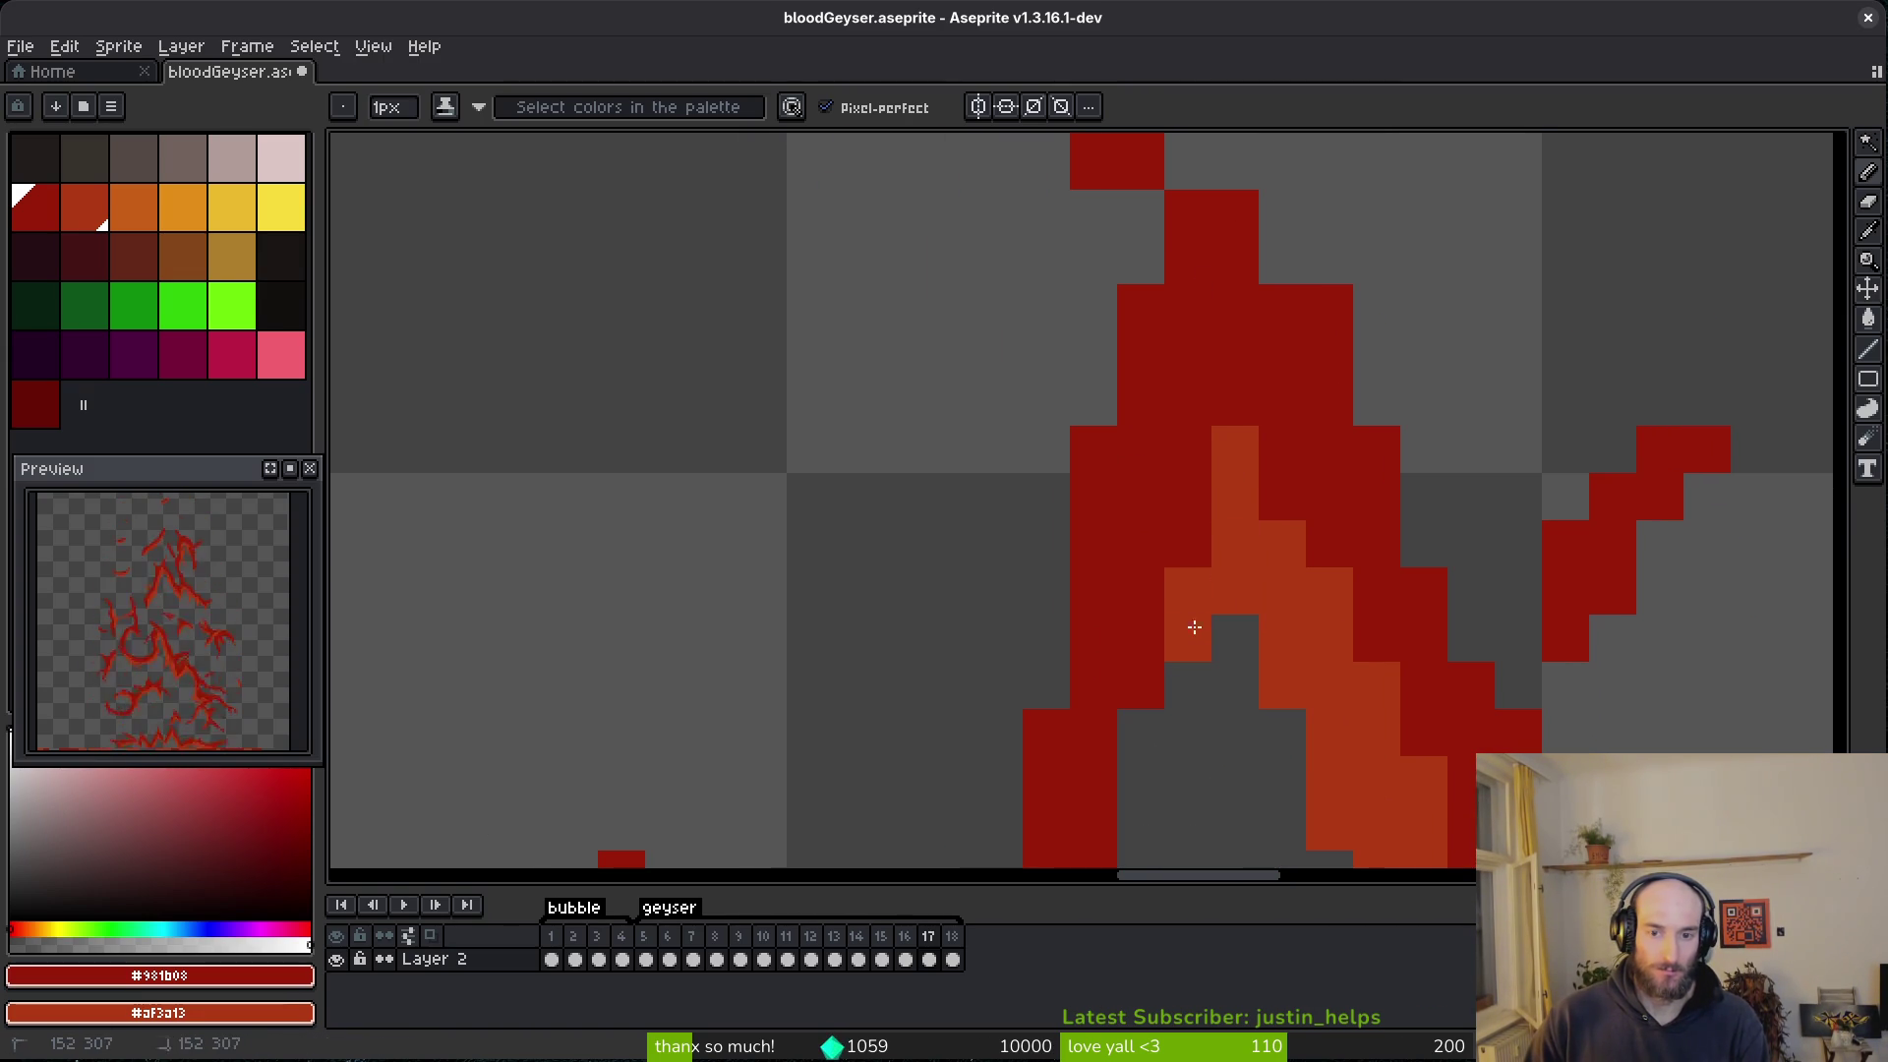
{"action": "scroll", "coordinate": [1214, 527], "scroll_direction": "up", "scroll_amount": 3}
{"action": "left_click", "coordinate": [1284, 501], "text": "shift"}
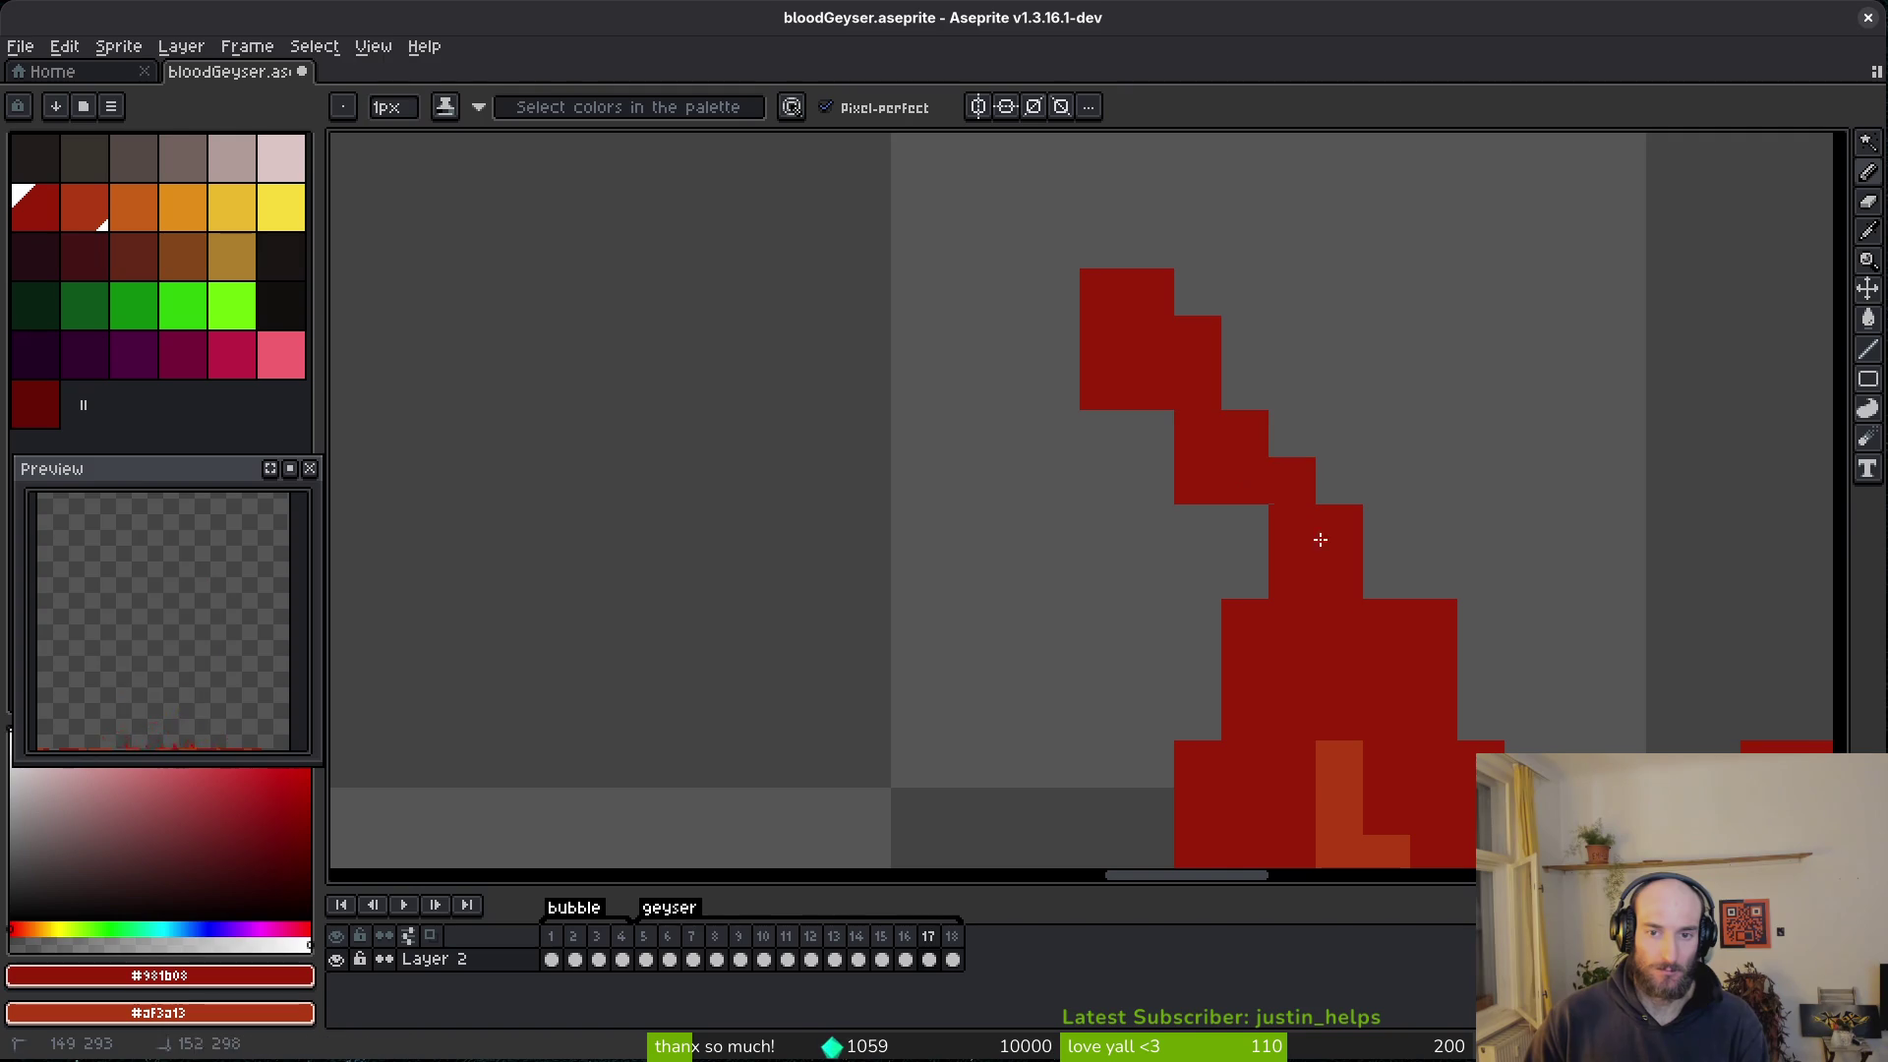
{"action": "mouse_move", "coordinate": [1386, 550]}
{"action": "left_mouse_down"}
{"action": "mouse_move", "coordinate": [1281, 607]}
{"action": "mouse_move", "coordinate": [1171, 384]}
{"action": "left_mouse_up"}
{"action": "key", "text": "e"}
{"action": "mouse_move", "coordinate": [1151, 292]}
{"action": "left_mouse_down"}
{"action": "mouse_move", "coordinate": [1197, 339]}
{"action": "mouse_move", "coordinate": [1074, 360]}
{"action": "left_mouse_up"}
{"action": "key", "text": "b"}
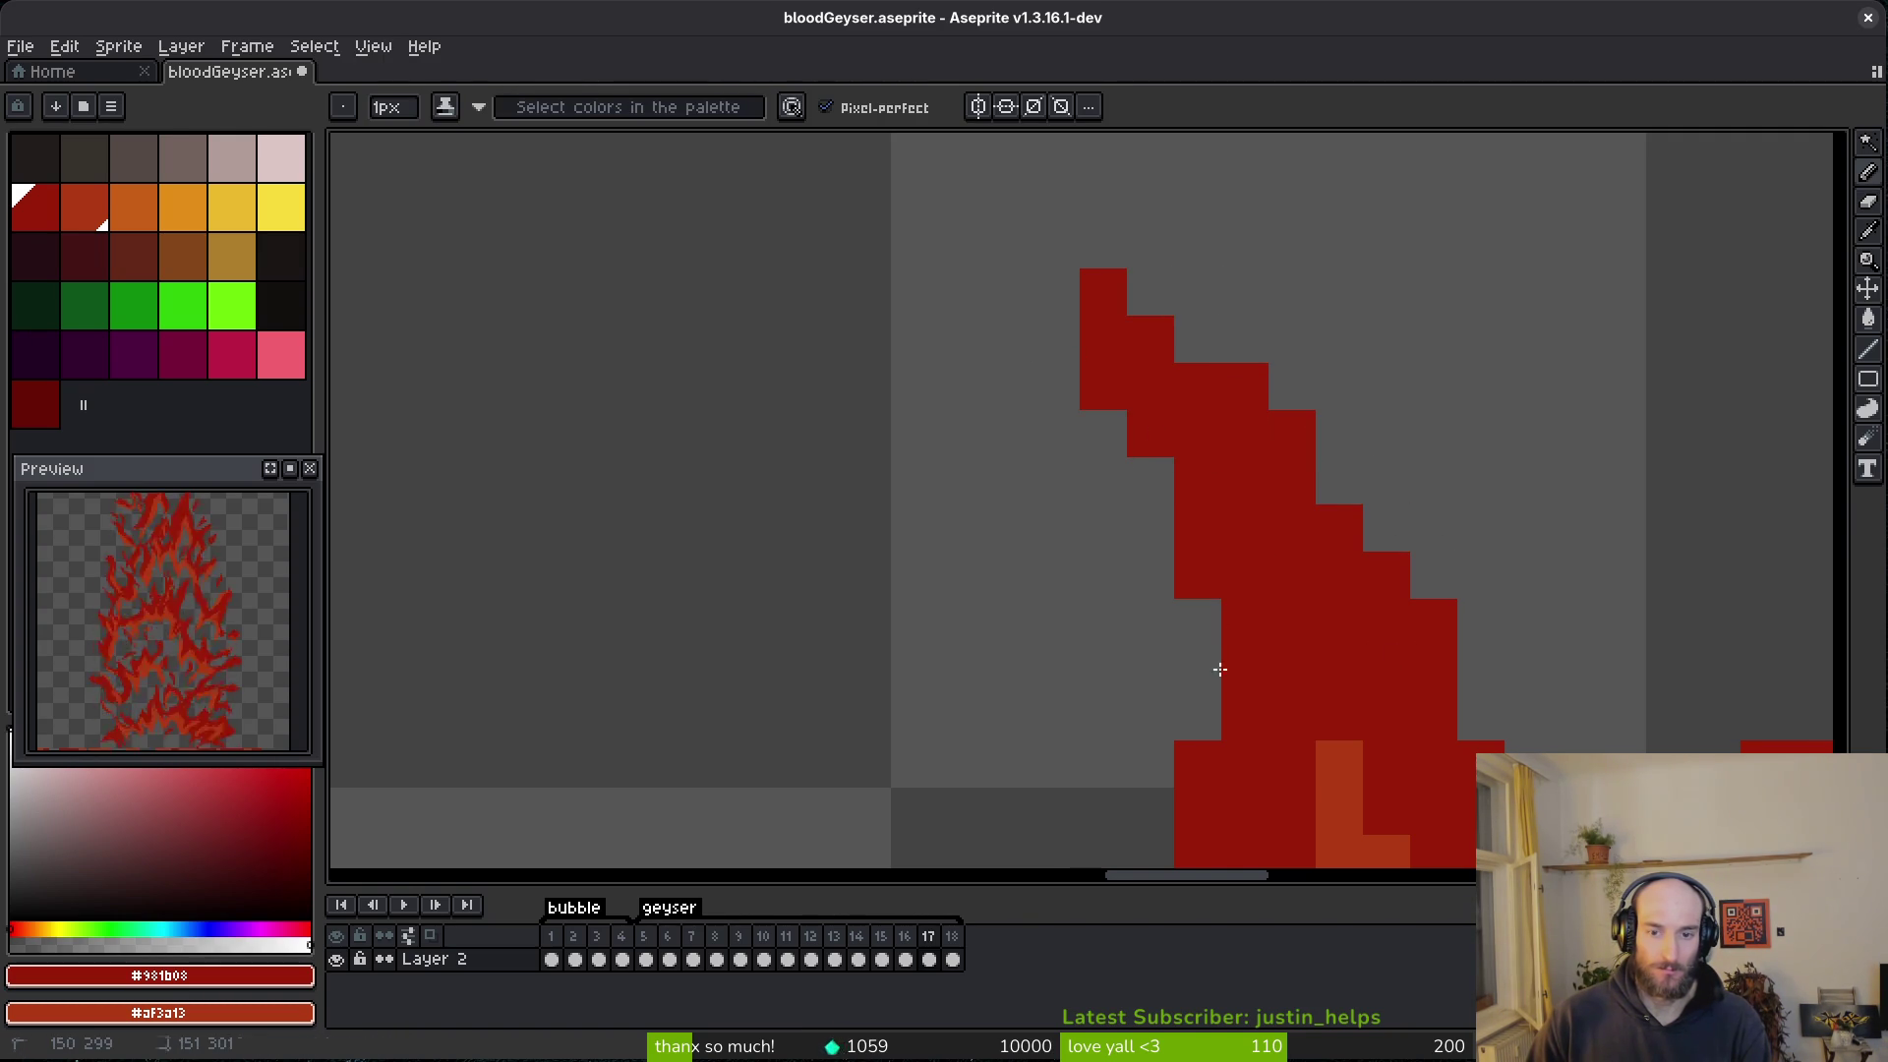
- Save the geyser file, then erase the upper and lower stray red pixels on frame 17
{"action": "key", "text": "ctrl+s"}
{"action": "scroll", "coordinate": [1183, 488], "scroll_direction": "down", "scroll_amount": 5}
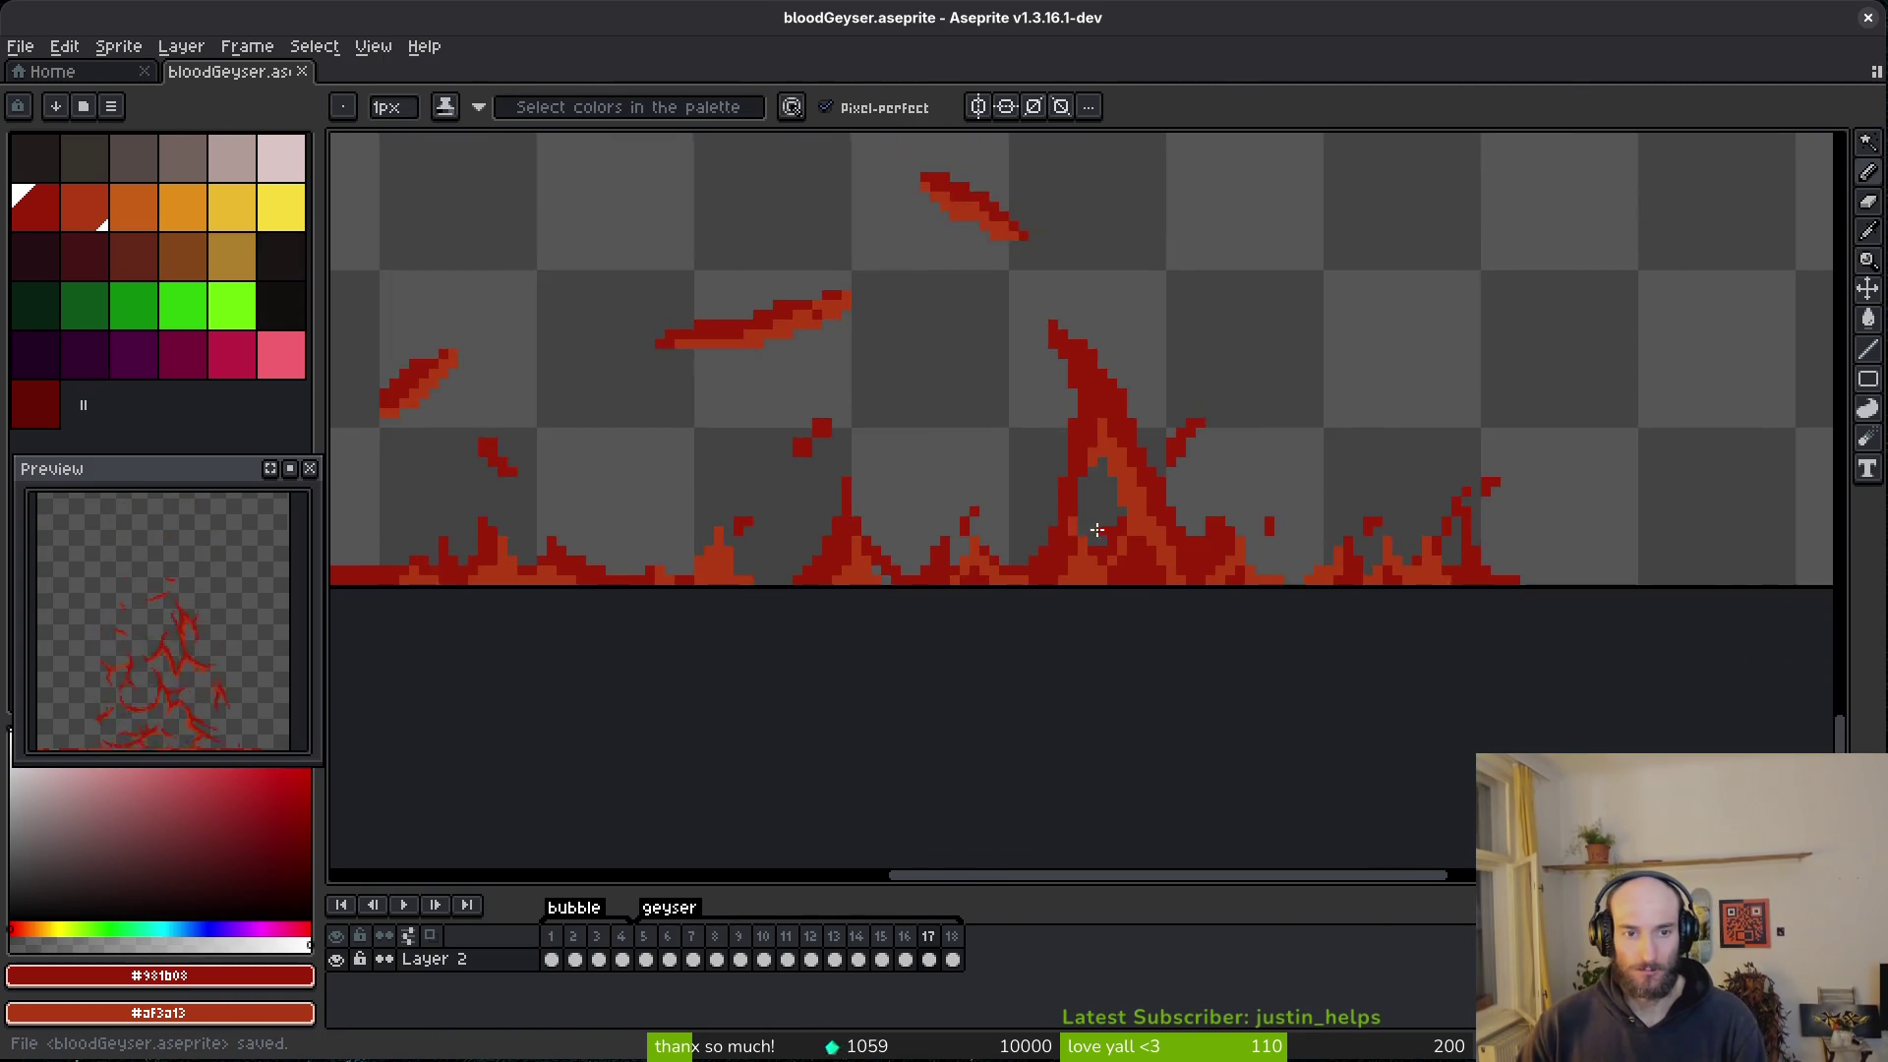
{"action": "scroll", "coordinate": [1092, 511], "scroll_direction": "up", "scroll_amount": 8}
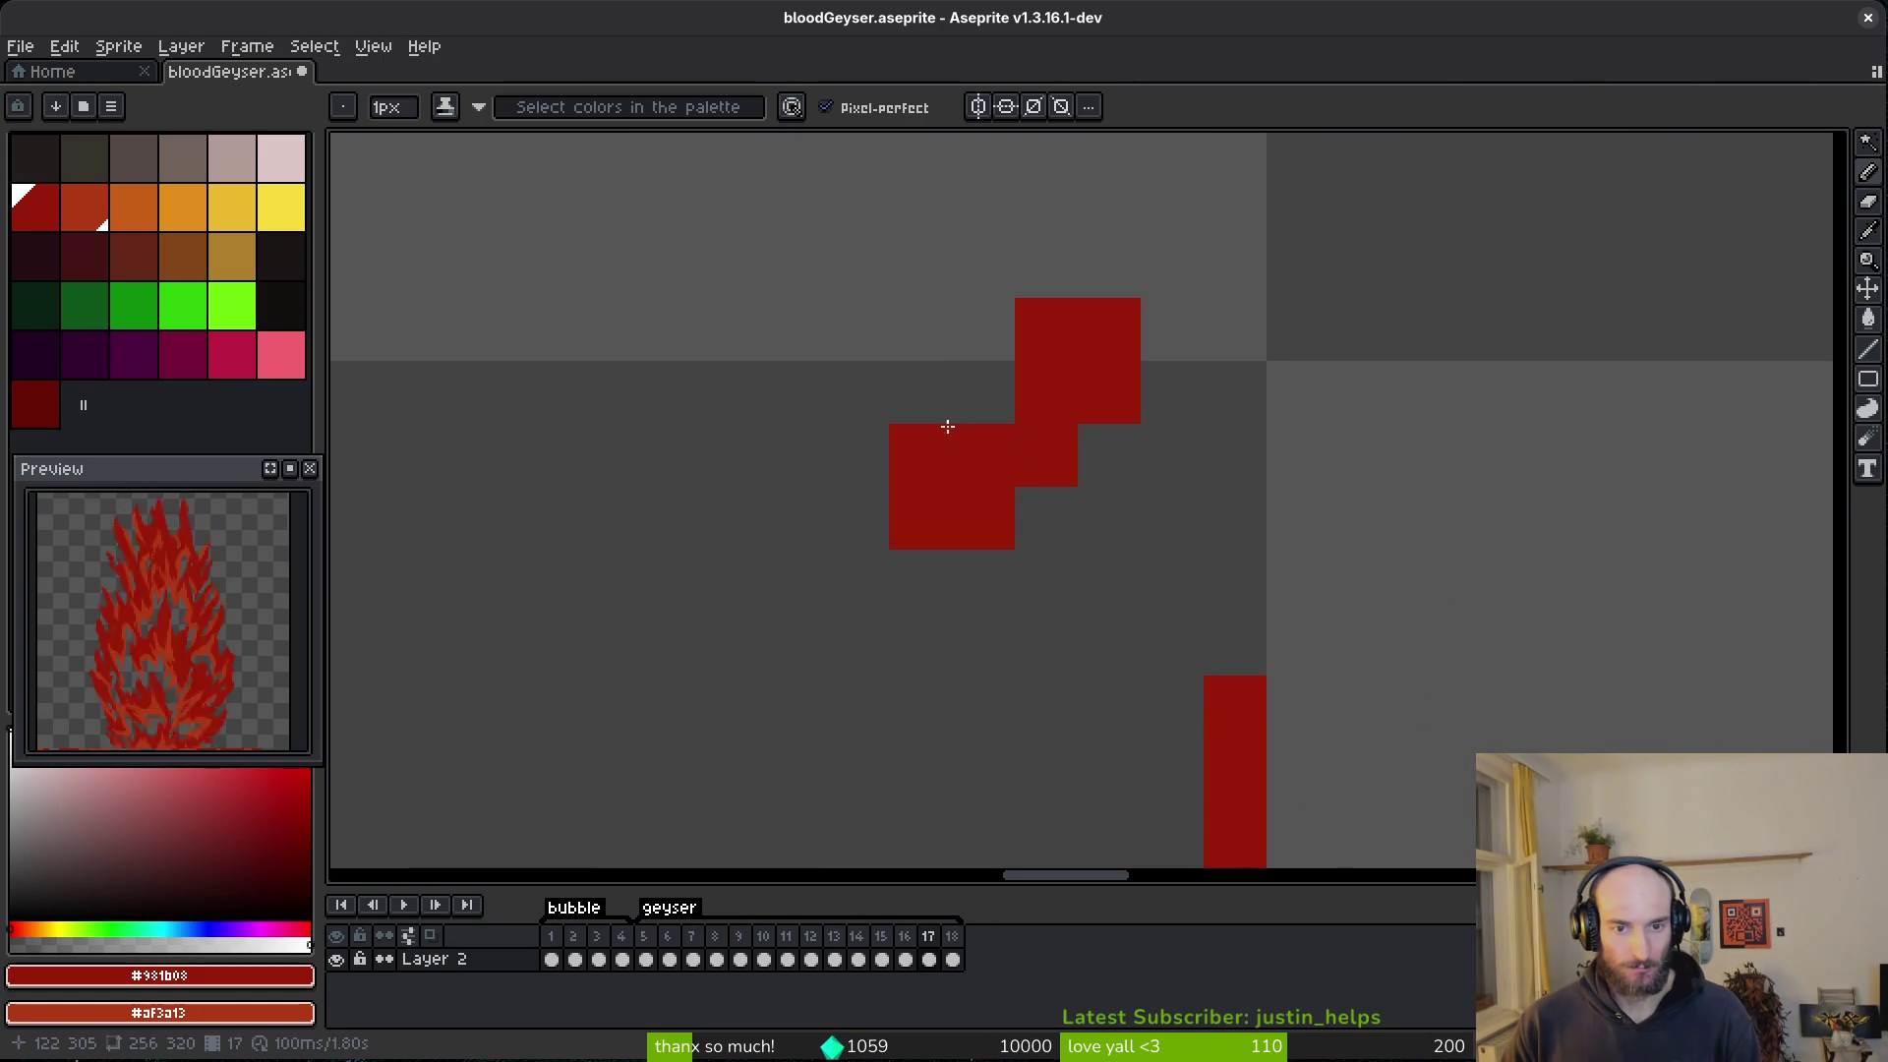
{"action": "key", "text": "e"}
{"action": "left_click", "coordinate": [923, 462]}
{"action": "left_click", "coordinate": [921, 516]}
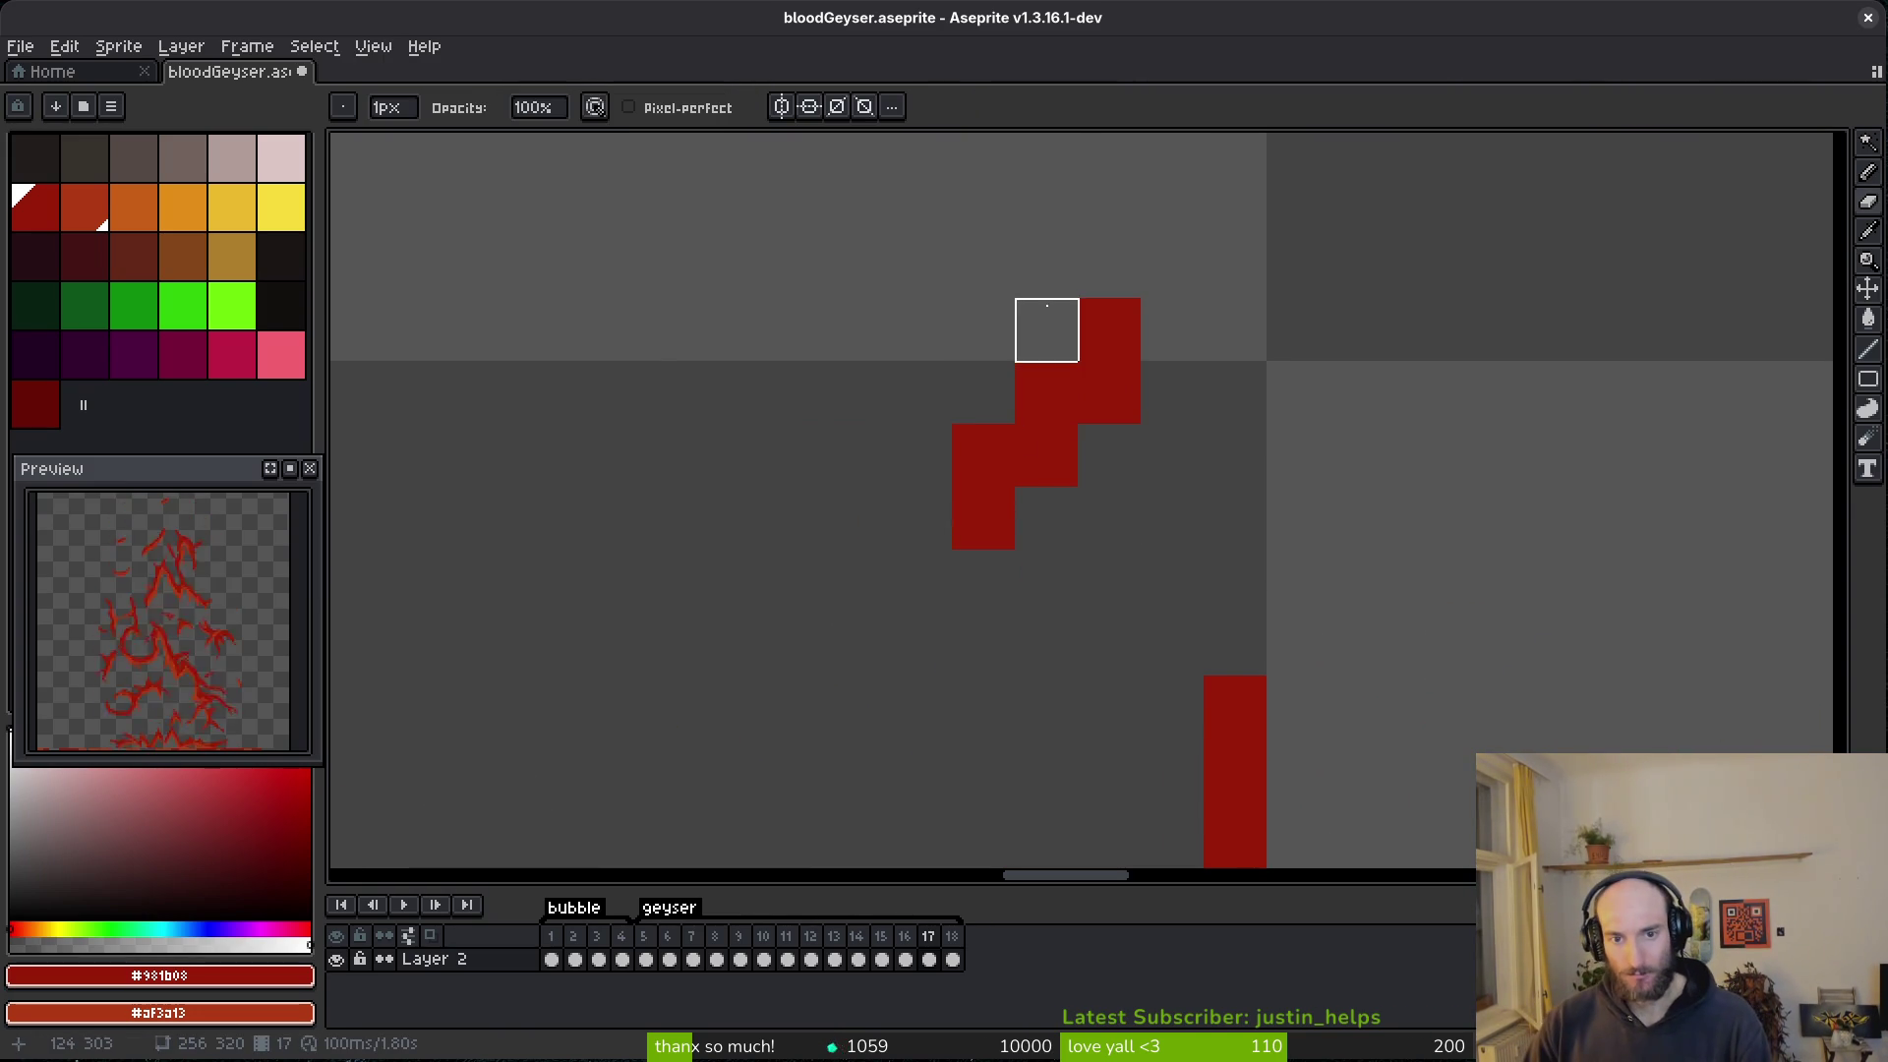
{"action": "scroll", "coordinate": [1294, 388], "scroll_direction": "down", "scroll_amount": 3}
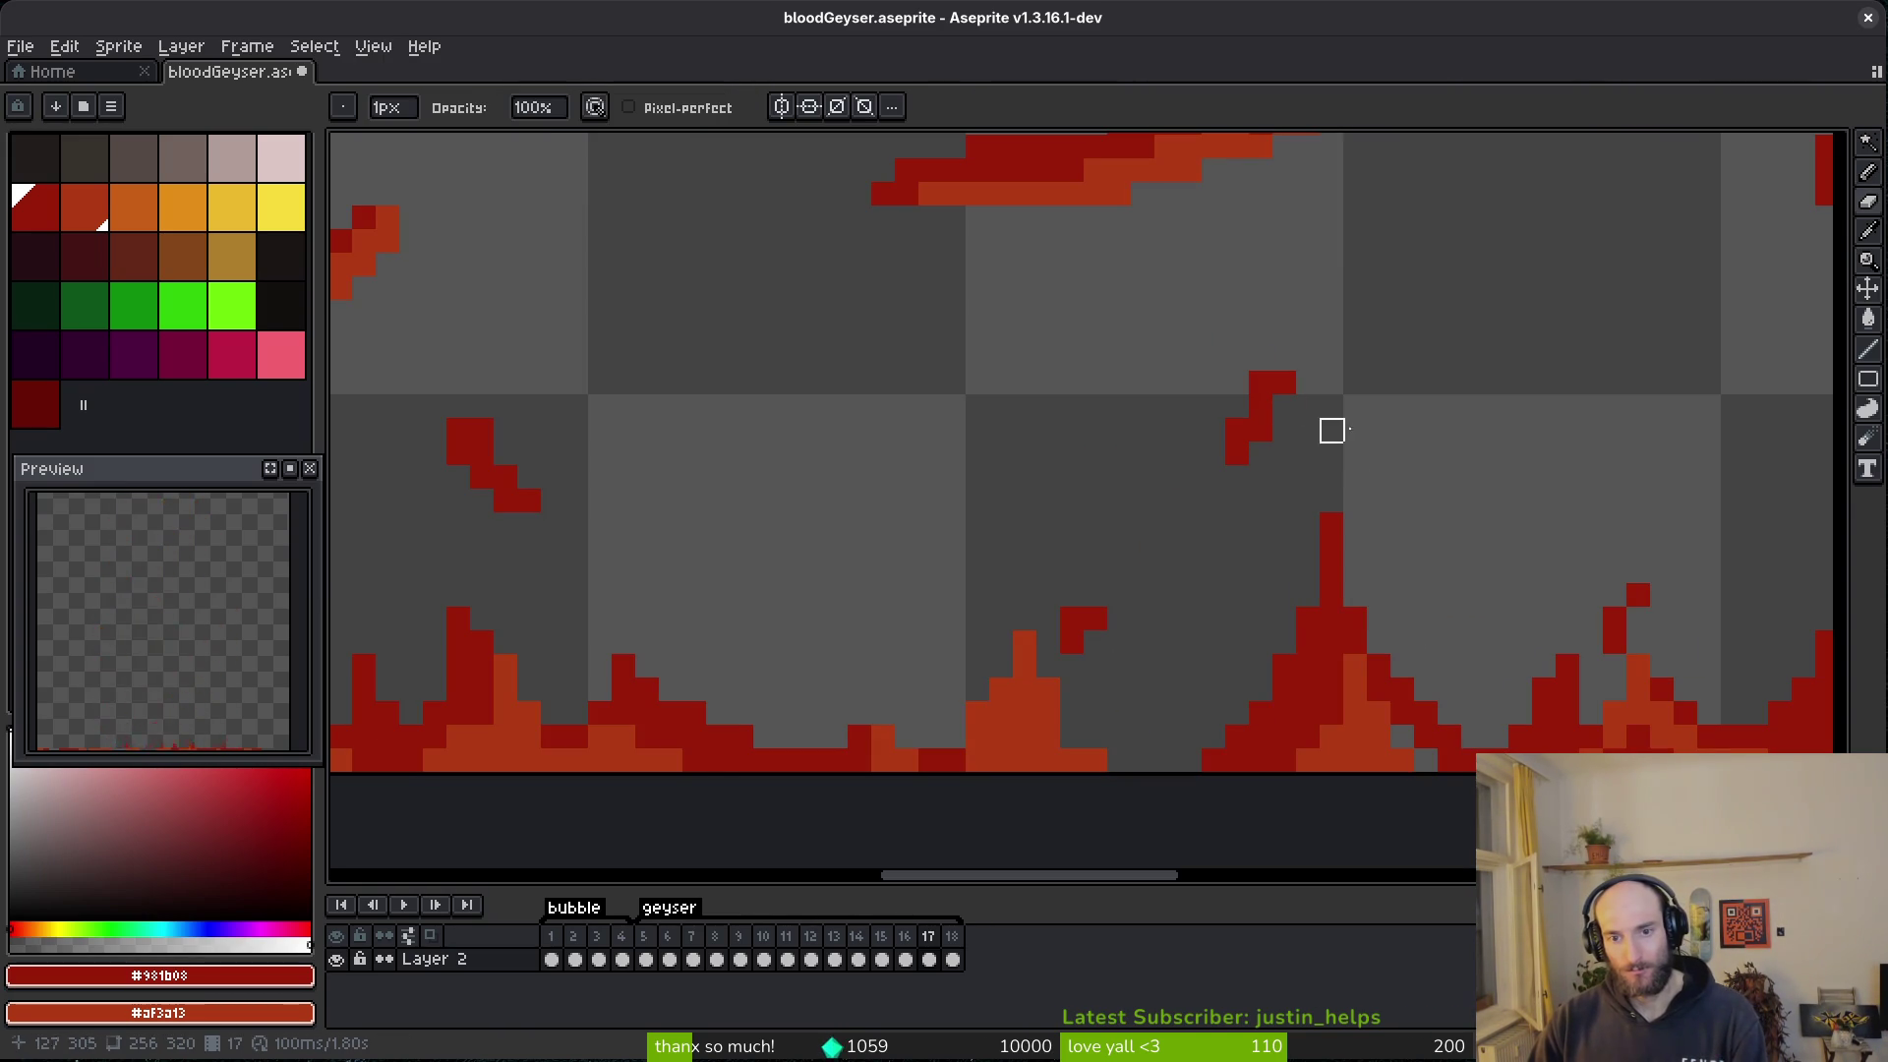
{"action": "scroll", "coordinate": [1379, 453], "scroll_direction": "down", "scroll_amount": 3}
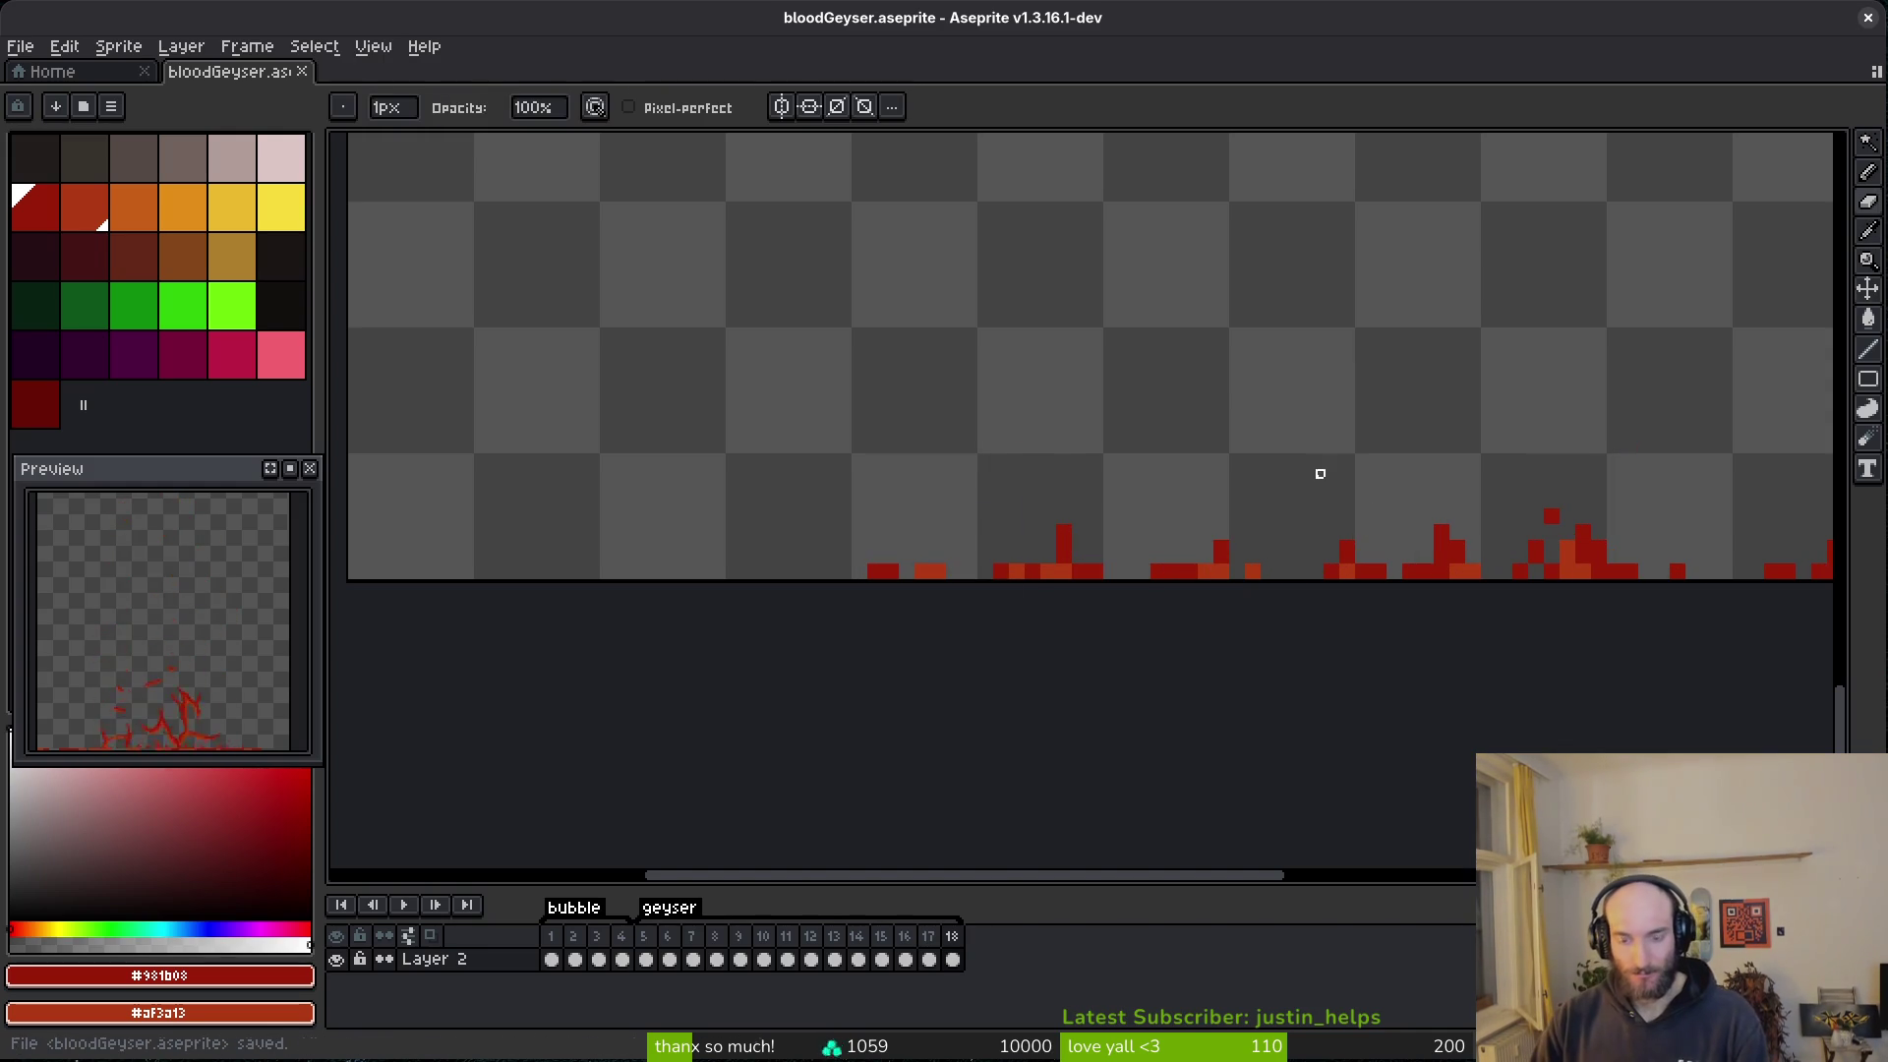
{"action": "scroll", "coordinate": [1298, 587], "scroll_direction": "left", "scroll_amount": 2}
- On frame 18, paint a two-pixel dark red block, trim the red column top, and add a red pixel
{"action": "scroll", "coordinate": [981, 569], "scroll_direction": "up", "scroll_amount": 6}
{"action": "key", "text": "period"}
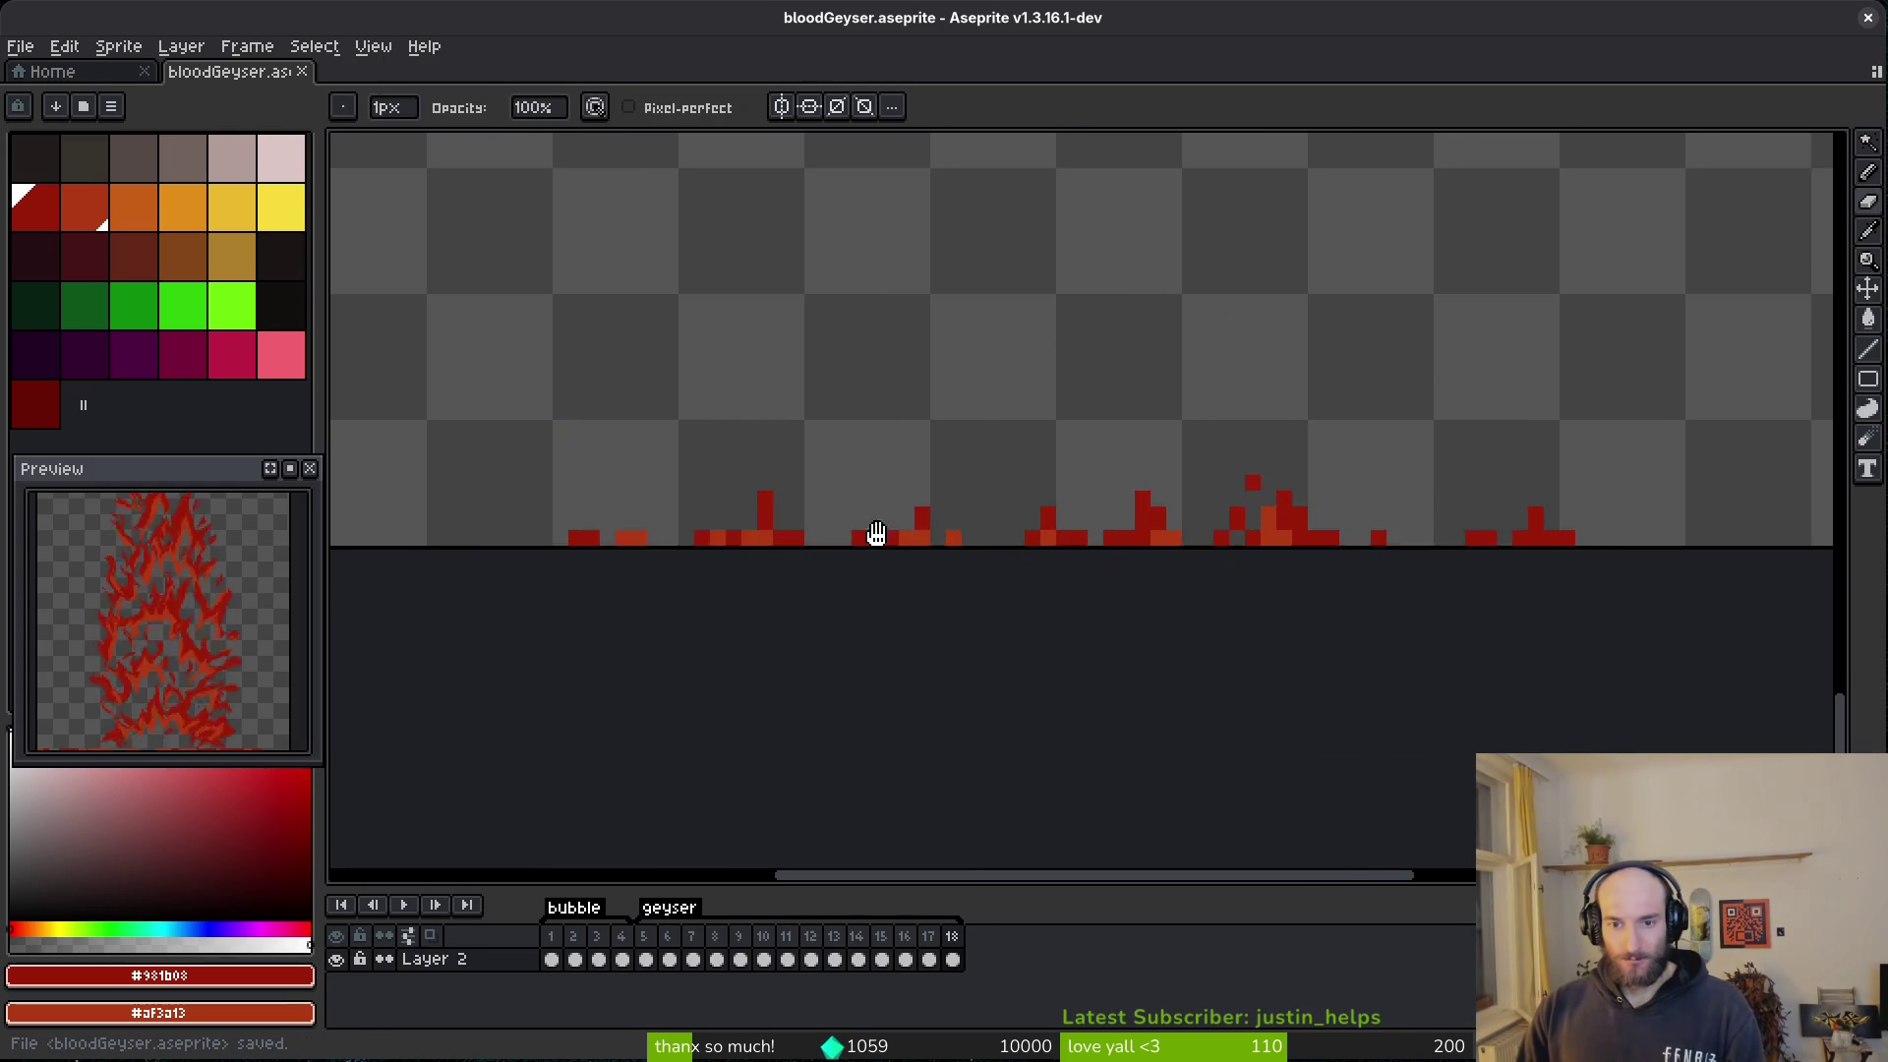
{"action": "left_click_drag", "start_coordinate": [1050, 560], "coordinate": [1018, 565]}
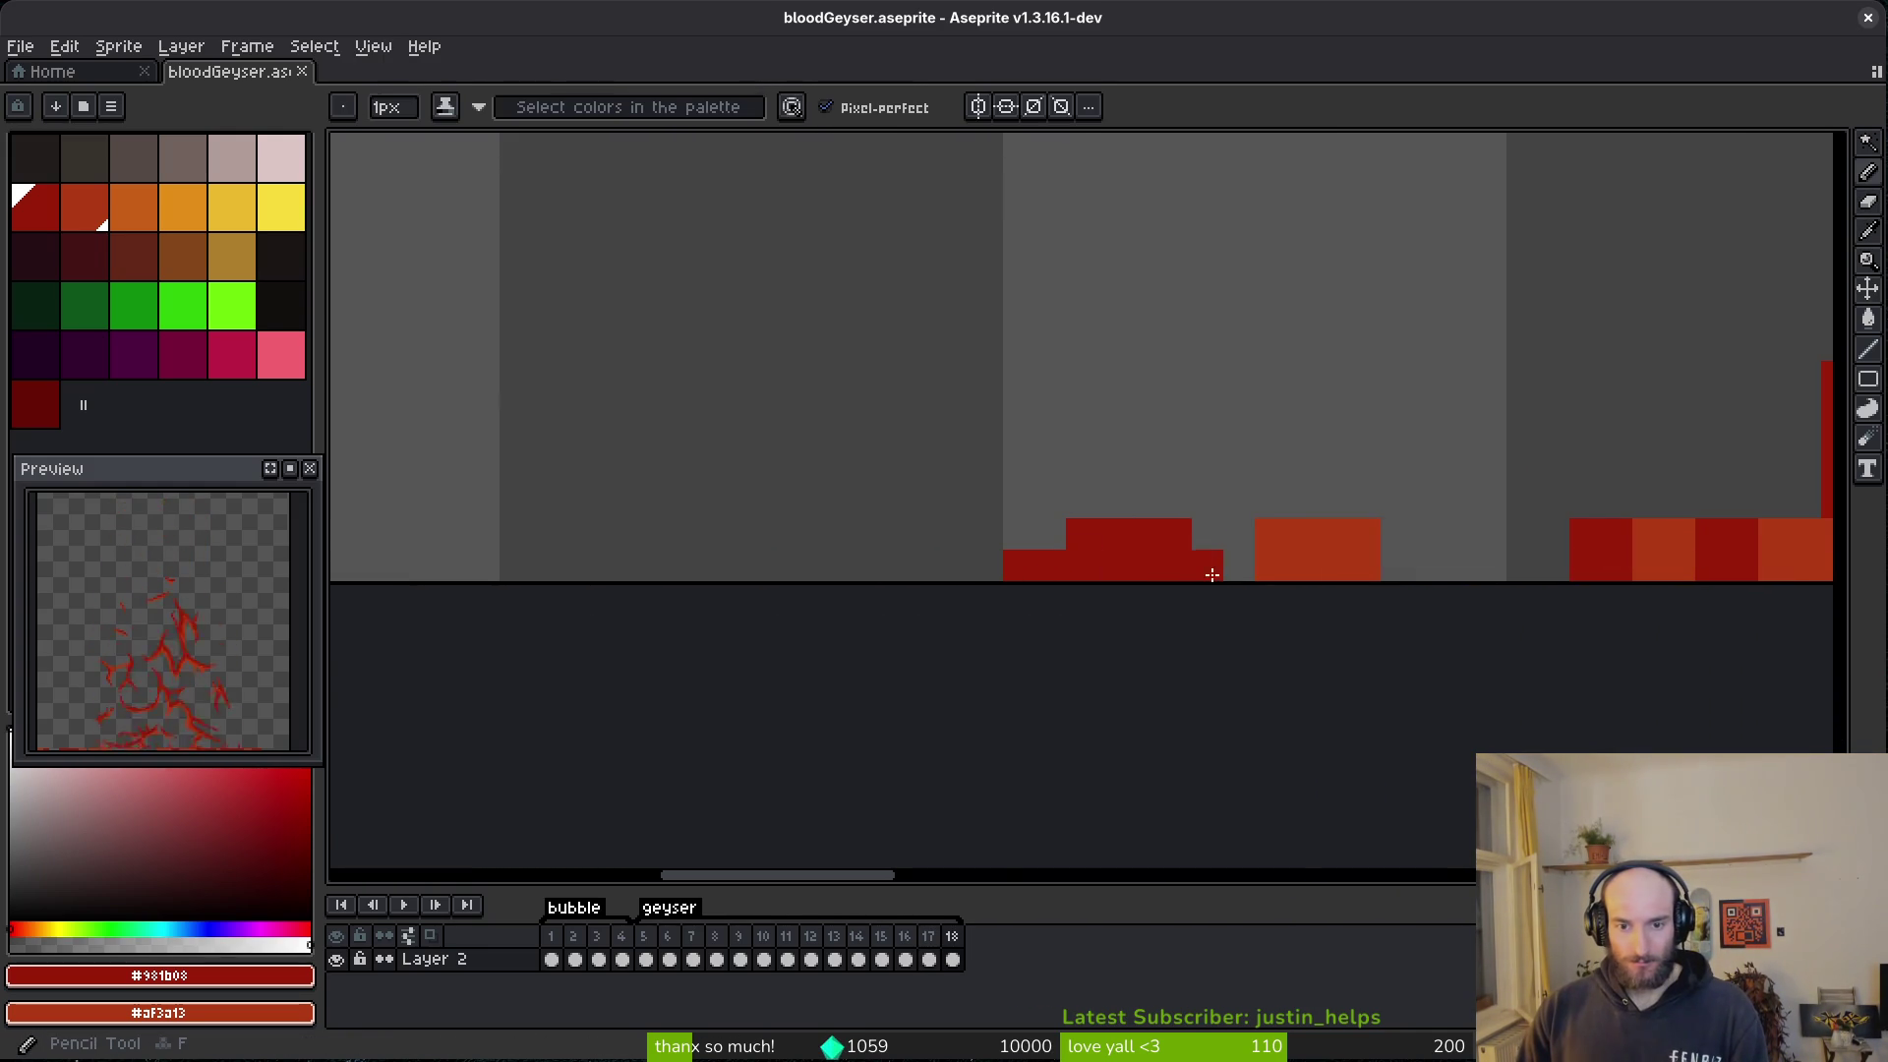
{"action": "key", "text": "e"}
{"action": "scroll", "coordinate": [1239, 565], "scroll_direction": "right", "scroll_amount": 2}
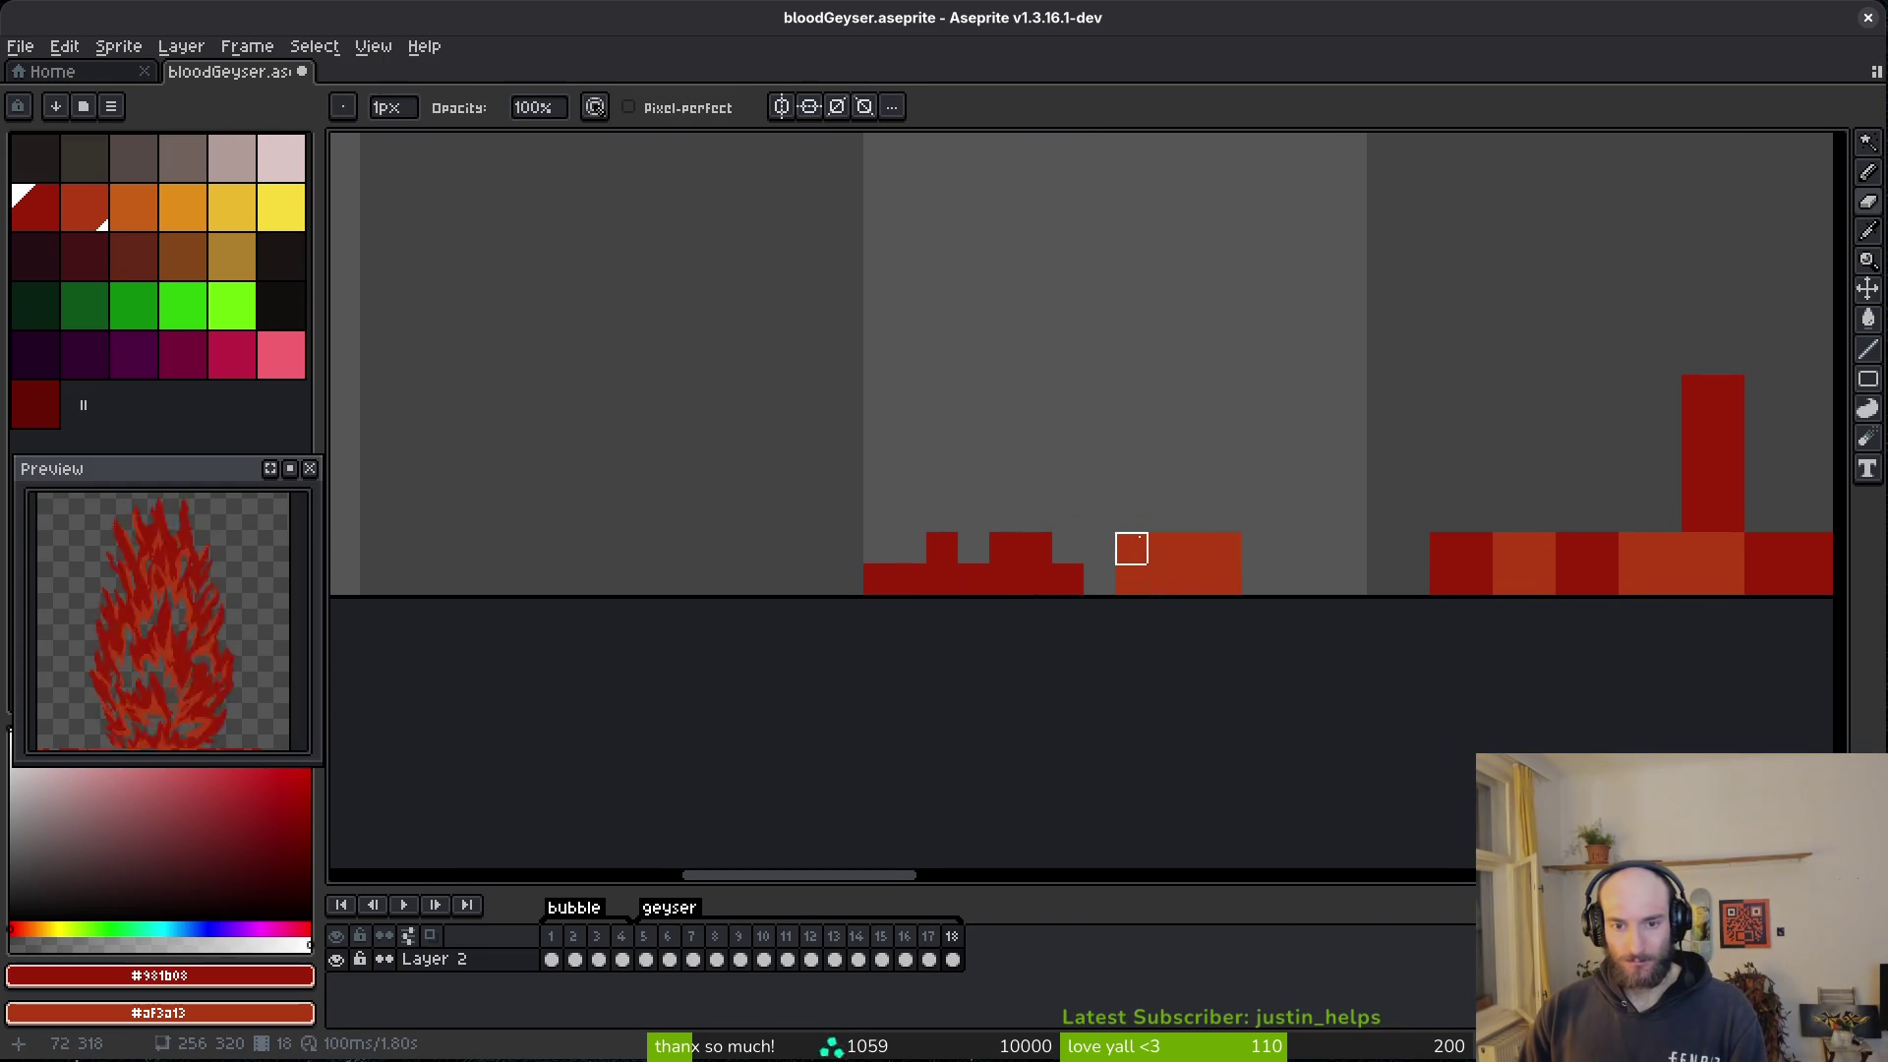
{"action": "scroll", "coordinate": [1351, 580], "scroll_direction": "right", "scroll_amount": 5}
{"action": "left_click_drag", "start_coordinate": [1111, 562], "coordinate": [1239, 563]}
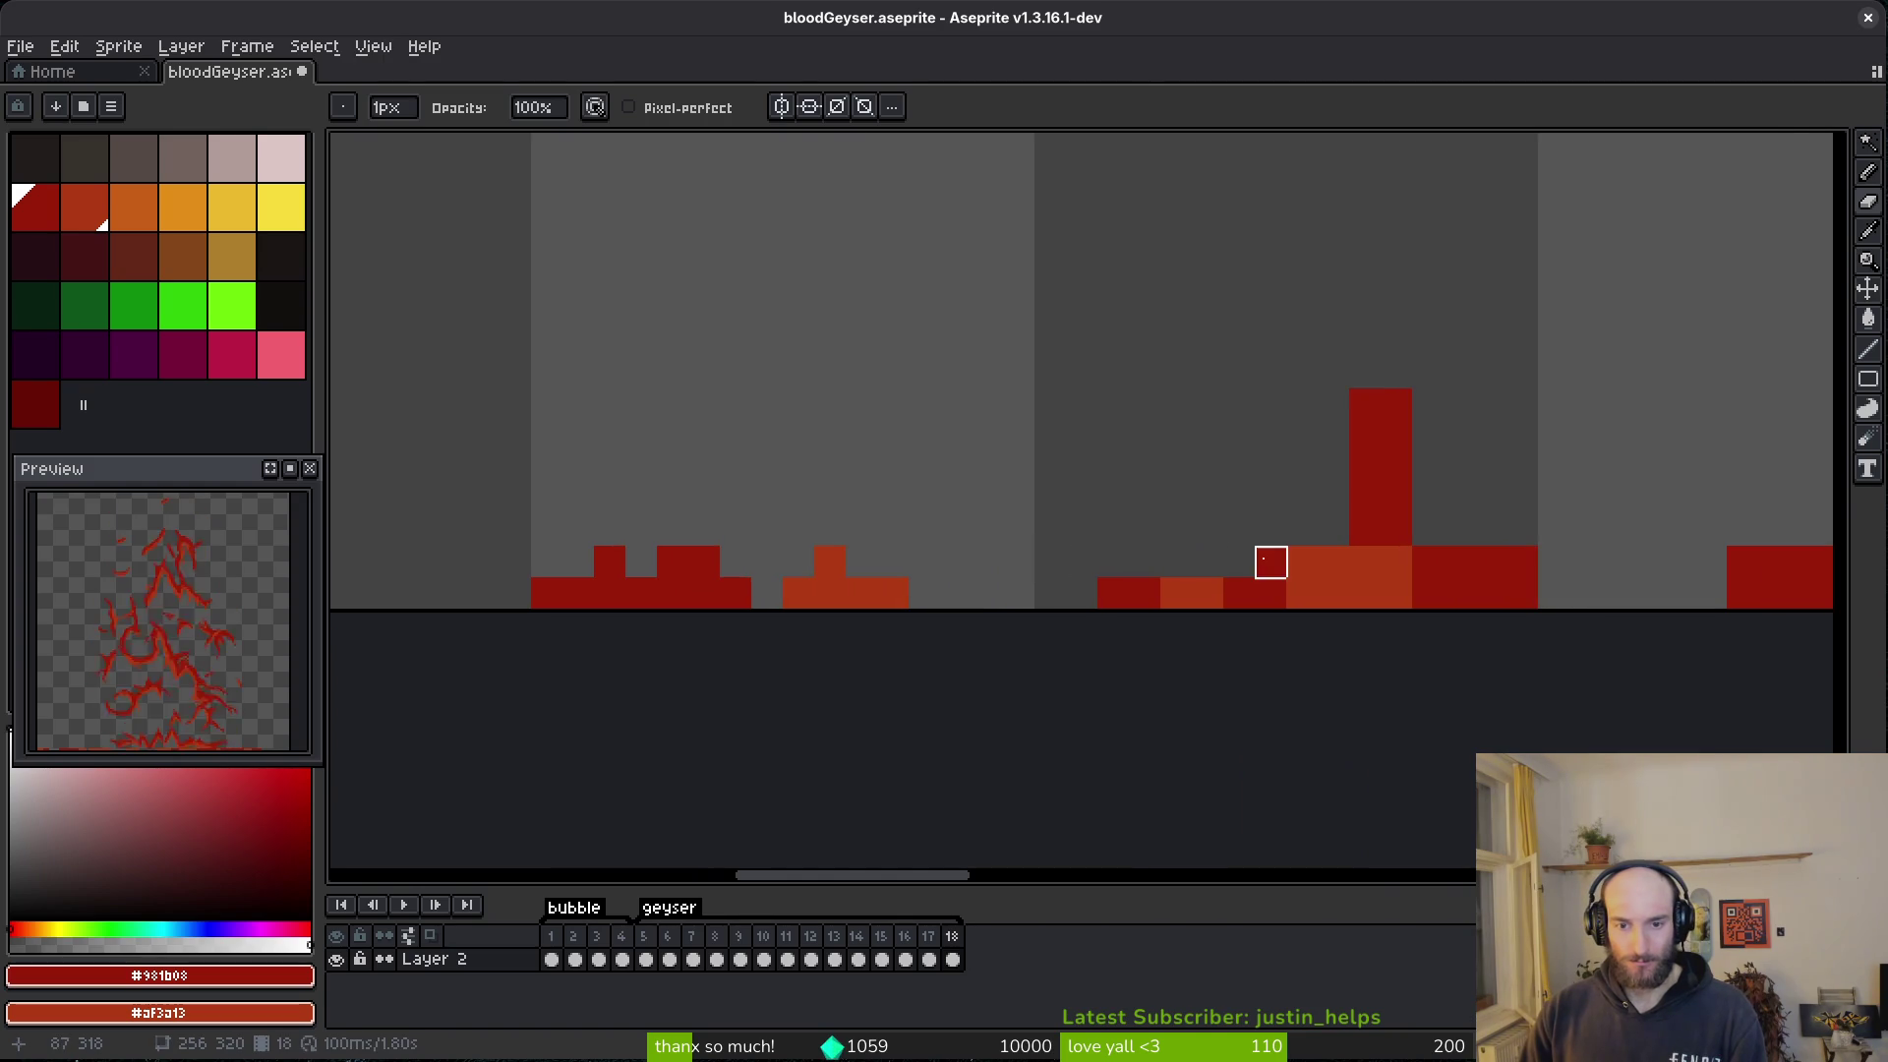
{"action": "left_click_drag", "start_coordinate": [1365, 405], "coordinate": [1364, 466]}
{"action": "key", "text": "b"}
{"action": "left_click", "coordinate": [1428, 530]}
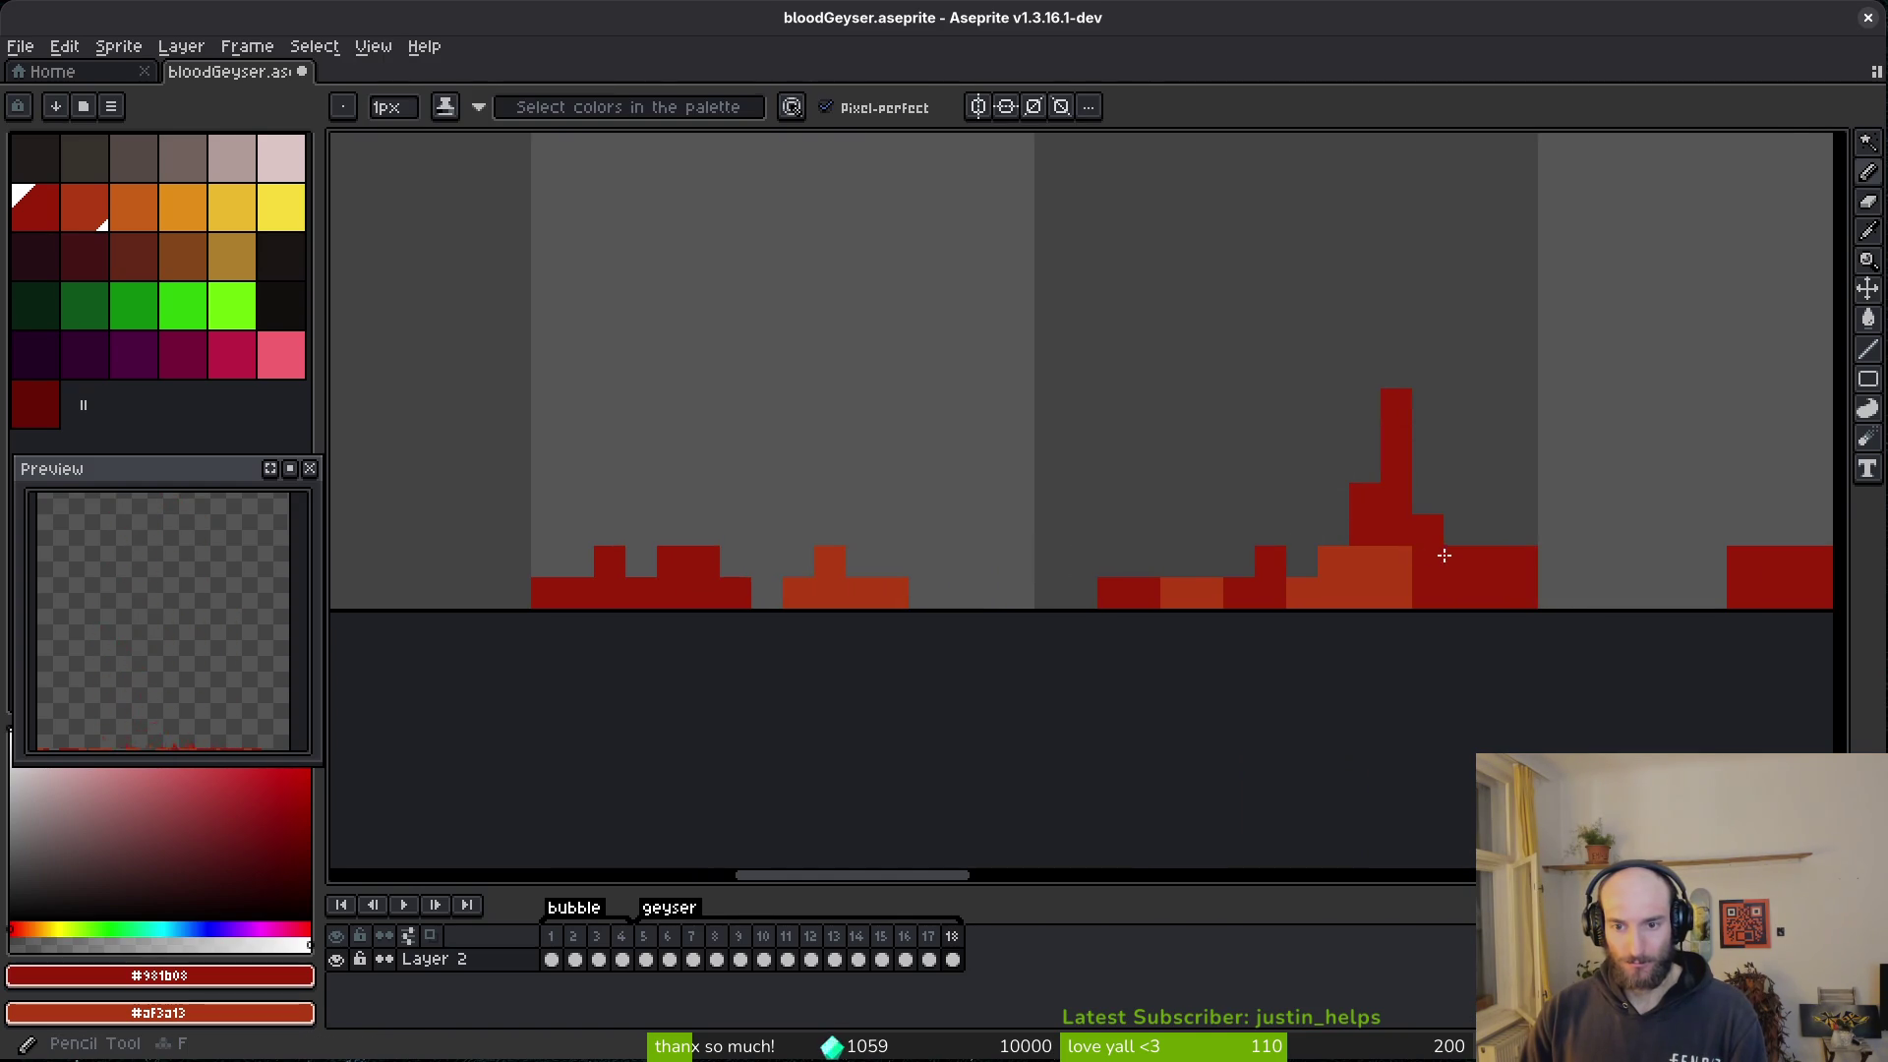
- Clear three red pixels from the upper row and turn two orange-step pixels dark red
{"action": "scroll", "coordinate": [1396, 589], "scroll_direction": "up", "scroll_amount": 3}
{"action": "left_click", "coordinate": [1181, 524]}
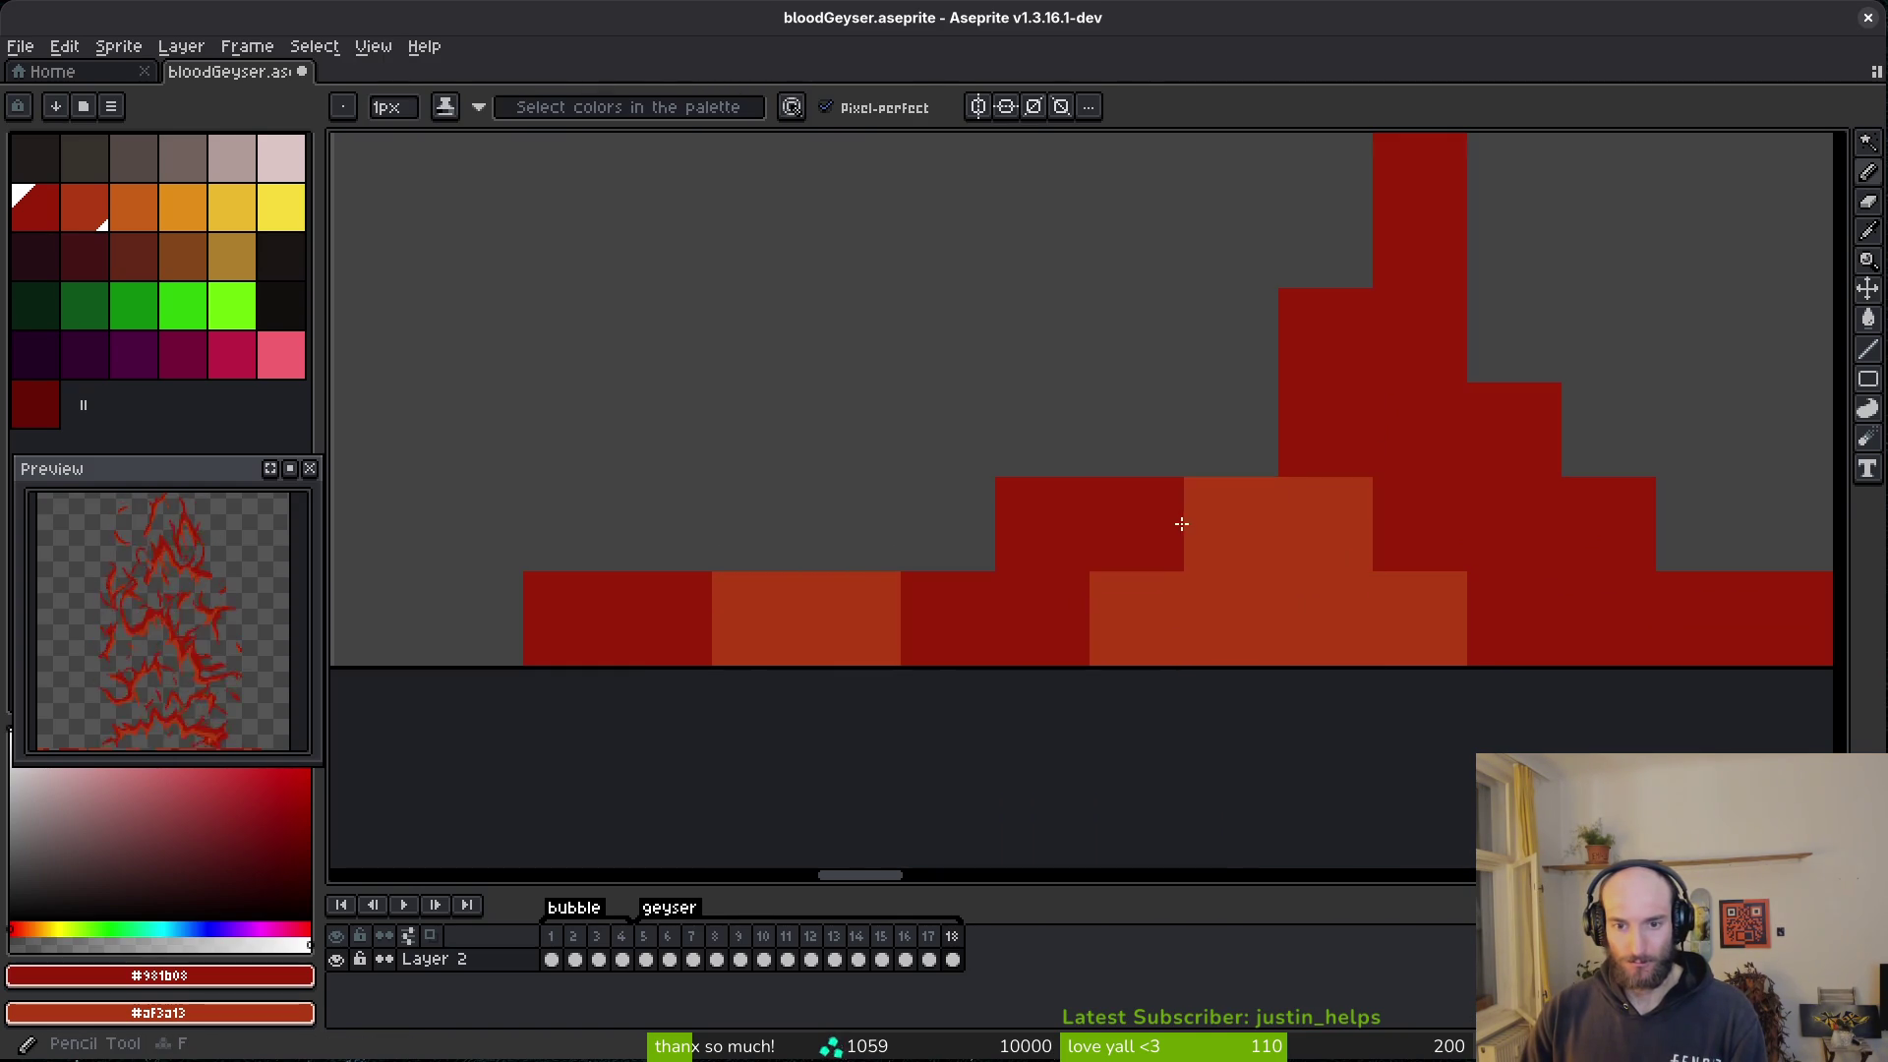
{"action": "scroll", "coordinate": [1440, 616], "scroll_direction": "down", "scroll_amount": 4}
{"action": "scroll", "coordinate": [1259, 666], "scroll_direction": "up", "scroll_amount": 3}
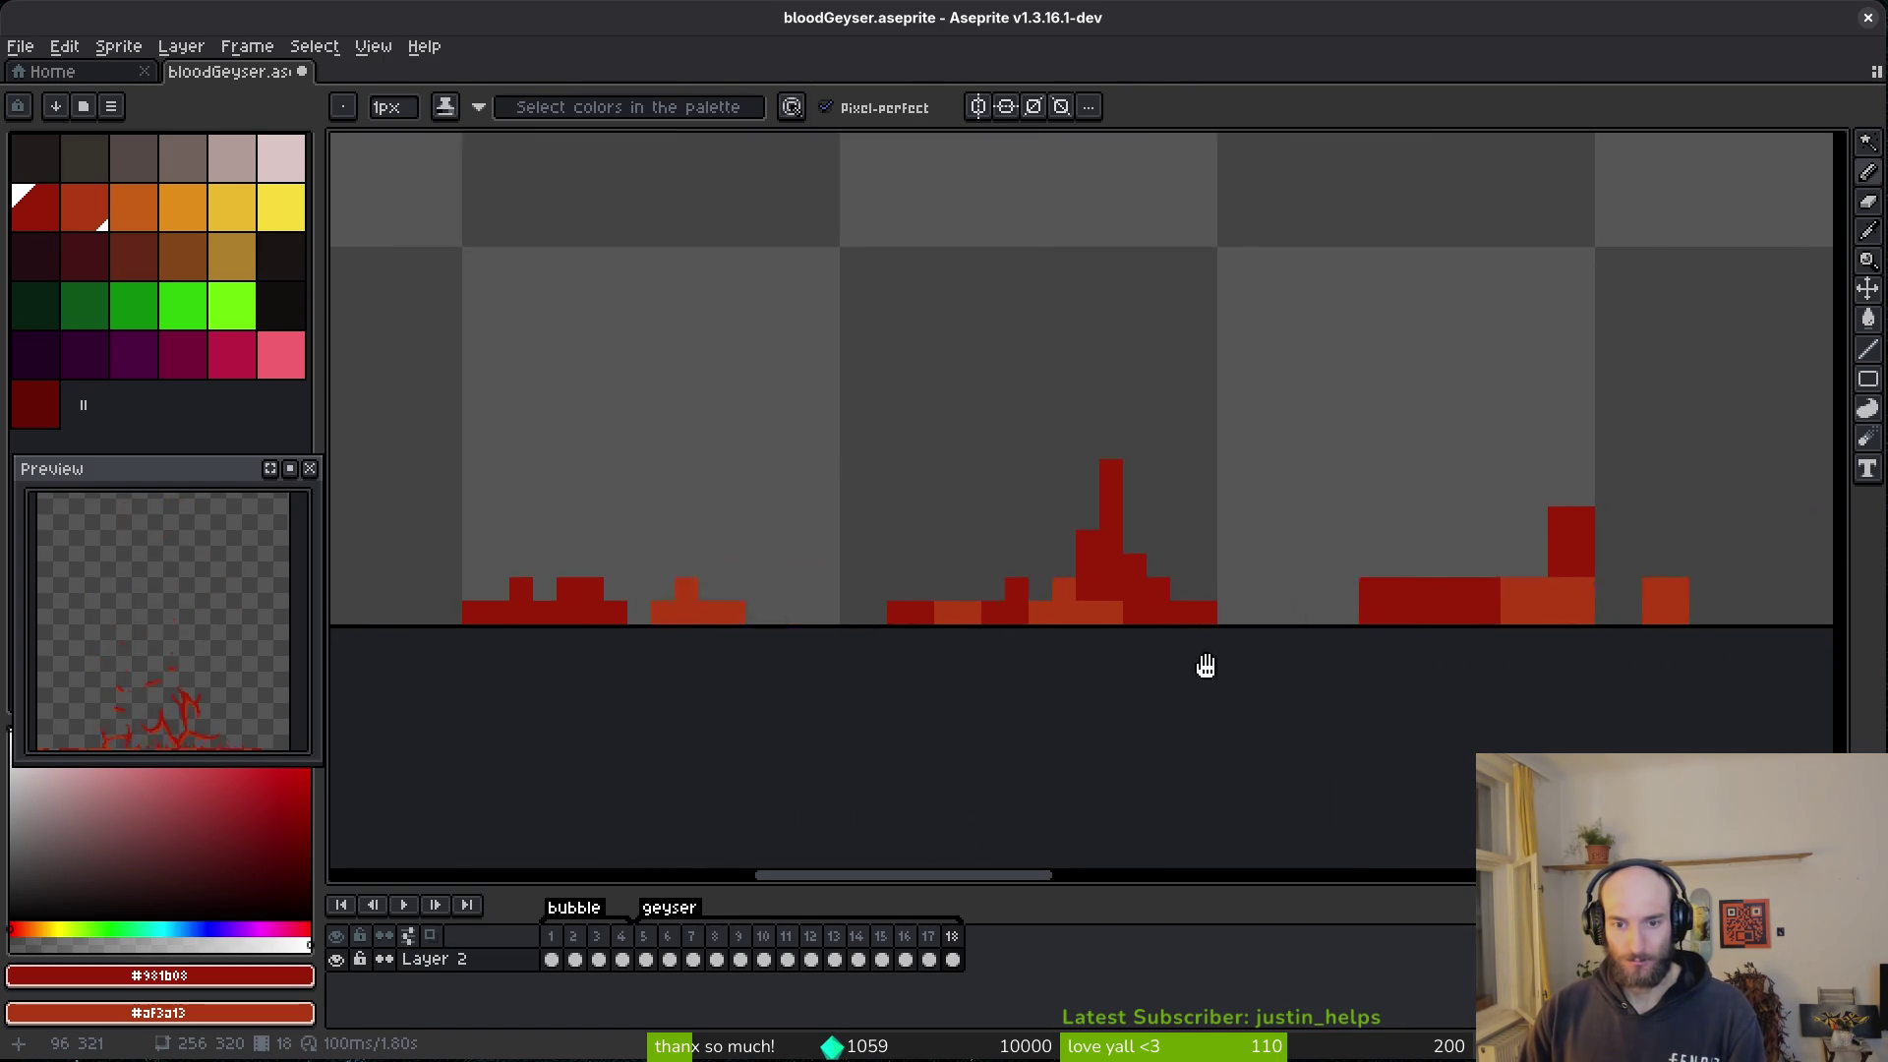
{"action": "mouse_move", "coordinate": [1540, 543]}
{"action": "left_mouse_down"}
{"action": "mouse_move", "coordinate": [1012, 573]}
{"action": "mouse_move", "coordinate": [855, 549]}
{"action": "left_mouse_up"}
{"action": "key", "text": "e"}
{"action": "key", "text": "b"}
{"action": "left_click_drag", "start_coordinate": [1205, 511], "coordinate": [1264, 578]}
{"action": "left_click", "coordinate": [1317, 546]}
{"action": "left_click", "coordinate": [1431, 529]}
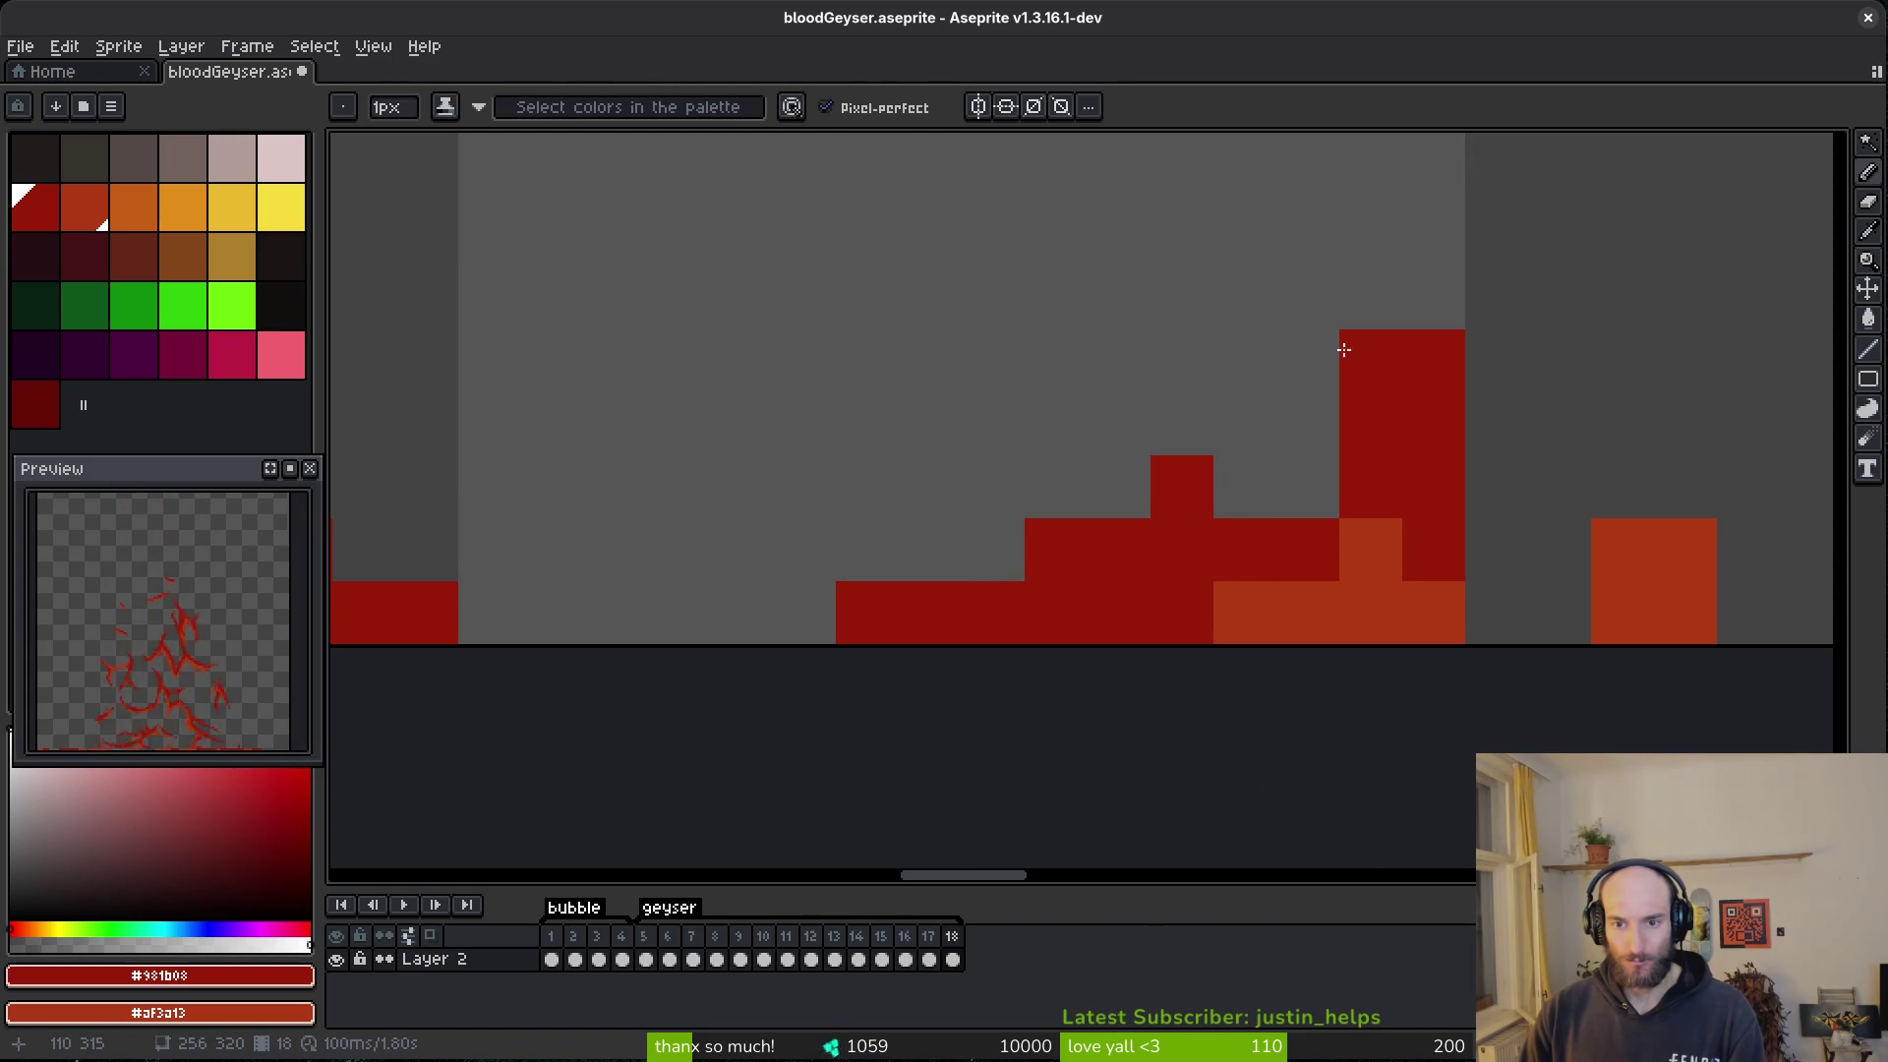
- Erase the column's upper-left red pixels and add orange pixels on both sides of the orange block
{"action": "key", "text": "e"}
{"action": "left_click_drag", "start_coordinate": [1345, 351], "coordinate": [1367, 423]}
{"action": "key", "text": "b"}
{"action": "right_click", "coordinate": [1554, 612]}
{"action": "right_click", "coordinate": [1732, 606]}
{"action": "right_click", "coordinate": [1733, 606]}
{"action": "key", "text": "e"}
{"action": "left_click", "coordinate": [1685, 549]}
{"action": "key", "text": "b"}
{"action": "left_click", "coordinate": [1448, 609]}
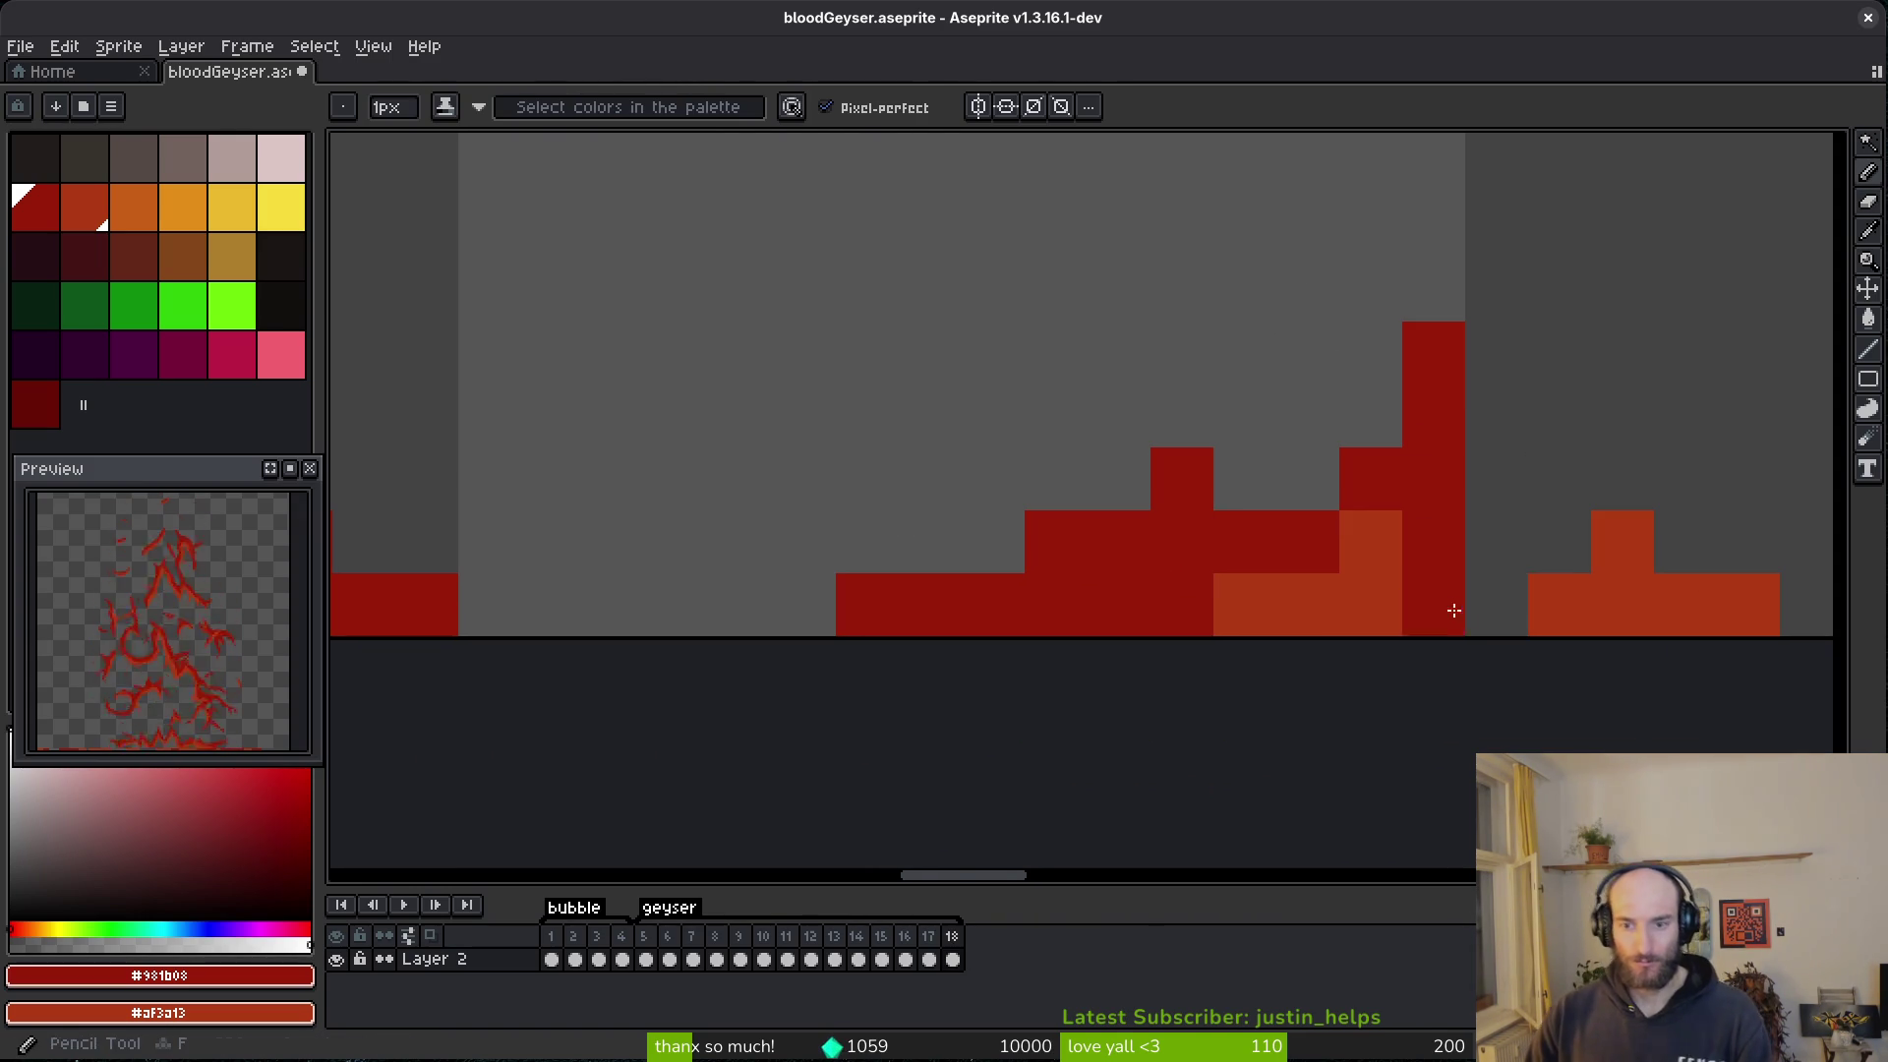
- Paint three bottom-row pixels orange and two base pixels dark red, removing stray dark red pixels
{"action": "scroll", "coordinate": [1111, 629], "scroll_direction": "up", "scroll_amount": 2}
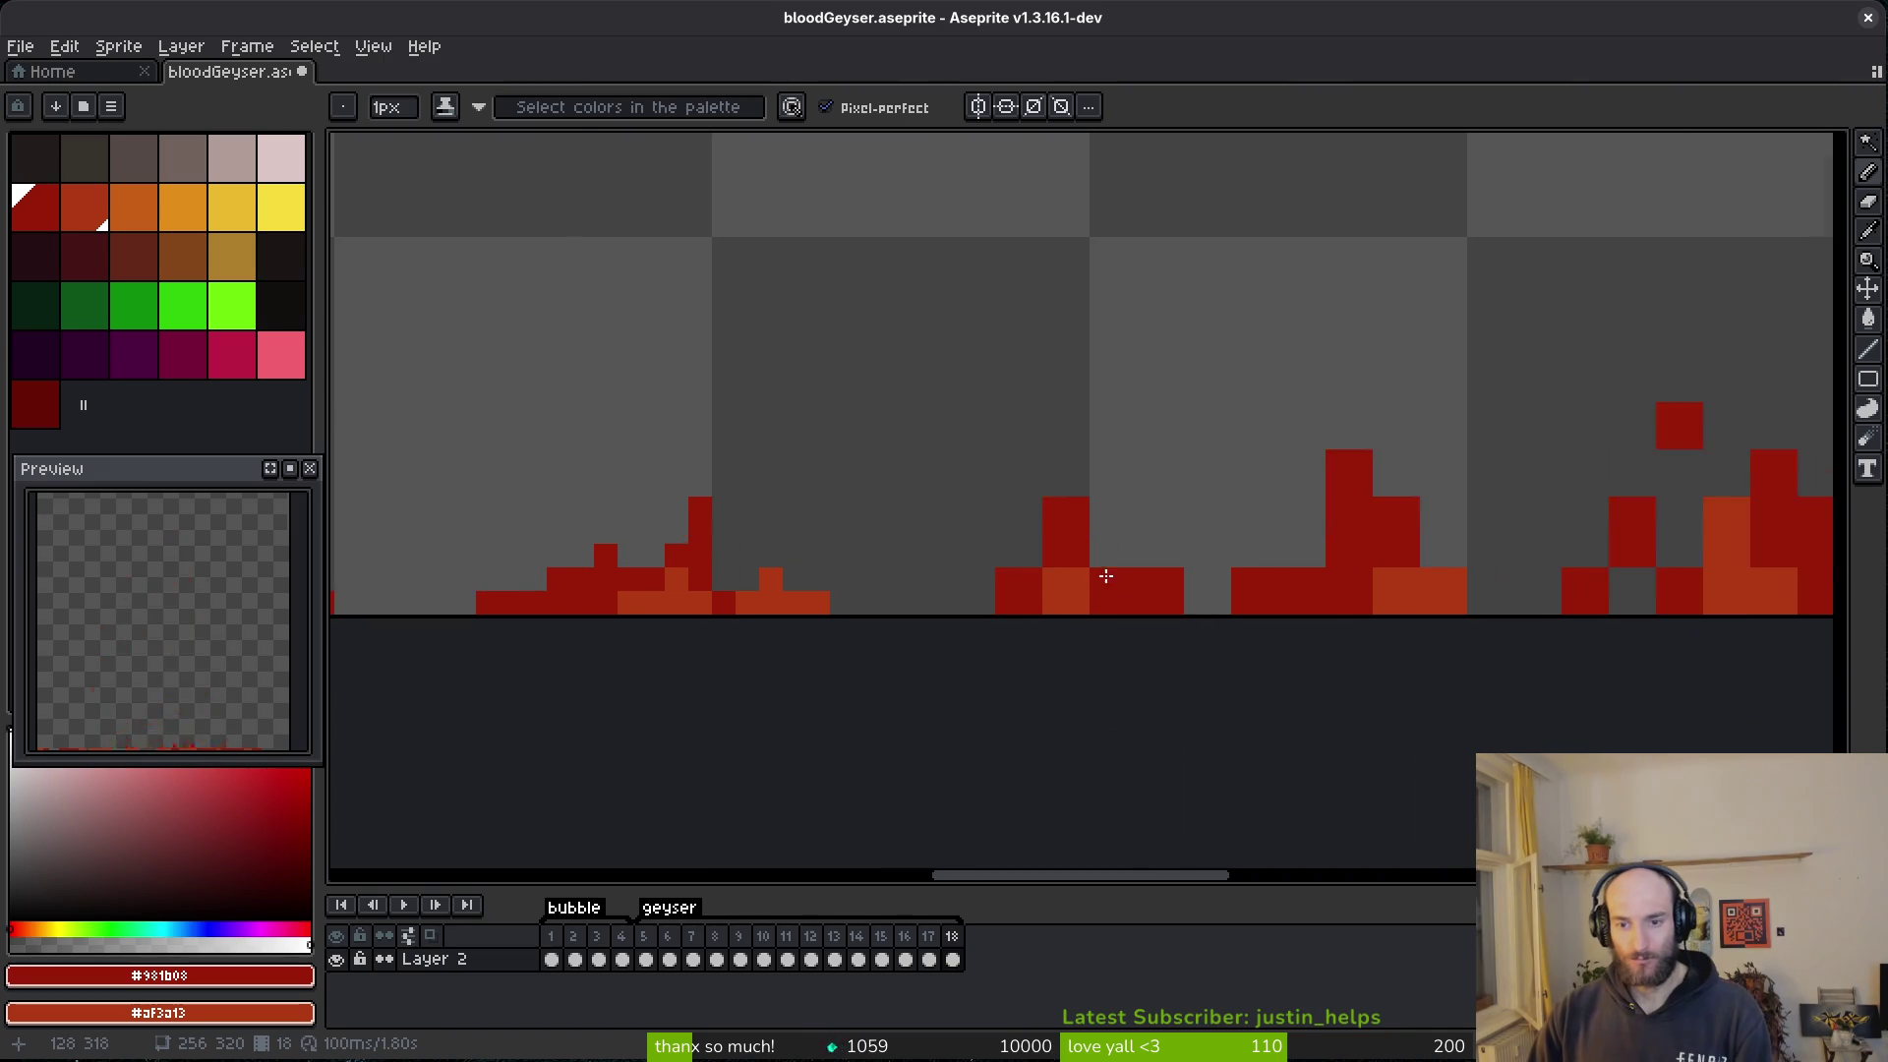
{"action": "left_click_drag", "start_coordinate": [837, 641], "coordinate": [935, 640]}
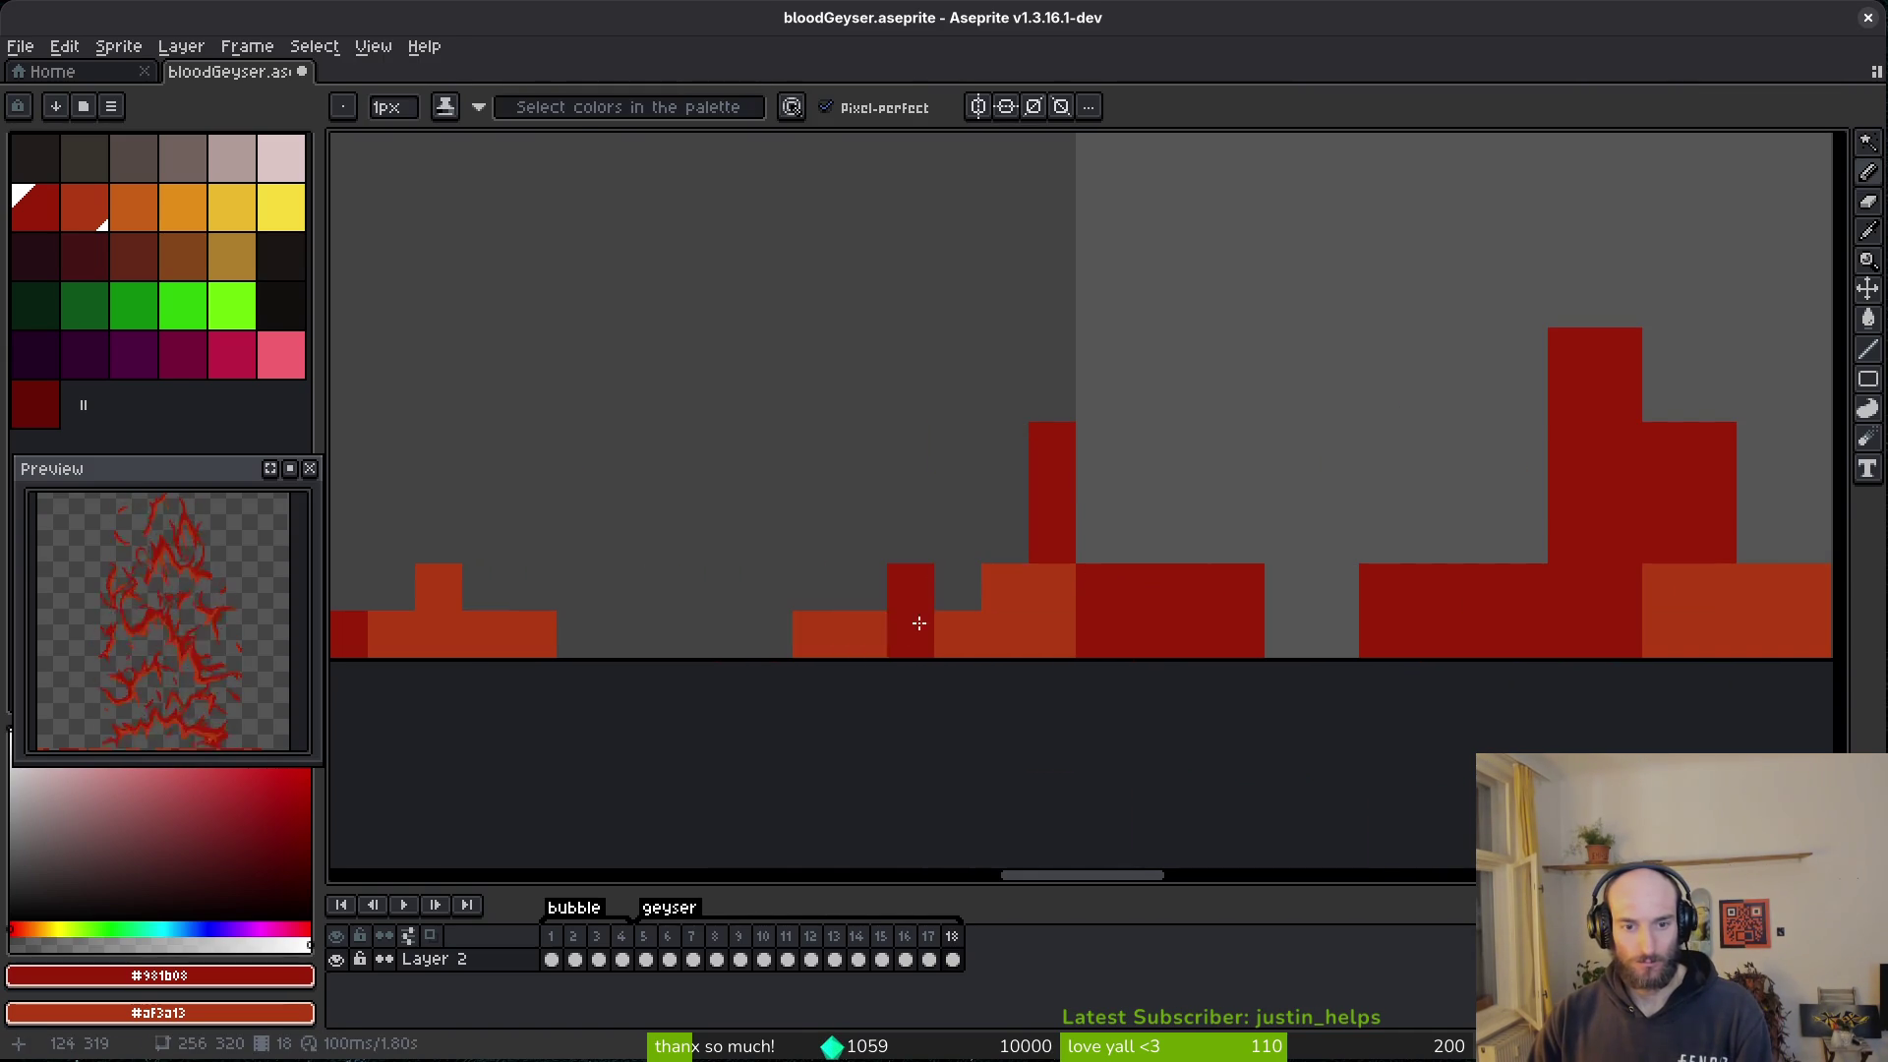
{"action": "key", "text": "e"}
{"action": "left_click", "coordinate": [878, 595]}
{"action": "key", "text": "b"}
{"action": "left_click_drag", "start_coordinate": [1049, 586], "coordinate": [1054, 610]}
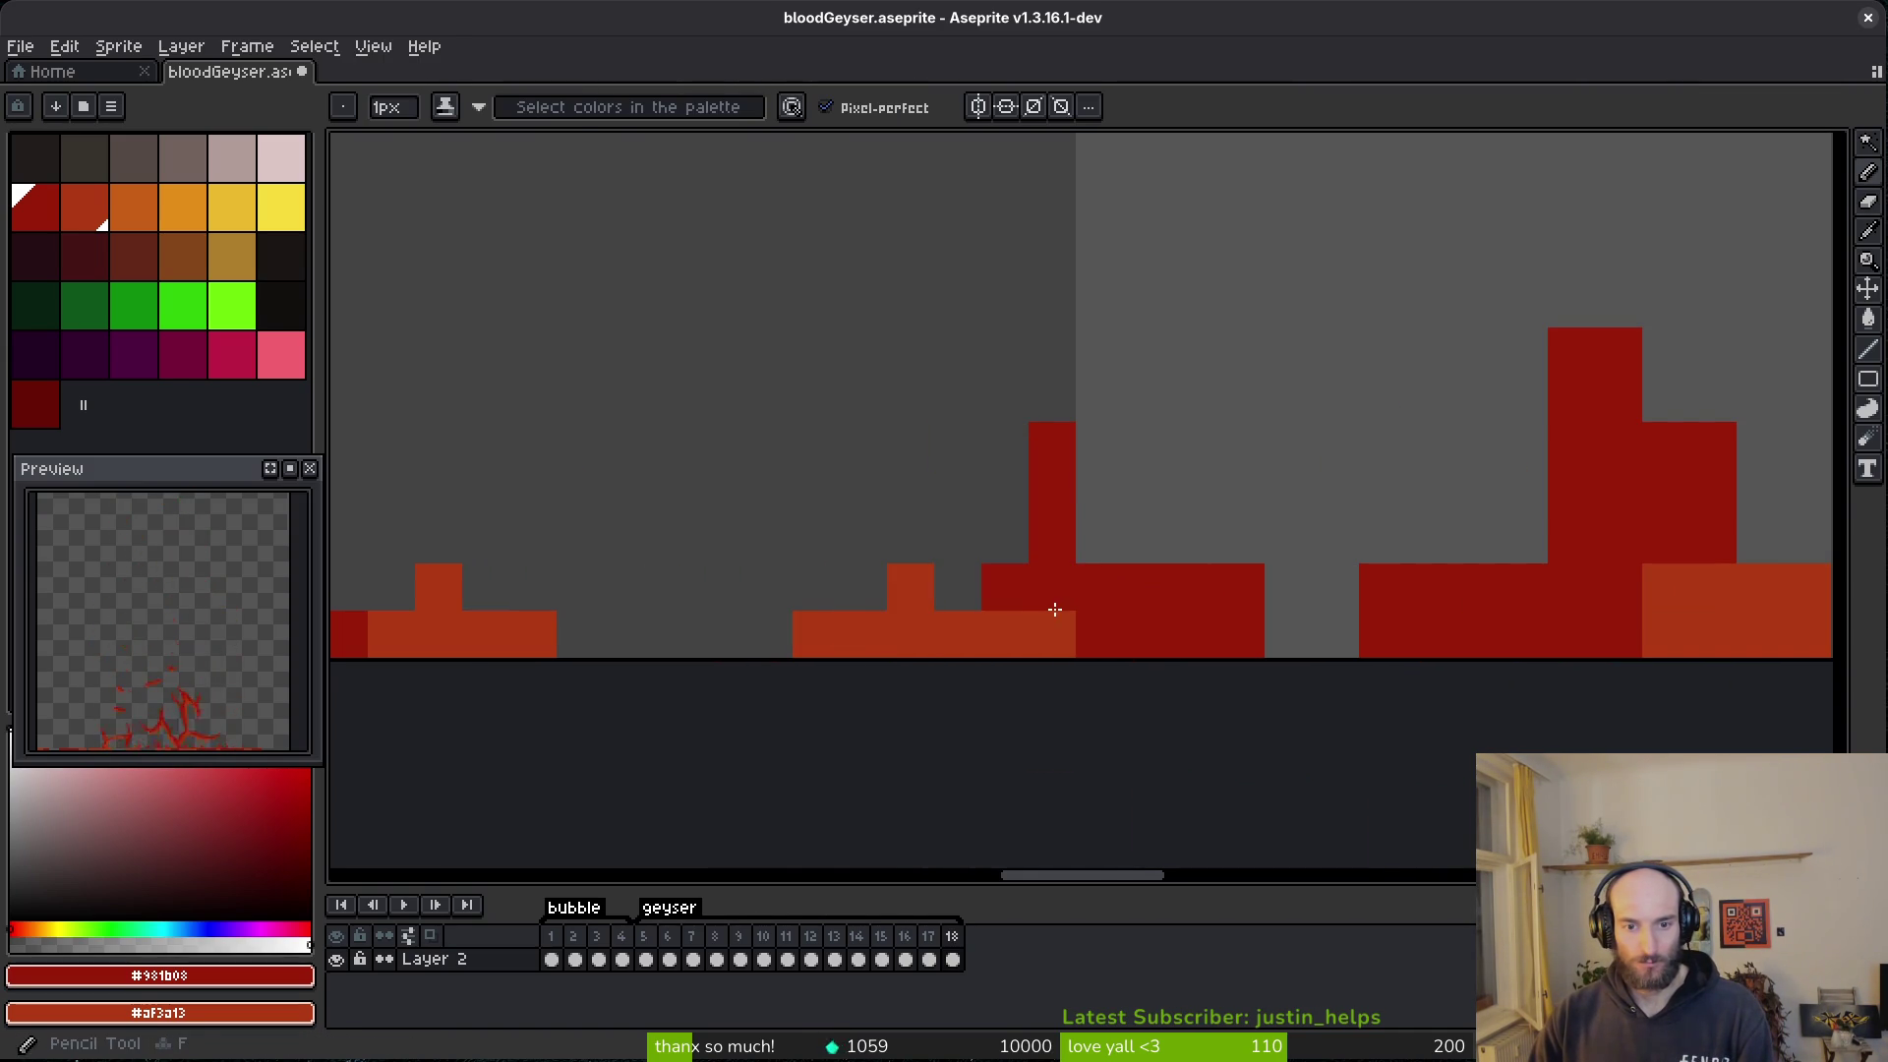
{"action": "key", "text": "e"}
{"action": "left_click", "coordinate": [1120, 558]}
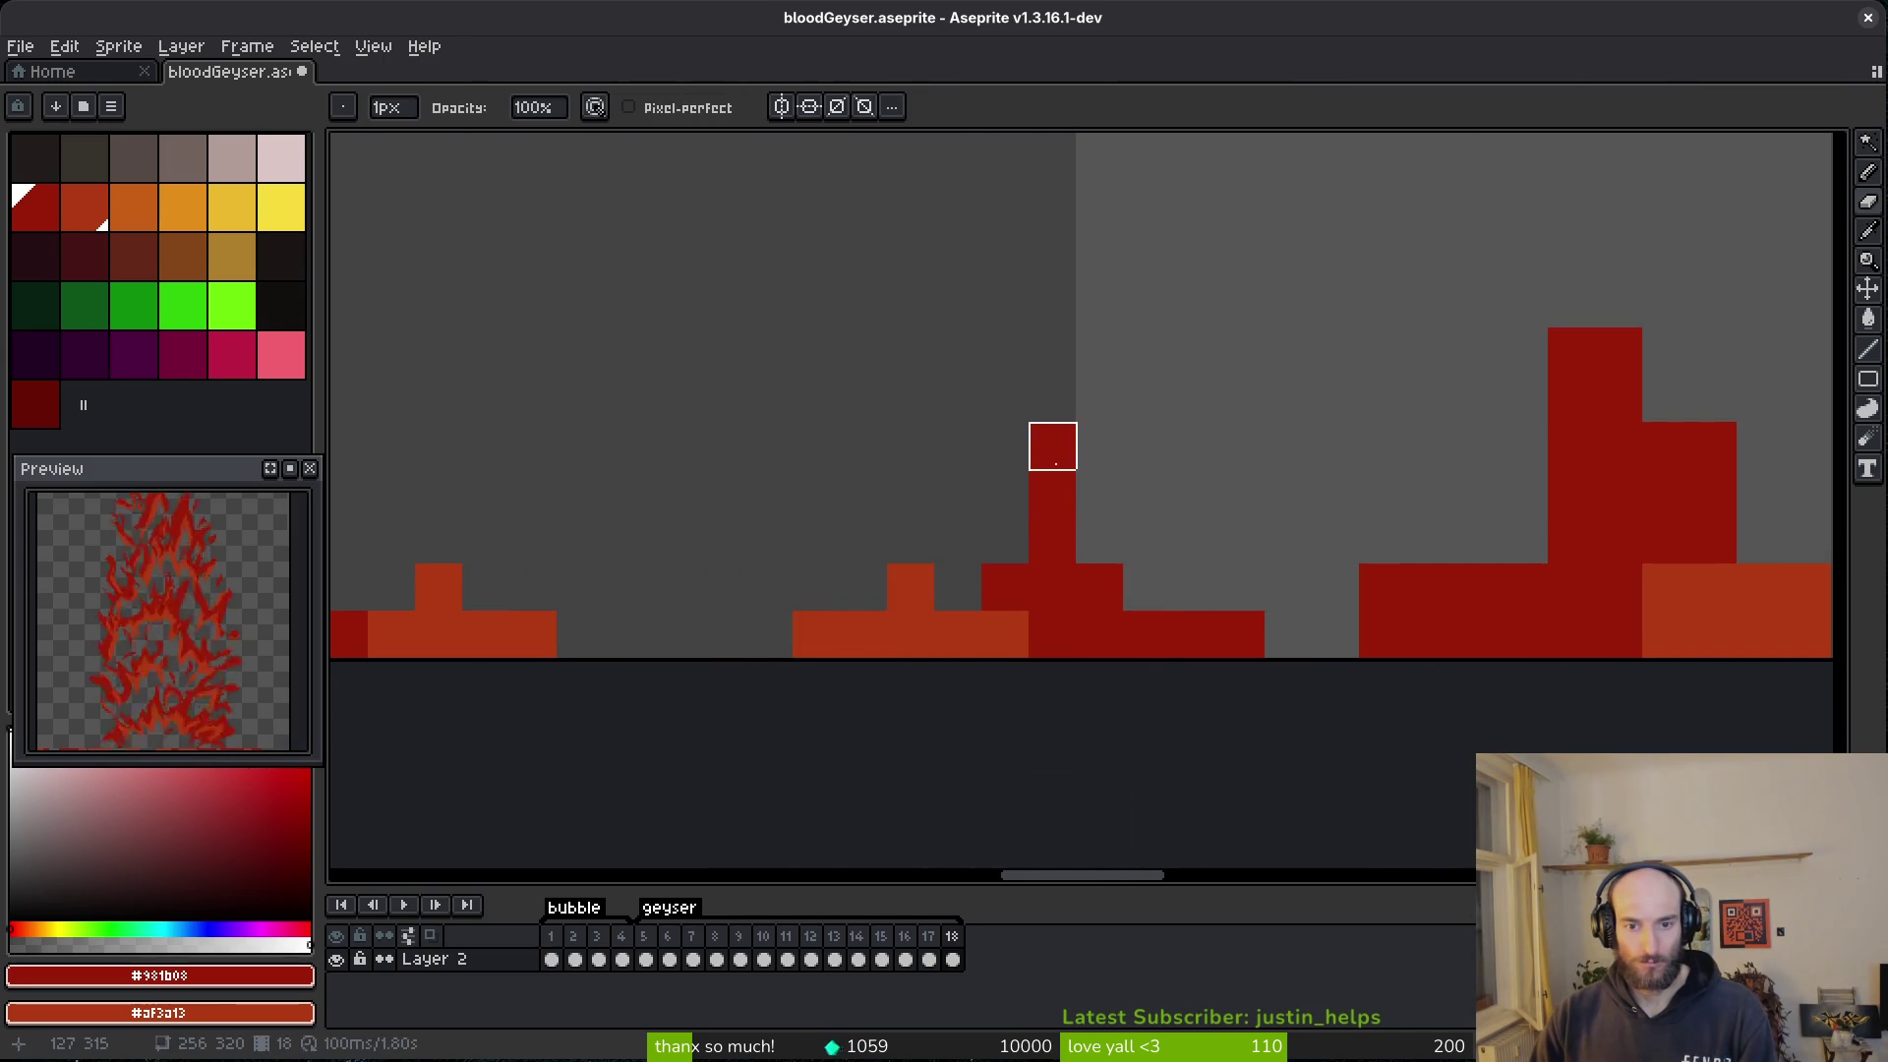
- Erase the dark red tower's top pixel, a red column and stray bottom-row pixels, undoing one change
{"action": "left_click", "coordinate": [1060, 452]}
{"action": "scroll", "coordinate": [1121, 577], "scroll_direction": "right", "scroll_amount": 5}
{"action": "left_click_drag", "start_coordinate": [1251, 319], "coordinate": [1052, 624]}
{"action": "scroll", "coordinate": [1437, 557], "scroll_direction": "right", "scroll_amount": 3}
{"action": "left_click", "coordinate": [1213, 459]}
{"action": "key", "text": "b"}
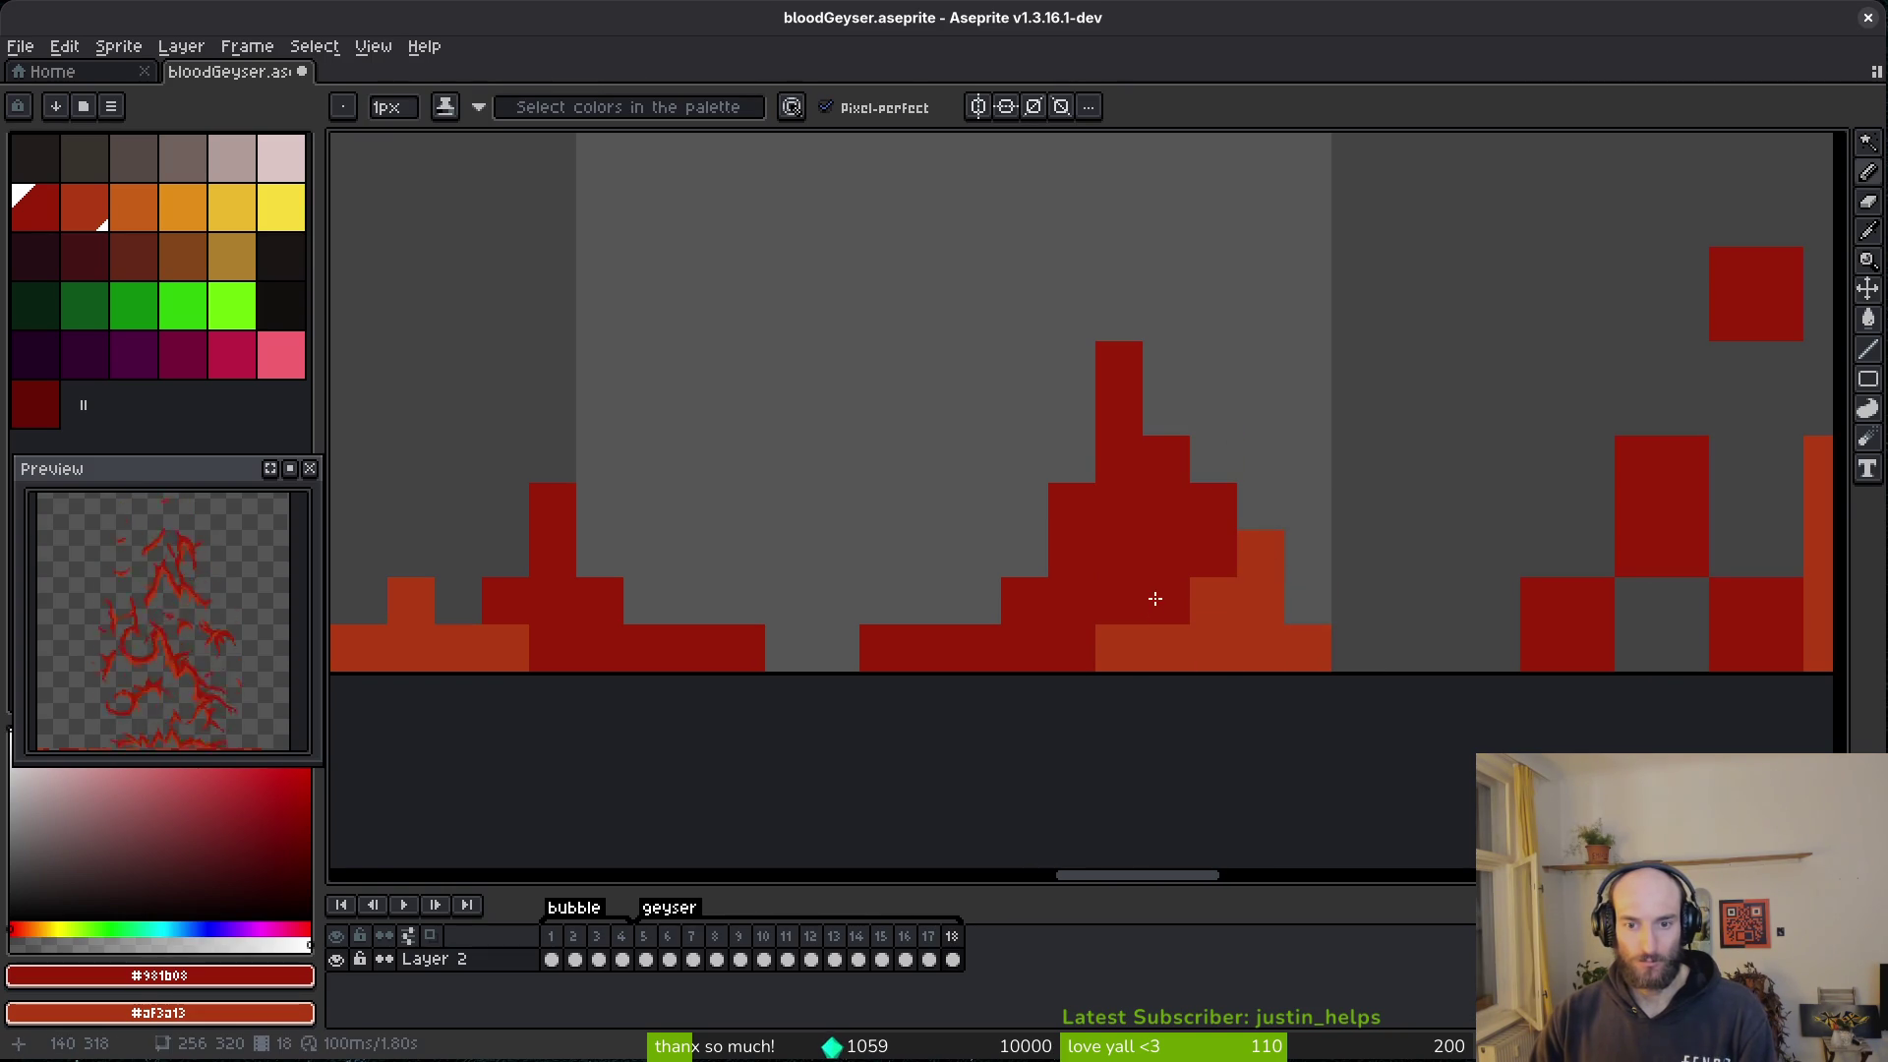
{"action": "scroll", "coordinate": [1353, 662], "scroll_direction": "right", "scroll_amount": 2}
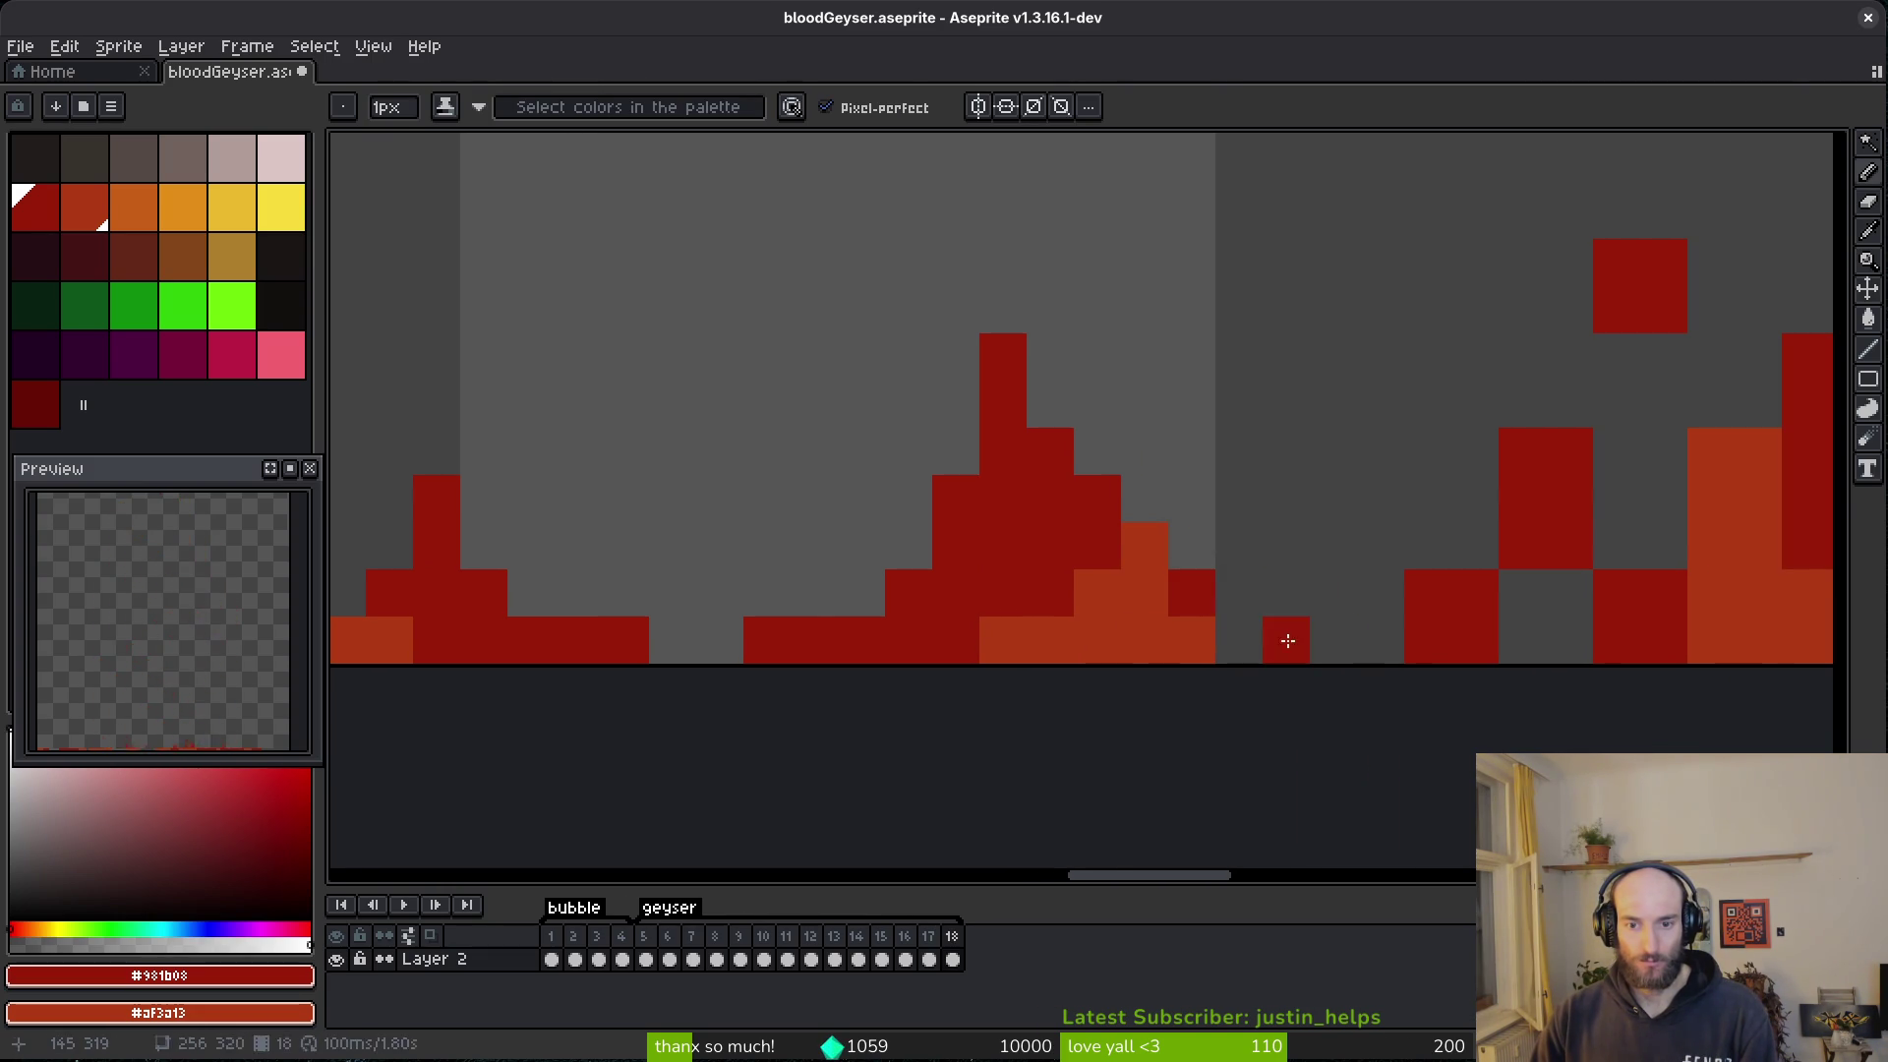
{"action": "scroll", "coordinate": [1538, 639], "scroll_direction": "right", "scroll_amount": 5}
{"action": "key", "text": "ctrl+z"}
{"action": "key", "text": "ctrl+z"}
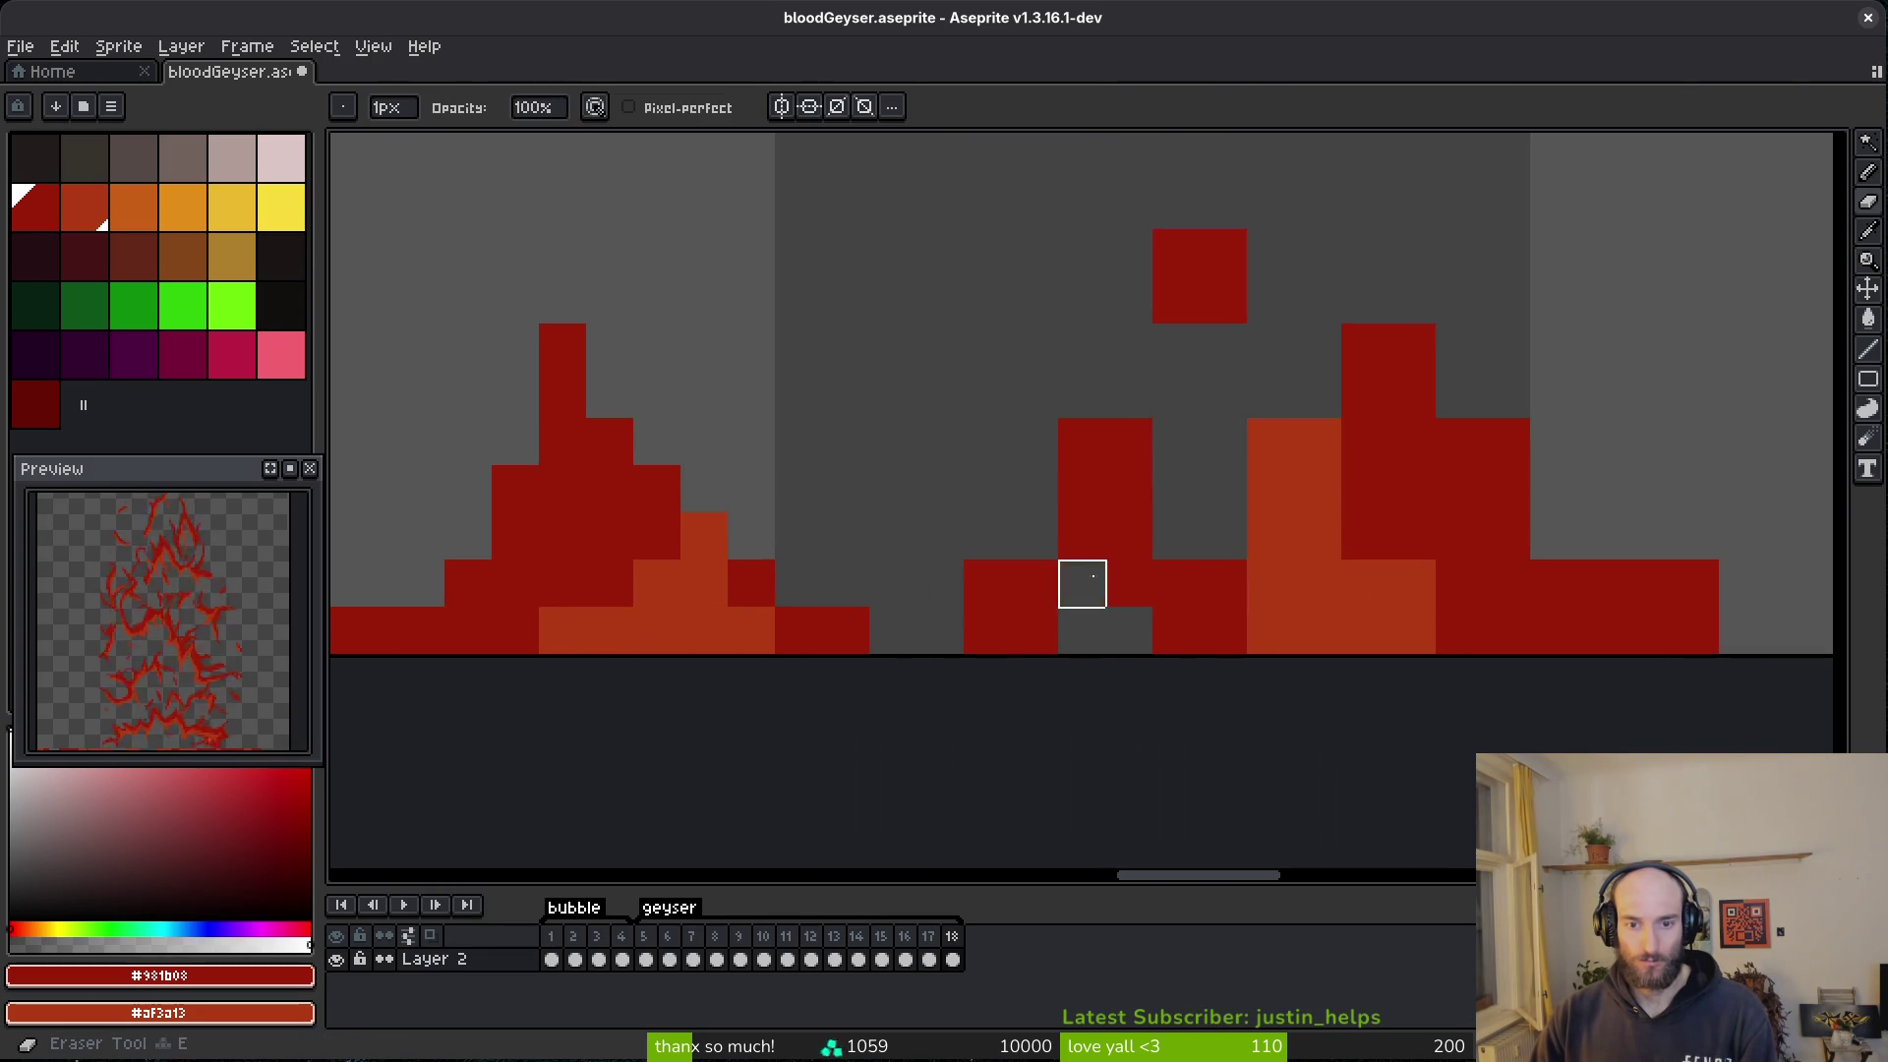
- Erase stray flame pixels, half the floating red square, and a diagonal strip along the right peak
{"action": "key", "text": "e"}
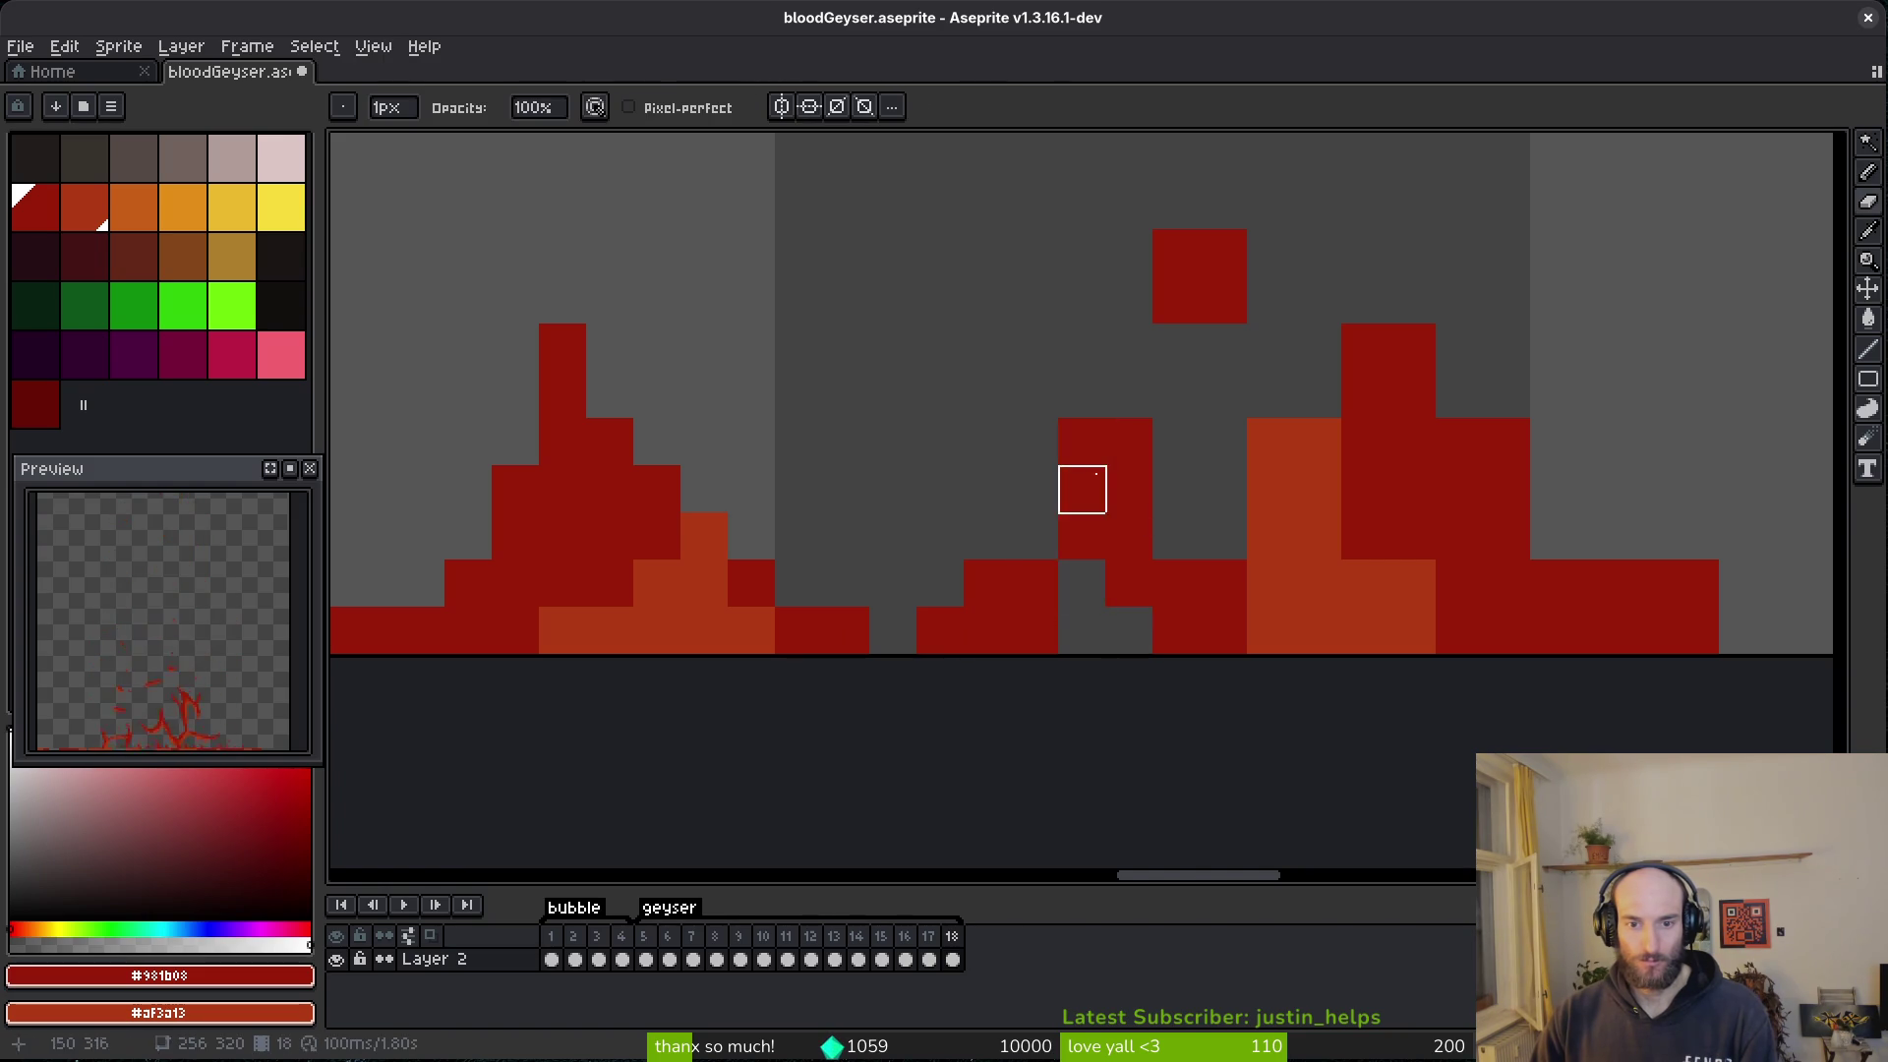
{"action": "key", "text": "b"}
{"action": "key", "text": "e"}
{"action": "left_click", "coordinate": [1129, 442]}
{"action": "key", "text": "b"}
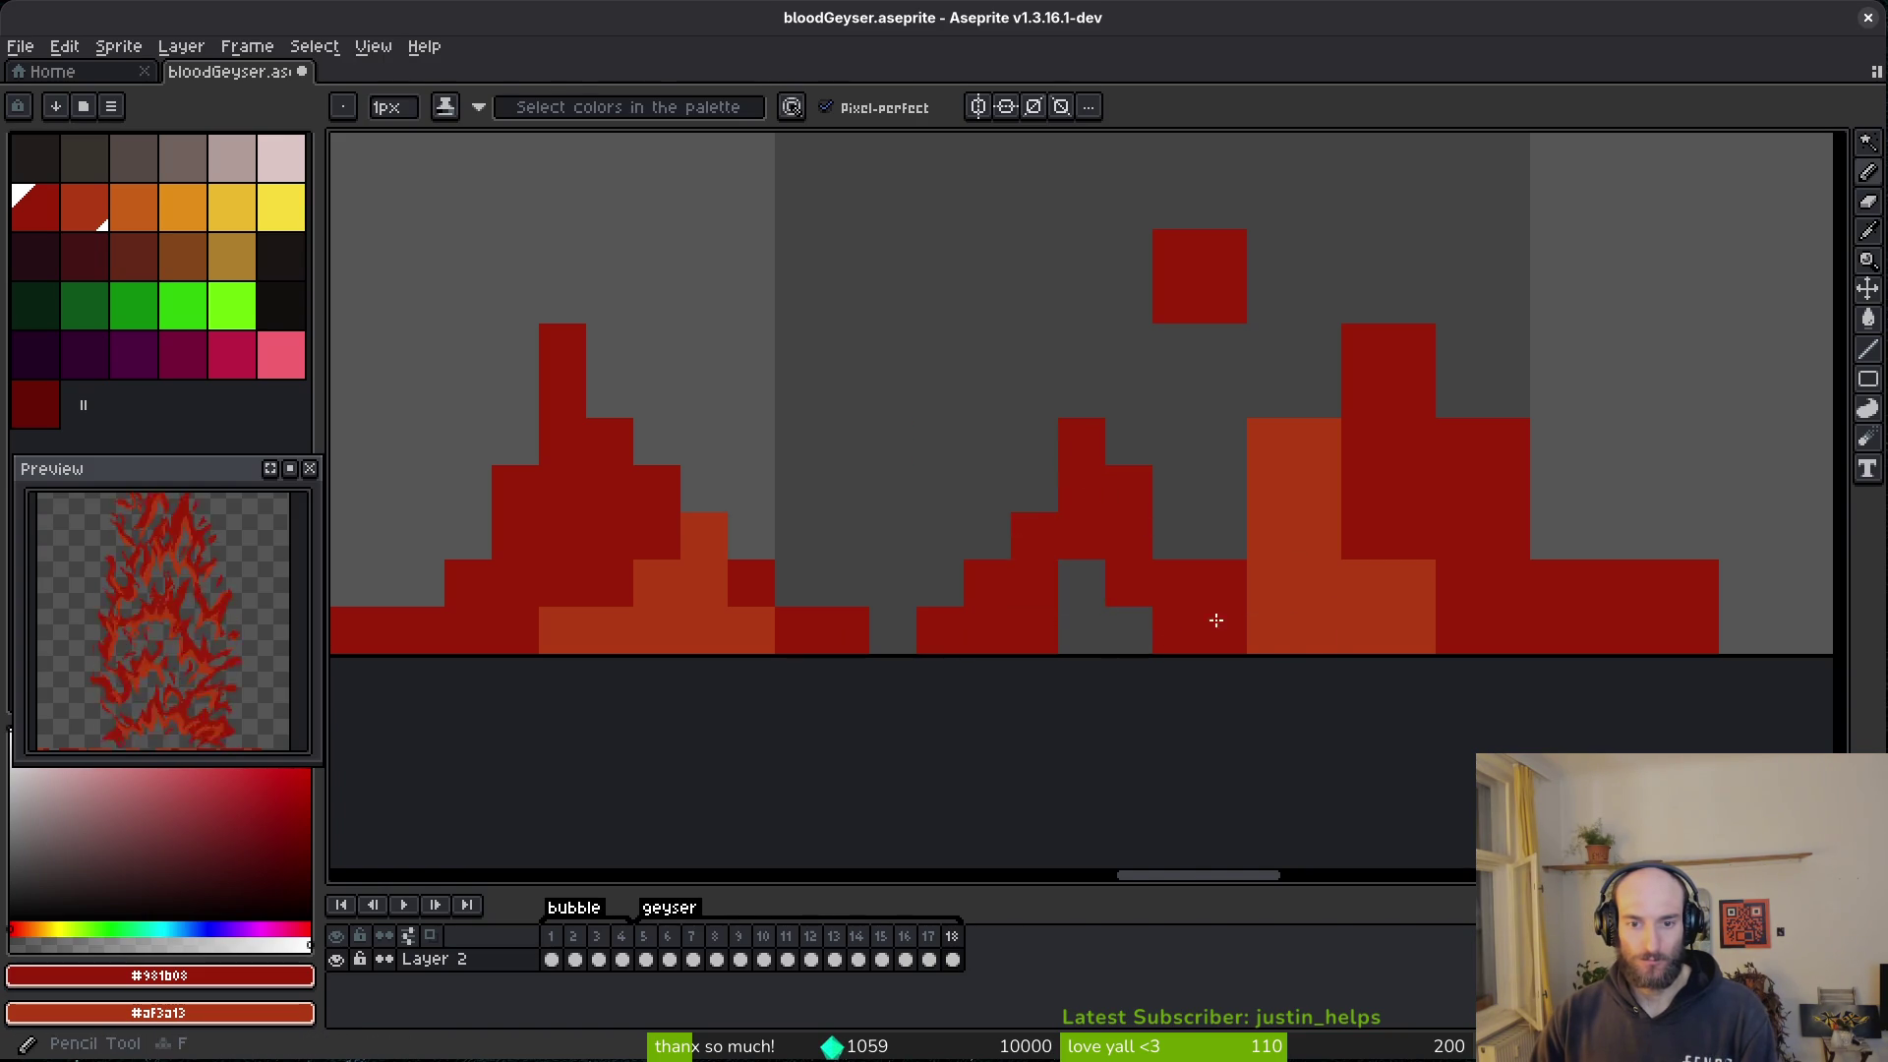
{"action": "key", "text": "e"}
{"action": "left_click_drag", "start_coordinate": [1269, 438], "coordinate": [1268, 488]}
{"action": "key", "text": "b"}
{"action": "key", "text": "e"}
{"action": "left_click_drag", "start_coordinate": [1222, 304], "coordinate": [1222, 254]}
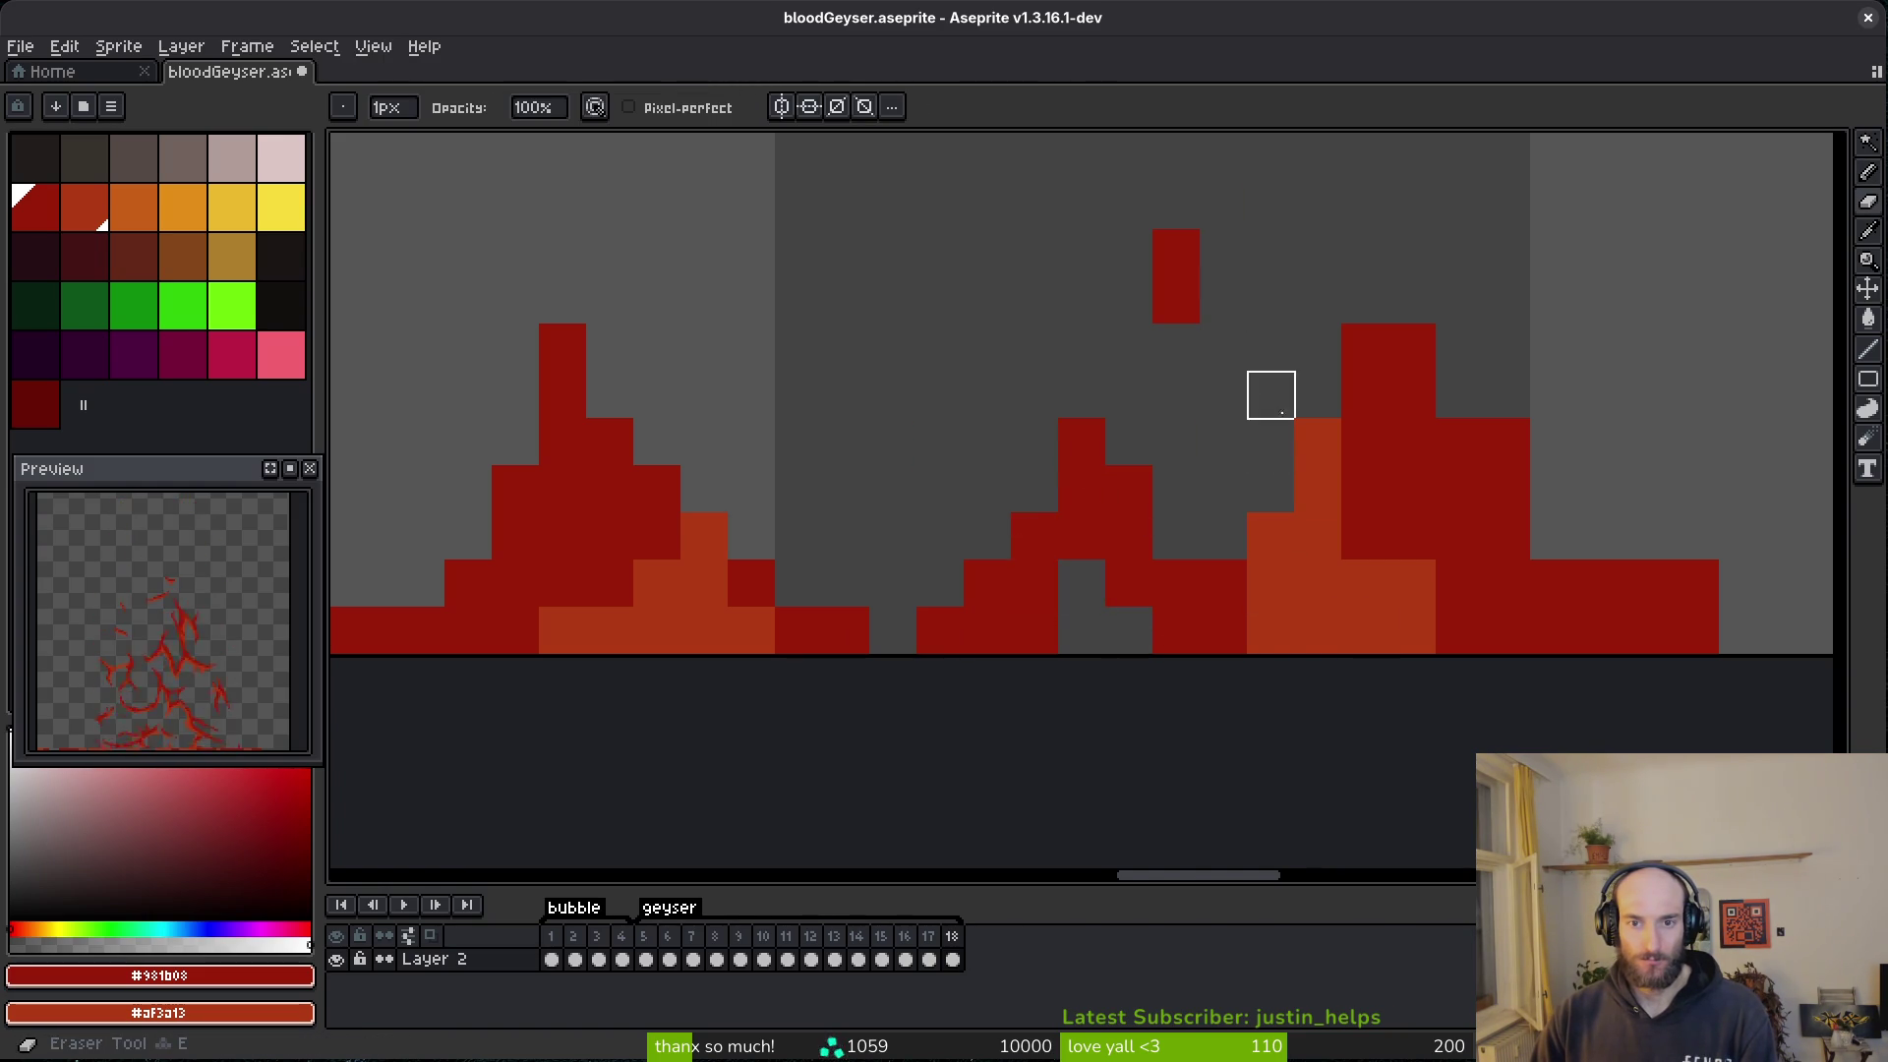
{"action": "scroll", "coordinate": [1452, 307], "scroll_direction": "right", "scroll_amount": 2}
{"action": "left_click_drag", "start_coordinate": [1317, 350], "coordinate": [1545, 589]}
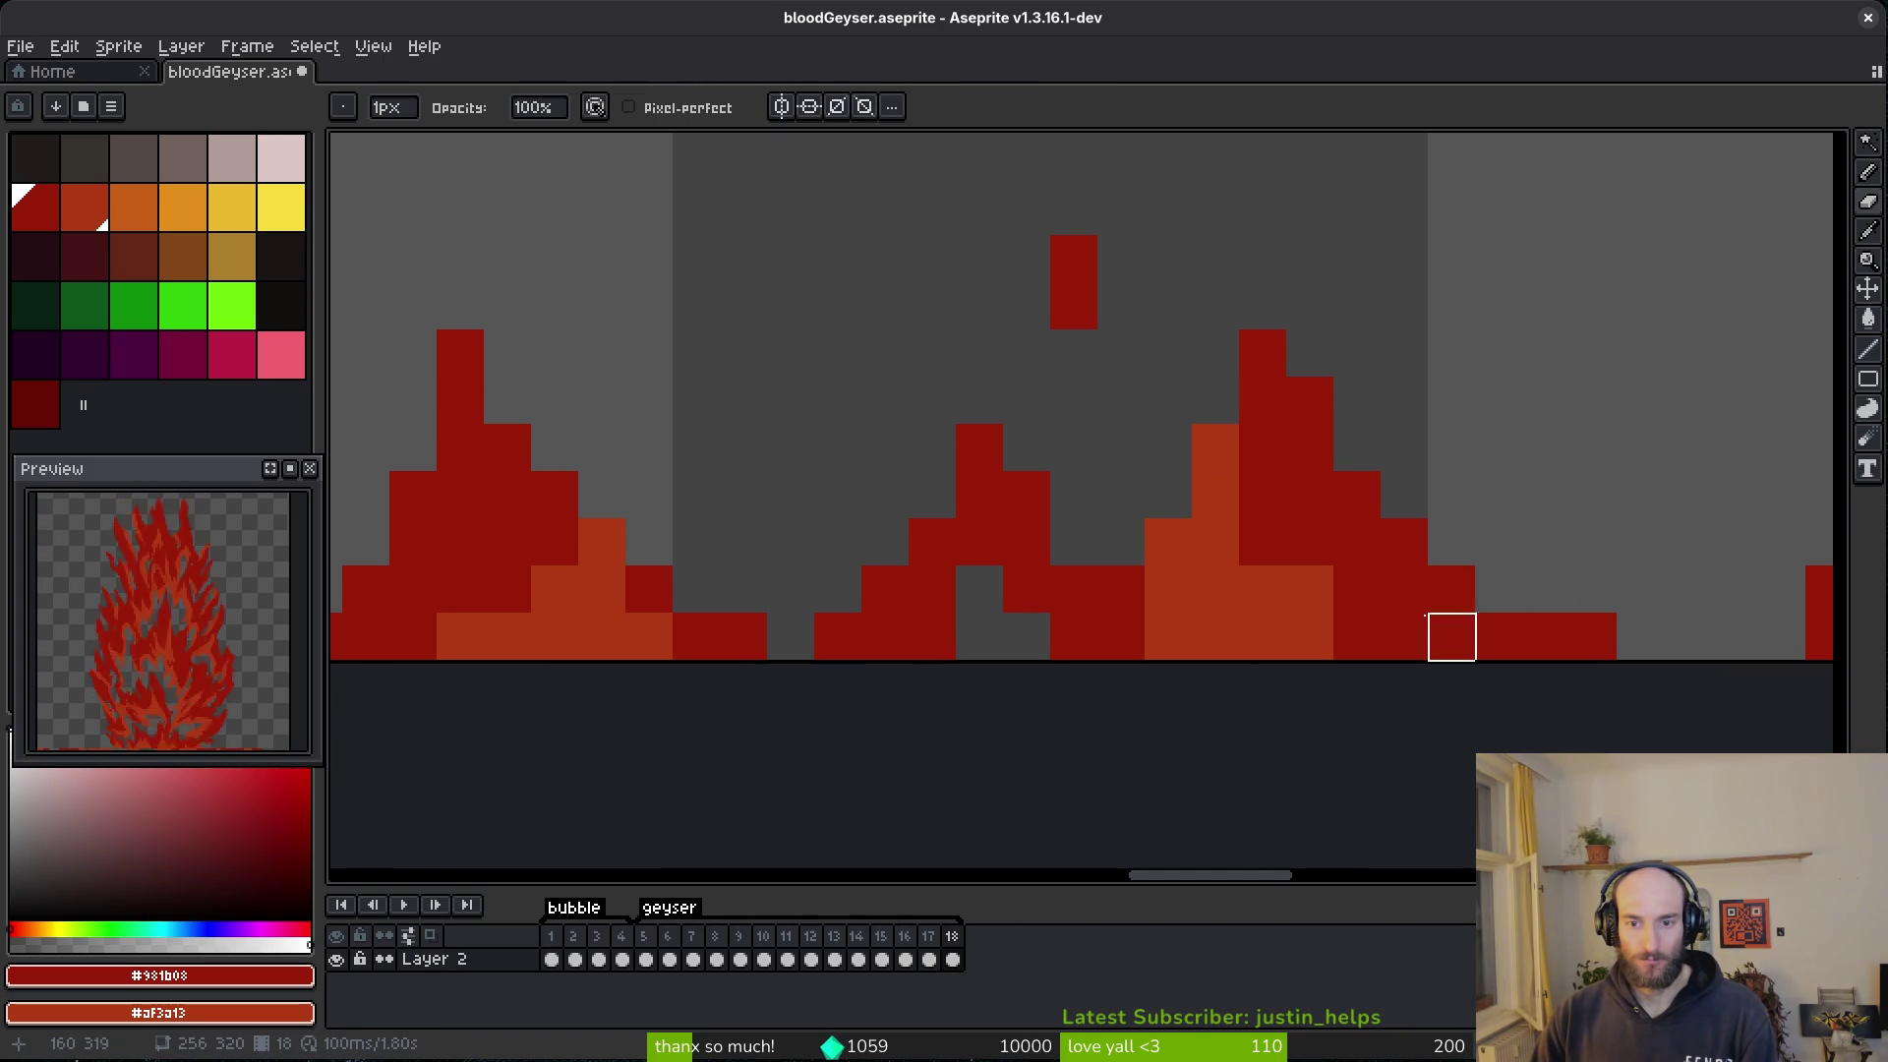
- Add a dark red pixel to fill a gap in the flame base
{"action": "key", "text": "b"}
{"action": "key", "text": "comma"}
{"action": "key", "text": "e"}
{"action": "scroll", "coordinate": [1278, 600], "scroll_direction": "right", "scroll_amount": 3}
{"action": "key", "text": "b"}
{"action": "left_click", "coordinate": [735, 613]}
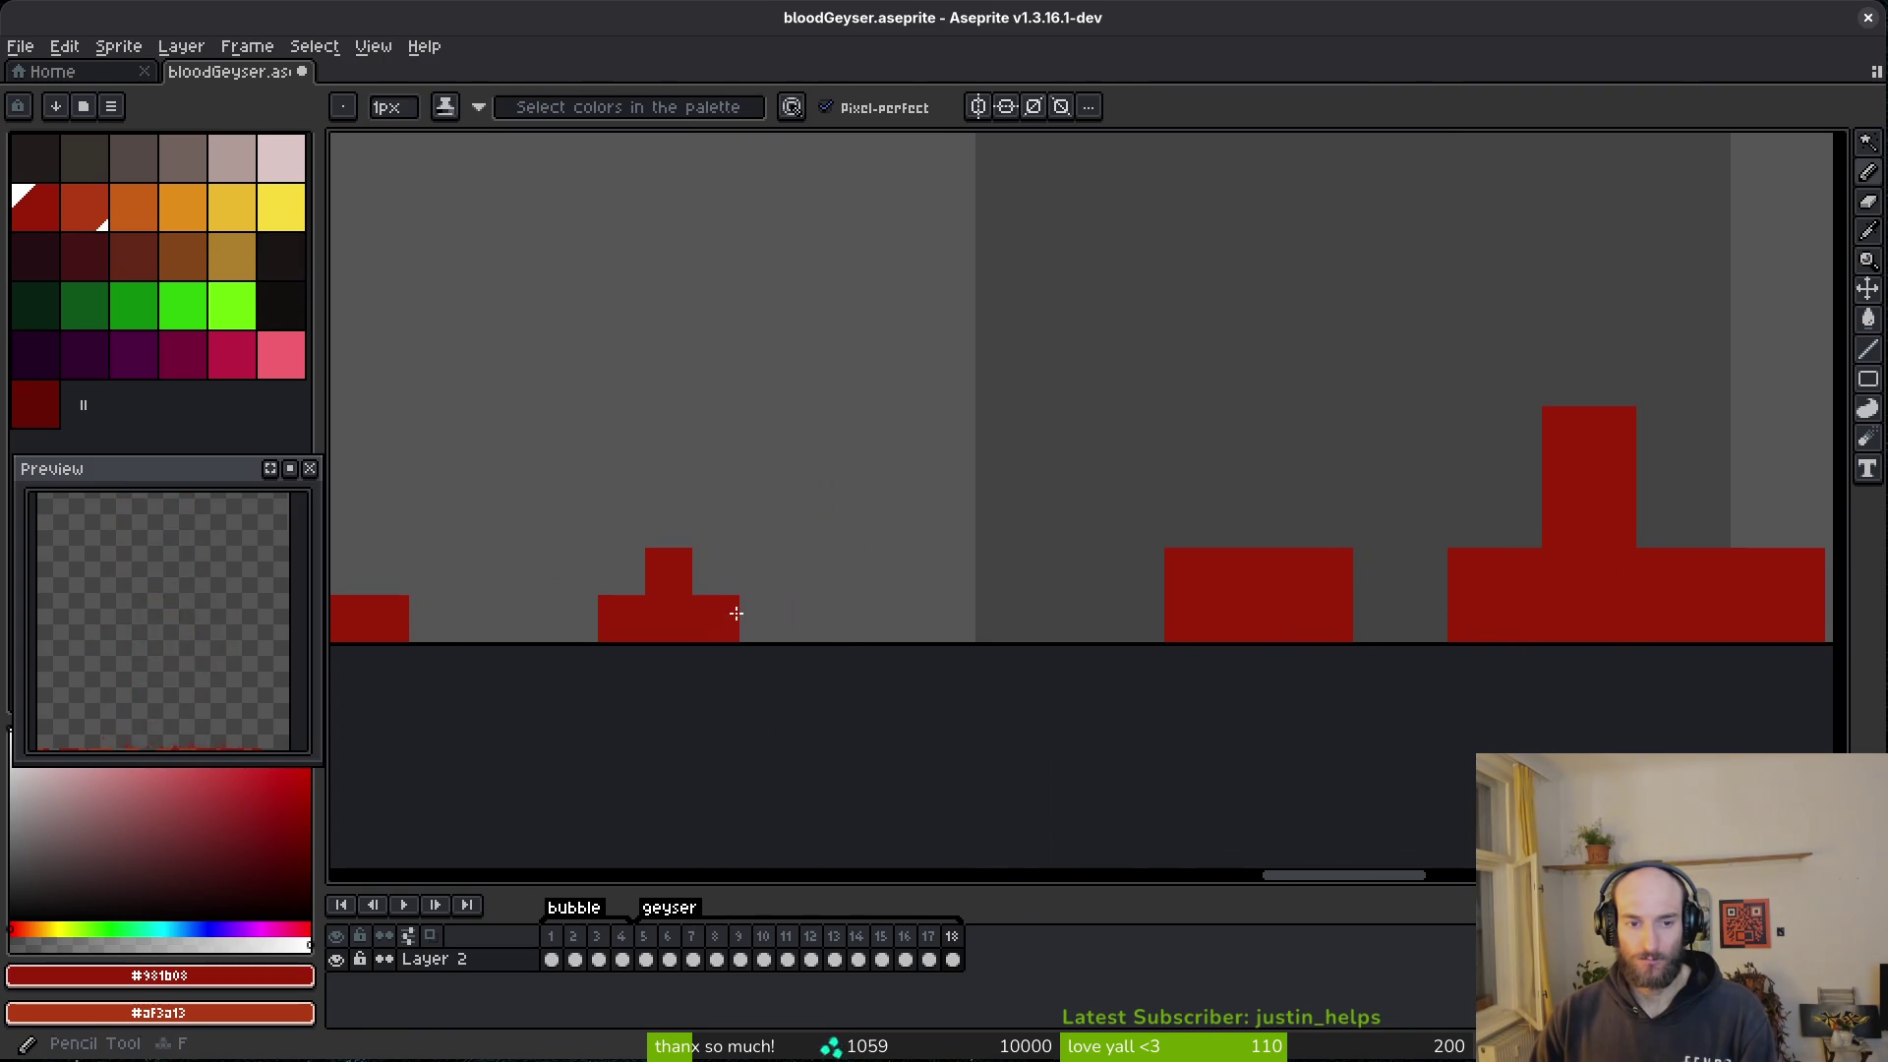
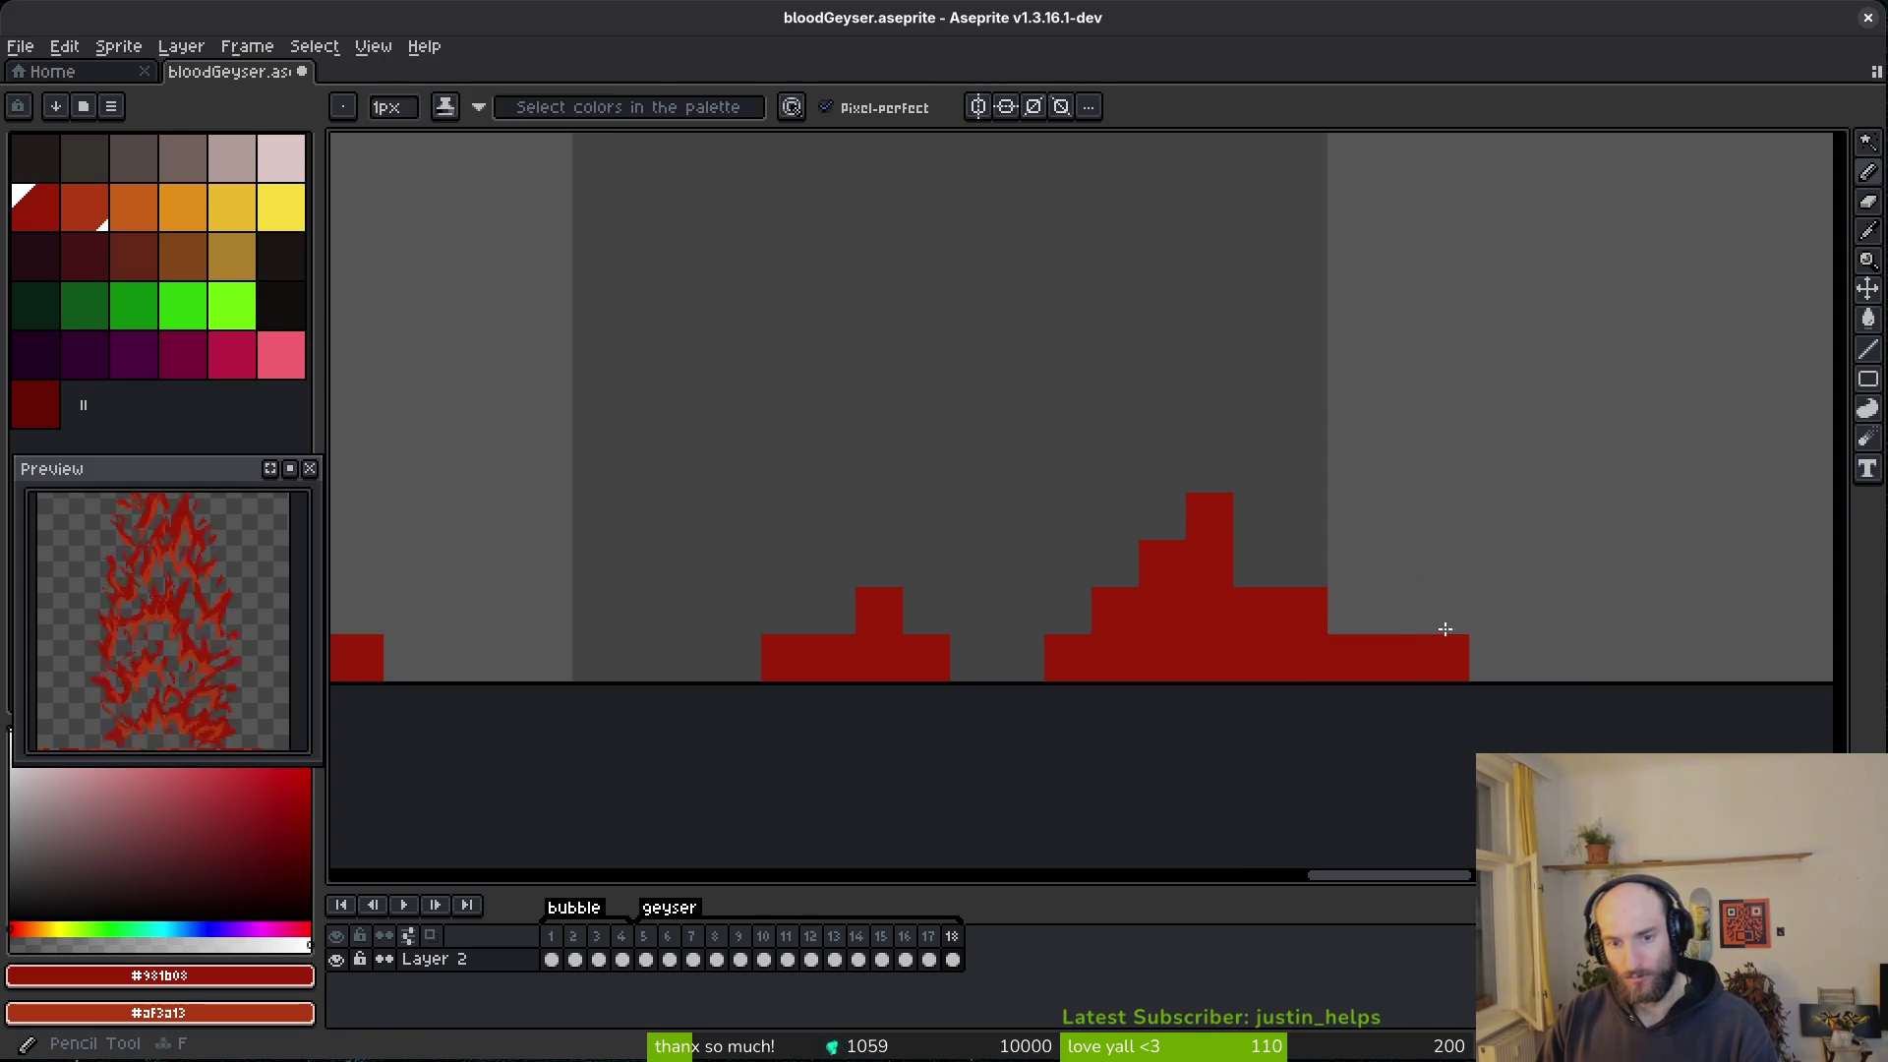
- Save the blood geyser animation and return to its first frame
{"action": "scroll", "coordinate": [1424, 662], "scroll_direction": "down", "scroll_amount": 2}
{"action": "key", "text": "ctrl+s"}
{"action": "scroll", "coordinate": [1058, 662], "scroll_direction": "down", "scroll_amount": 1}
{"action": "scroll", "coordinate": [1337, 678], "scroll_direction": "left", "scroll_amount": 3}
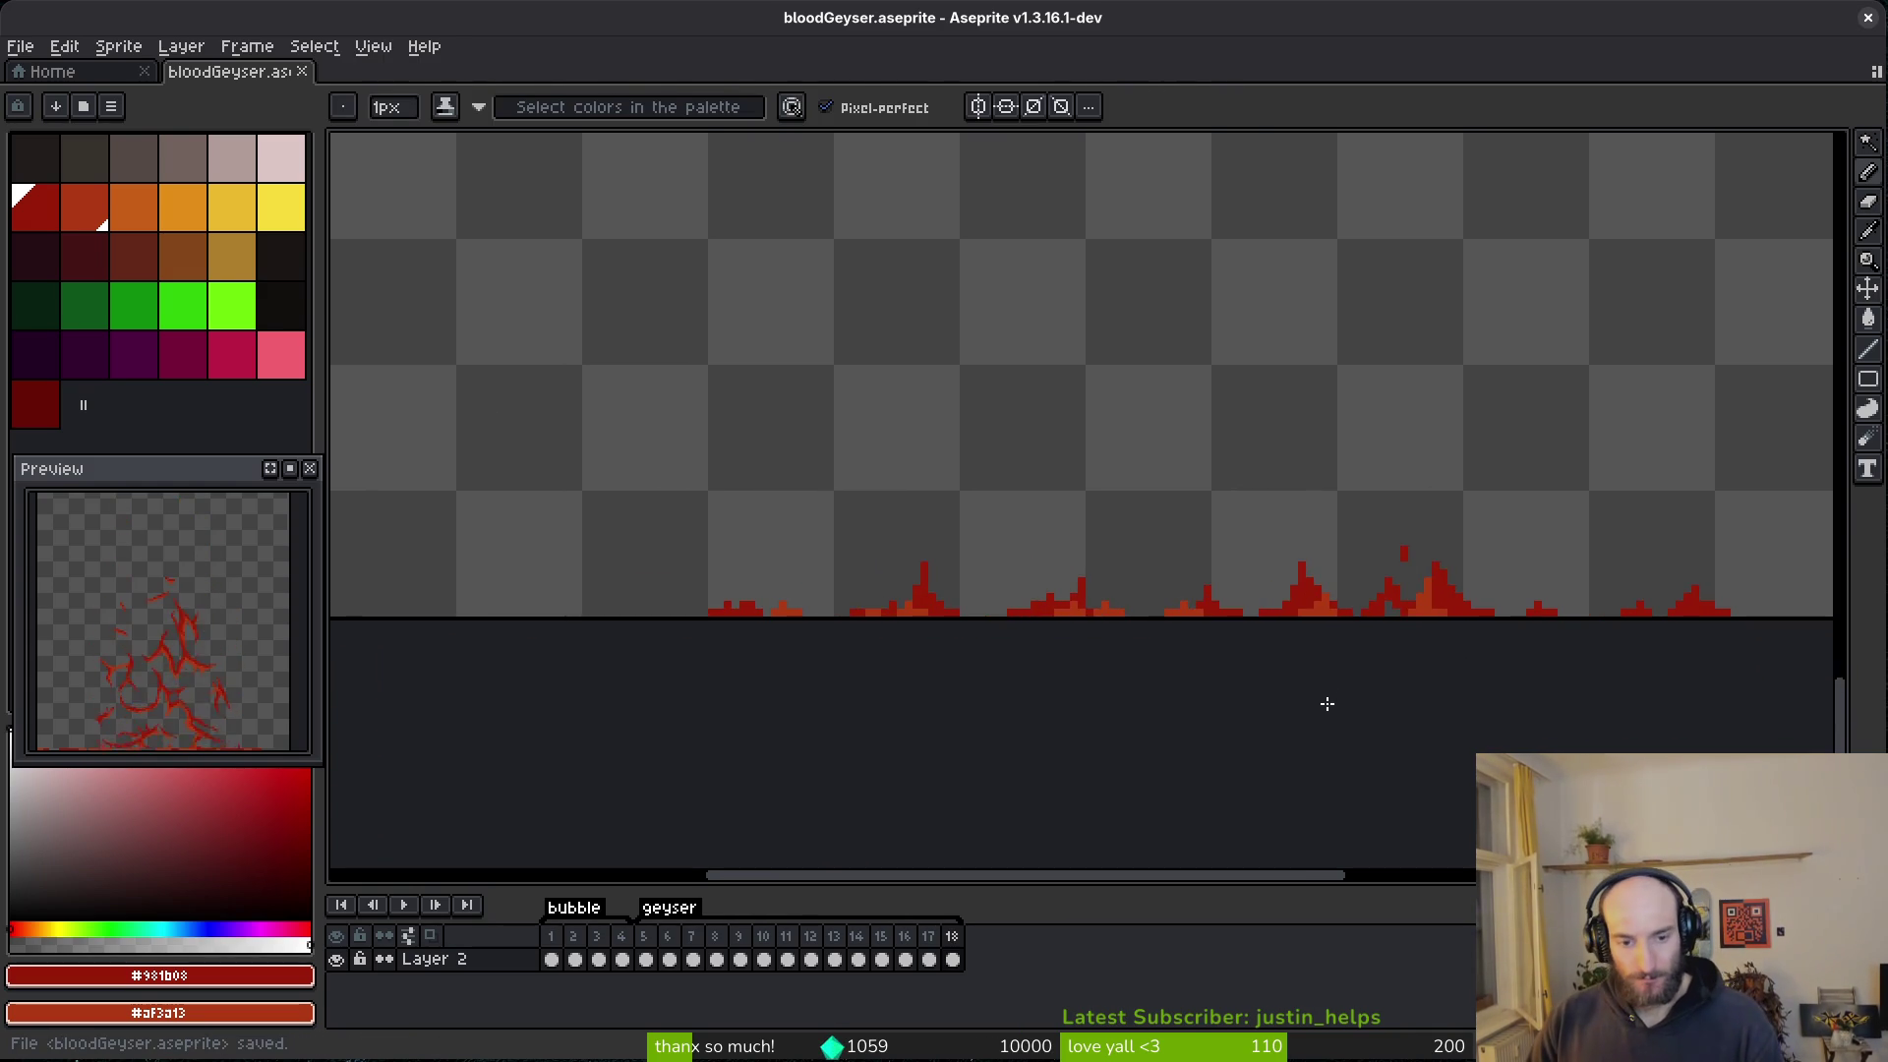
{"action": "key", "text": "Home"}
- Generate the blood geyser sprite sheet from the export settings
{"action": "key", "text": "ctrl+s"}
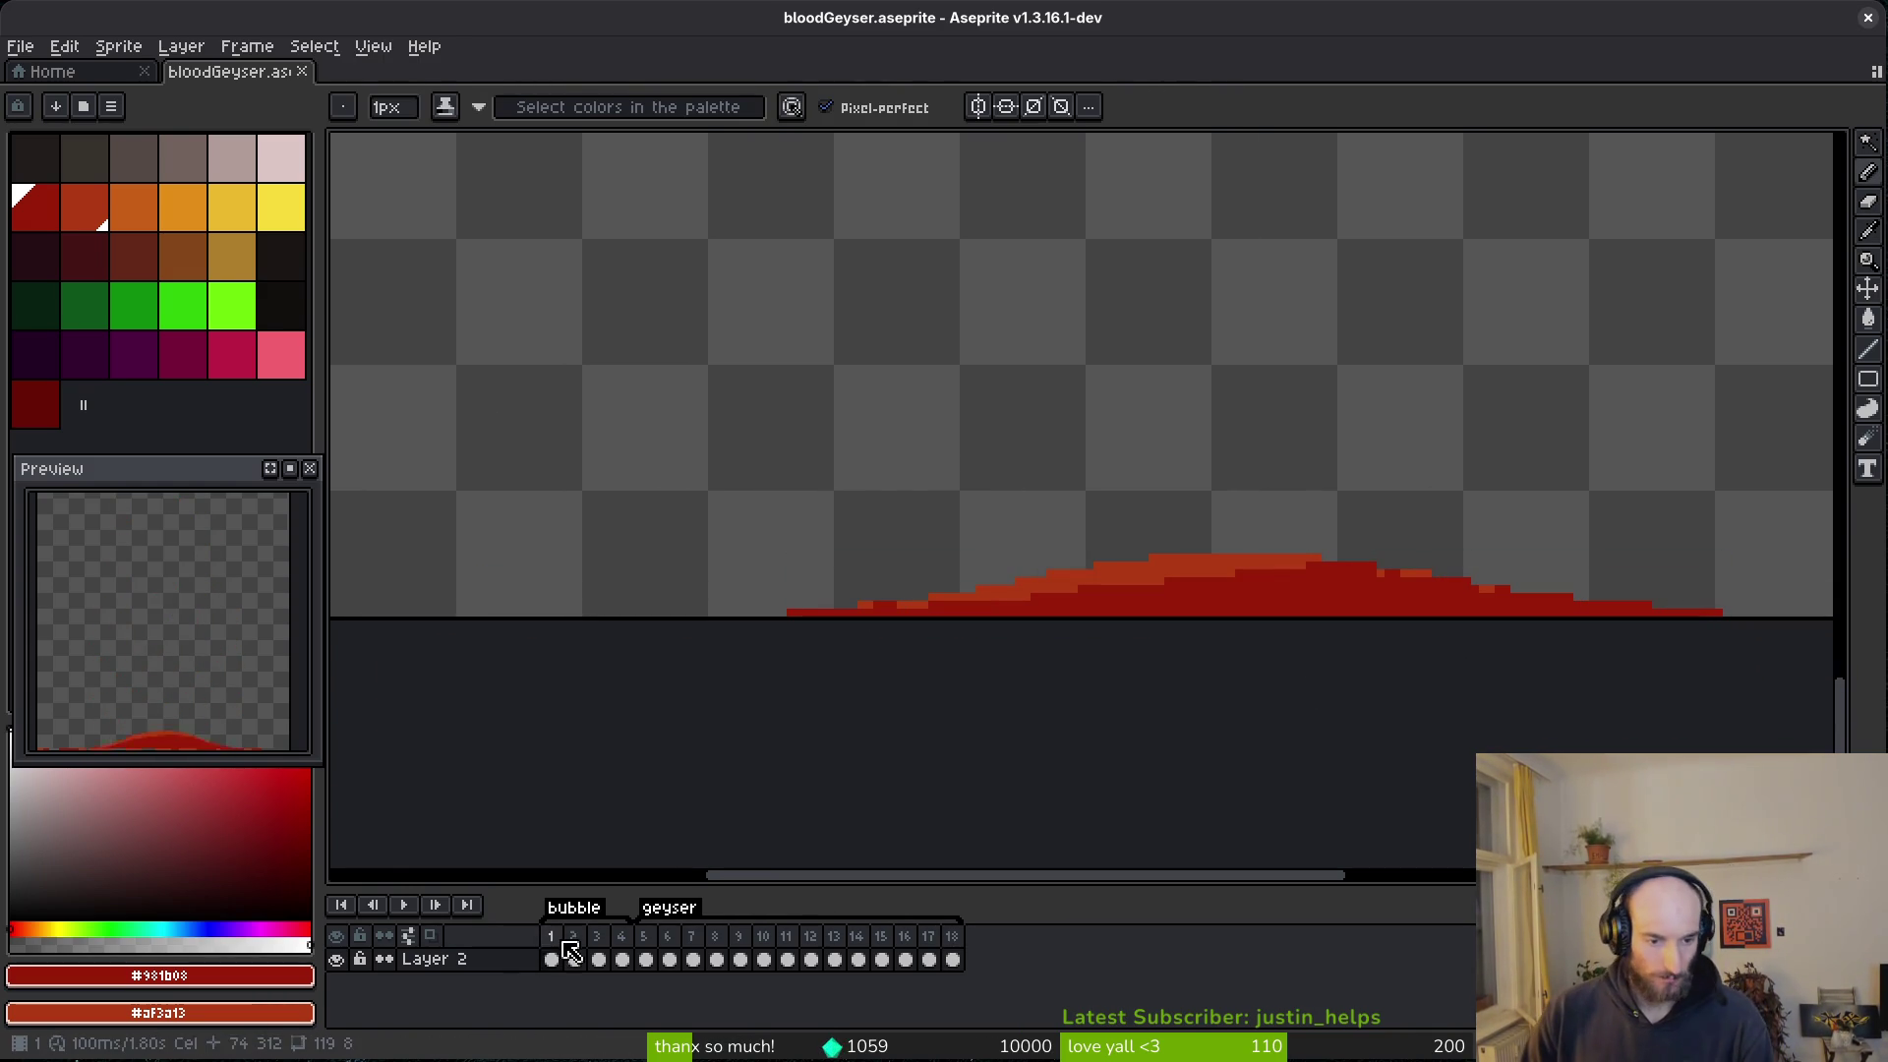
{"action": "key", "text": "ctrl+e"}
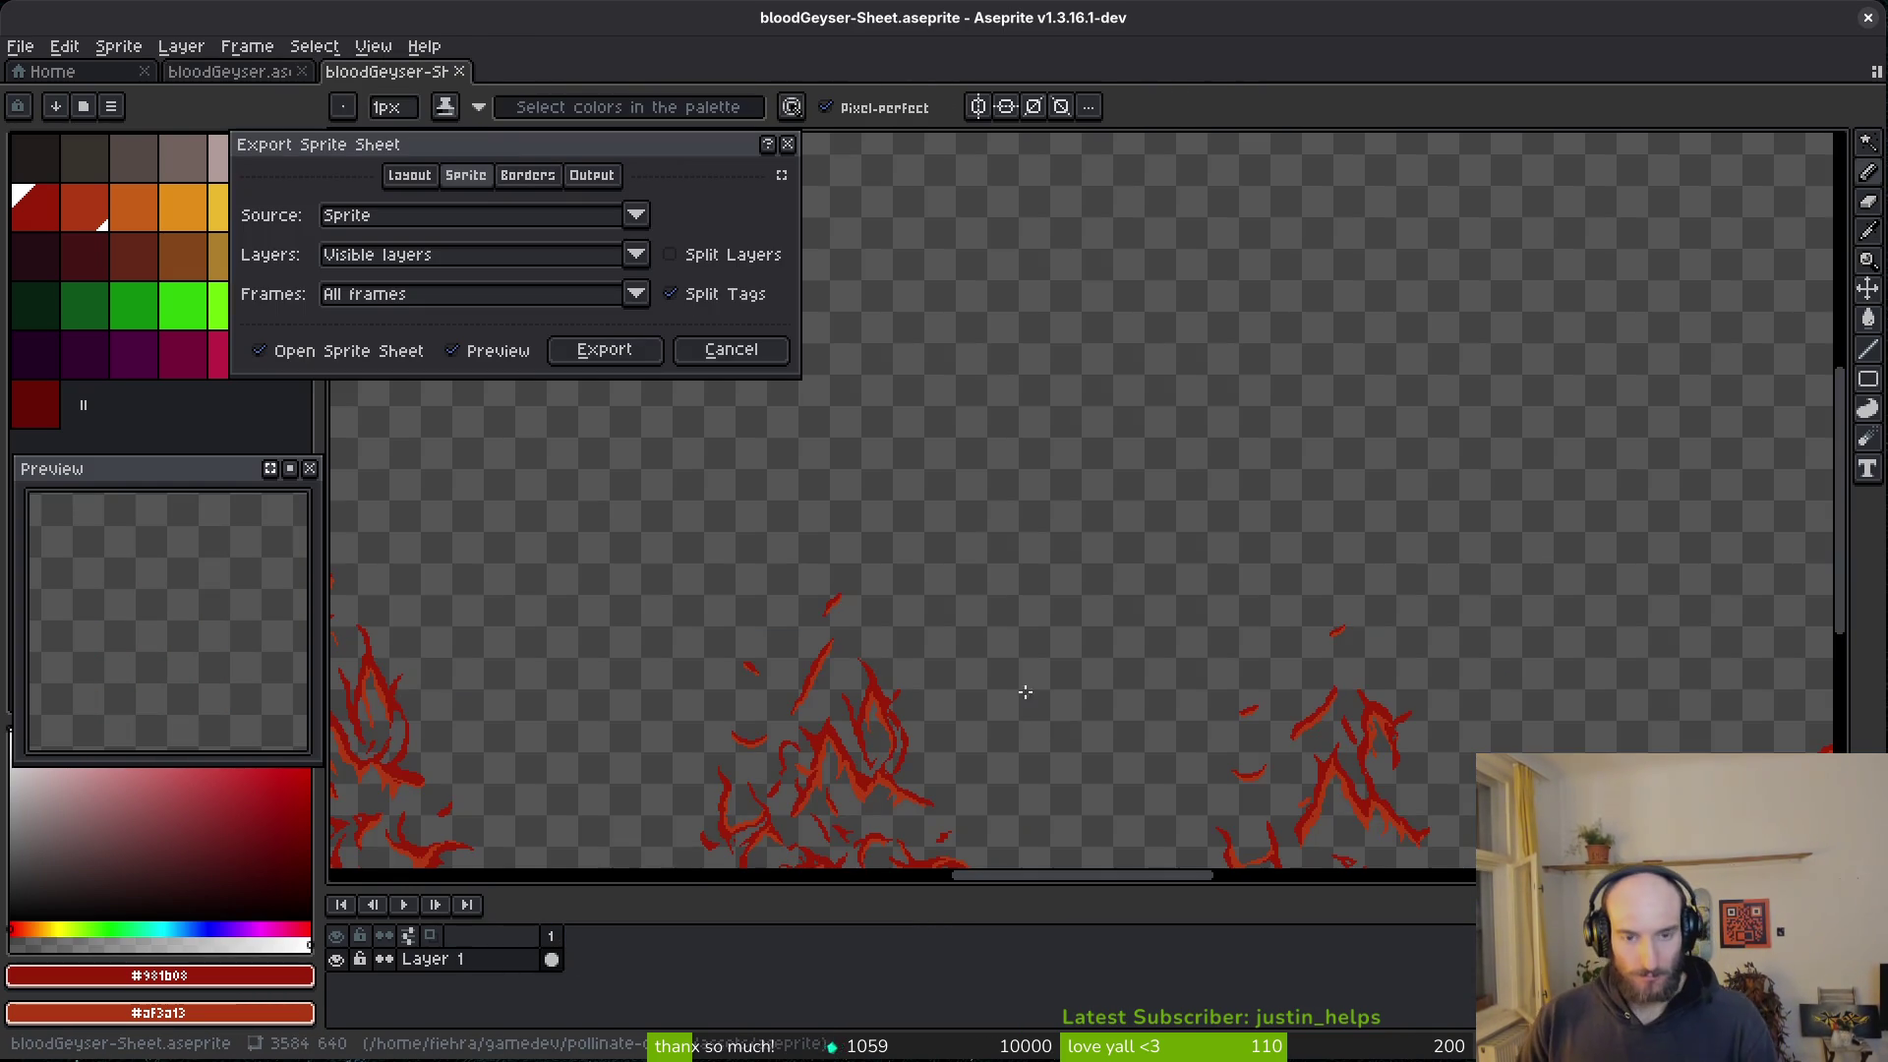
{"action": "left_click", "coordinate": [604, 349]}
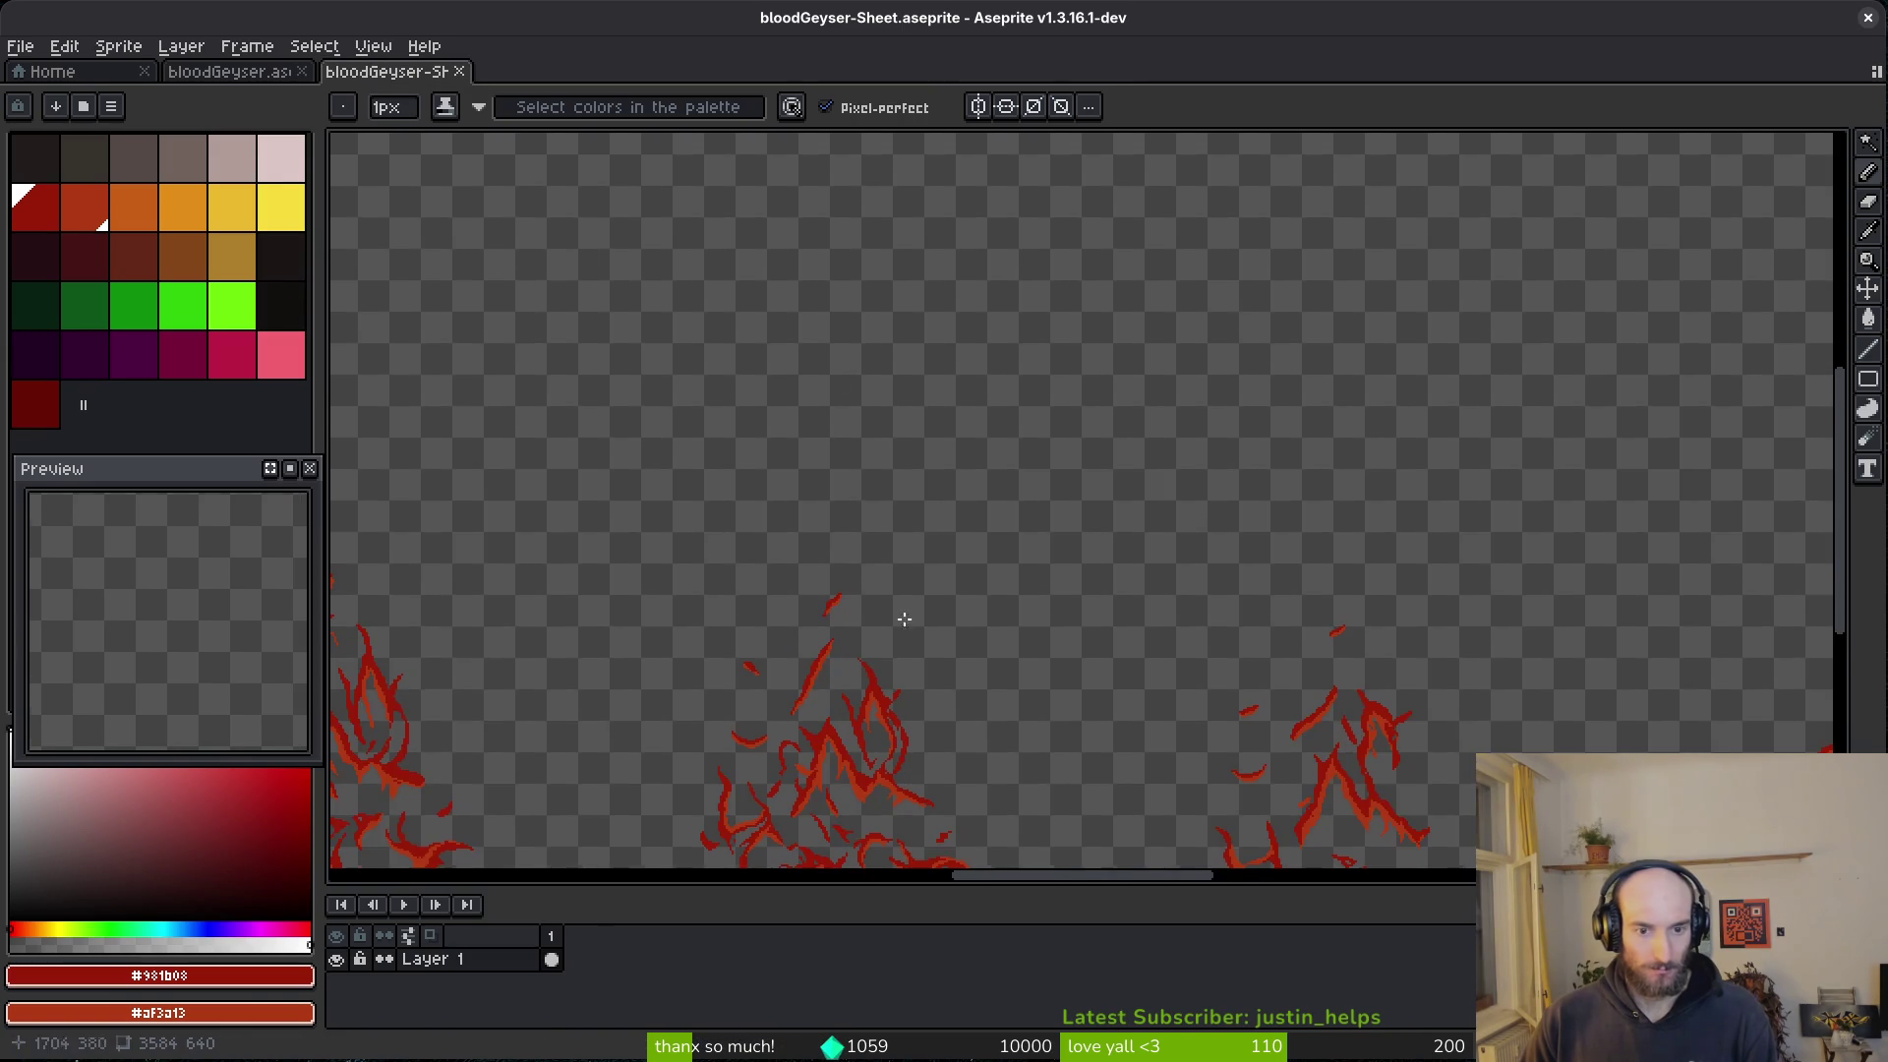
{"action": "scroll", "coordinate": [1213, 536], "scroll_direction": "up", "scroll_amount": 2}
- Export the sheet over art/environment/bloodGeyser.png, confirming the overwrite
{"action": "key", "text": "ctrl+alt+shift+s"}
{"action": "left_click", "coordinate": [475, 88]}
{"action": "left_click", "coordinate": [629, 119]}
{"action": "double_click", "coordinate": [183, 210]}
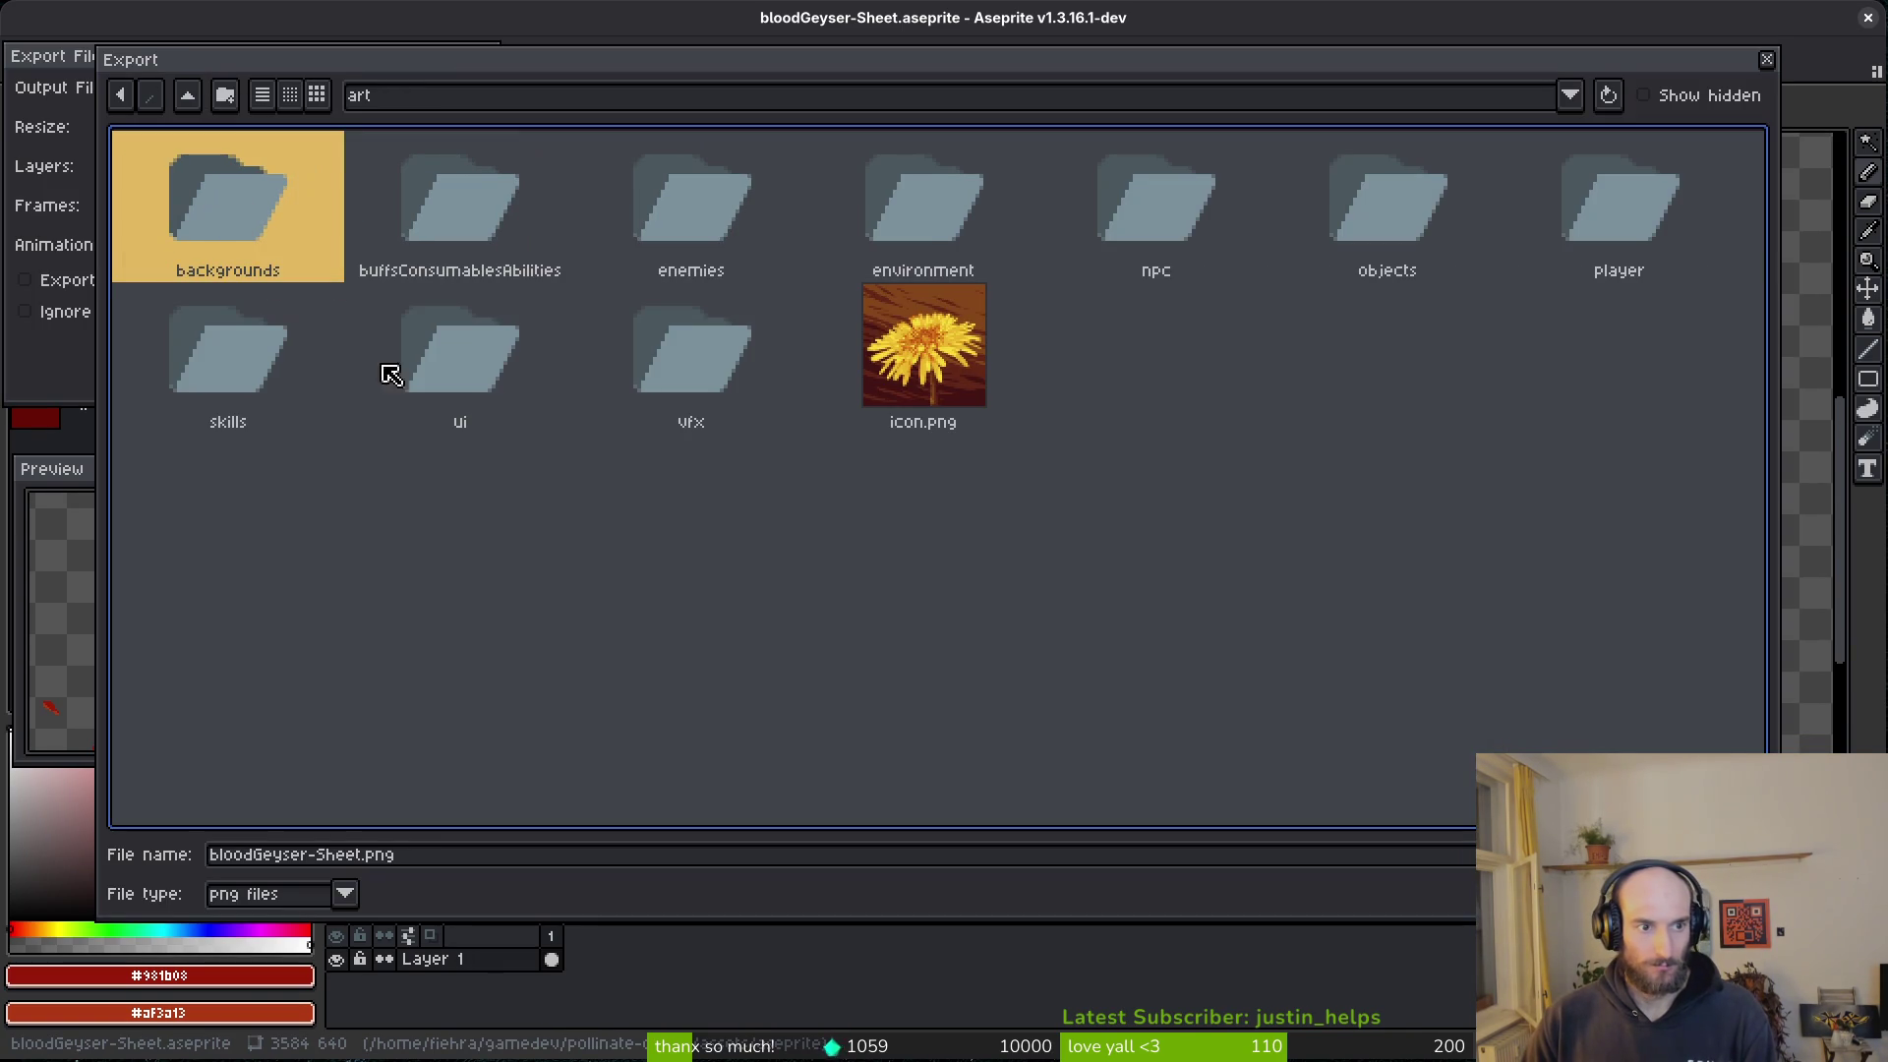
{"action": "double_click", "coordinate": [942, 204]}
{"action": "key", "text": "Down"}
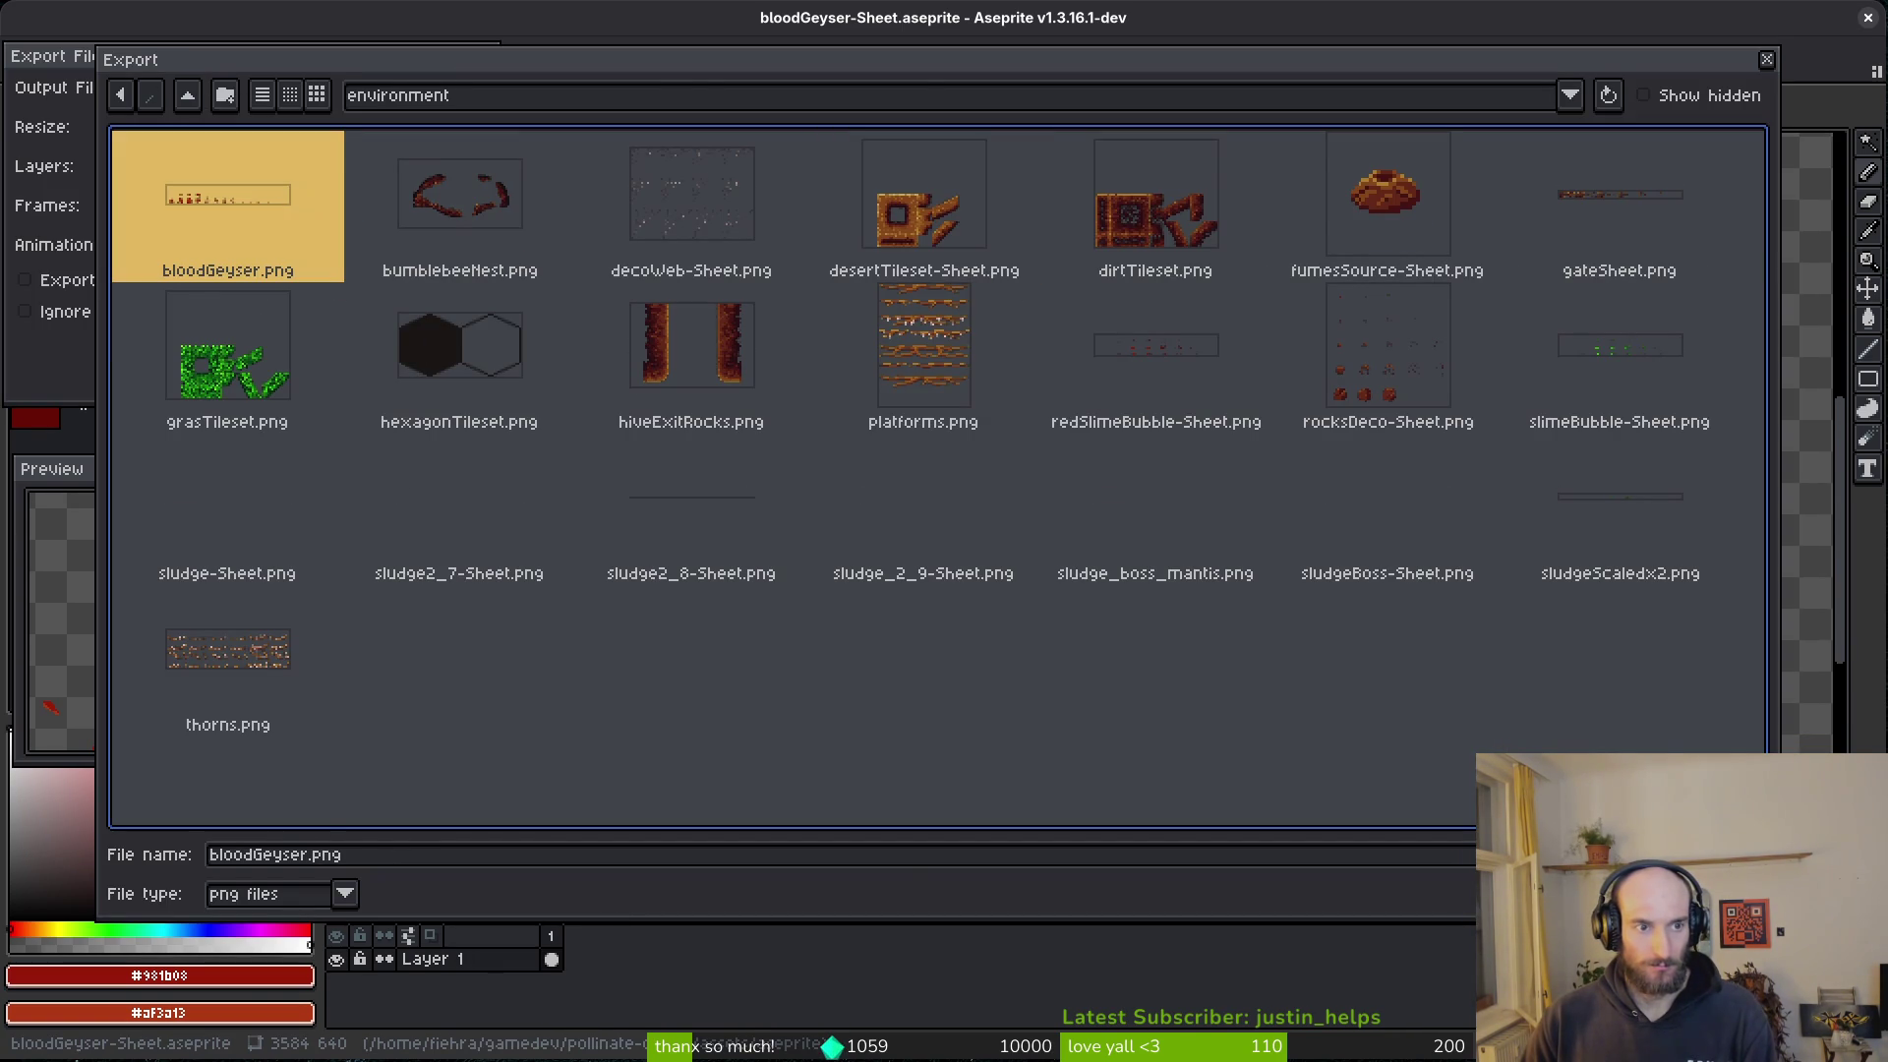
{"action": "key", "text": "Return"}
{"action": "left_click", "coordinate": [801, 595]}
{"action": "key", "text": "Return"}
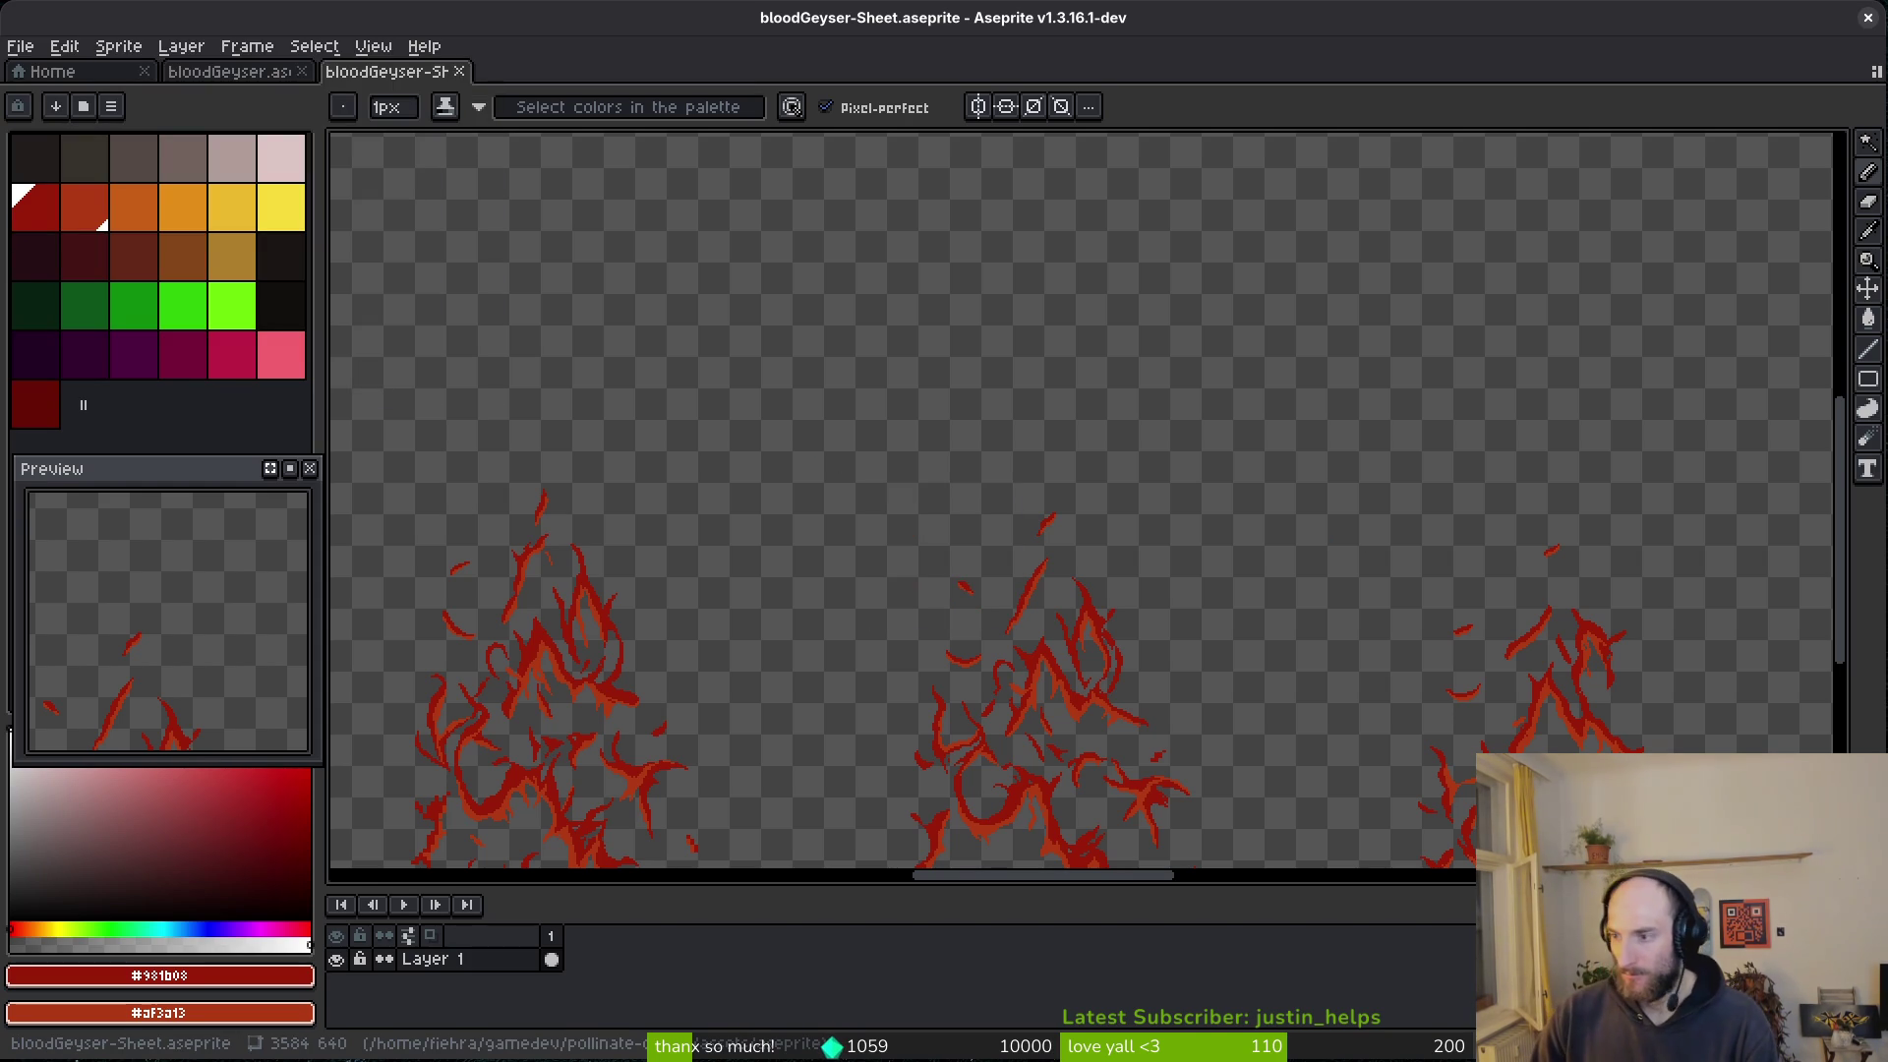
{"action": "key", "text": "super"}
{"action": "key", "text": "super"}
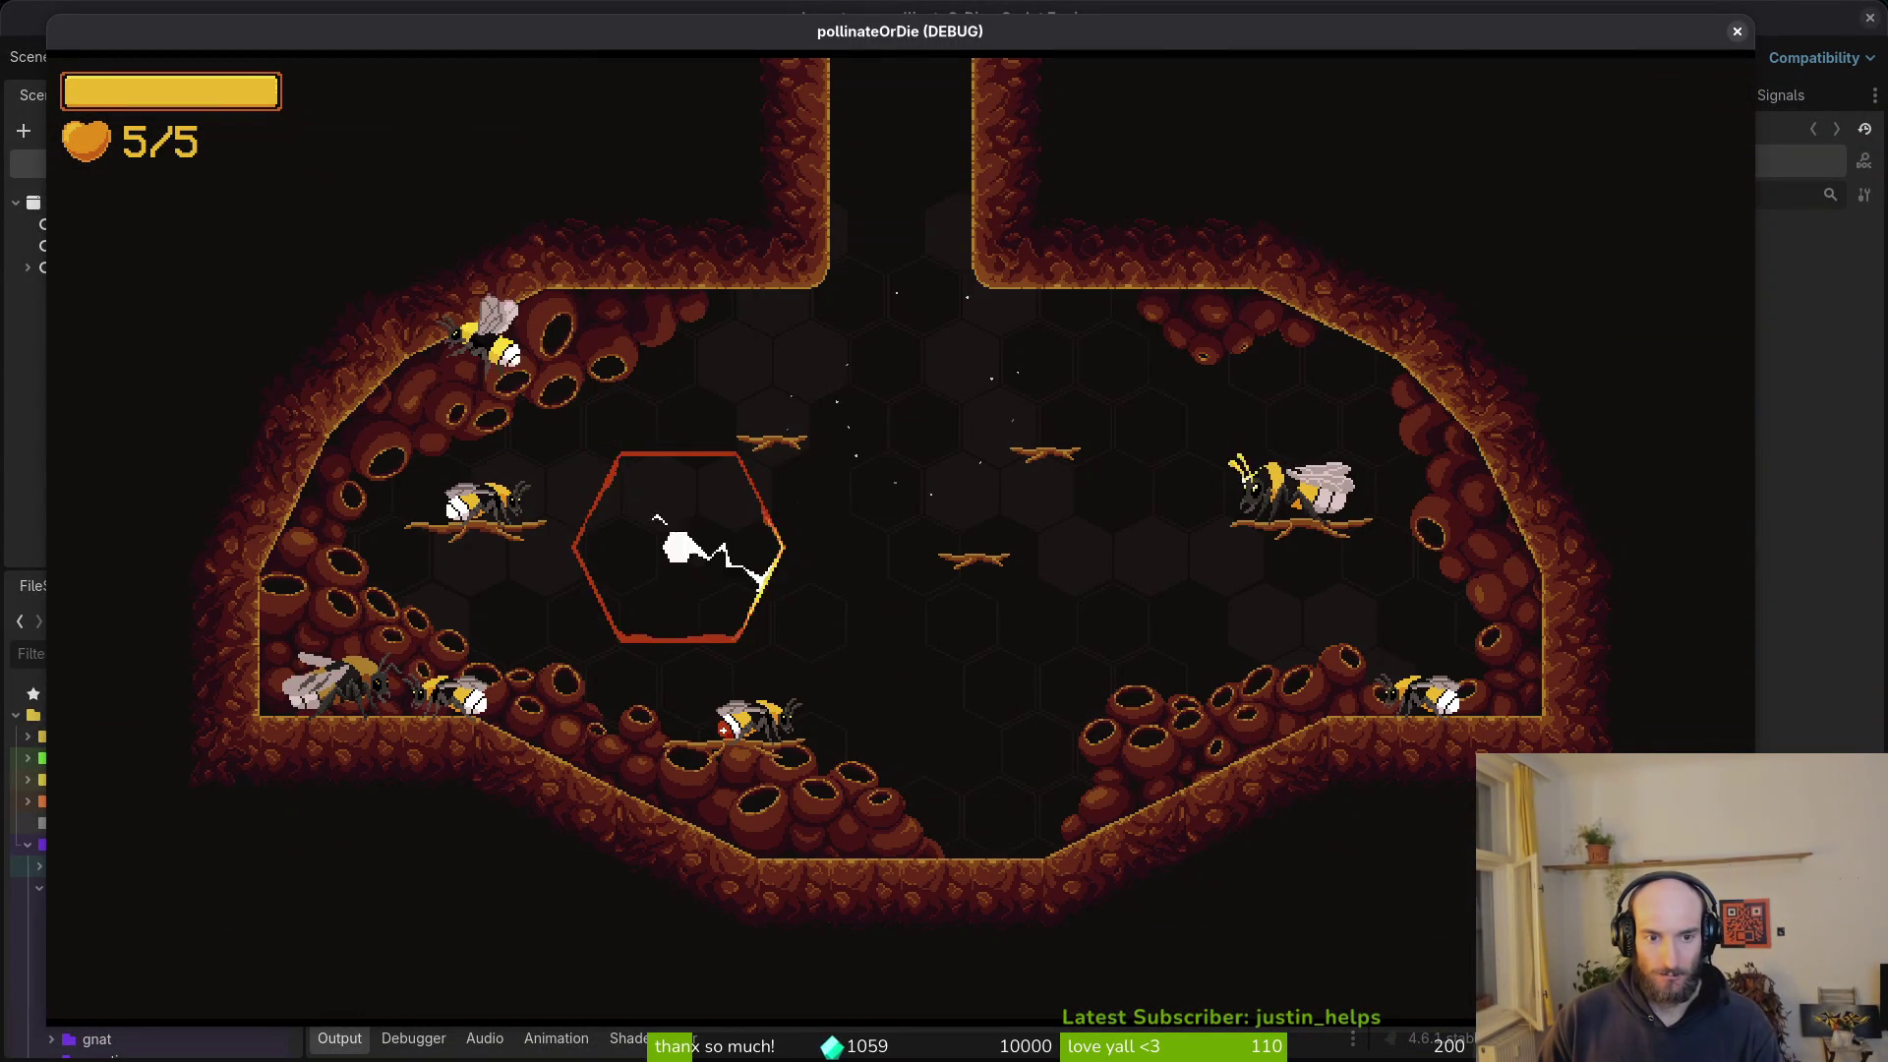
- From the game's level select, load the mantis level, then load it again
{"action": "key", "text": "Escape"}
{"action": "key", "text": "Down"}
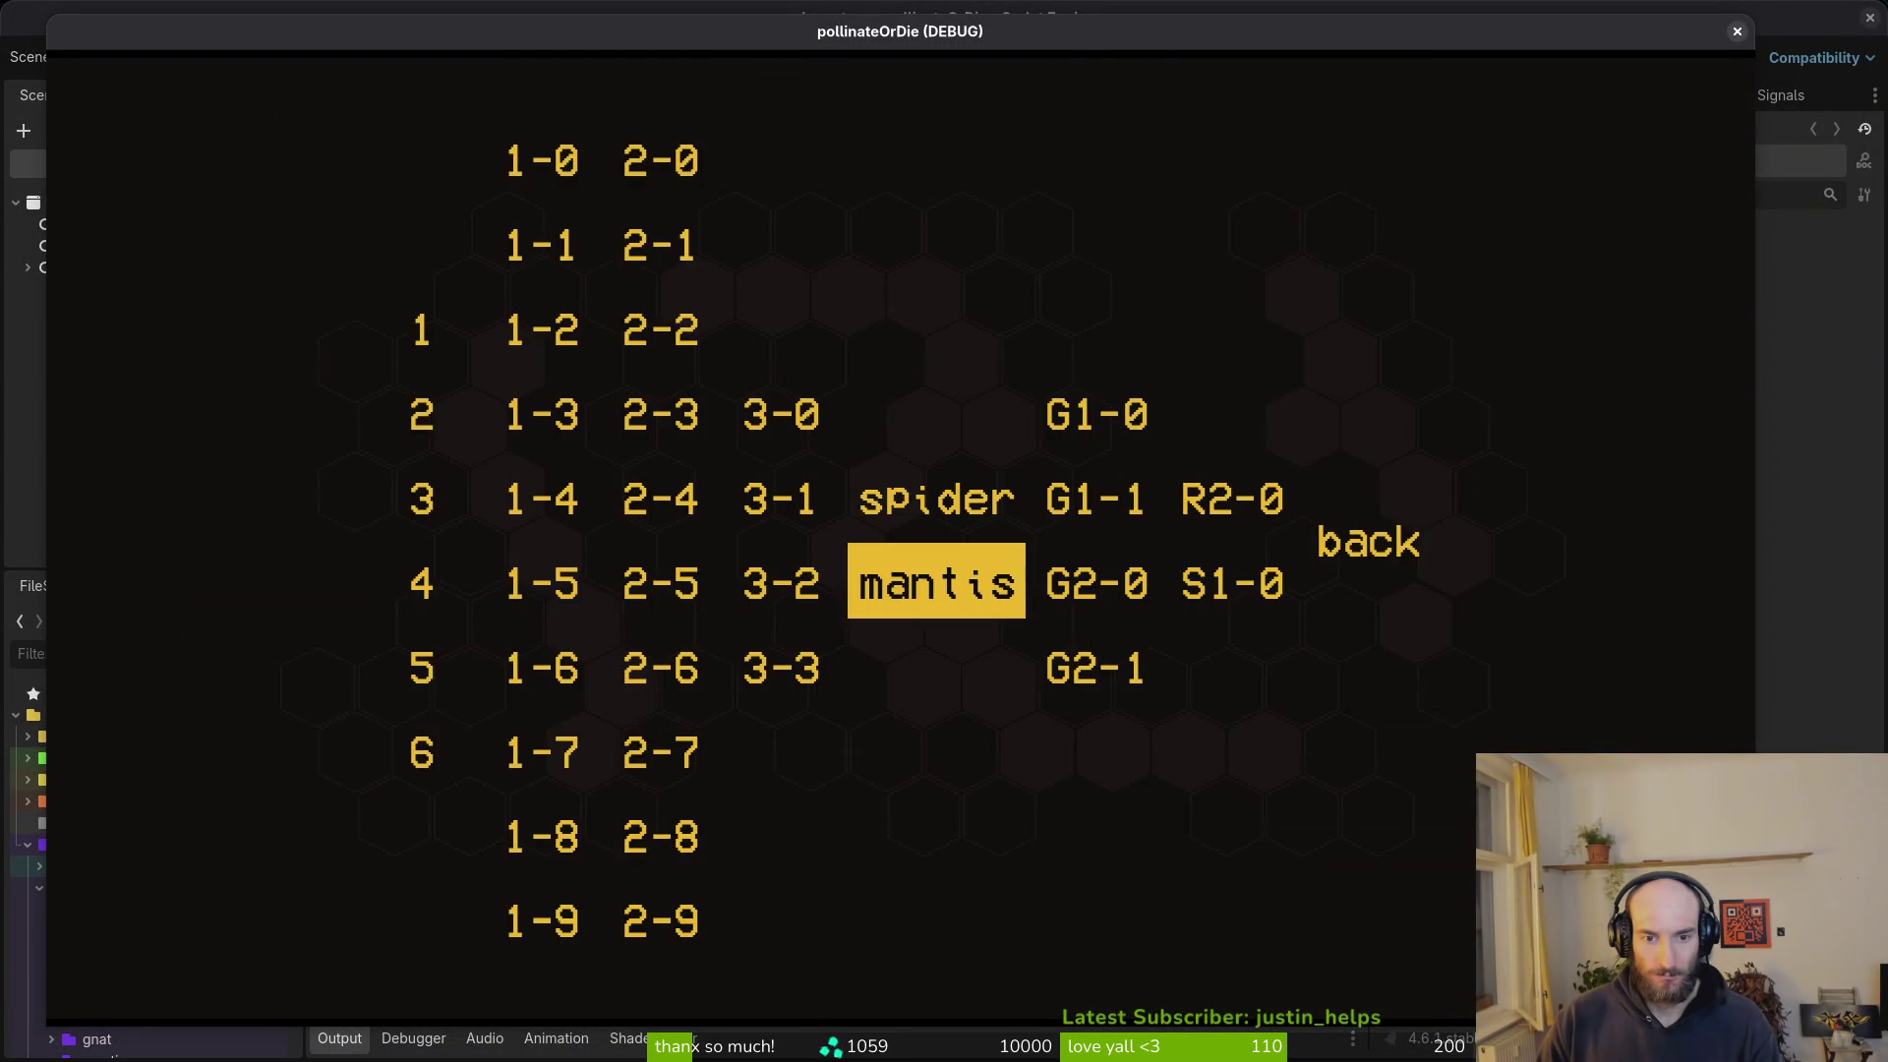
{"action": "key", "text": "Return"}
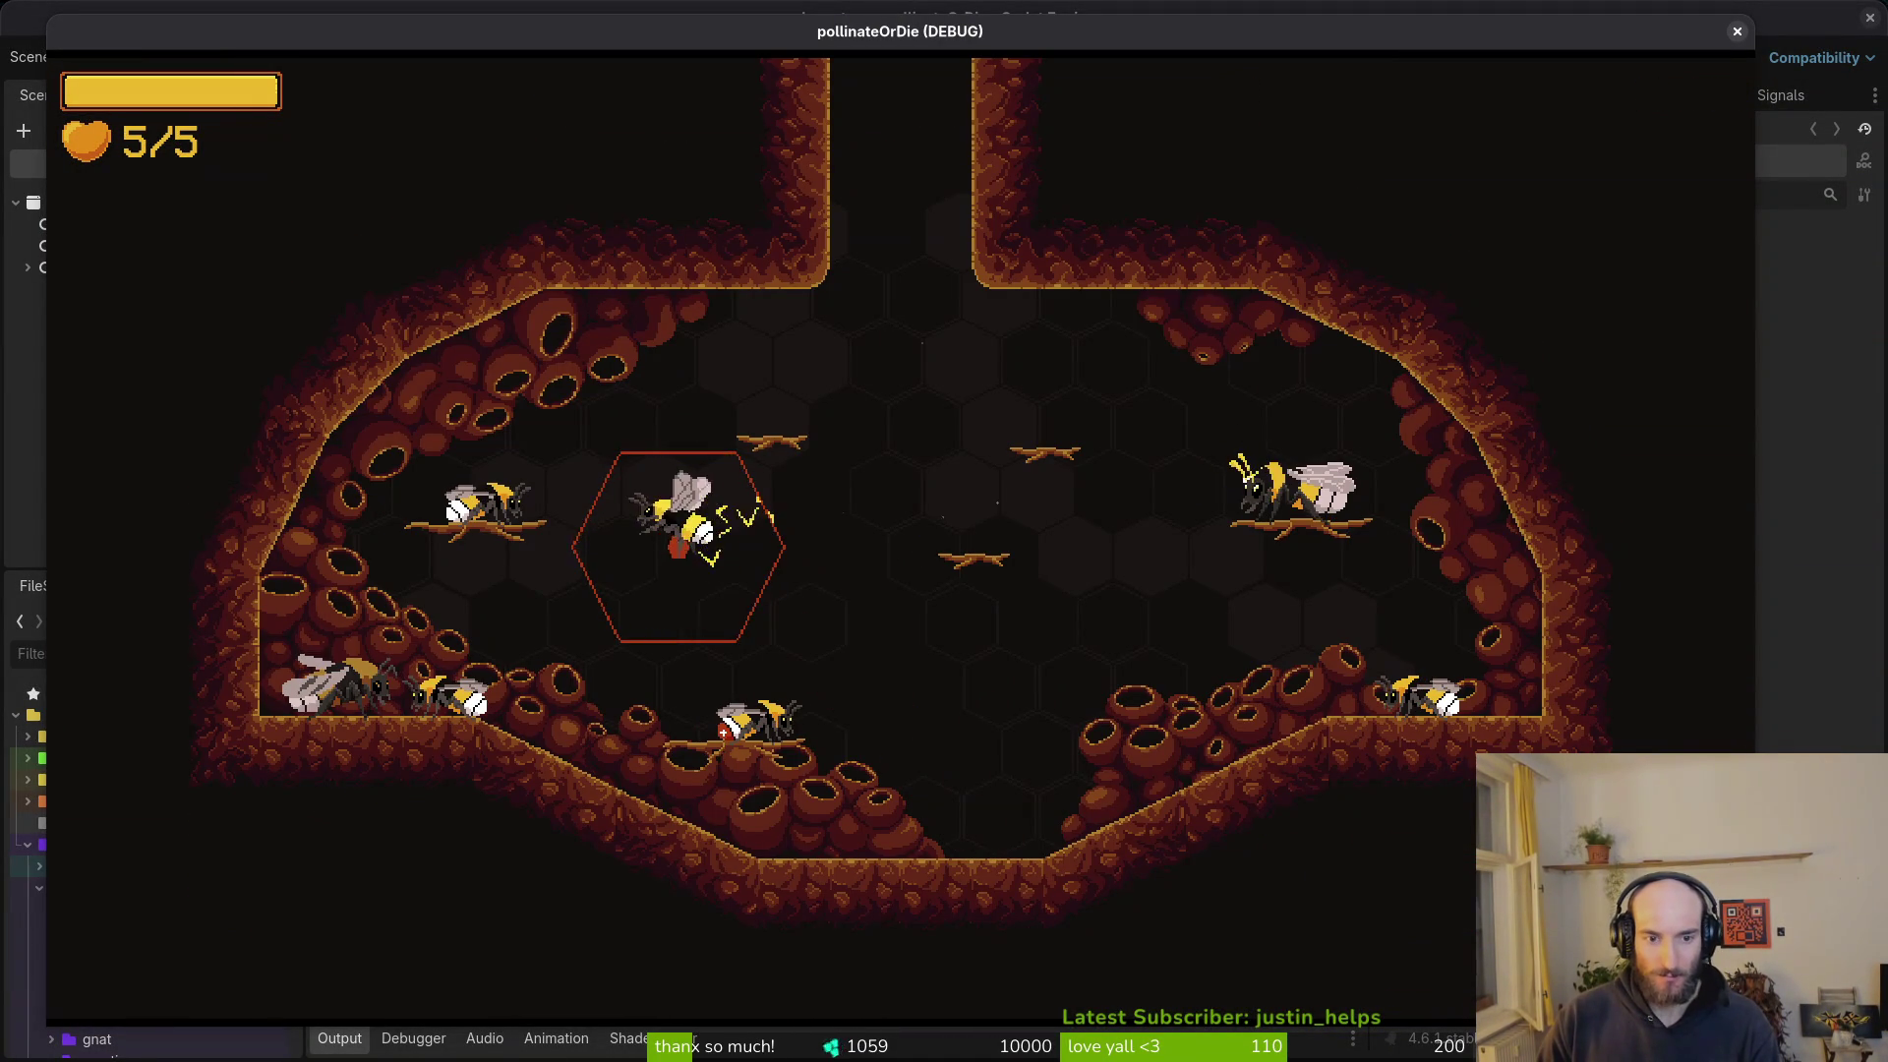
{"action": "key", "text": "Escape"}
{"action": "key", "text": "Down"}
{"action": "key", "text": "Return"}
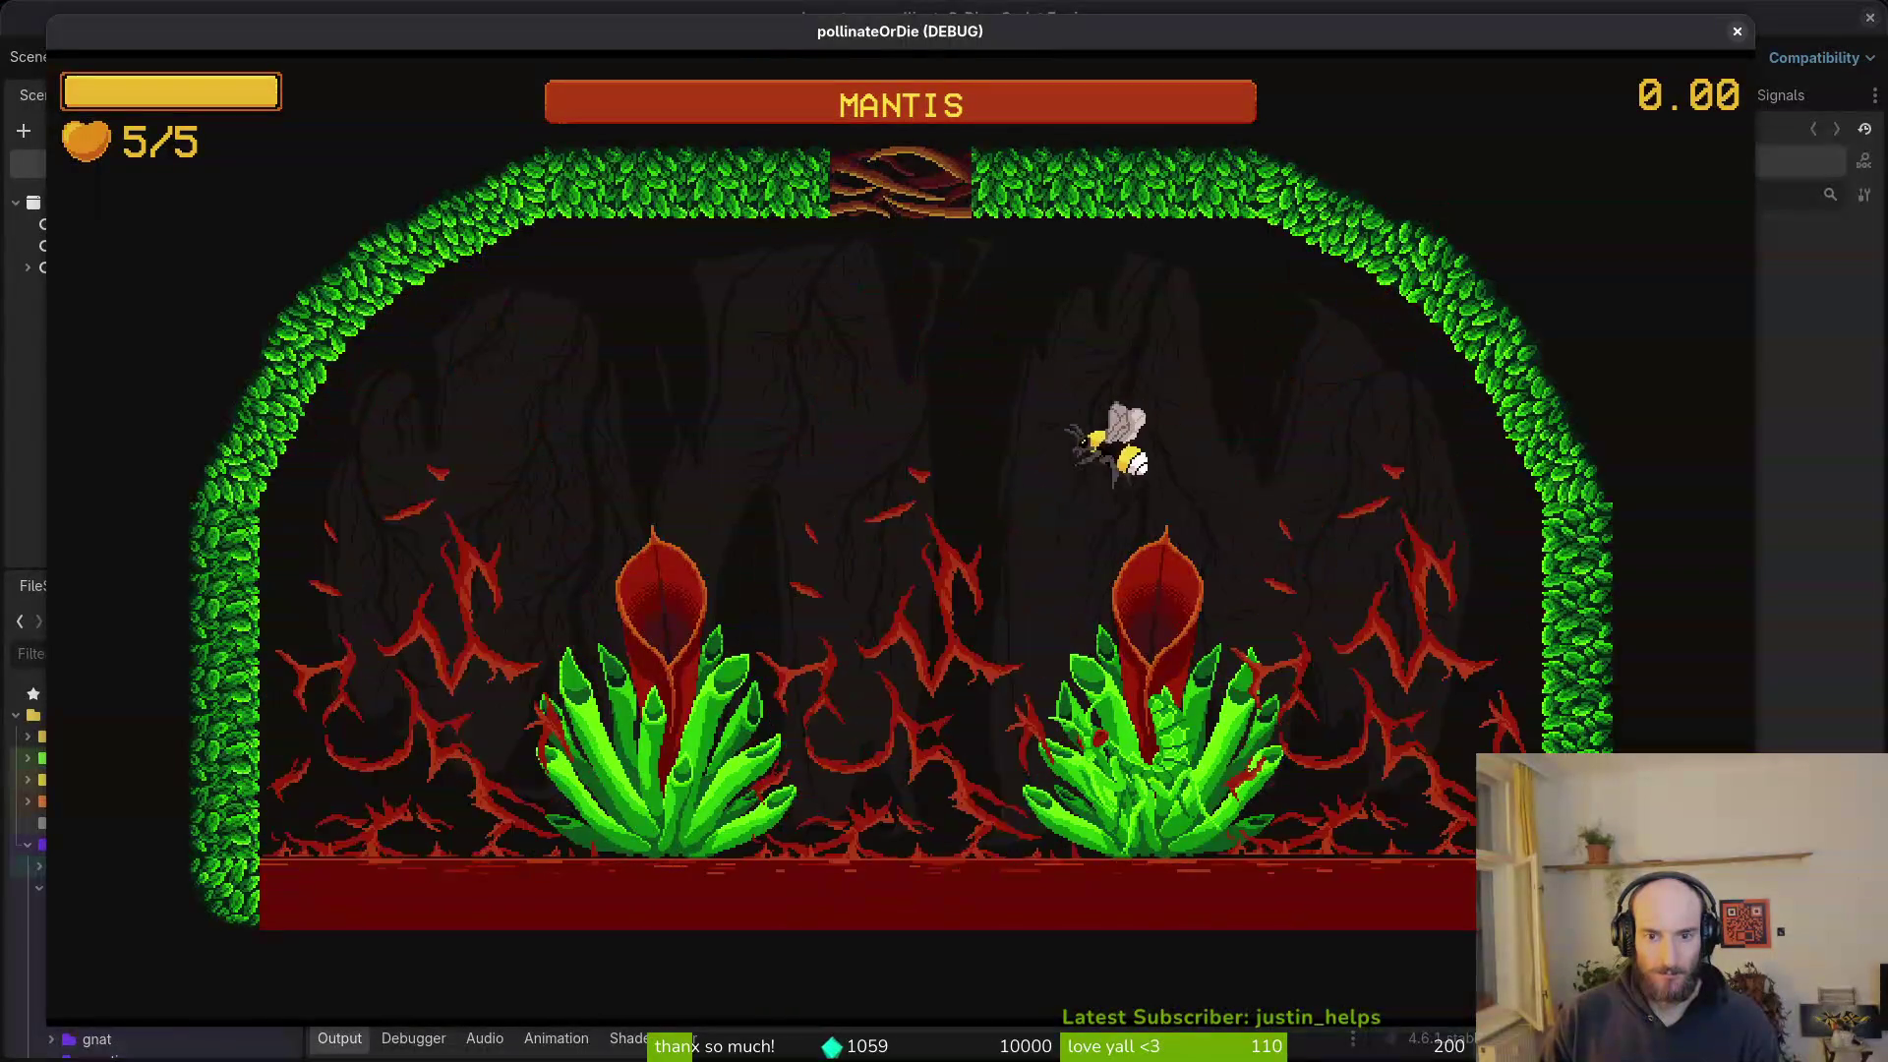
- Leave for the hive, then reload the mantis level from level select several times
{"action": "key", "text": "Escape"}
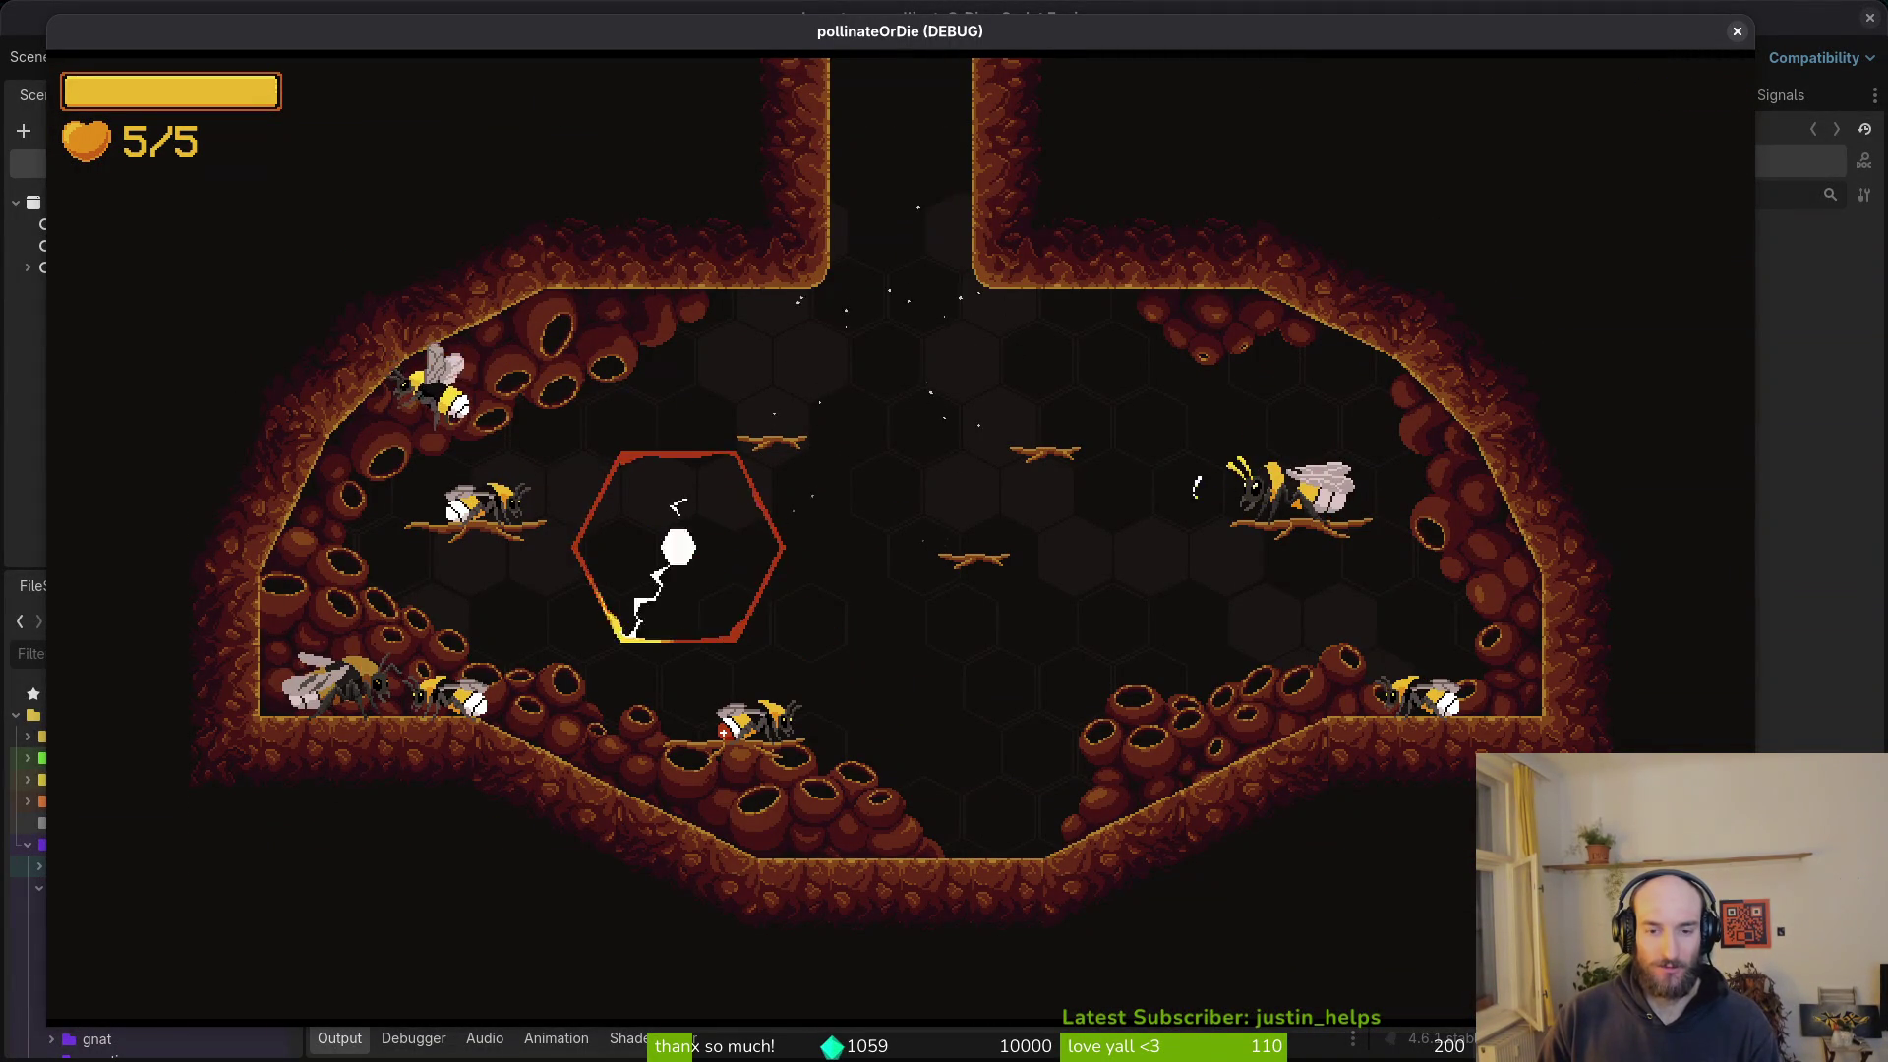
{"action": "key", "text": "Escape"}
{"action": "key", "text": "Down"}
{"action": "key", "text": "Return"}
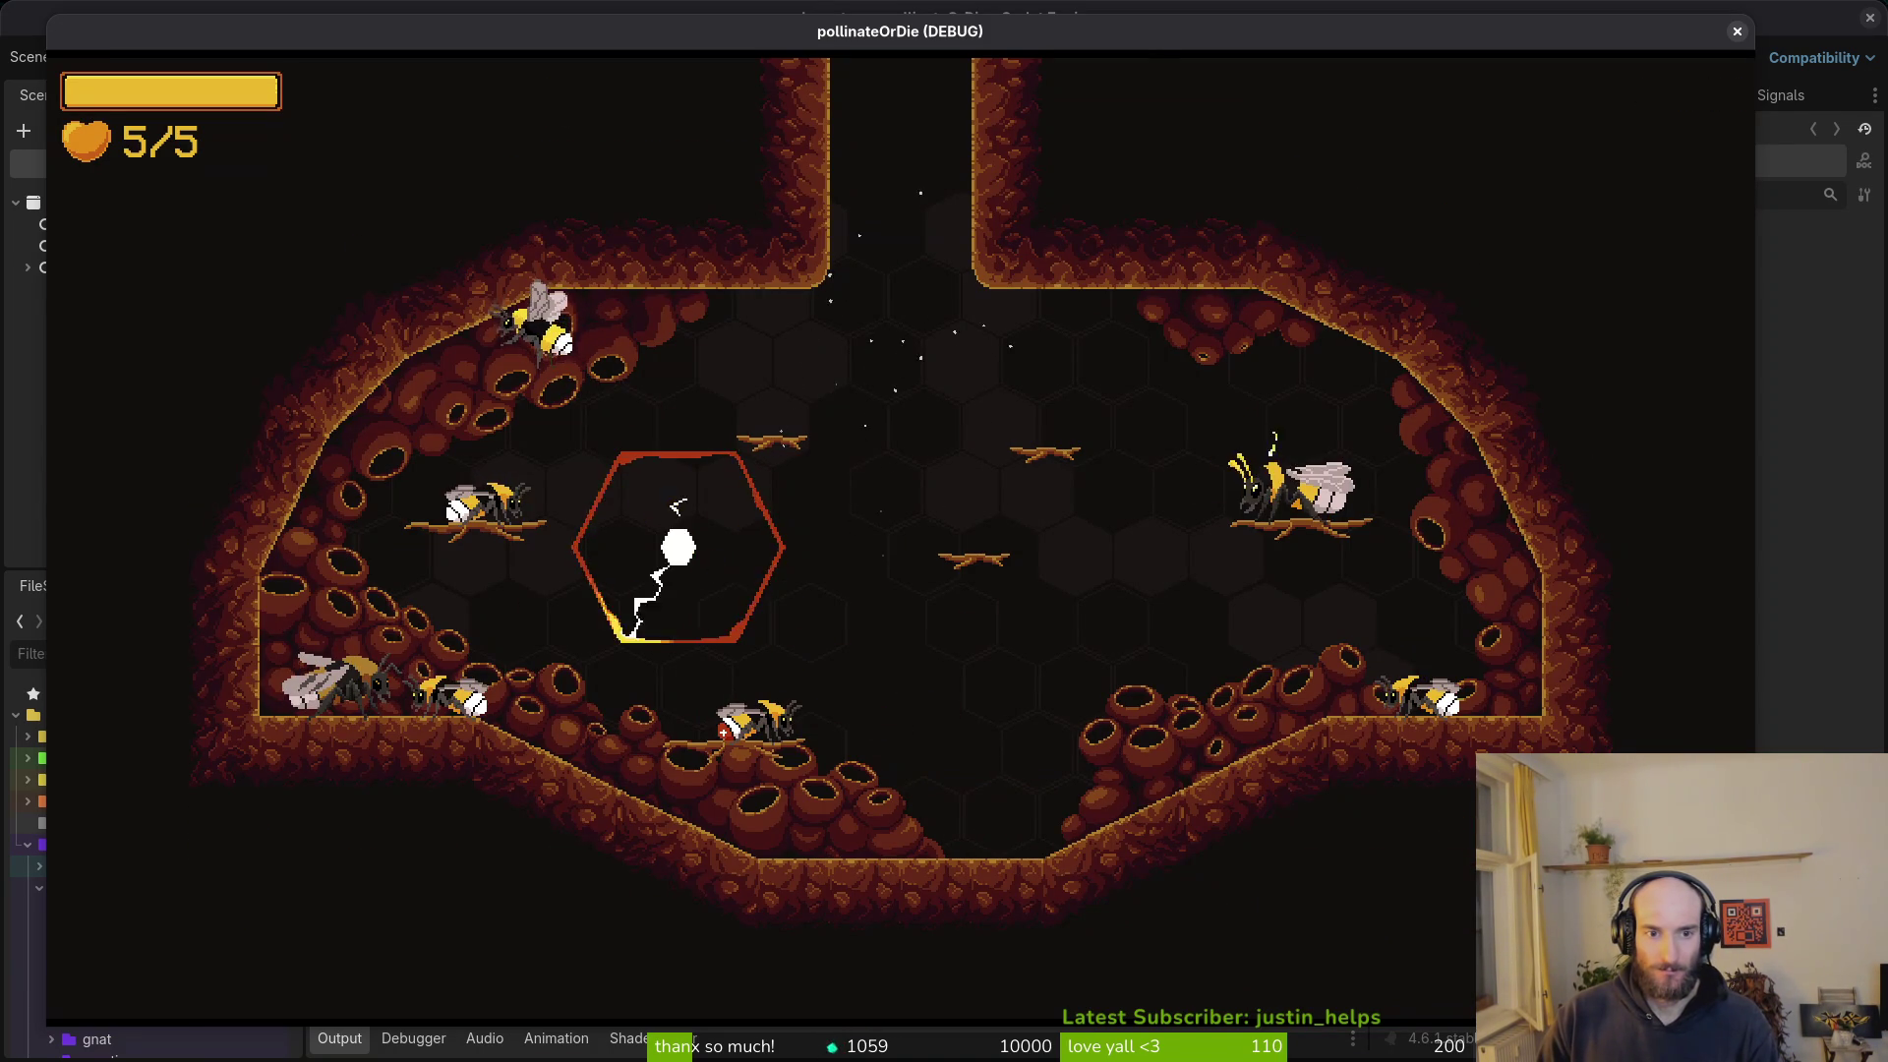
{"action": "key", "text": "Escape"}
{"action": "key", "text": "Down"}
{"action": "key", "text": "Return"}
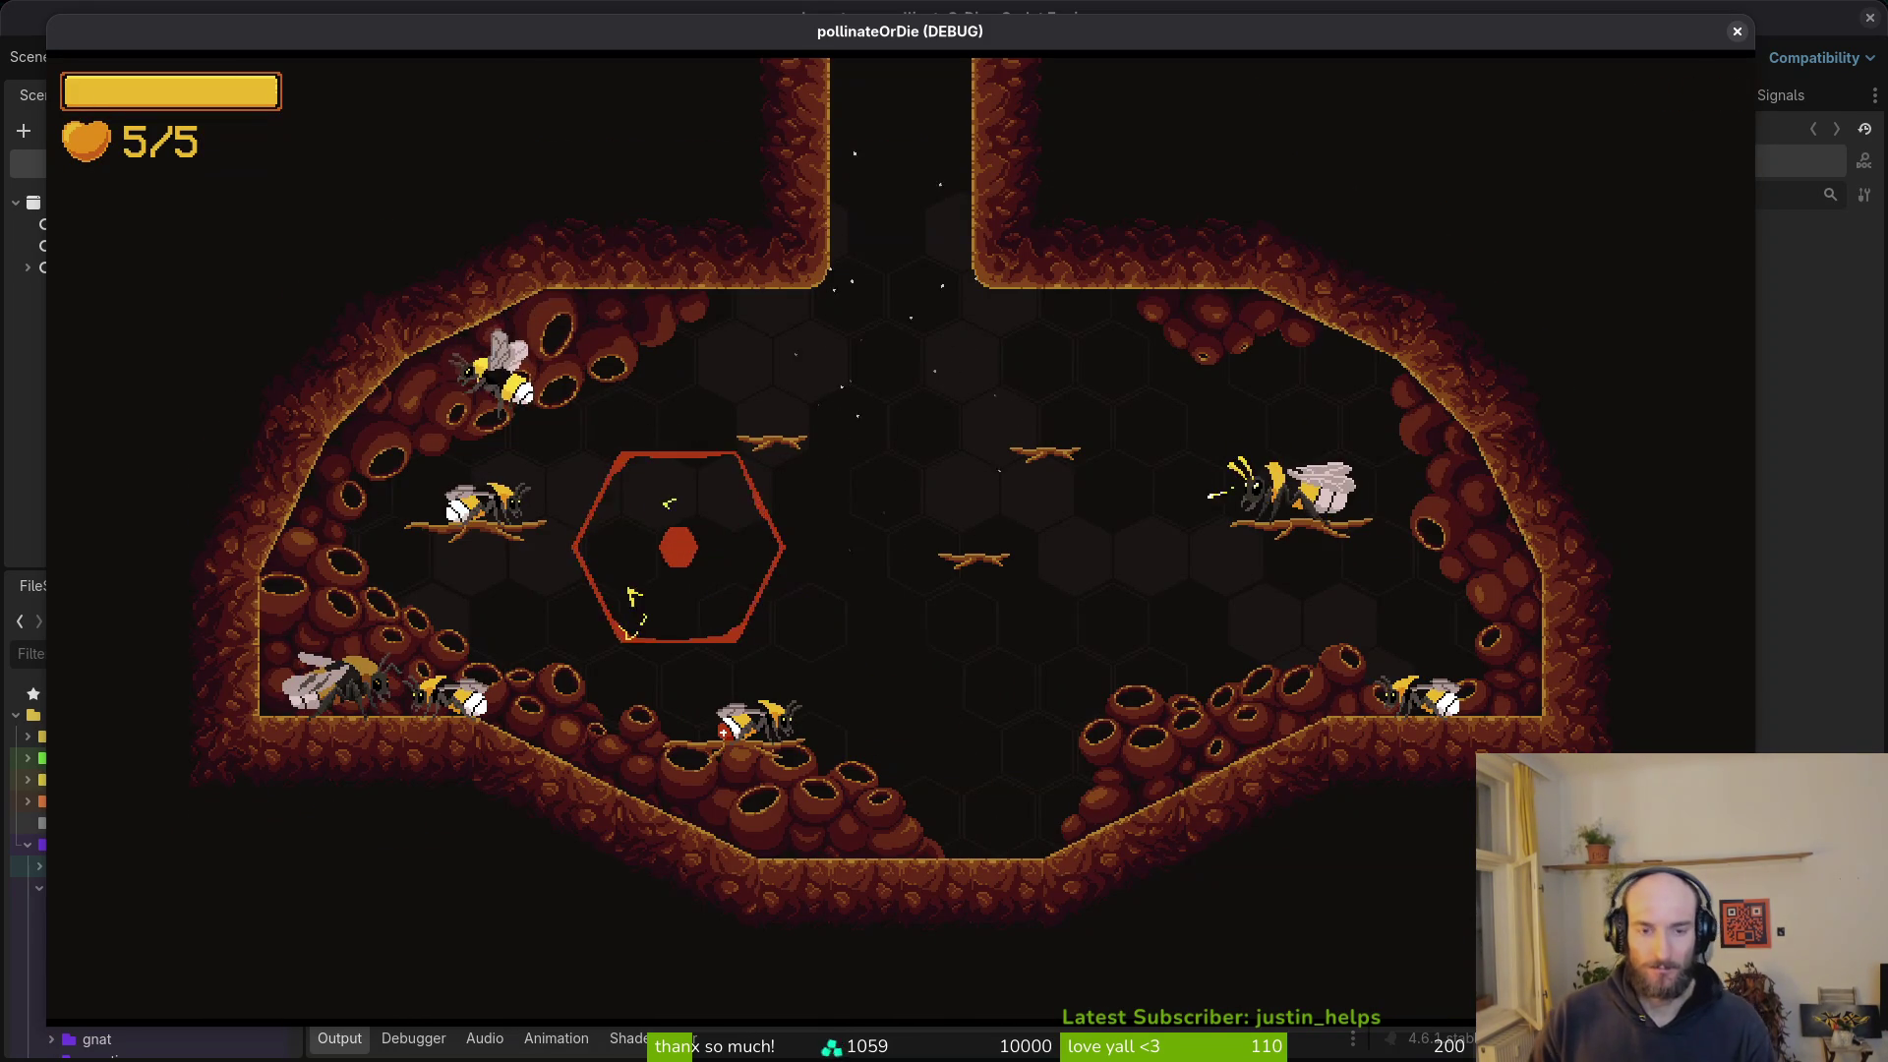
{"action": "key", "text": "Escape"}
{"action": "key", "text": "Down"}
{"action": "key", "text": "Return"}
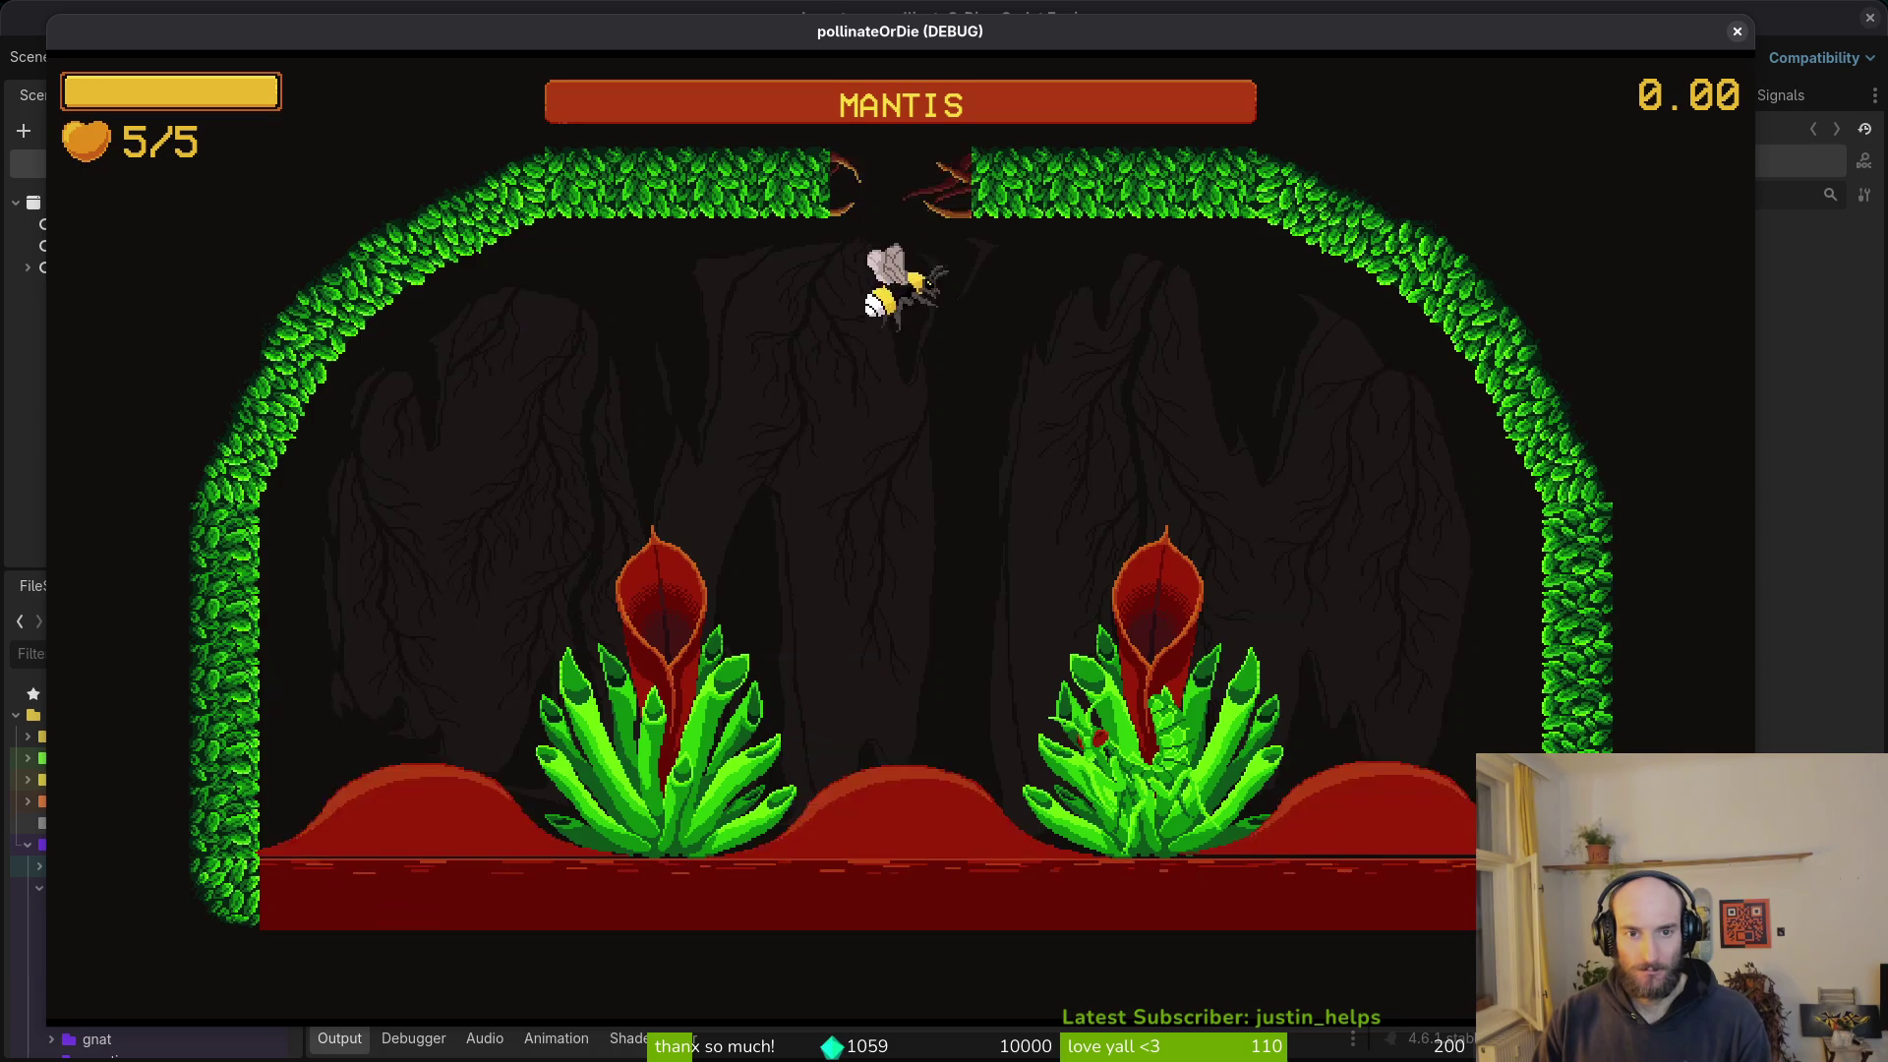
- Fly the bee up and left, return to the hive, and restart the mantis level
{"action": "key", "text": "Up"}
{"action": "key", "text": "Left"}
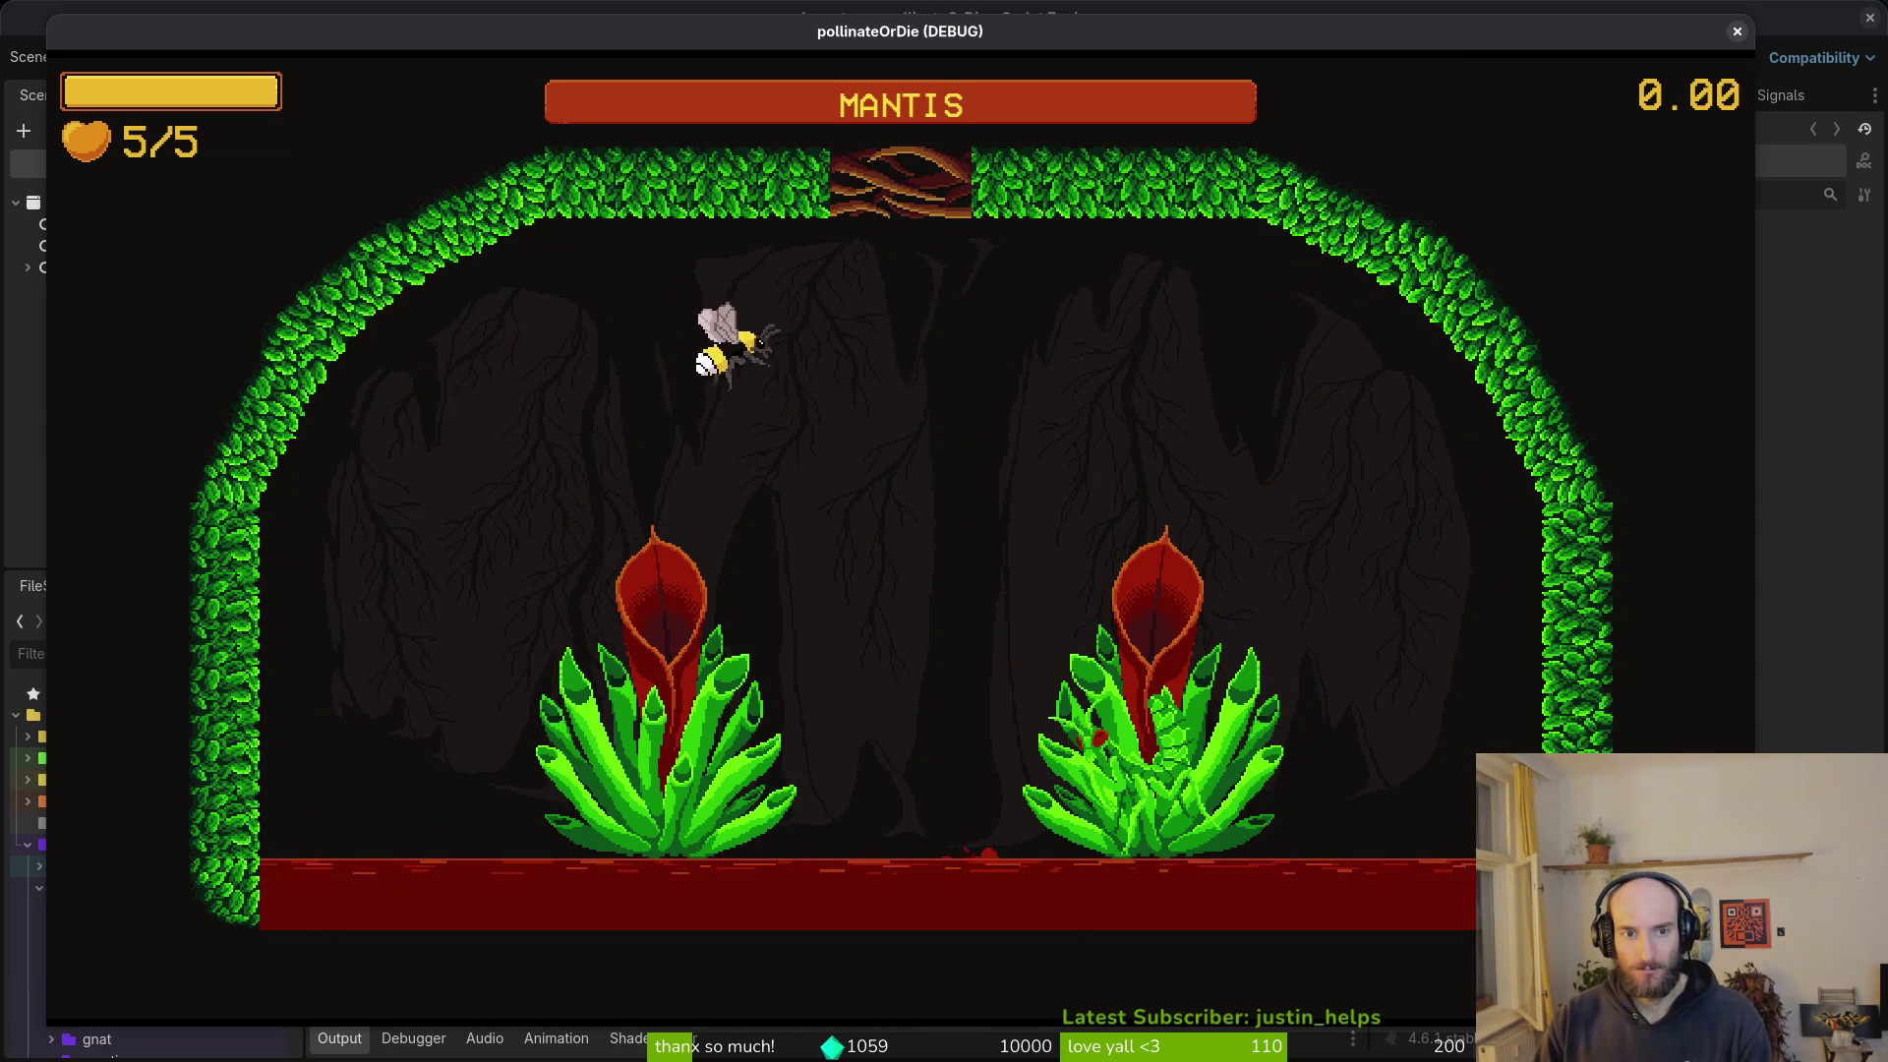
{"action": "key", "text": "Escape"}
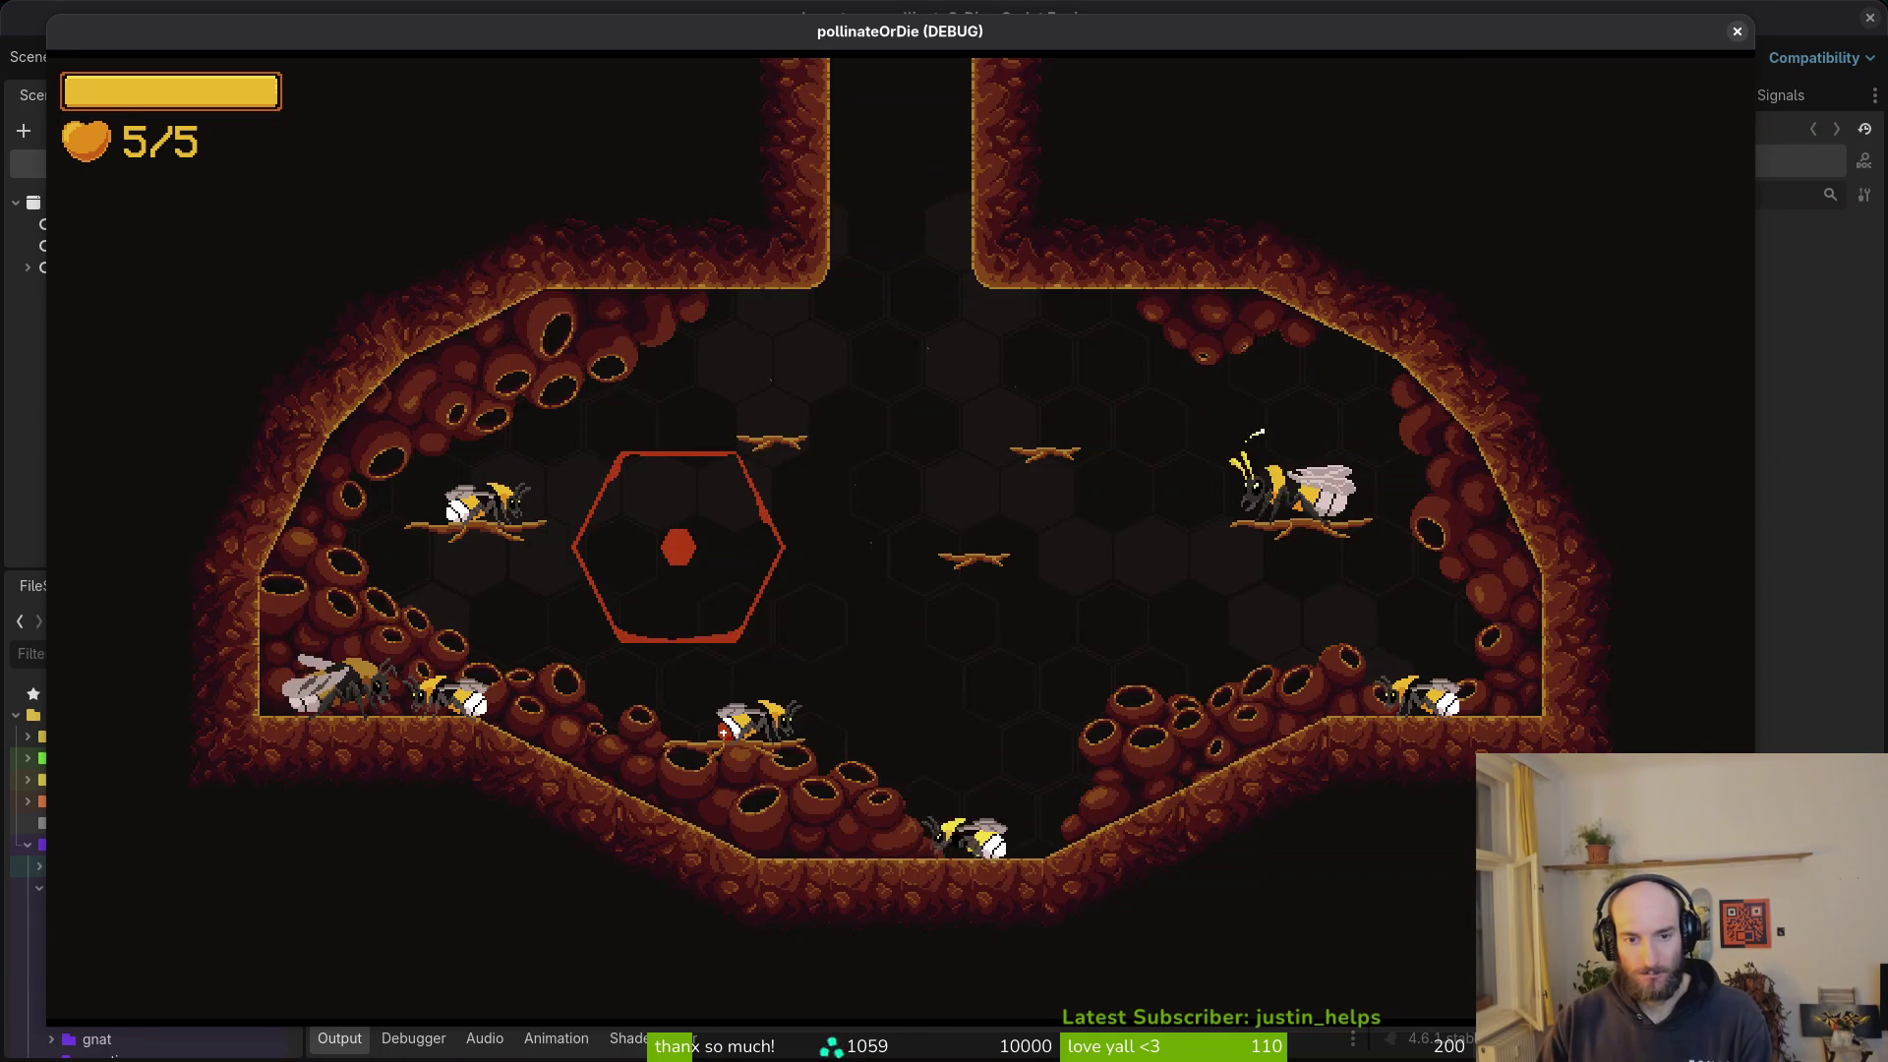
{"action": "key", "text": "Up"}
{"action": "key", "text": "Left"}
{"action": "key", "text": "Escape"}
{"action": "key", "text": "Down"}
{"action": "key", "text": "Return"}
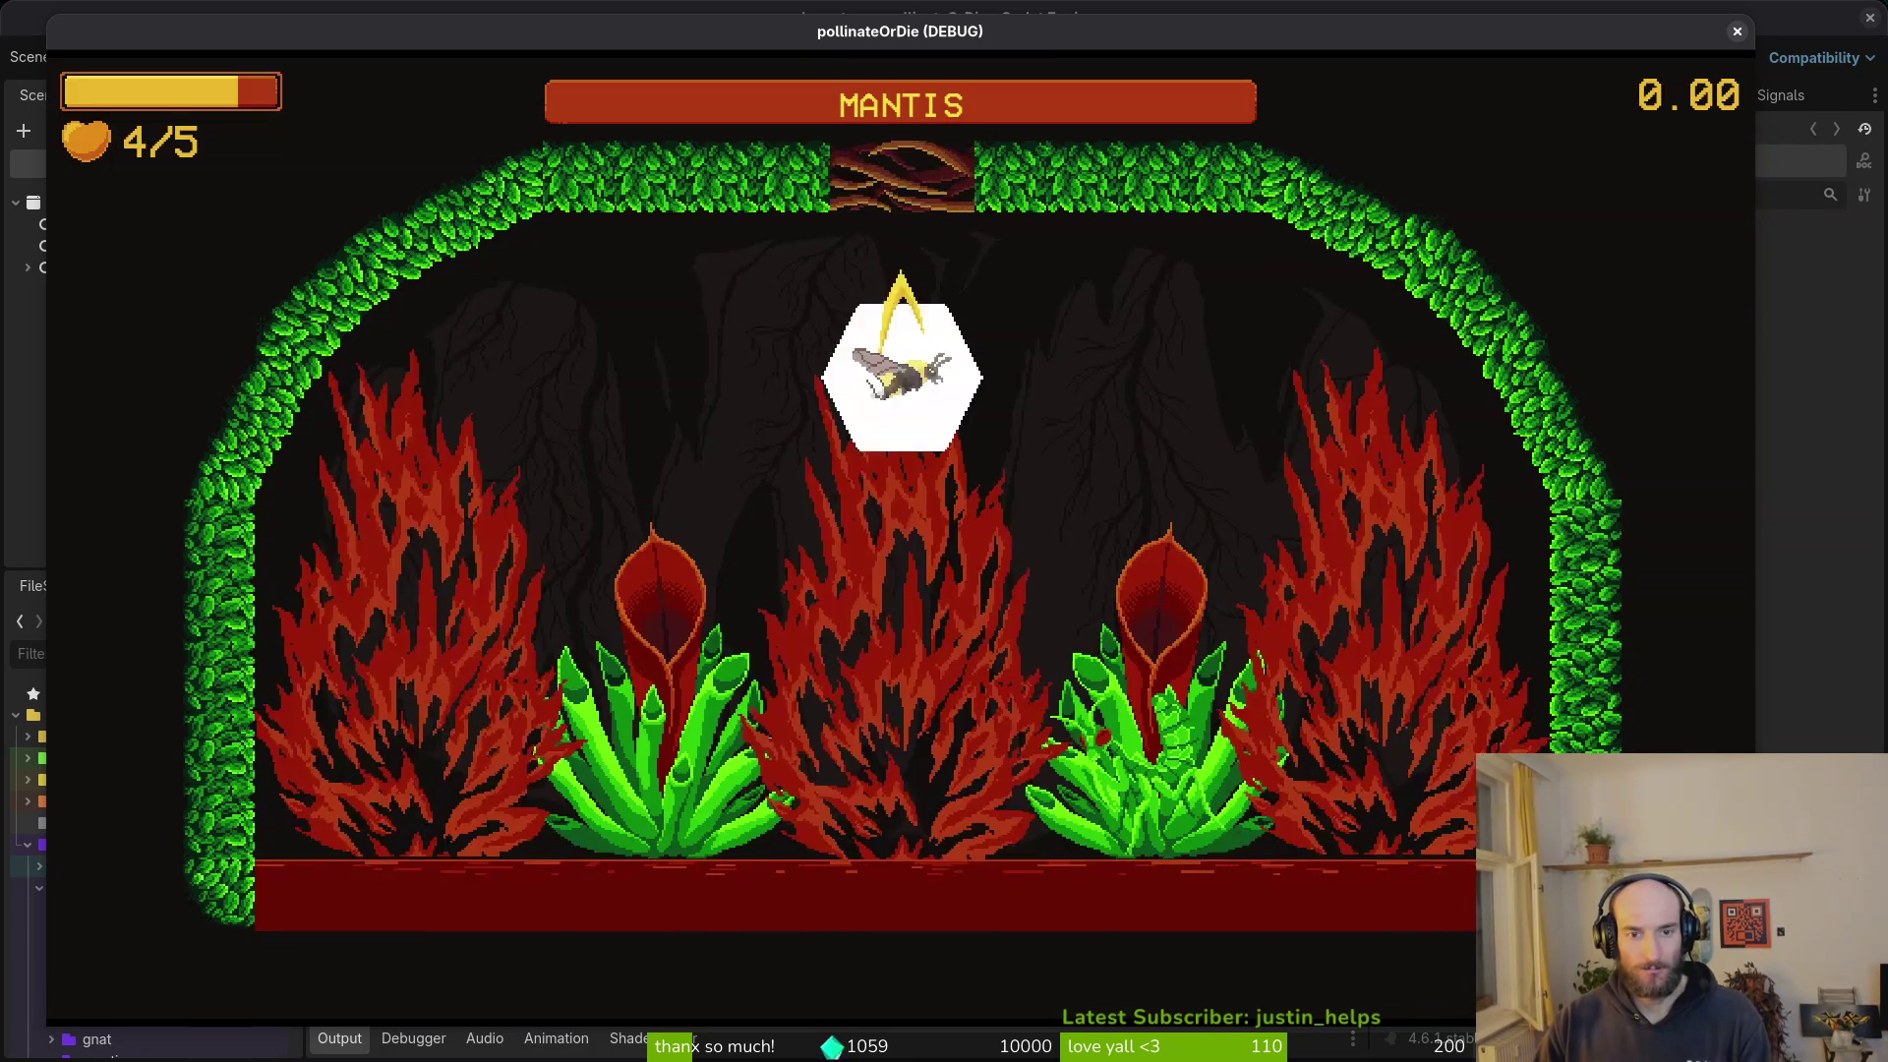
- Dash the bee around the cave, breaking free and striking the mantis by the right plant
{"action": "key", "text": "Right"}
{"action": "key", "text": "Left"}
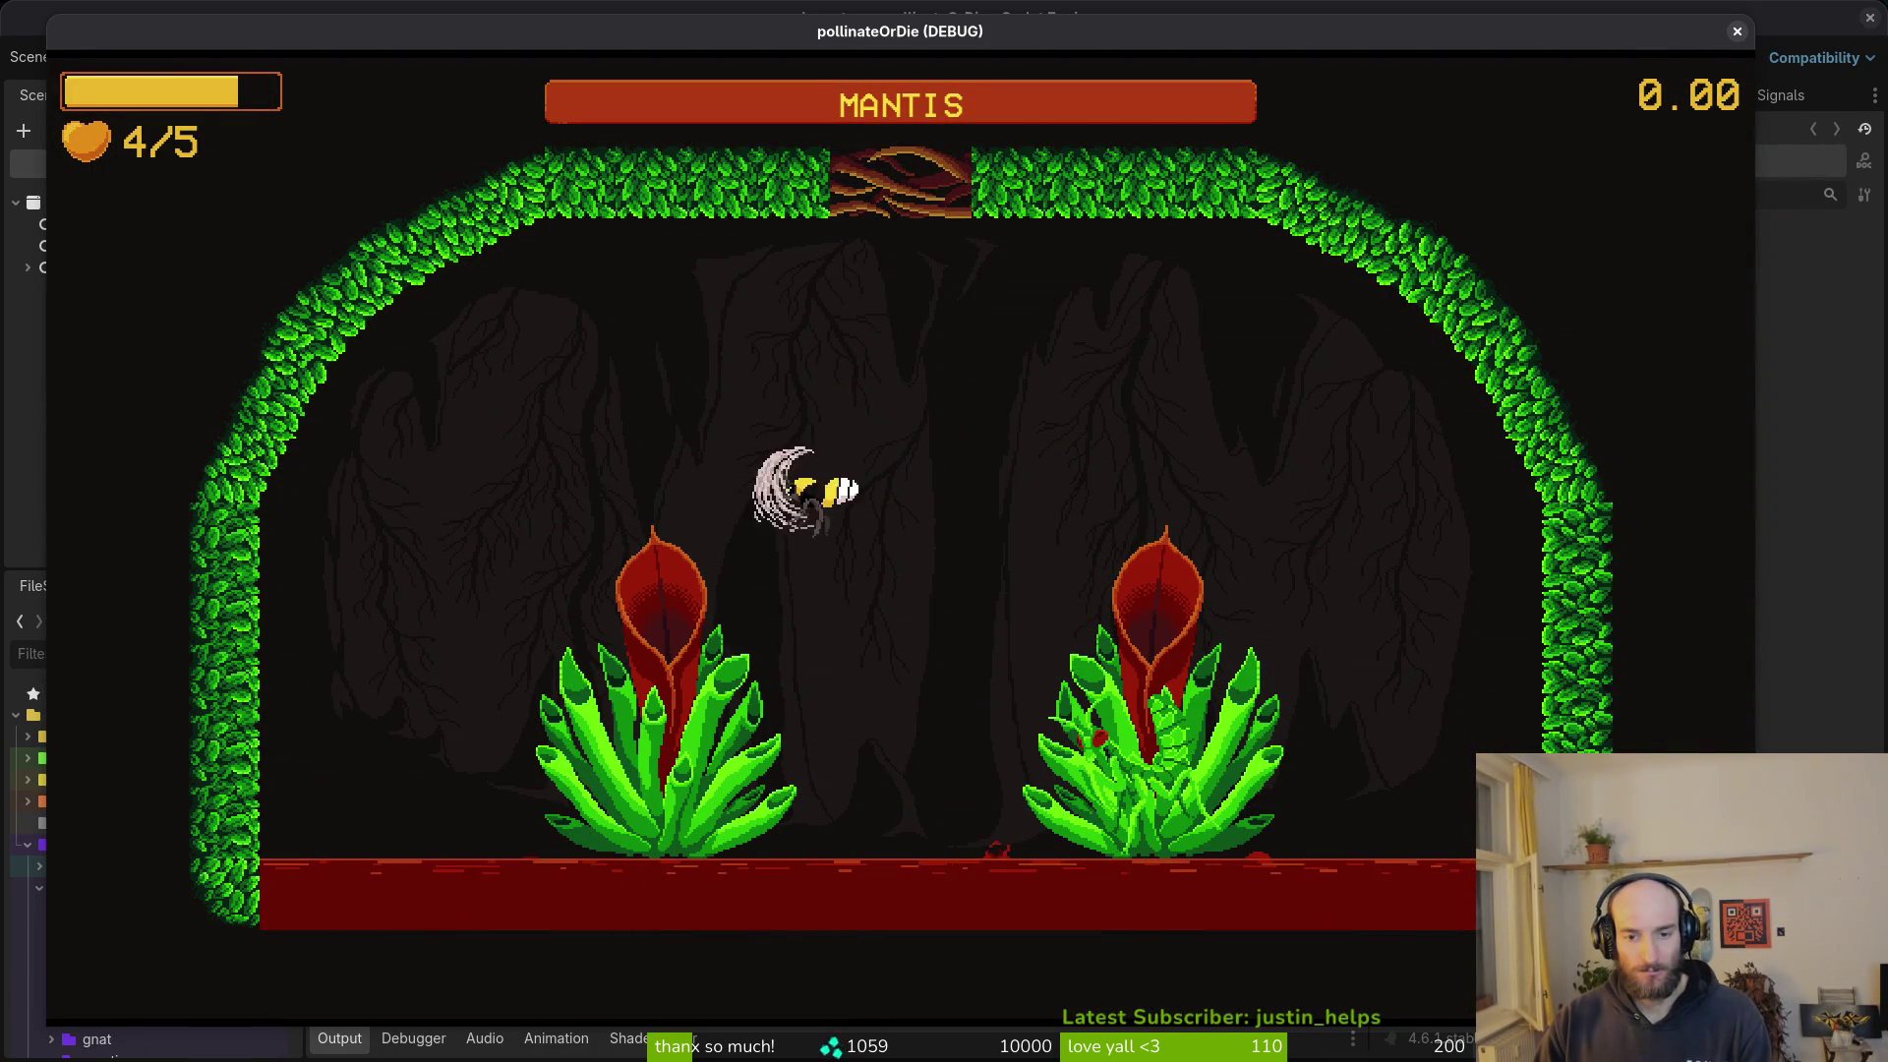
{"action": "key", "text": "Down"}
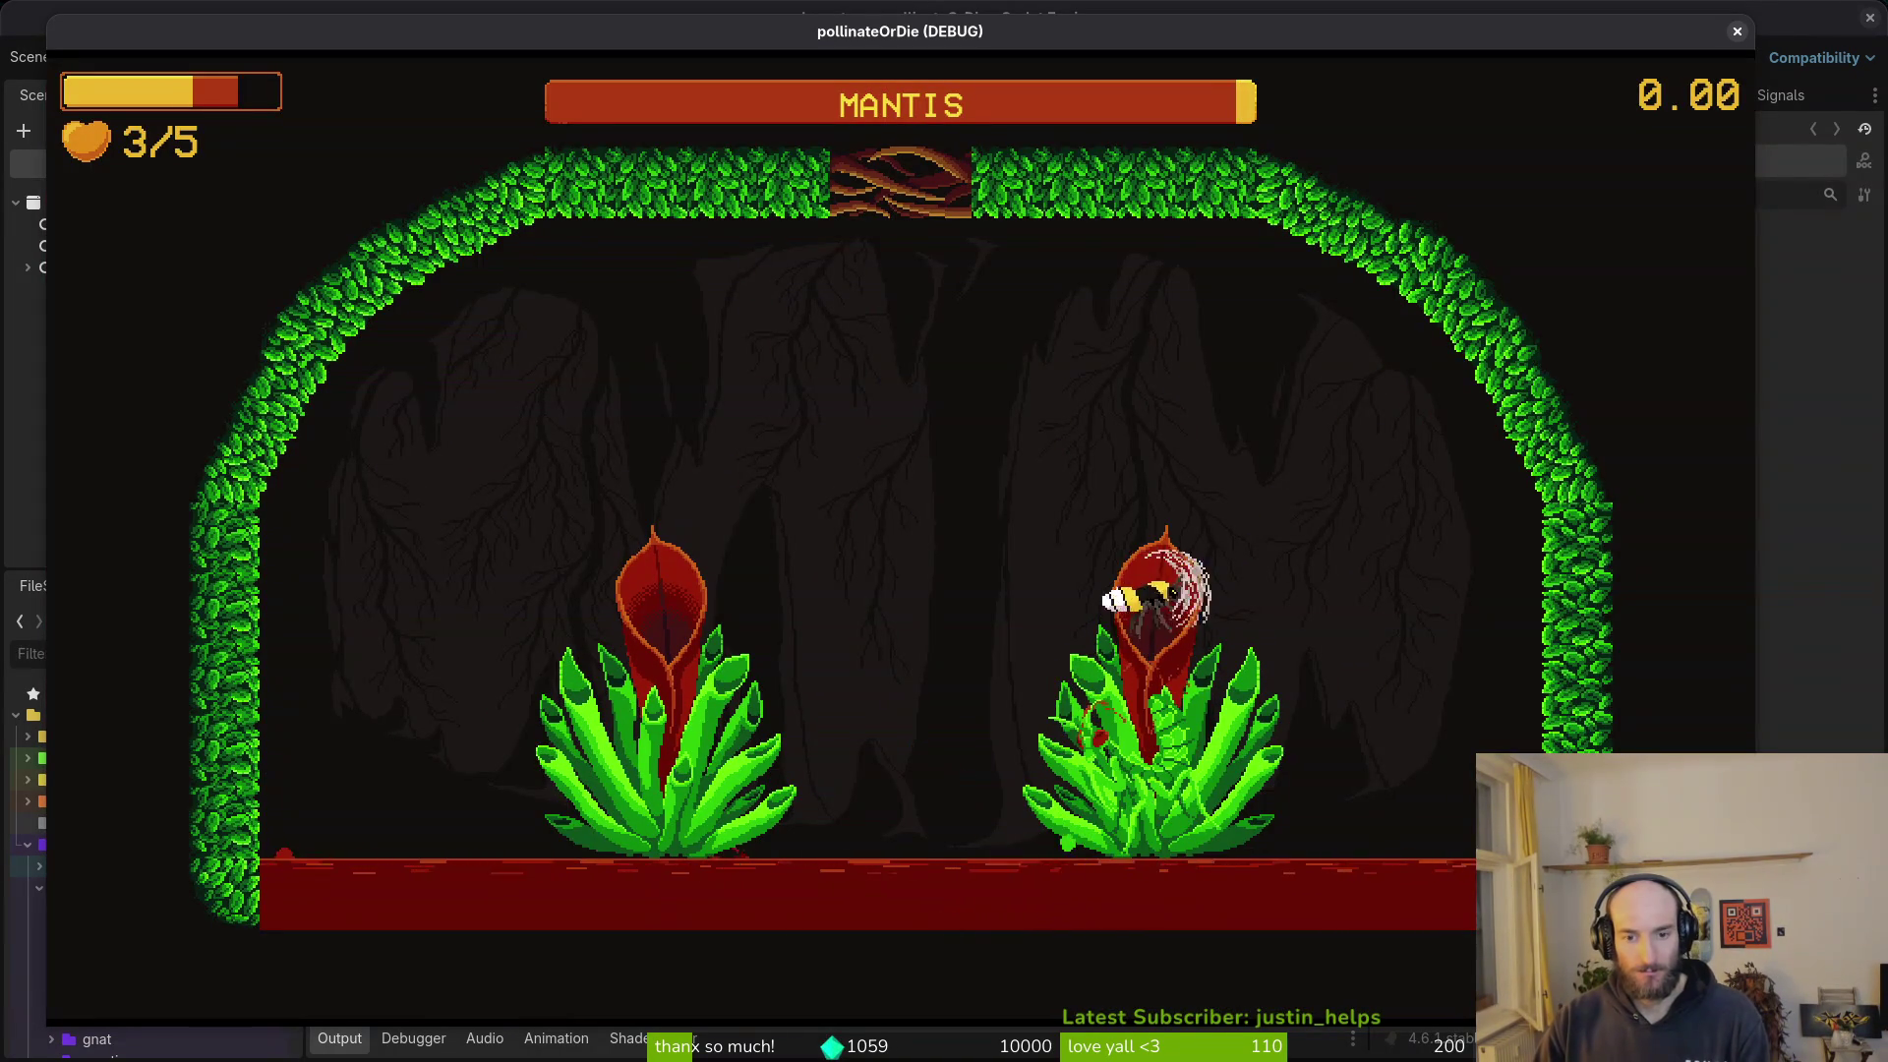
{"action": "key", "text": "Right"}
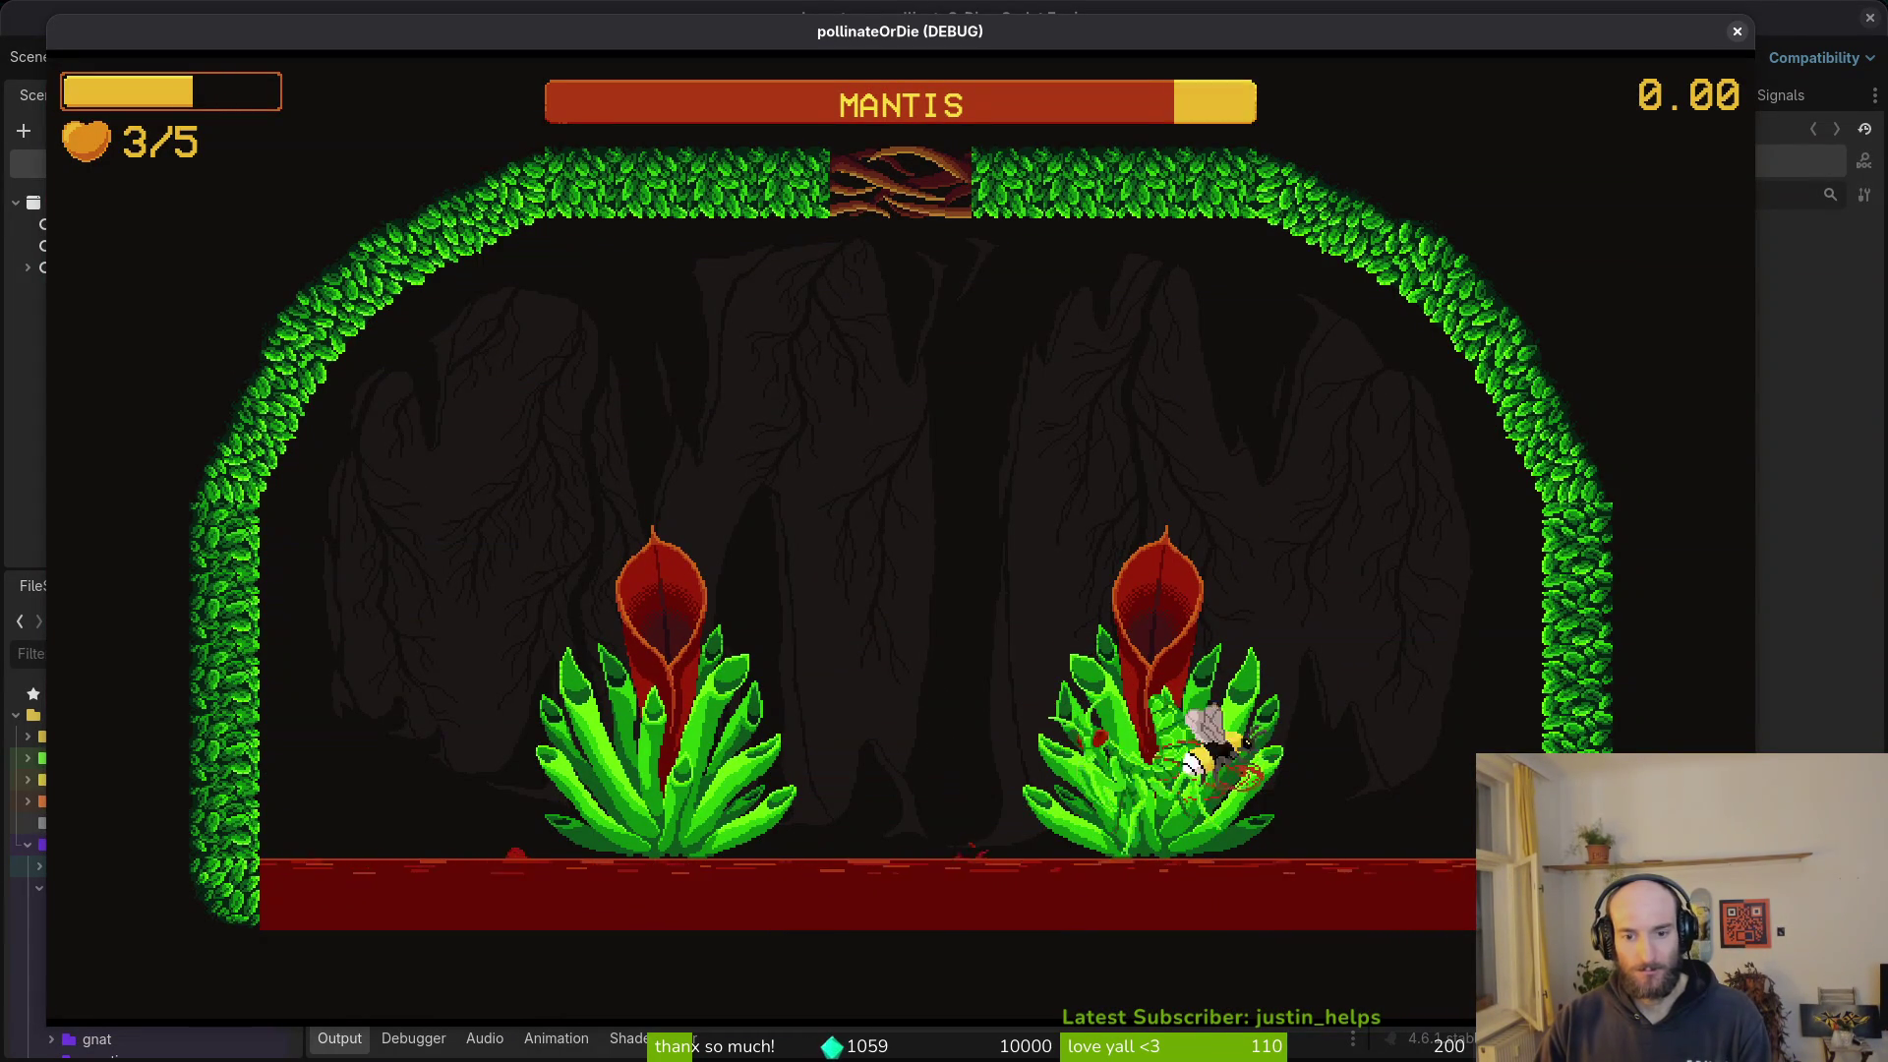
{"action": "key", "text": "Right"}
{"action": "key", "text": "Left"}
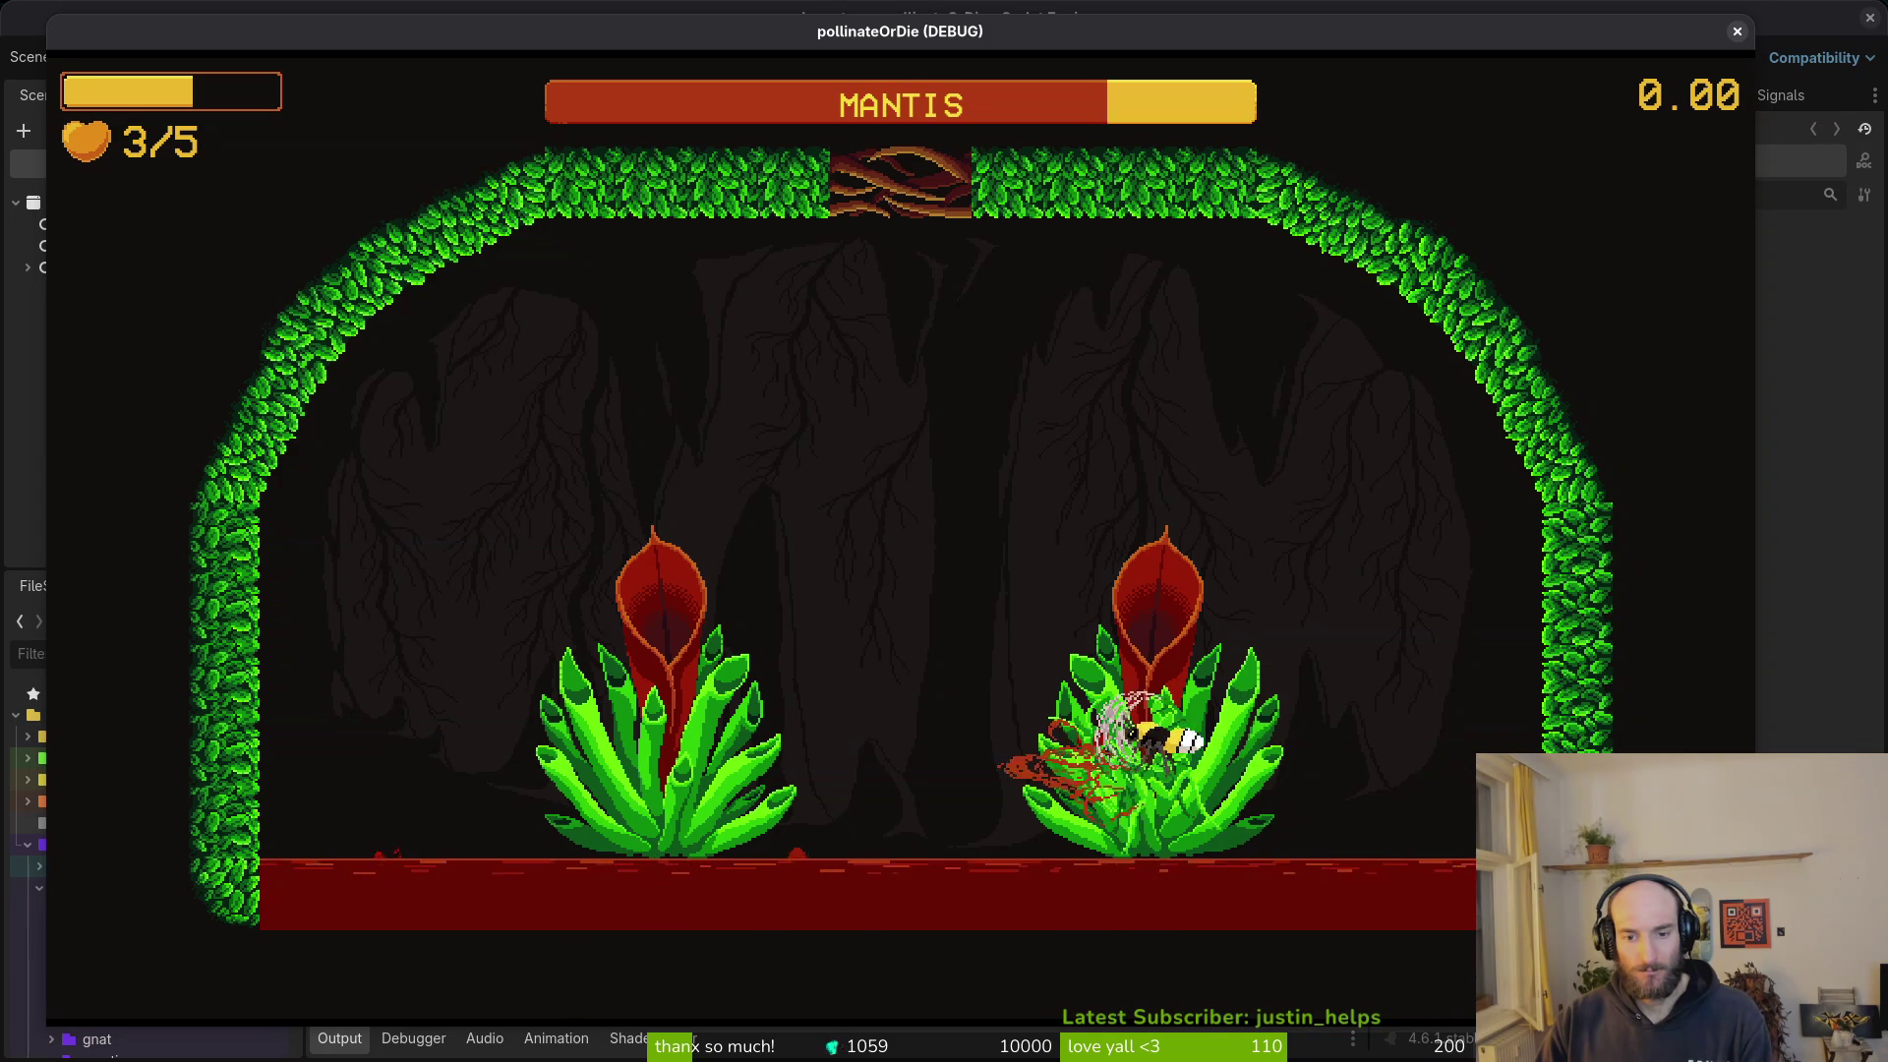
{"action": "key", "text": "Right"}
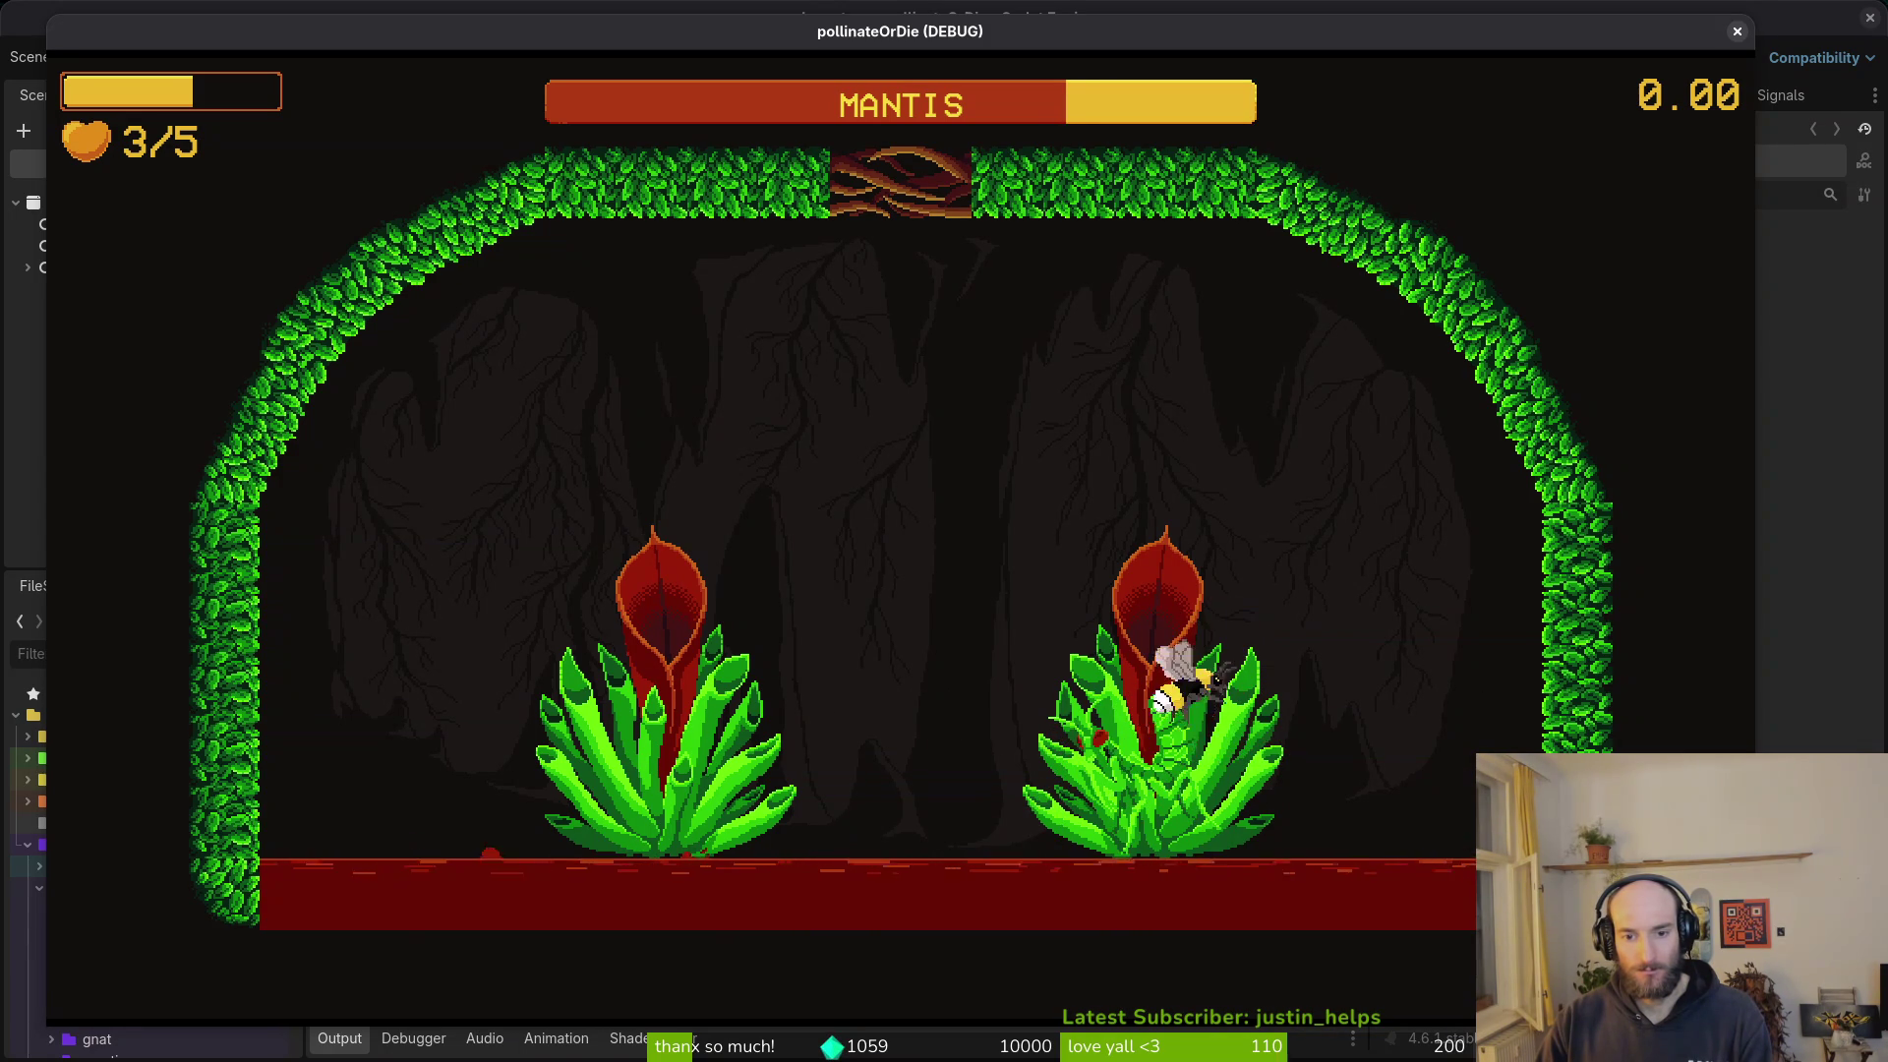
{"action": "key", "text": "Right"}
- Keep dashing through the mantis, then fly up and out toward the hive
{"action": "key", "text": "Left"}
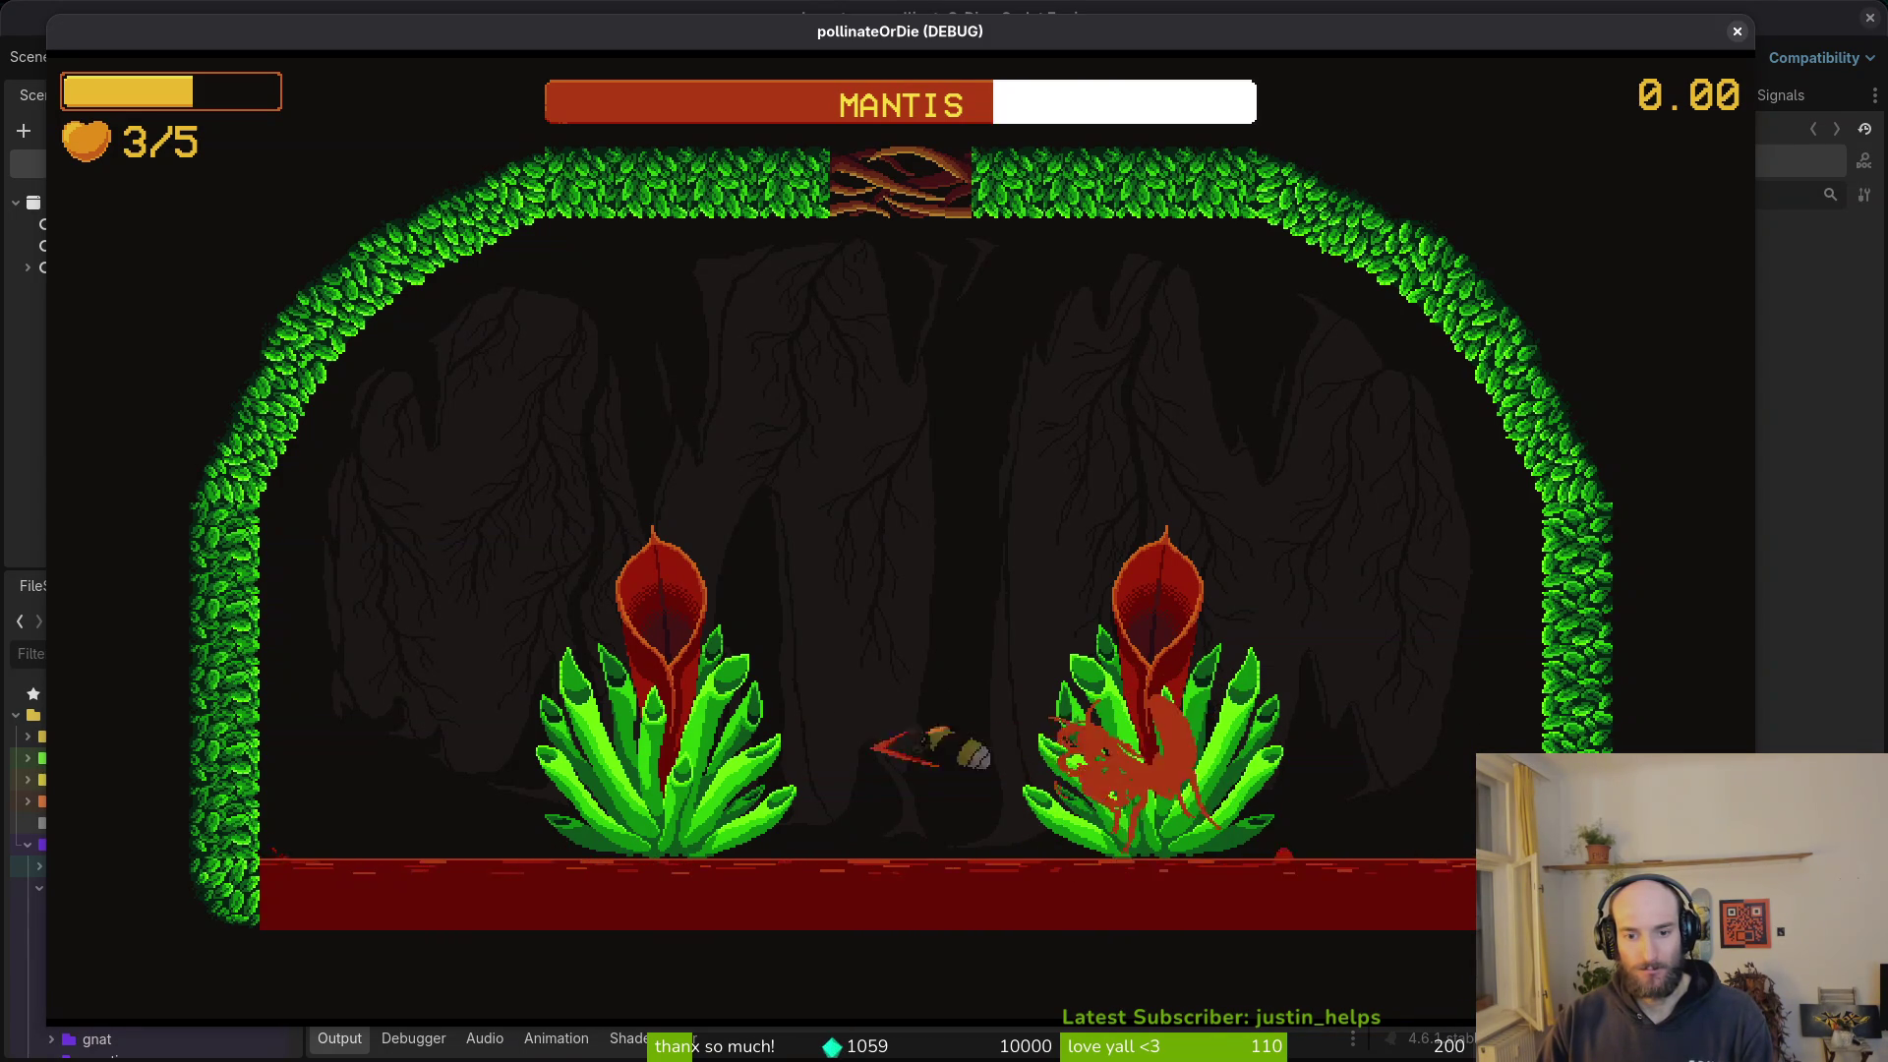
{"action": "key", "text": "Right"}
{"action": "key", "text": "Up"}
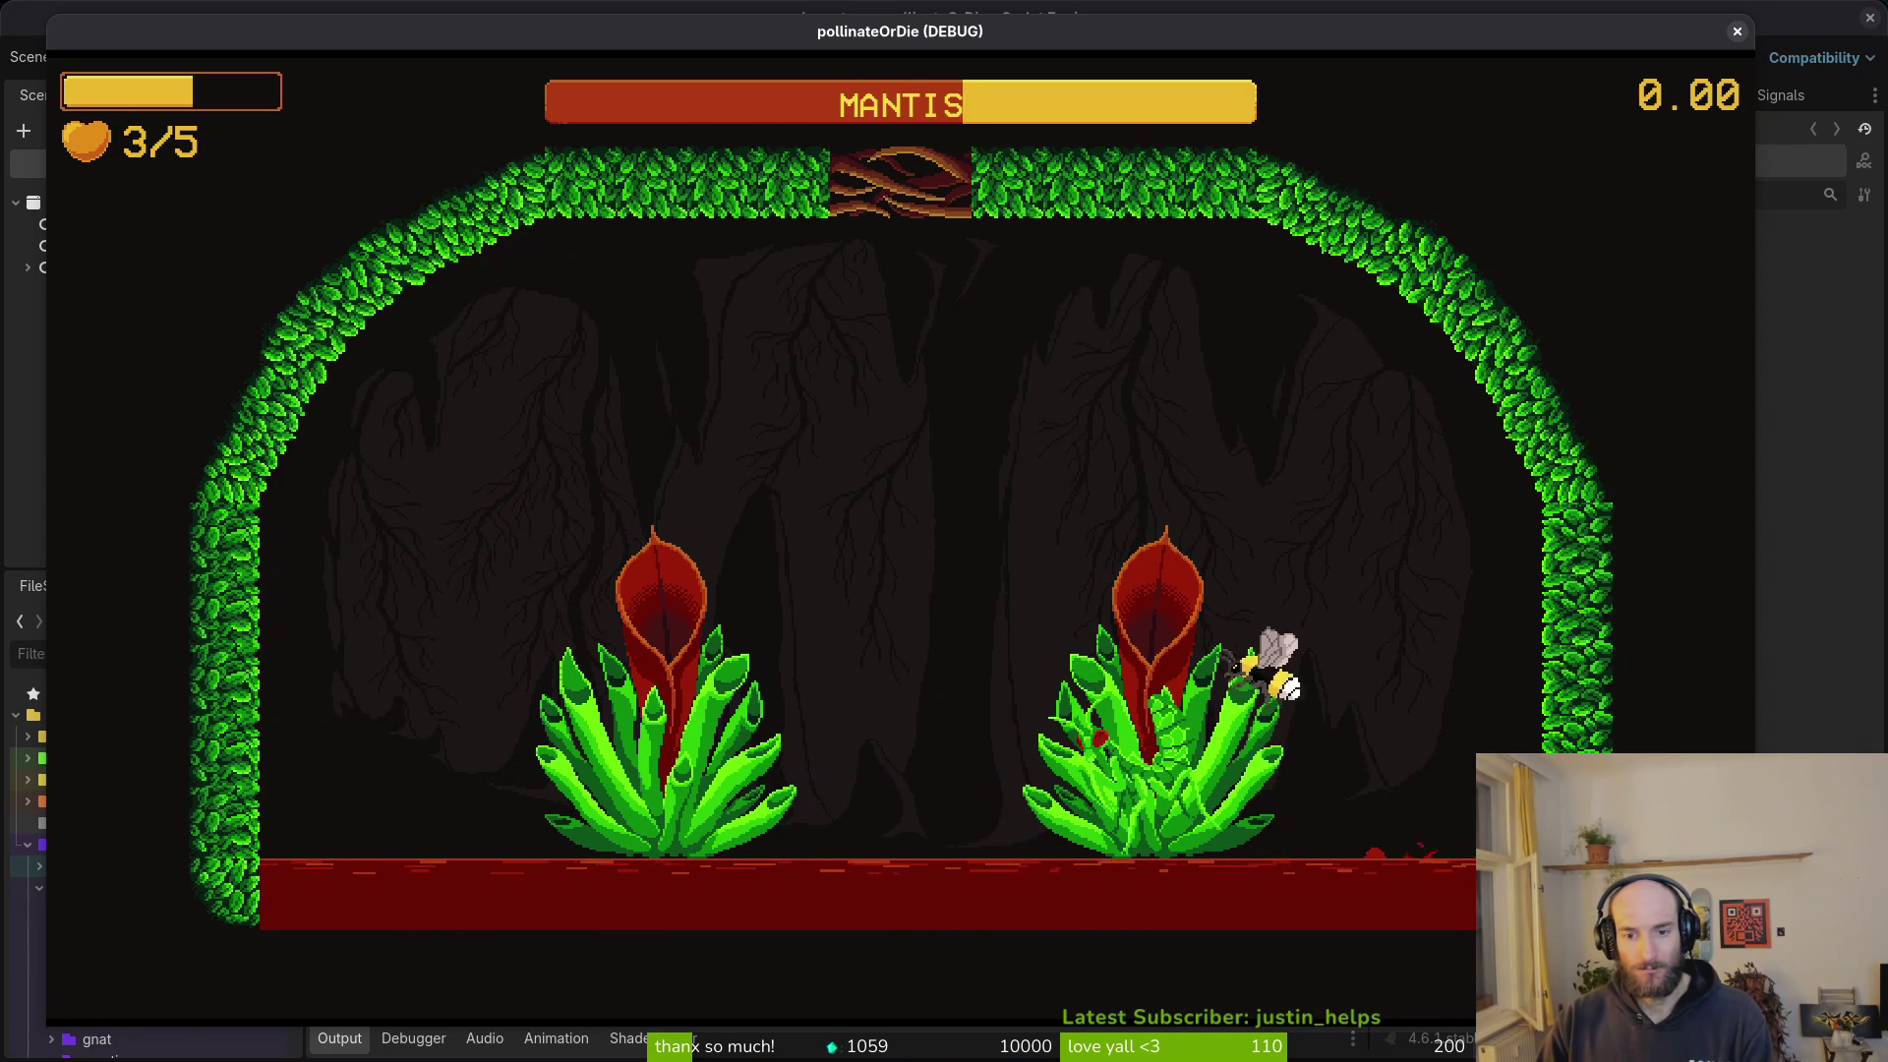
{"action": "key", "text": "Right"}
{"action": "key", "text": "Left"}
{"action": "key", "text": "Up"}
{"action": "key", "text": "Left"}
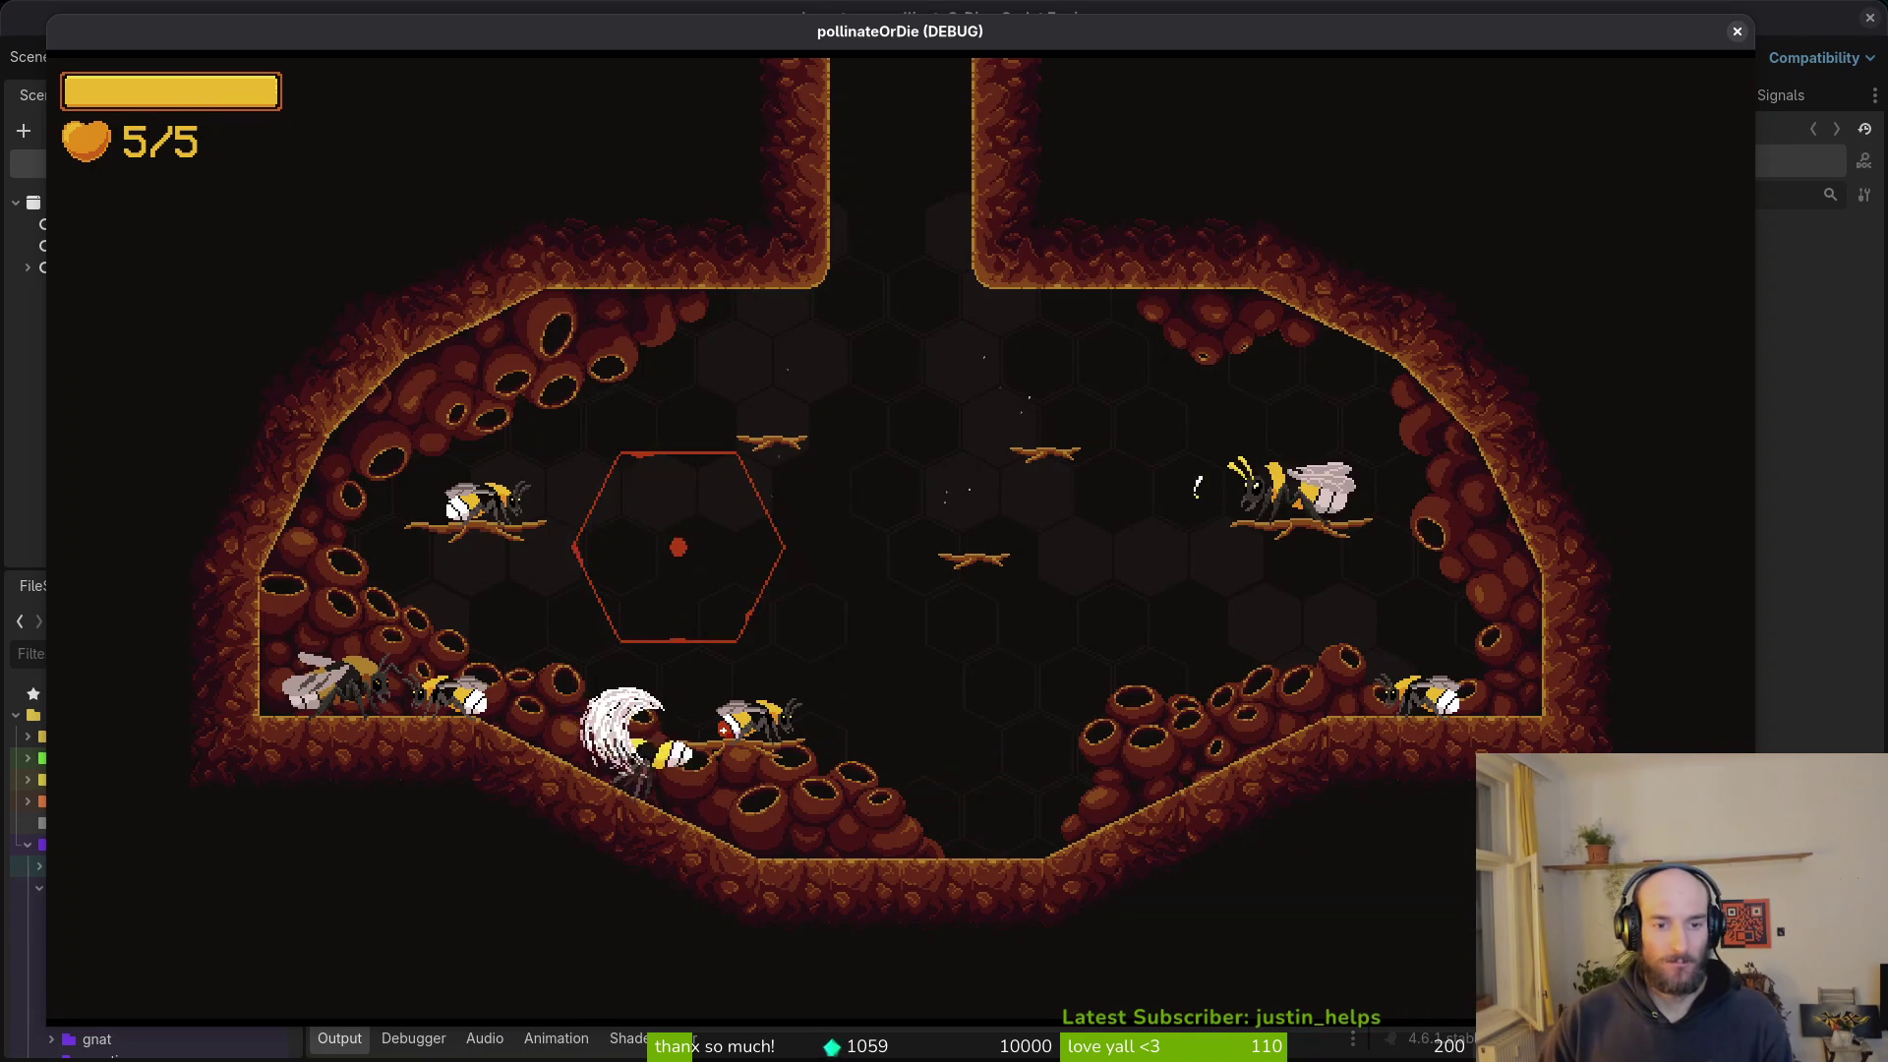
{"action": "key", "text": "Up"}
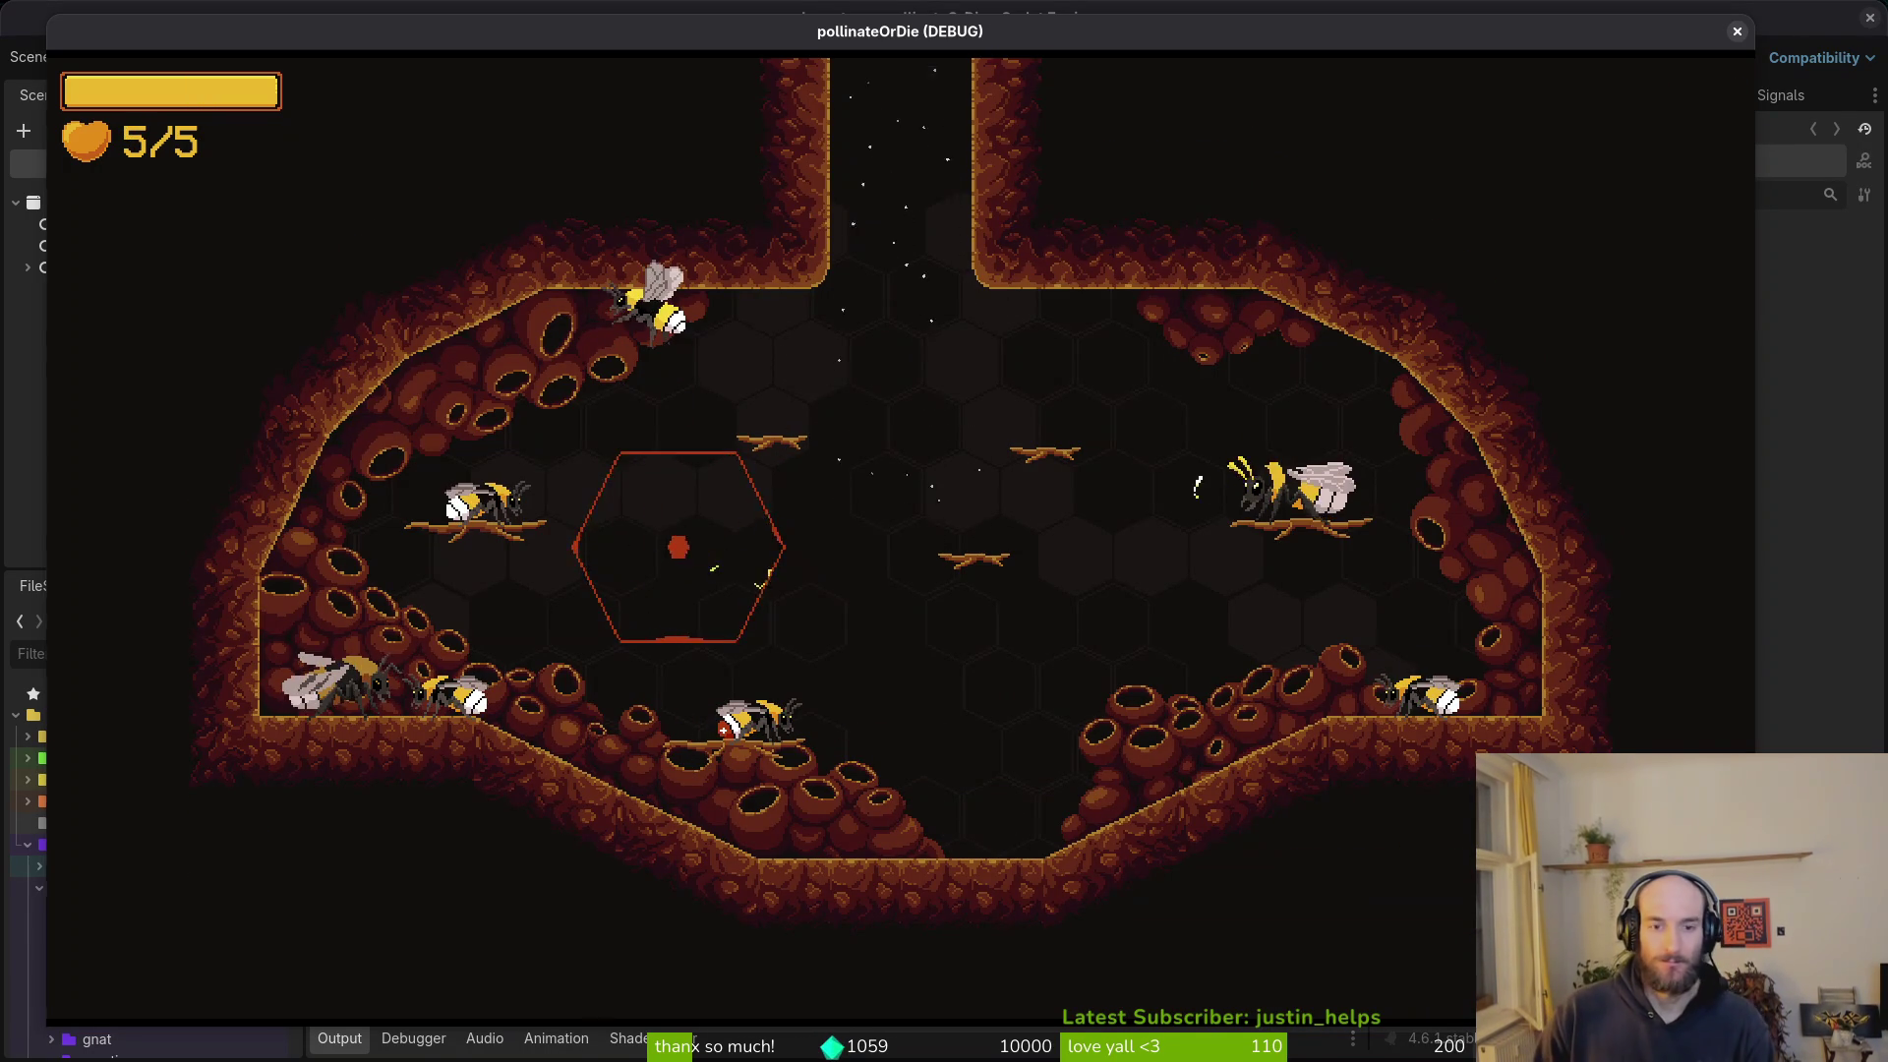
- Relaunch the mantis level from level select several more times
{"action": "key", "text": "Escape"}
{"action": "key", "text": "Down"}
{"action": "key", "text": "Return"}
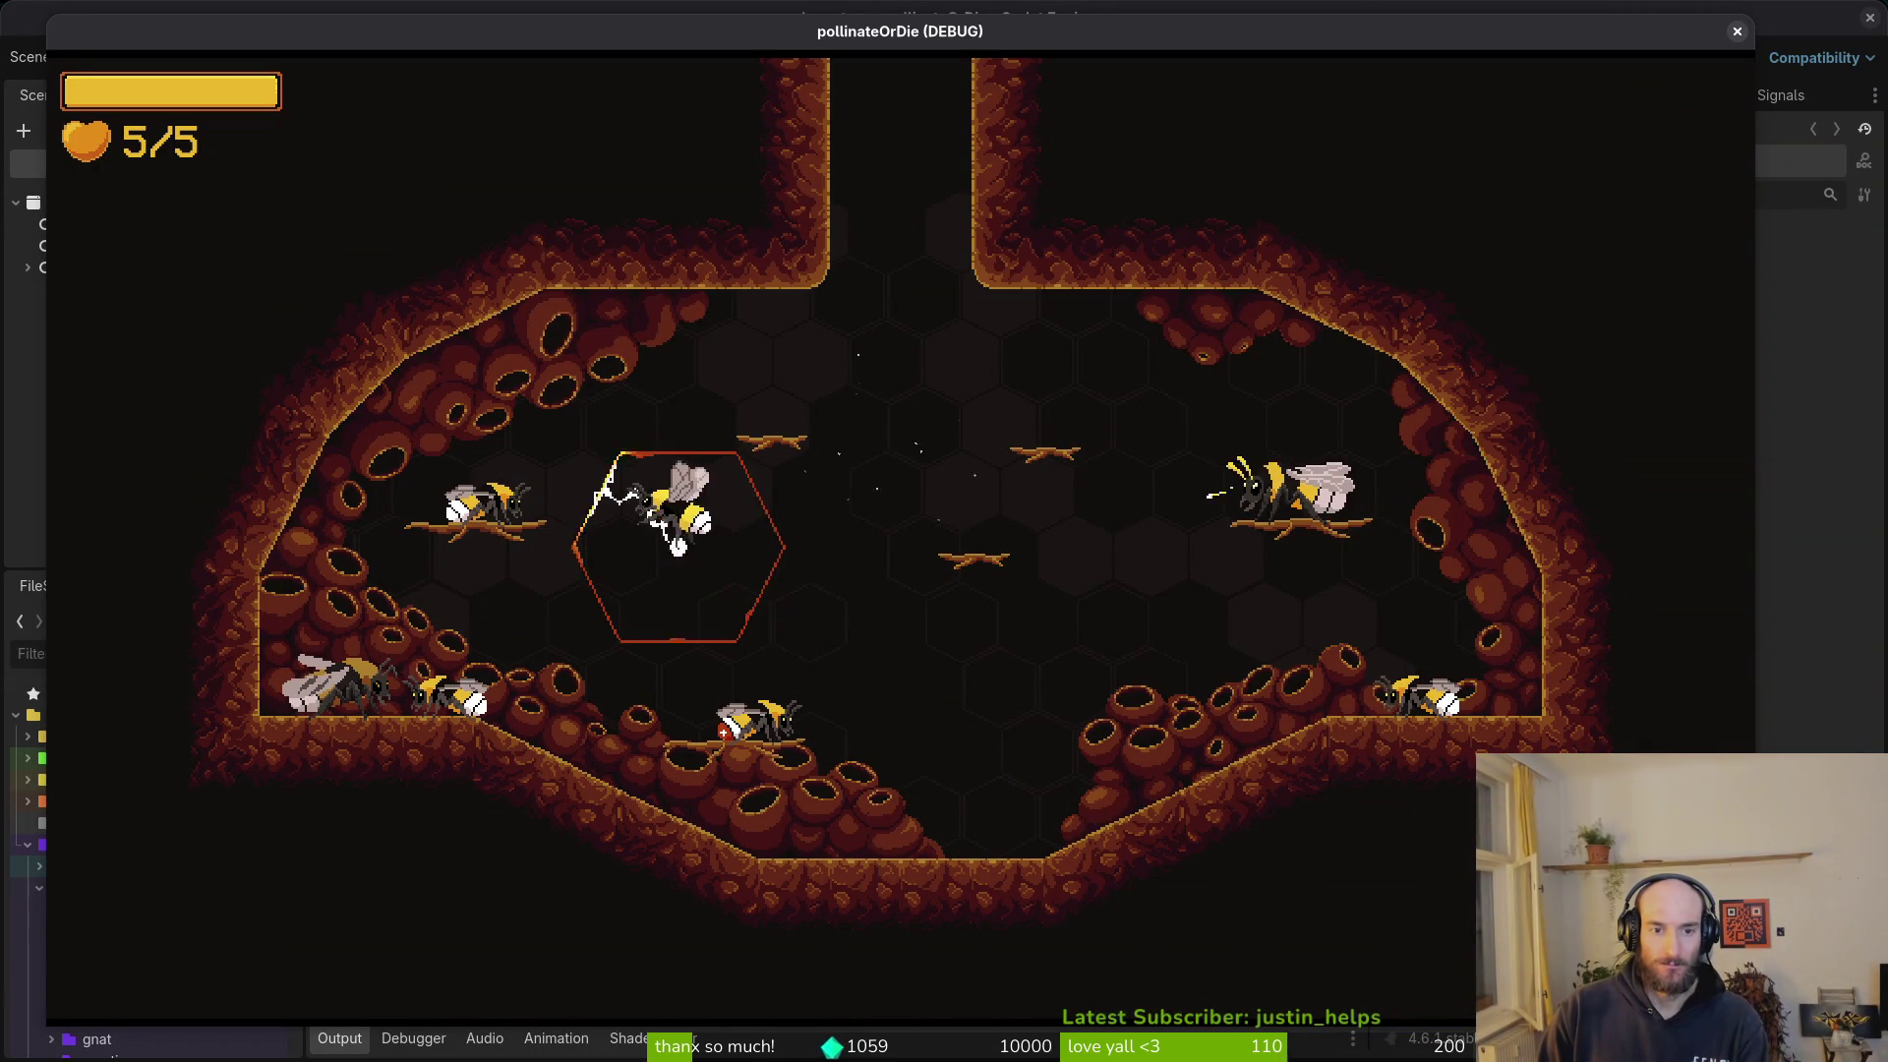
{"action": "key", "text": "Escape"}
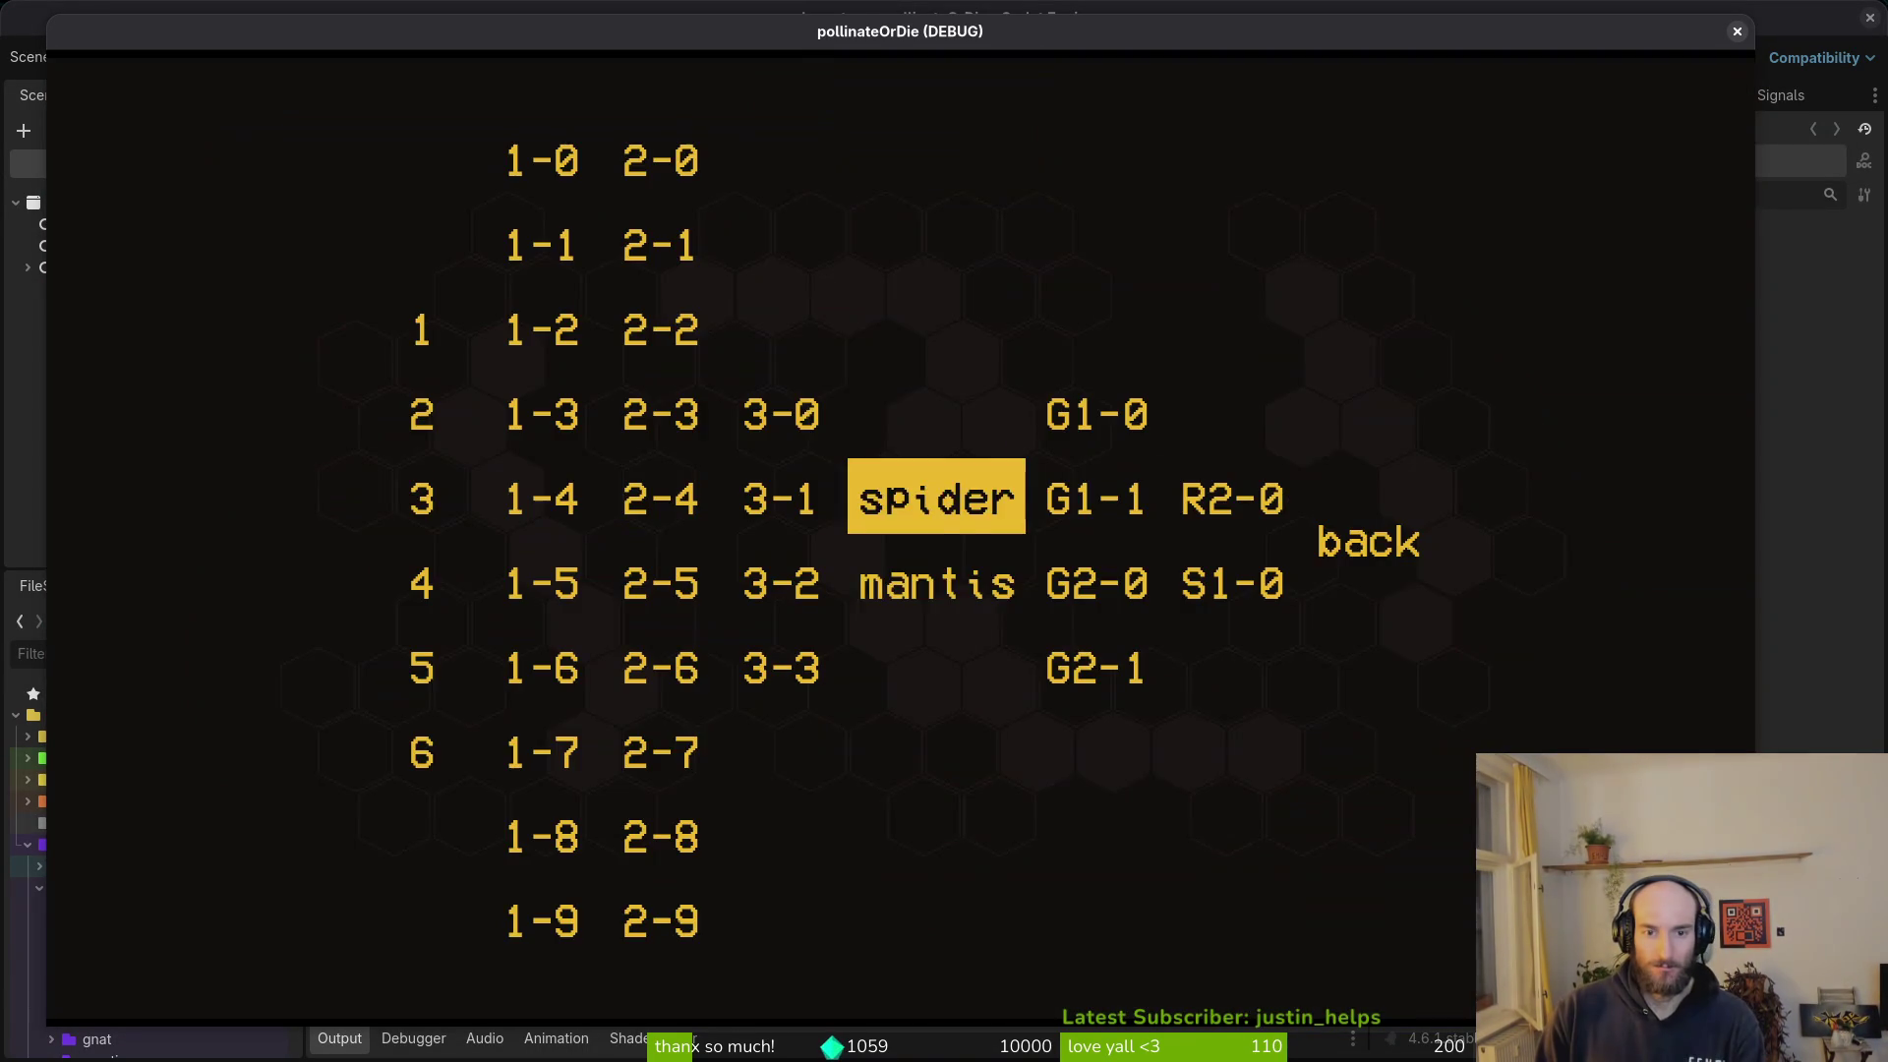
{"action": "key", "text": "Down"}
{"action": "key", "text": "Return"}
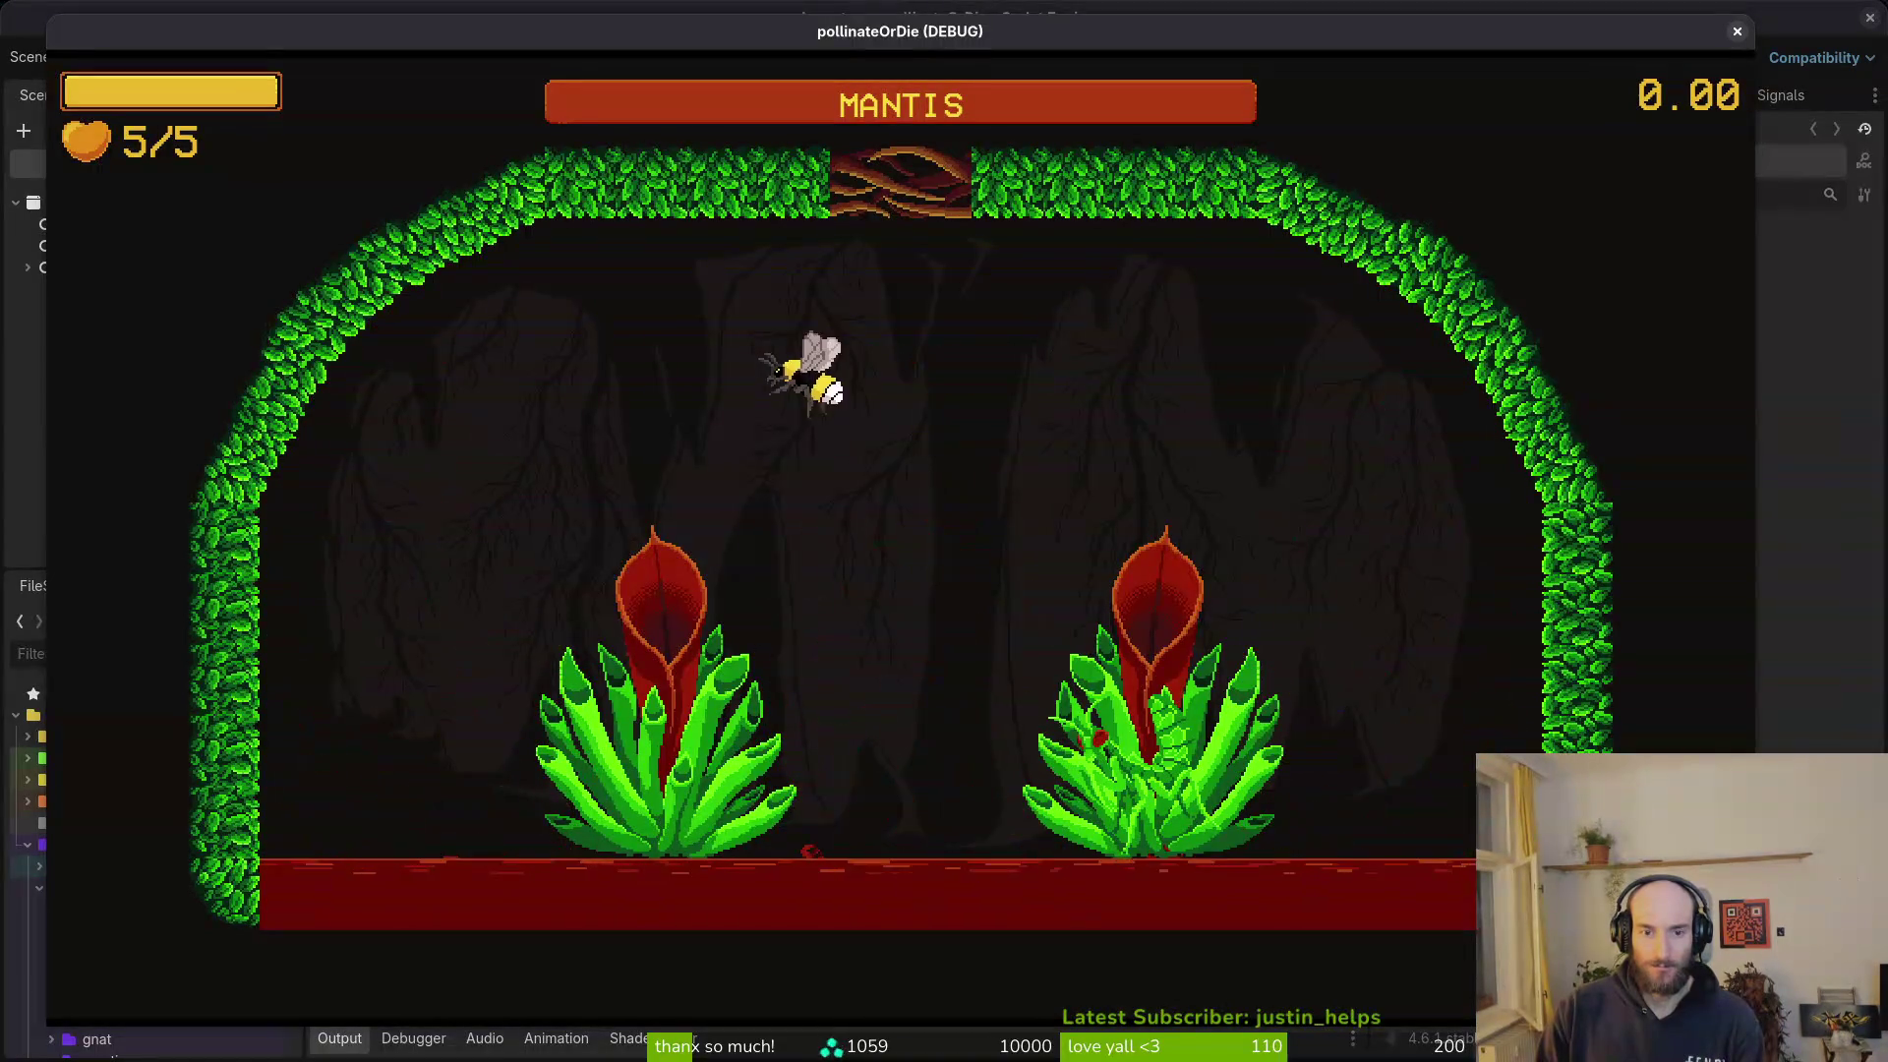
{"action": "key", "text": "Escape"}
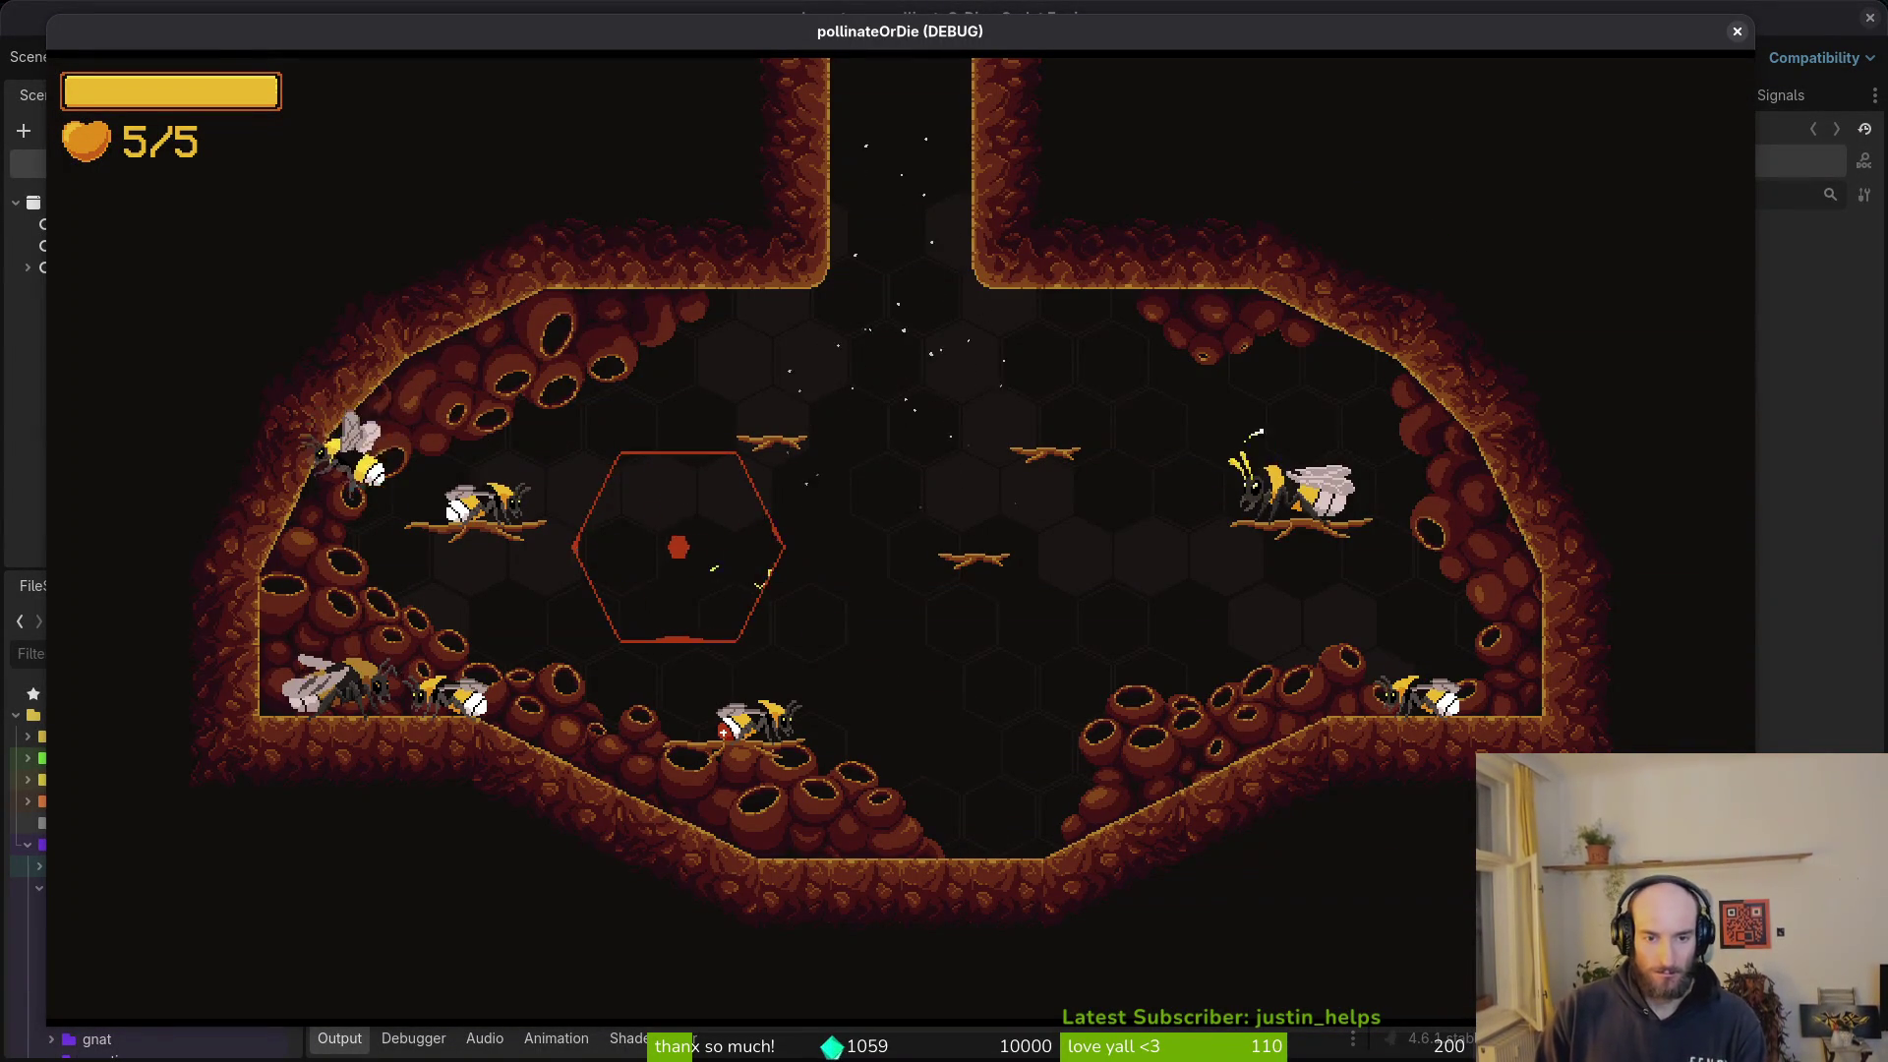
{"action": "key", "text": "Escape"}
{"action": "key", "text": "Down"}
{"action": "key", "text": "Right"}
{"action": "key", "text": "Left"}
{"action": "key", "text": "Return"}
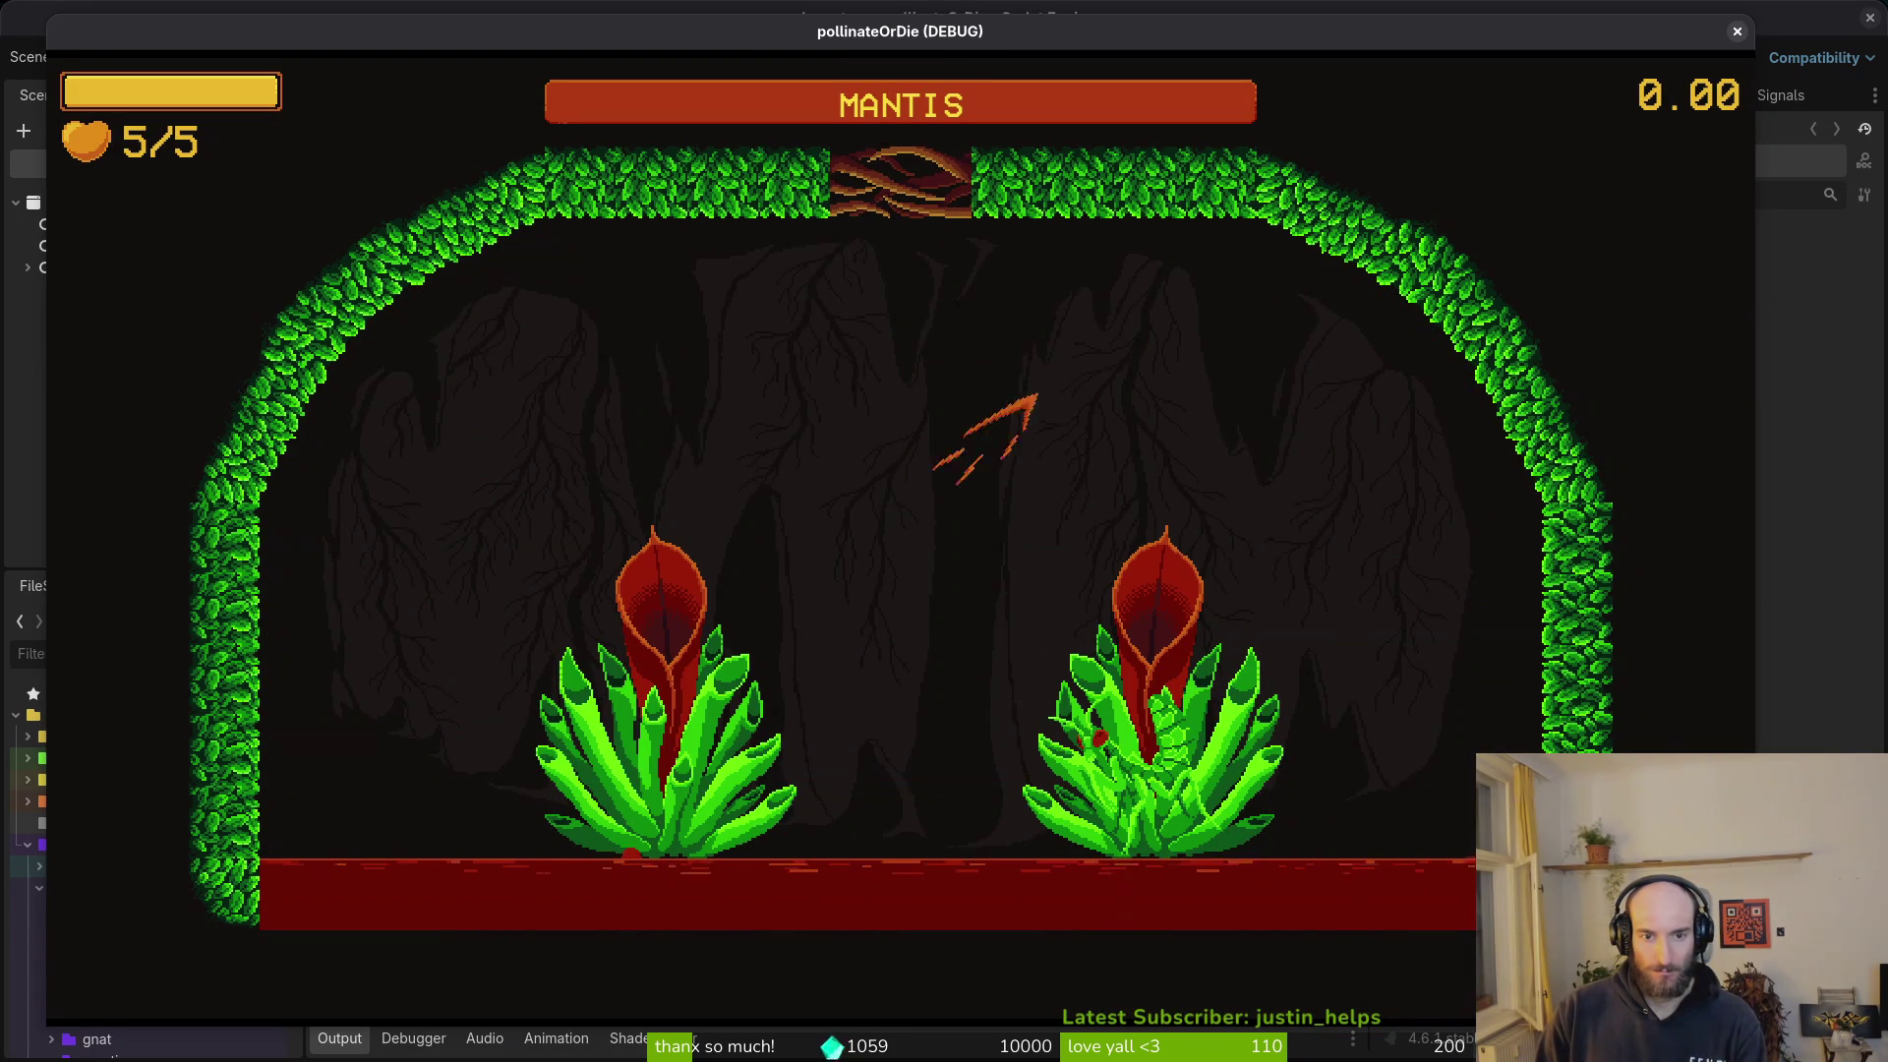
- Pause, return to the hive confirming ok, and close the running game window
{"action": "key", "text": "Escape"}
{"action": "key", "text": "Down"}
{"action": "key", "text": "Down"}
{"action": "key", "text": "Down"}
{"action": "key", "text": "Return"}
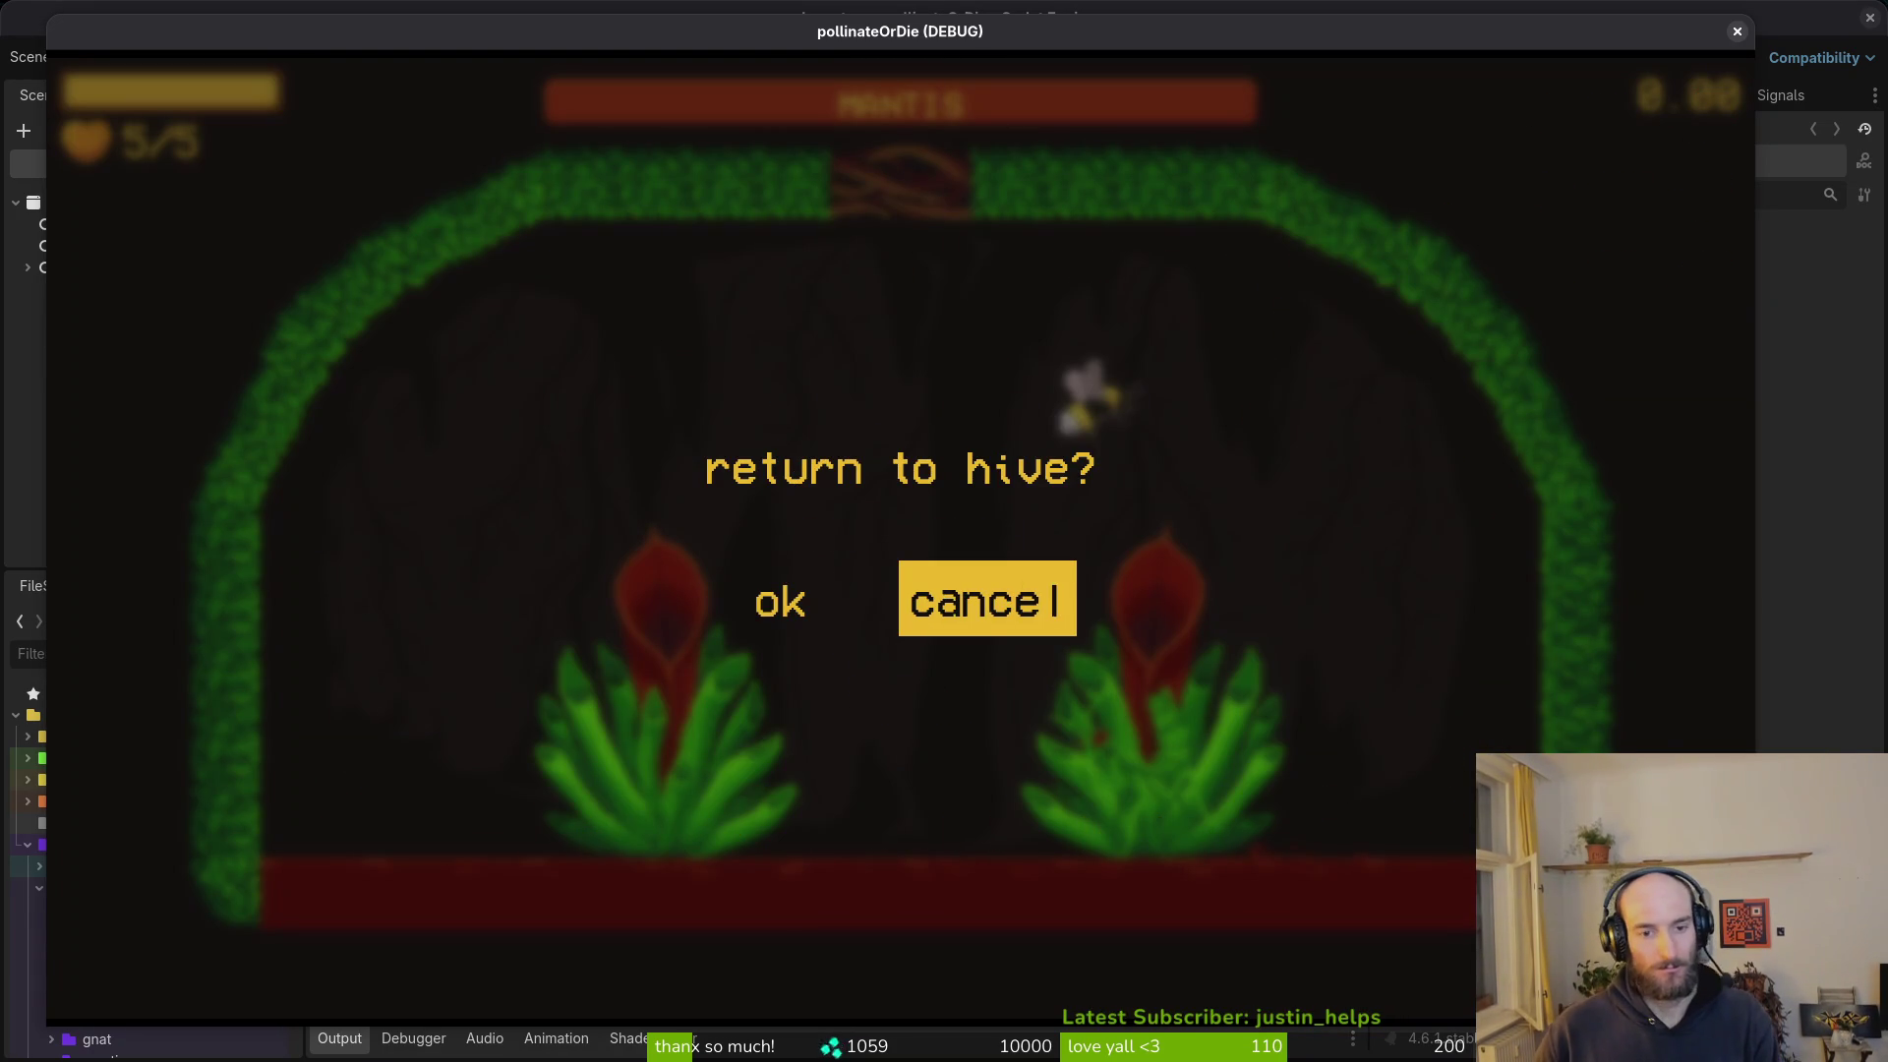
{"action": "key", "text": "Left"}
{"action": "key", "text": "Return"}
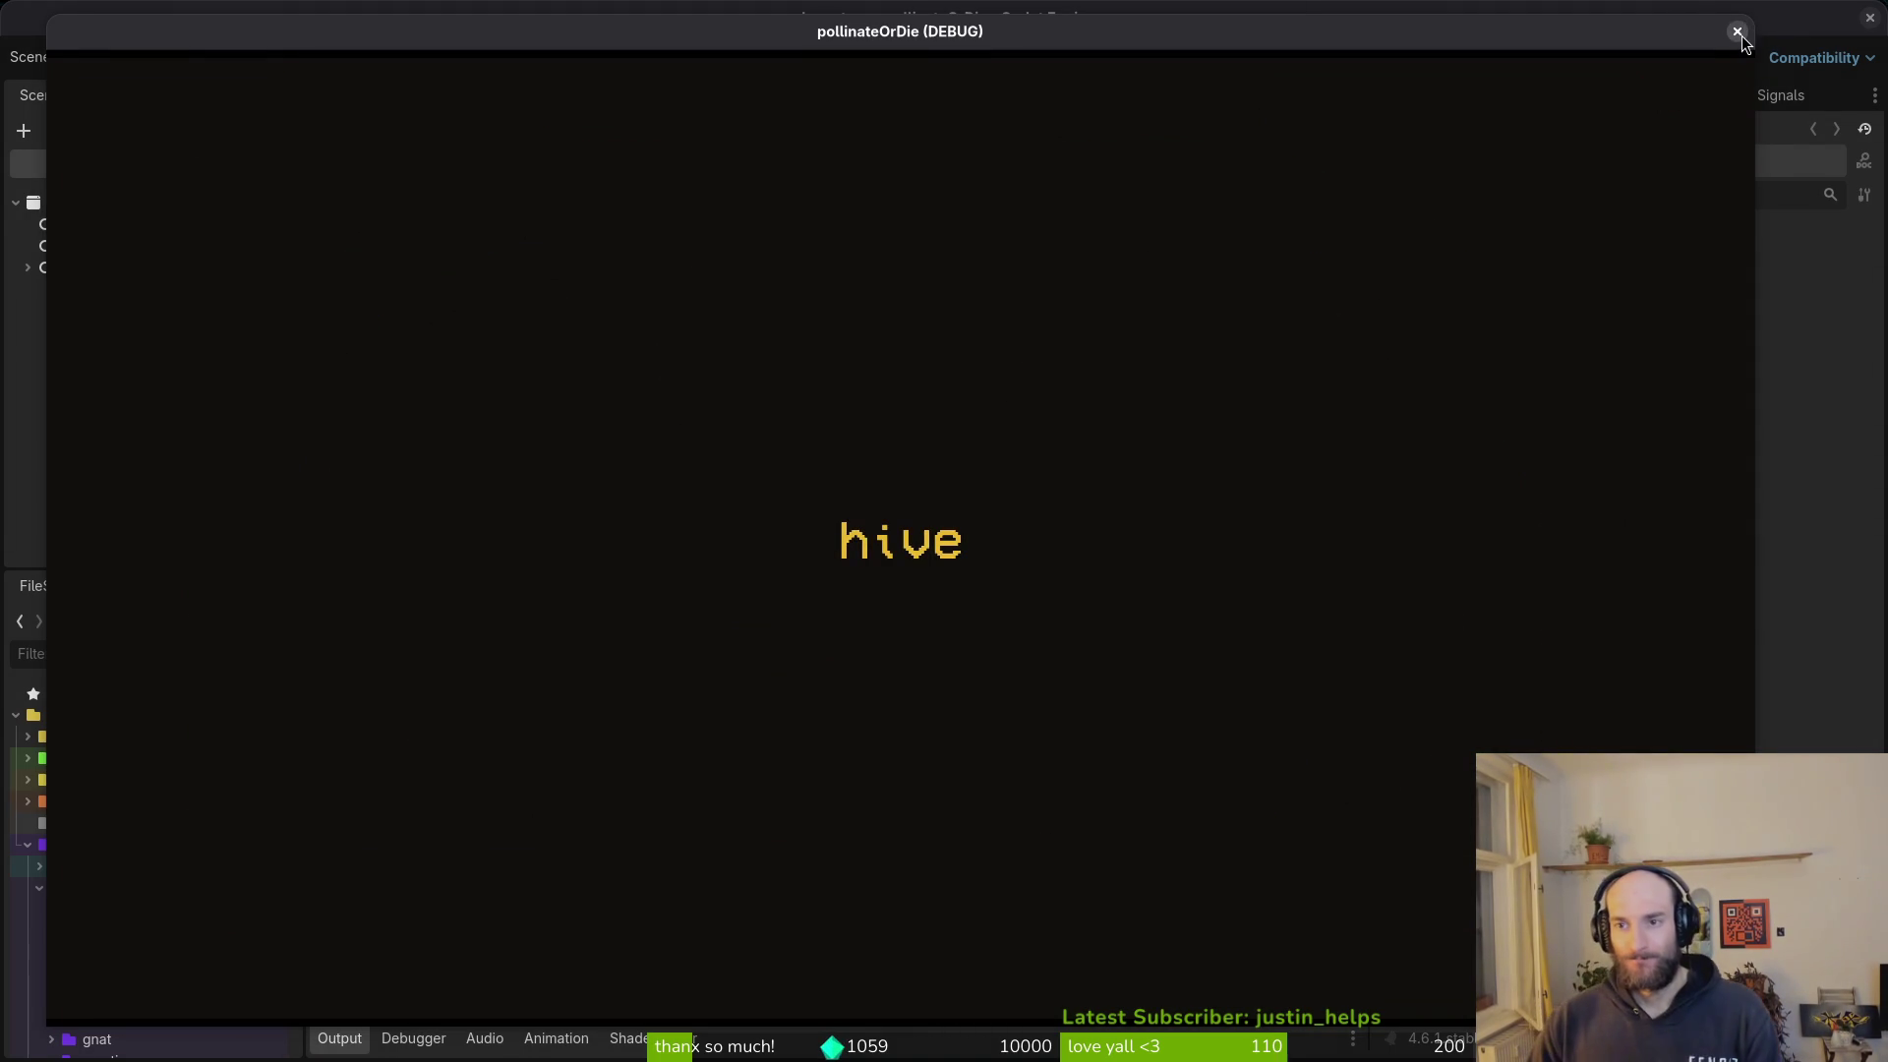
{"action": "left_click", "coordinate": [1737, 33]}
- Quit the Godot editor and bring up a terminal
{"action": "left_click", "coordinate": [1871, 16]}
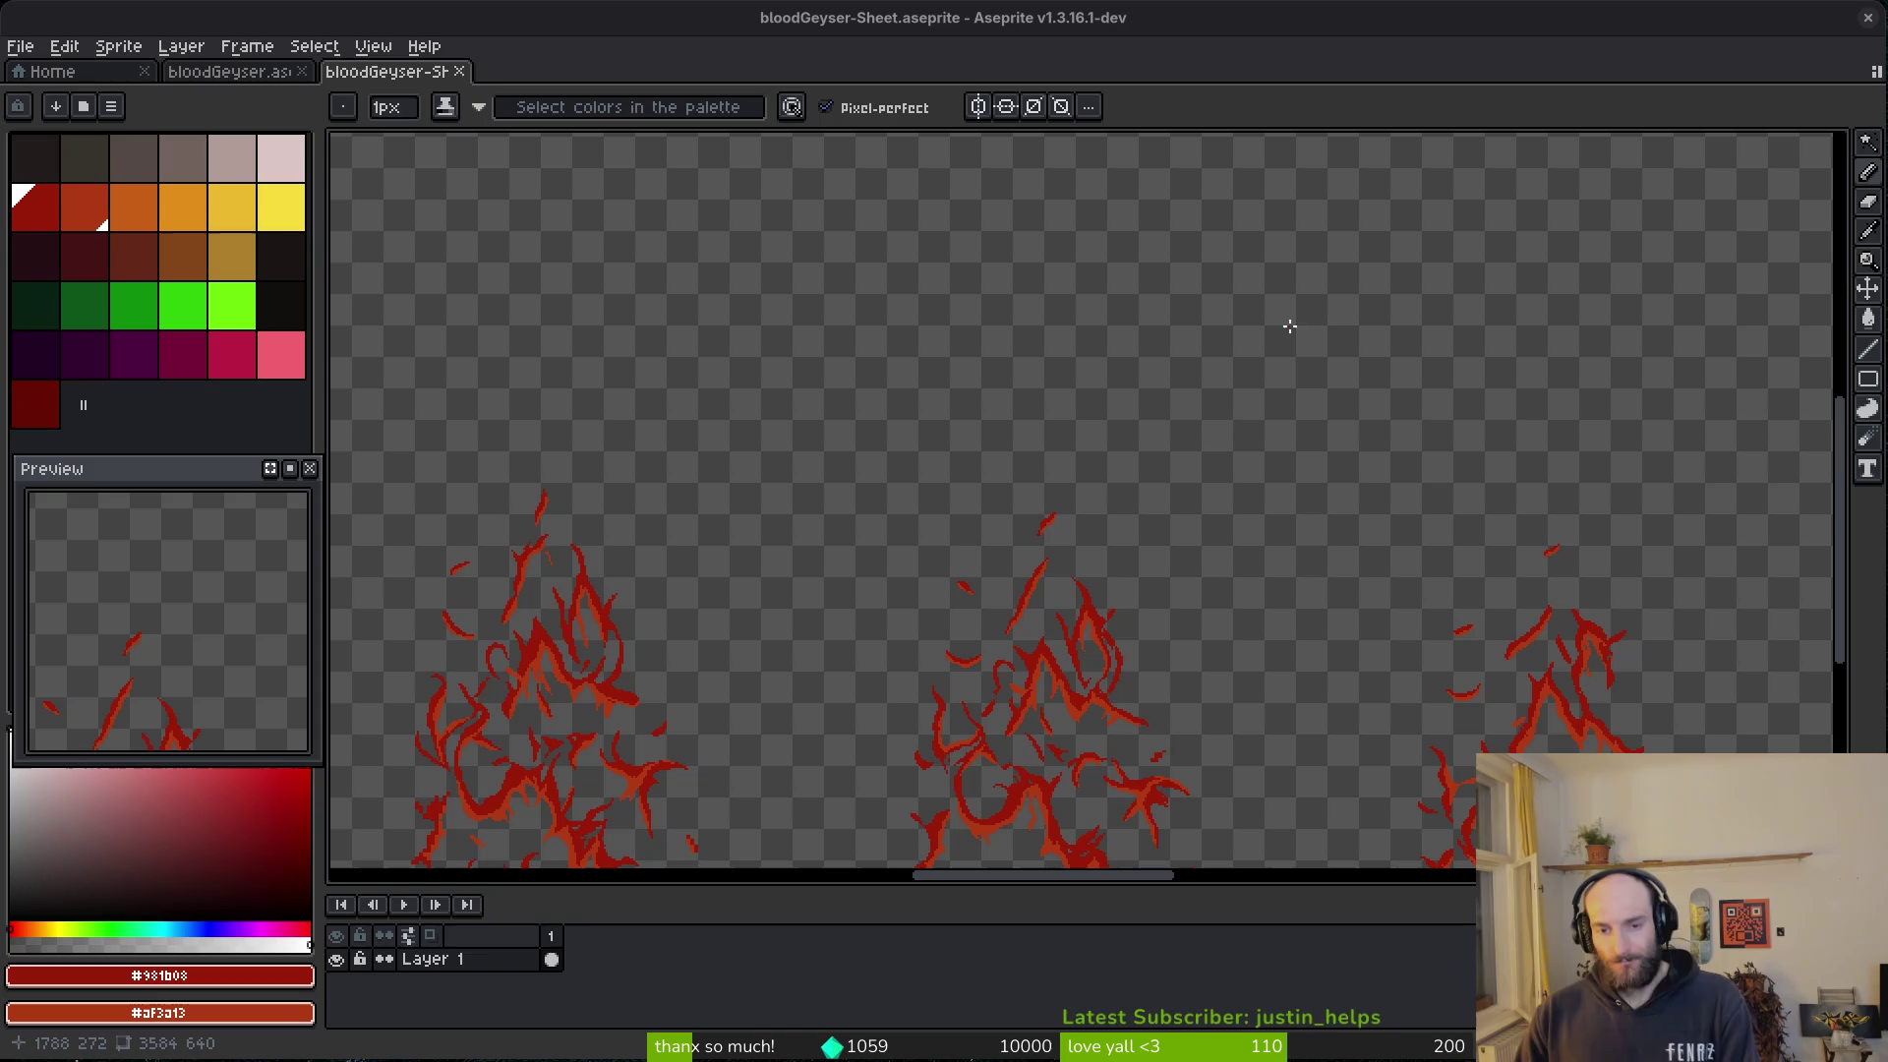
{"action": "key", "text": "alt+Tab"}
{"action": "key", "text": "super+Return"}
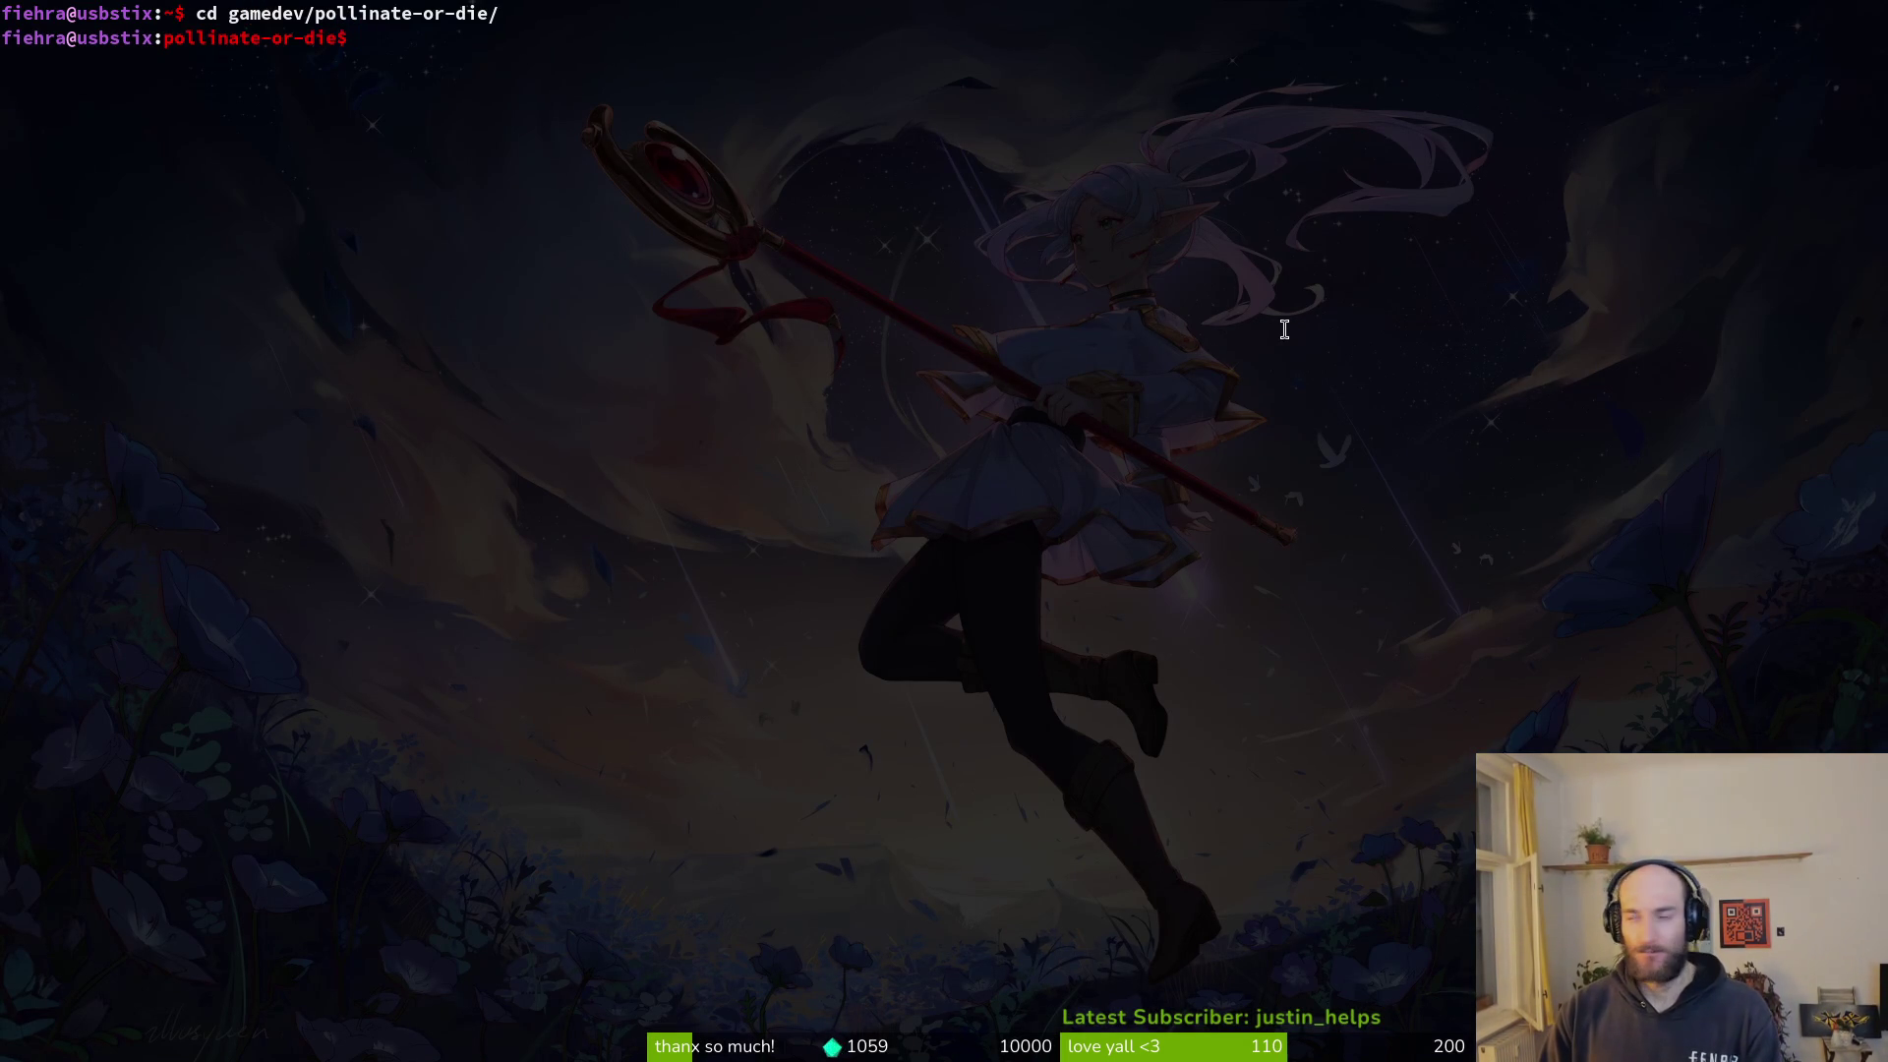
- Revisit the blood geyser sheet, dismiss its Save dialog, then close Steam to reach the terminal
{"action": "key", "text": "alt+Tab"}
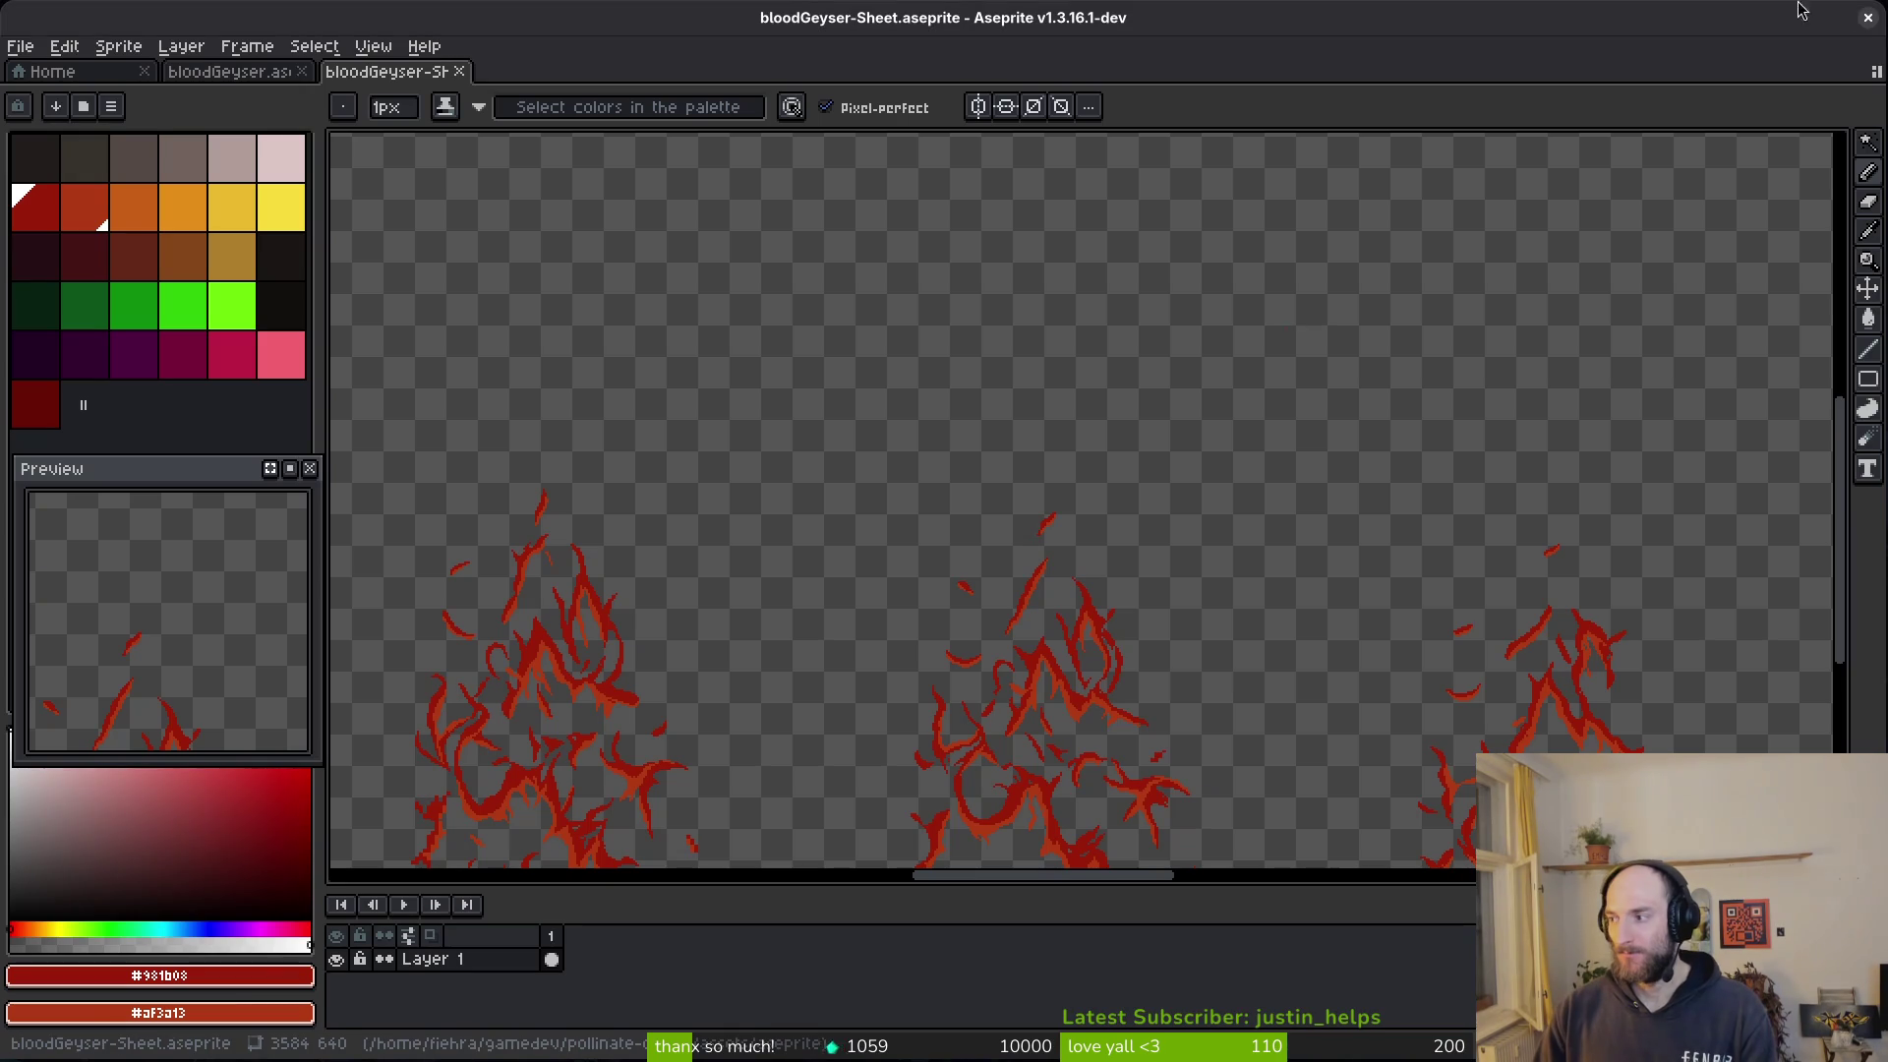
{"action": "key", "text": "ctrl+s"}
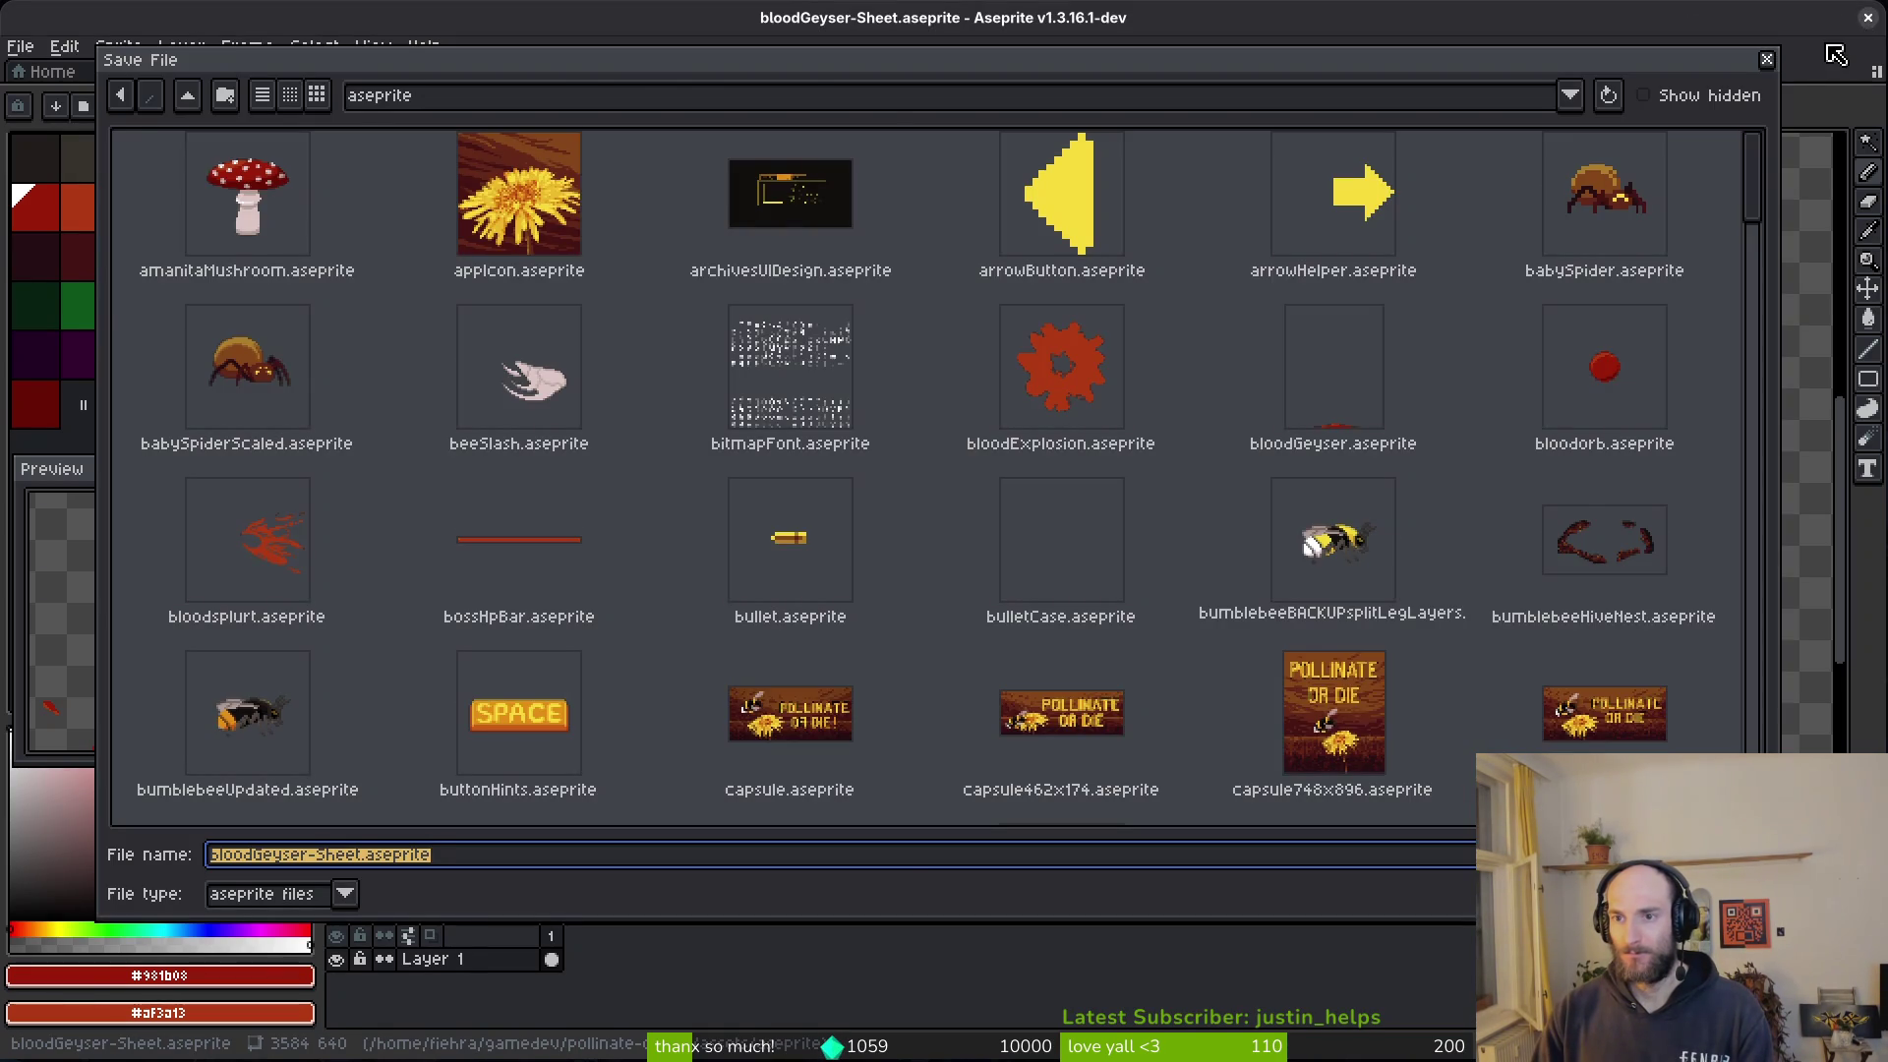
{"action": "key", "text": "Escape"}
{"action": "key", "text": "alt+Tab"}
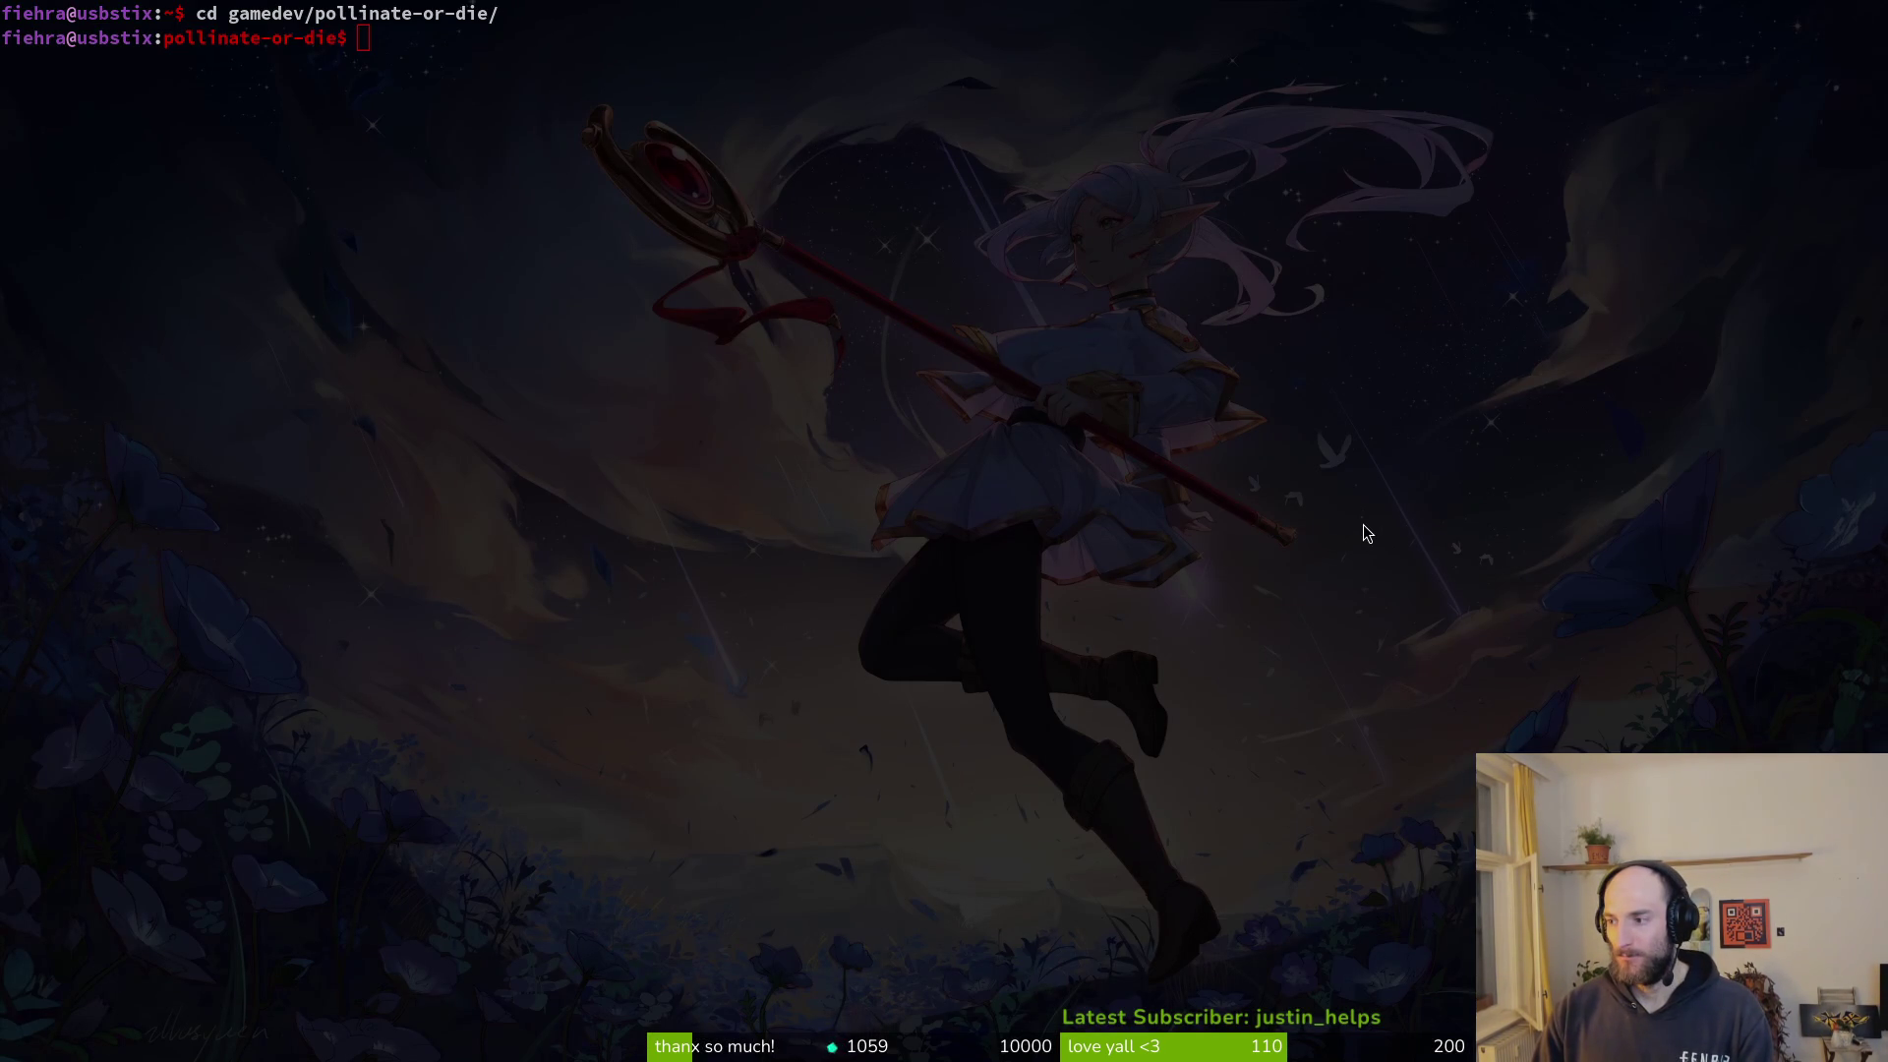
{"action": "key", "text": "alt+Tab"}
{"action": "left_click", "coordinate": [1757, 33]}
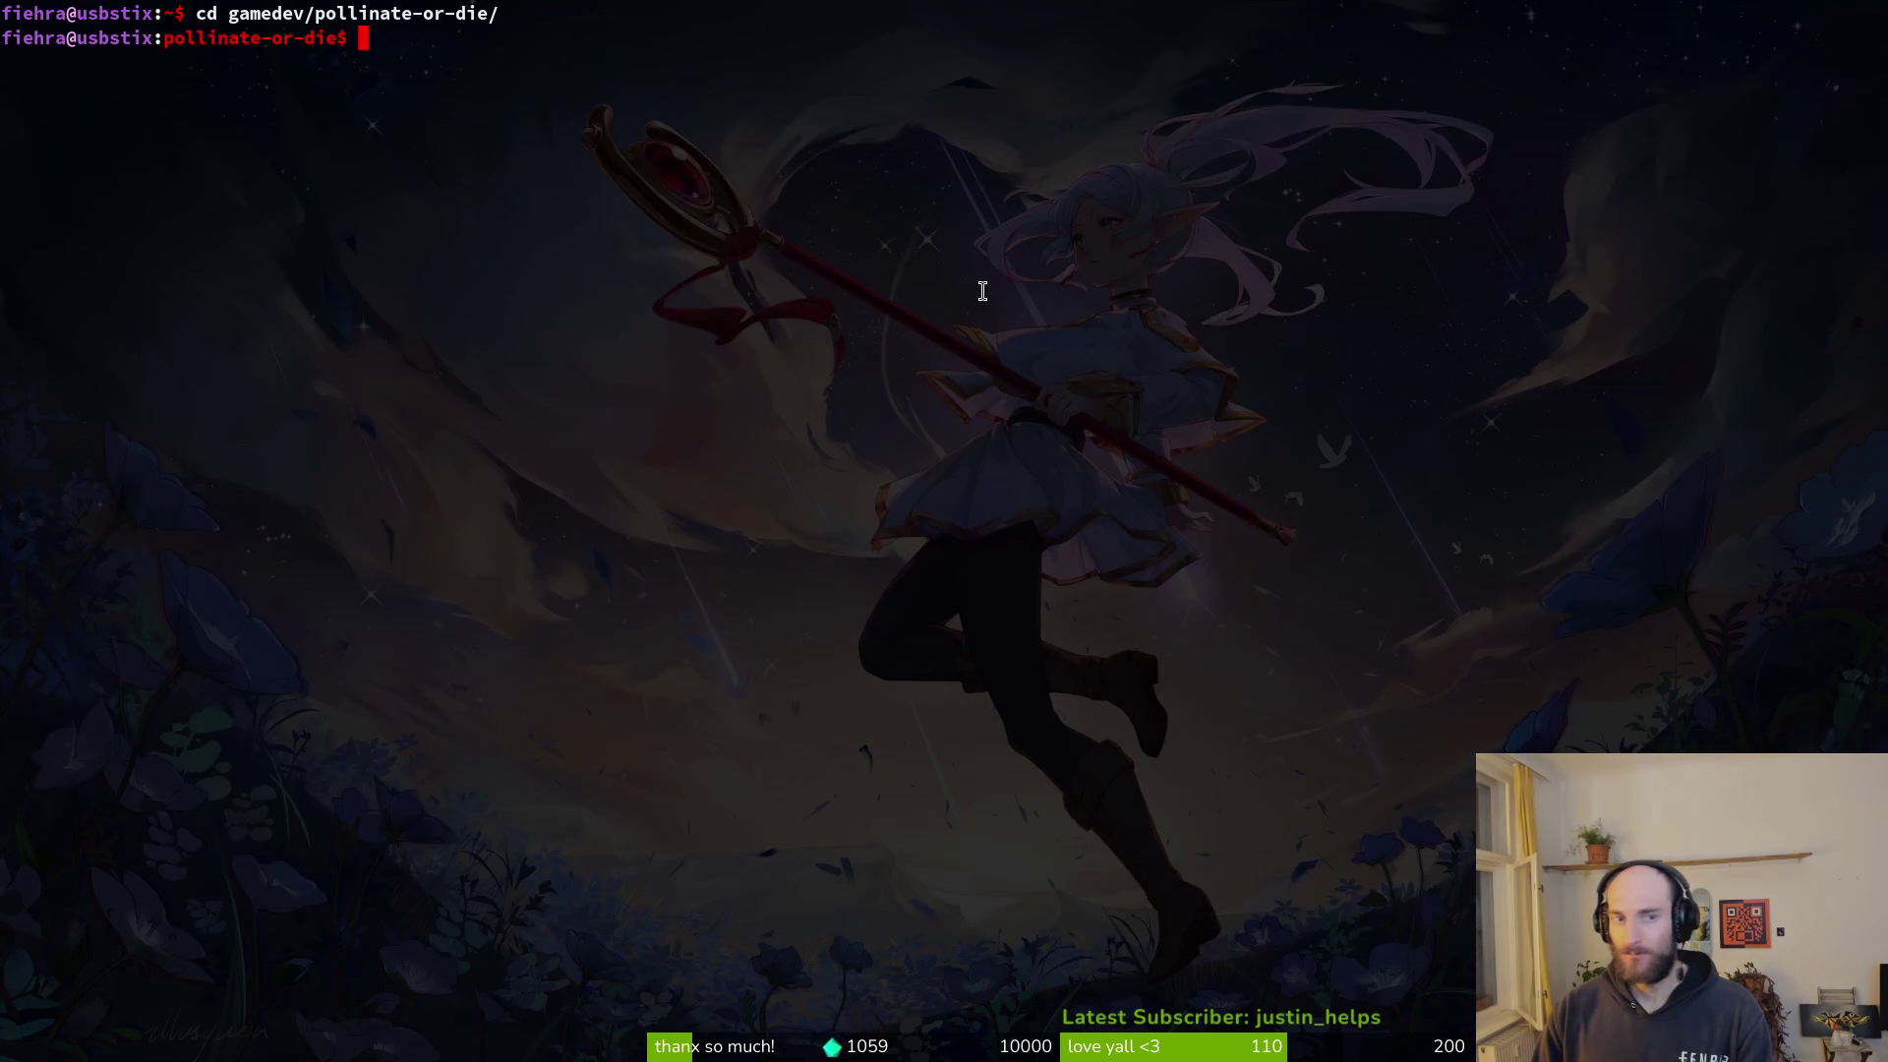
- Review the settingsOverlay.tscn diff in tig, then quit back to the shell
{"action": "type", "text": "t"}
{"action": "key", "text": "Return"}
{"action": "key", "text": "Down"}
{"action": "key", "text": "Down"}
{"action": "key", "text": "Down"}
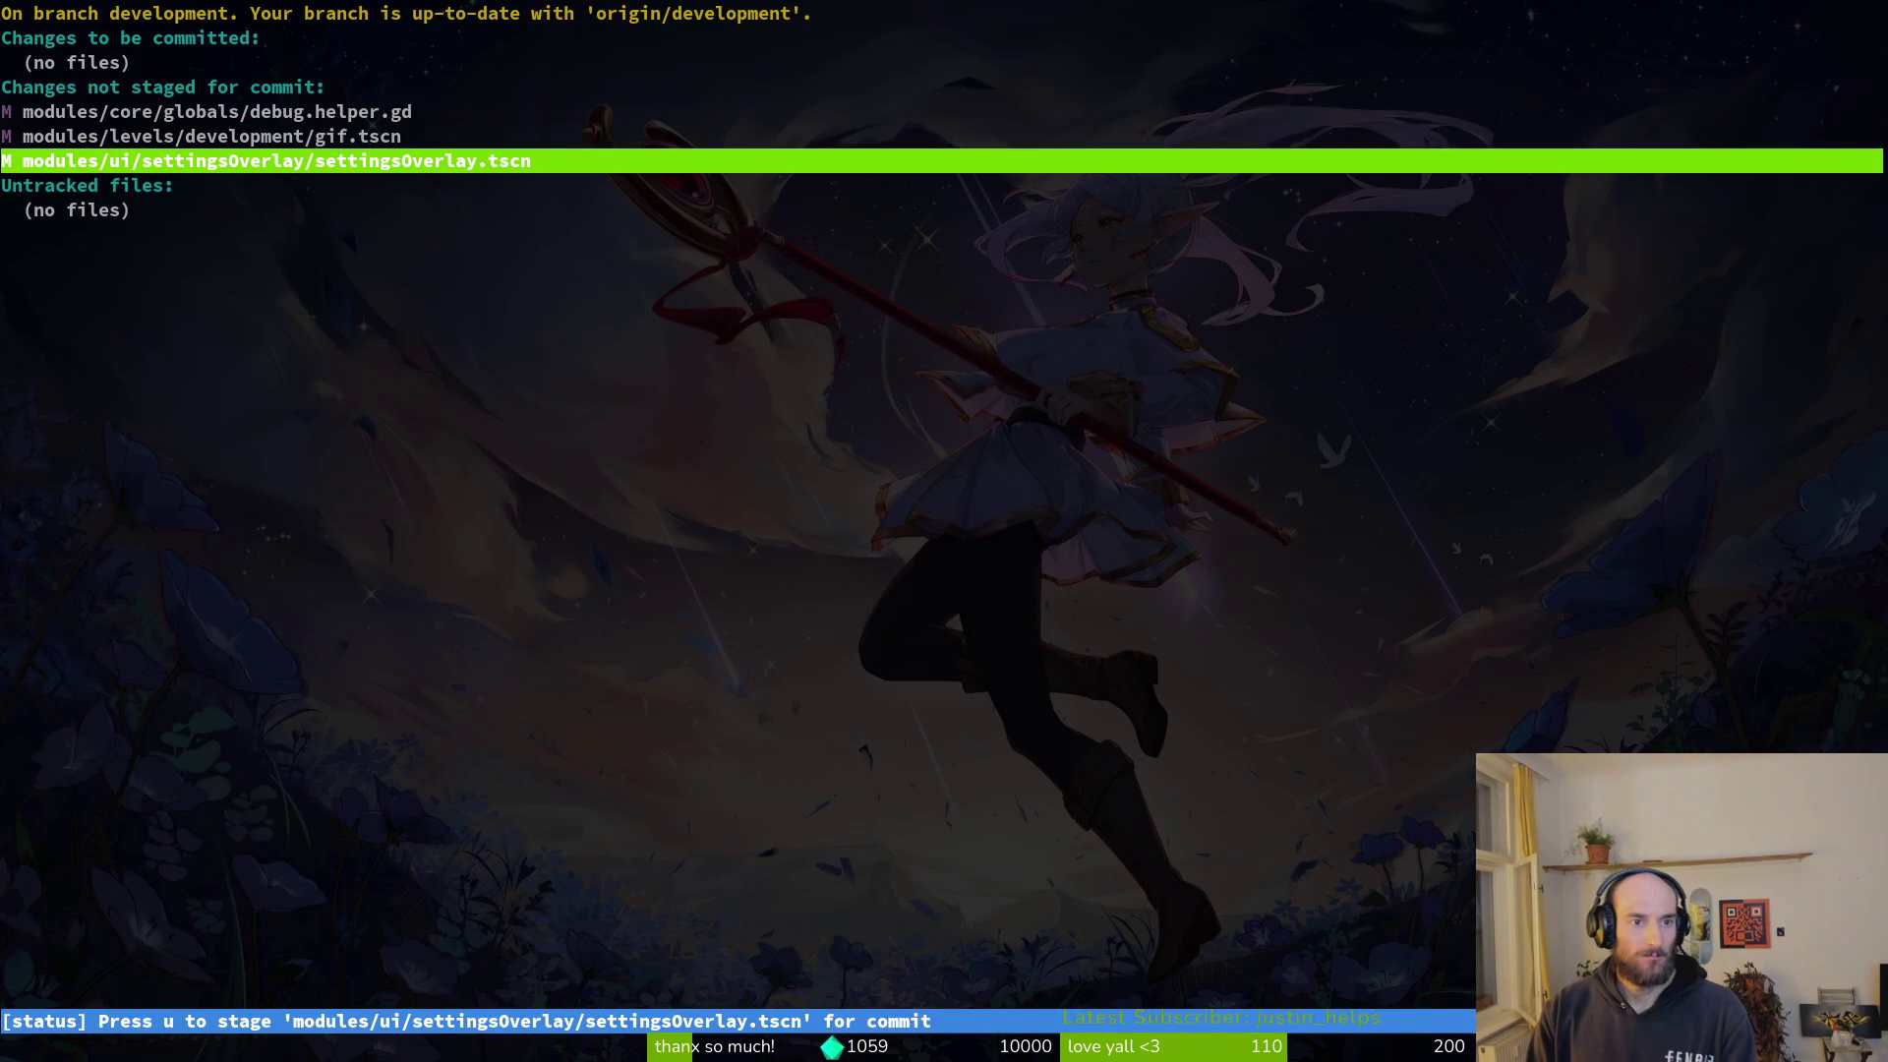
{"action": "key", "text": "Return"}
{"action": "key", "text": "q"}
{"action": "key", "text": "q"}
- Commit with message "fixed focus in controls remap settings" and push to development
{"action": "type", "text": "g"}
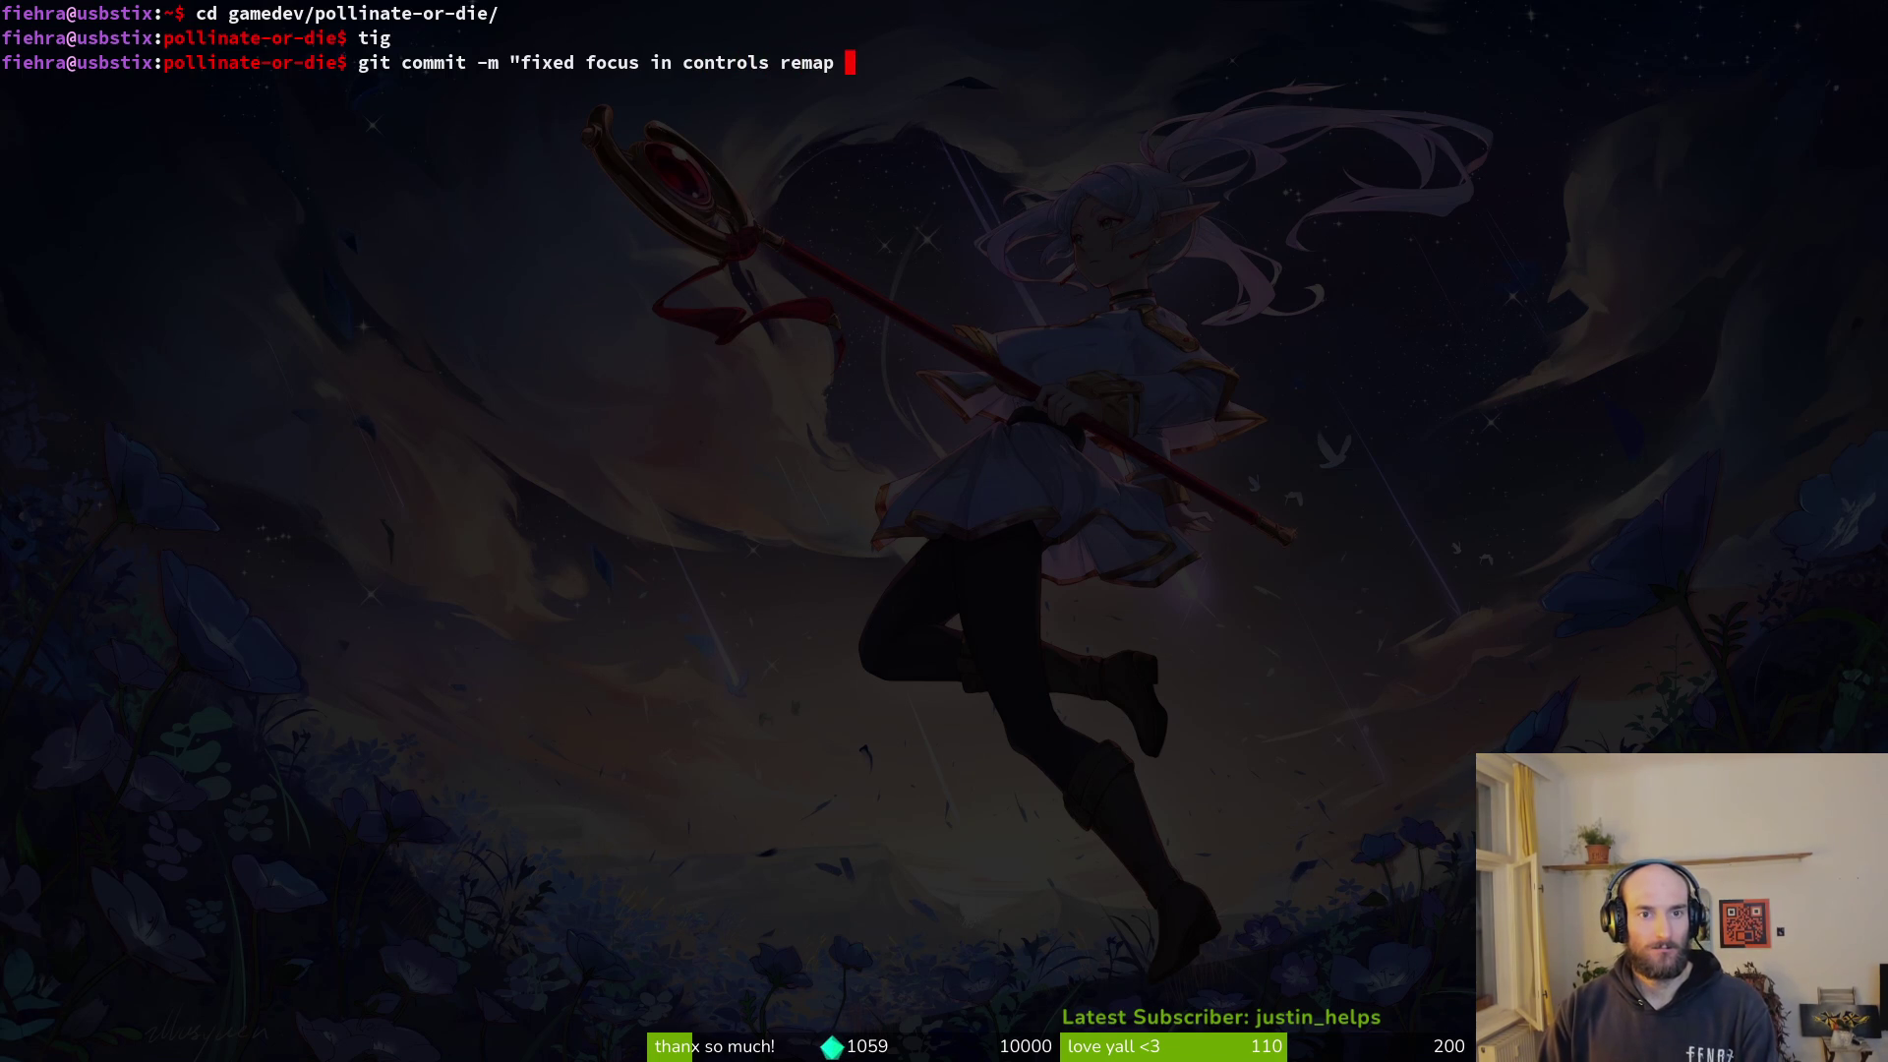
{"action": "type", "text": "\""}
{"action": "key", "text": "Return"}
{"action": "type", "text": "\""}
{"action": "type", "text": "git push"}
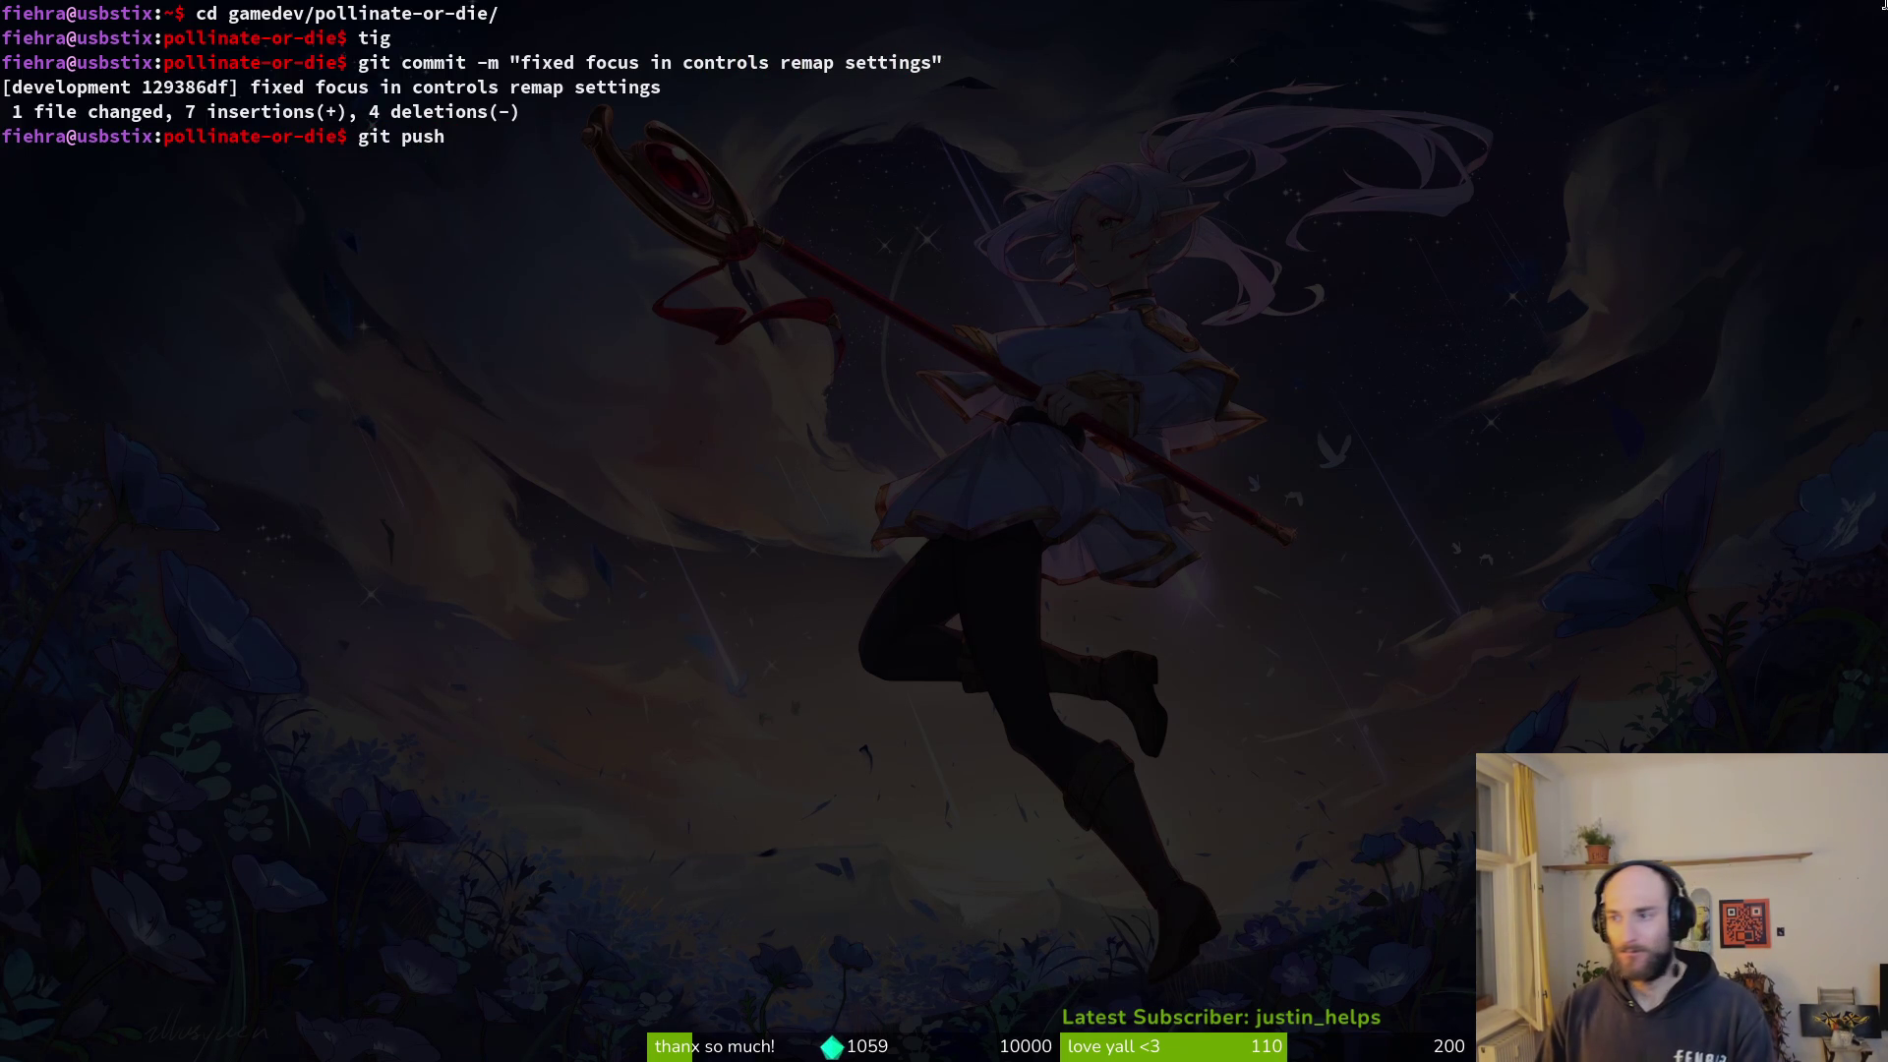
{"action": "key", "text": "Return"}
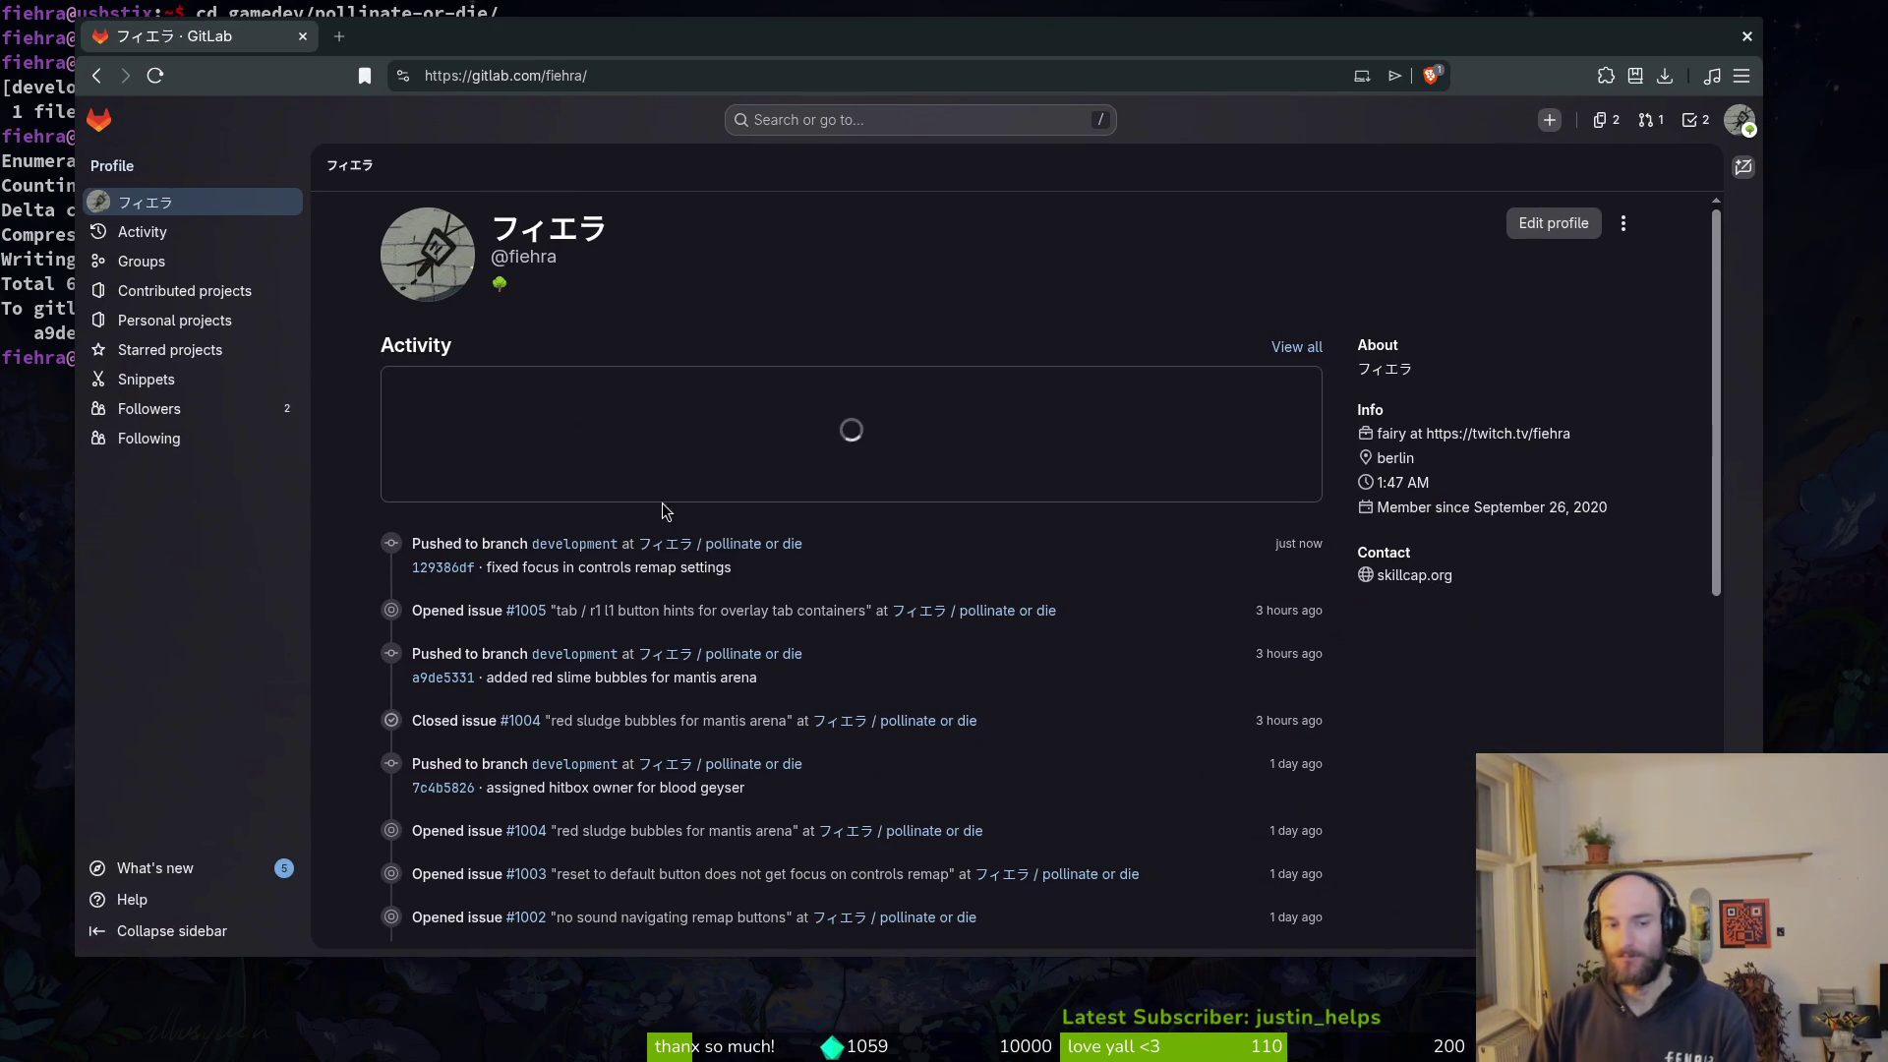
- Open issue #1003 from the project's work items, then close the GitLab browser window
{"action": "left_click_drag", "start_coordinate": [421, 544], "coordinate": [754, 547]}
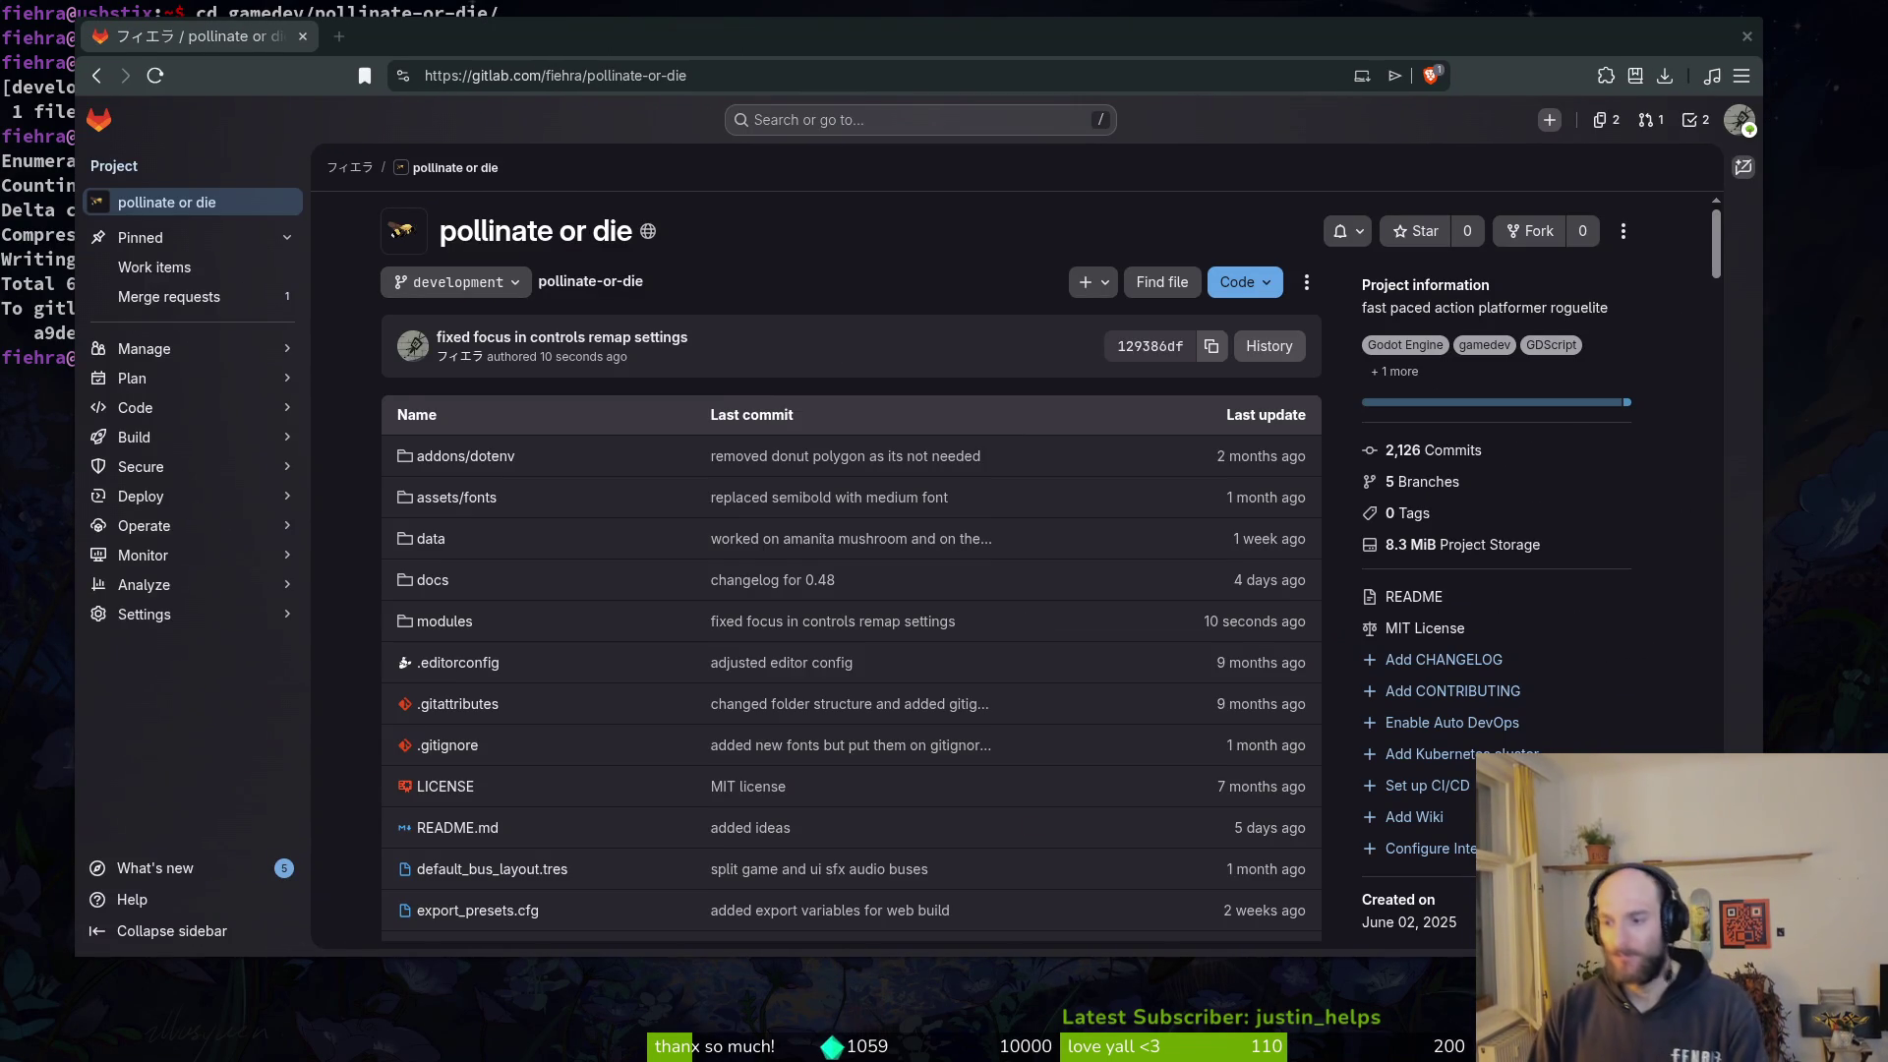
{"action": "left_click", "coordinate": [176, 271]}
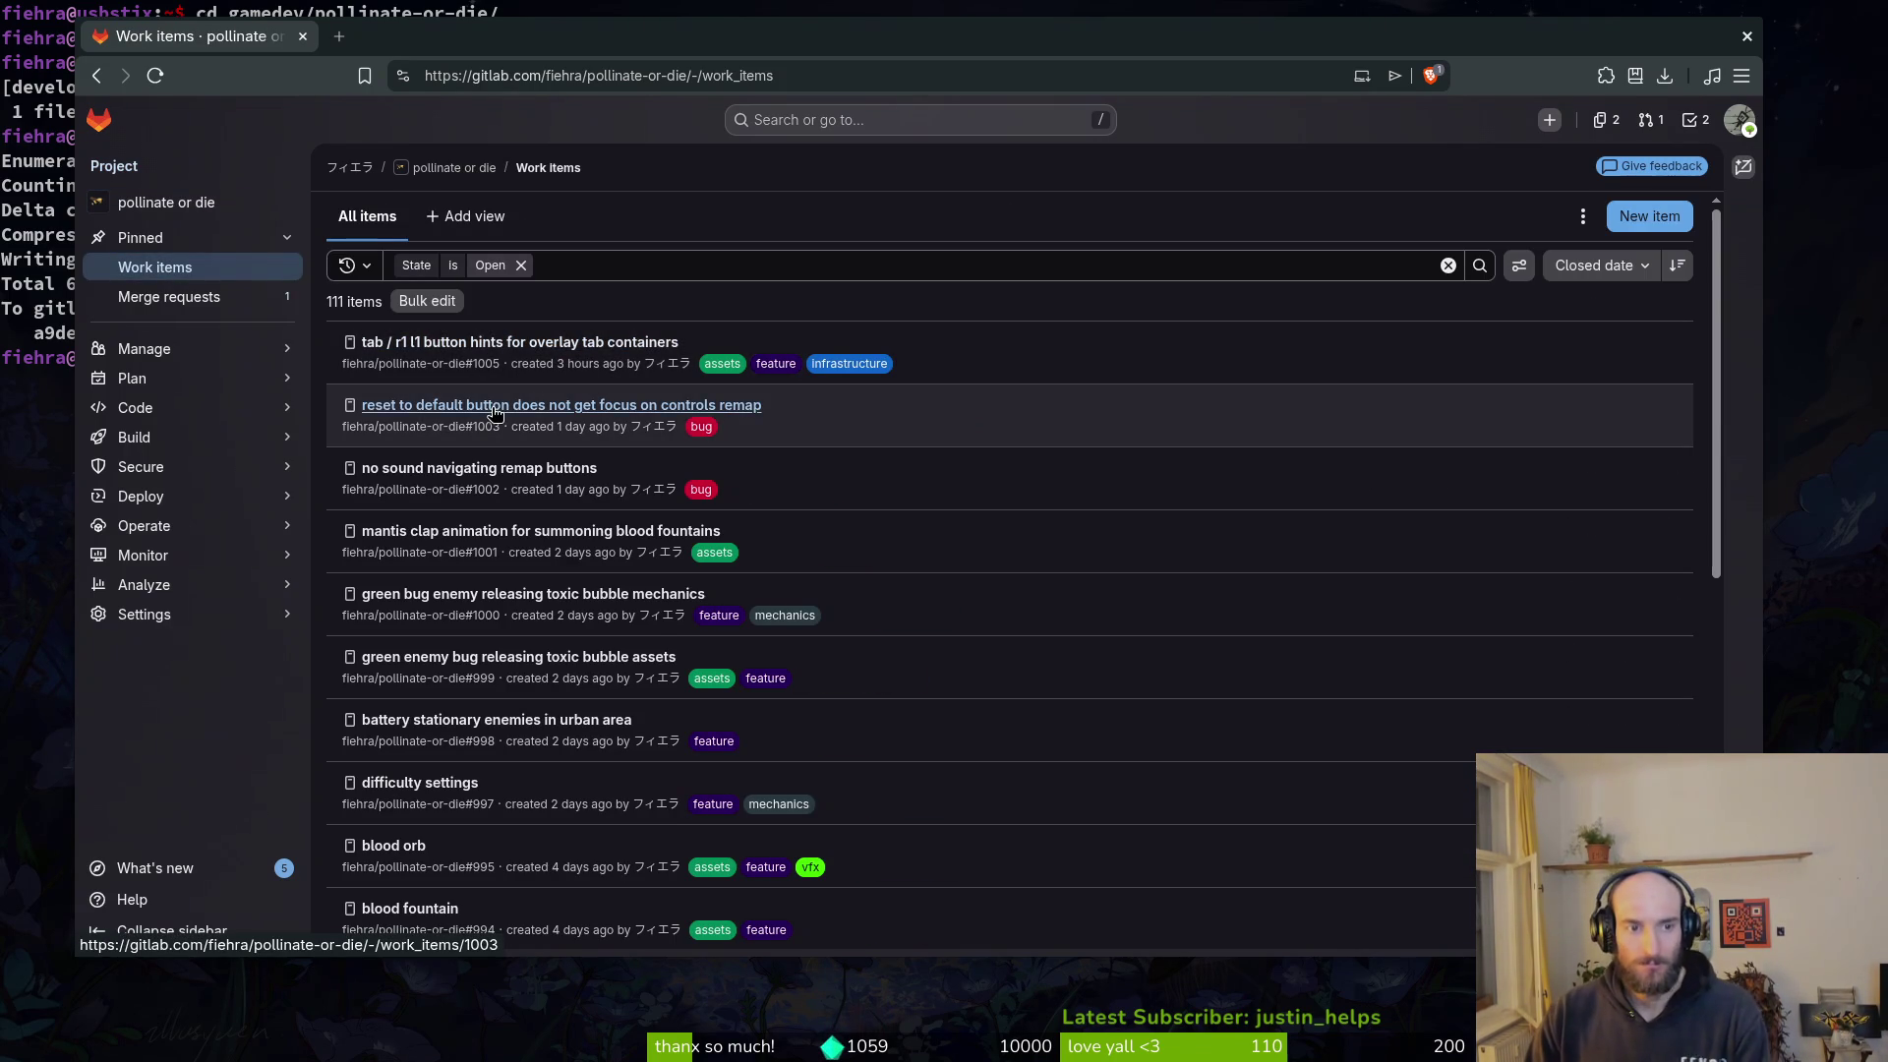
{"action": "left_click", "coordinate": [543, 425]}
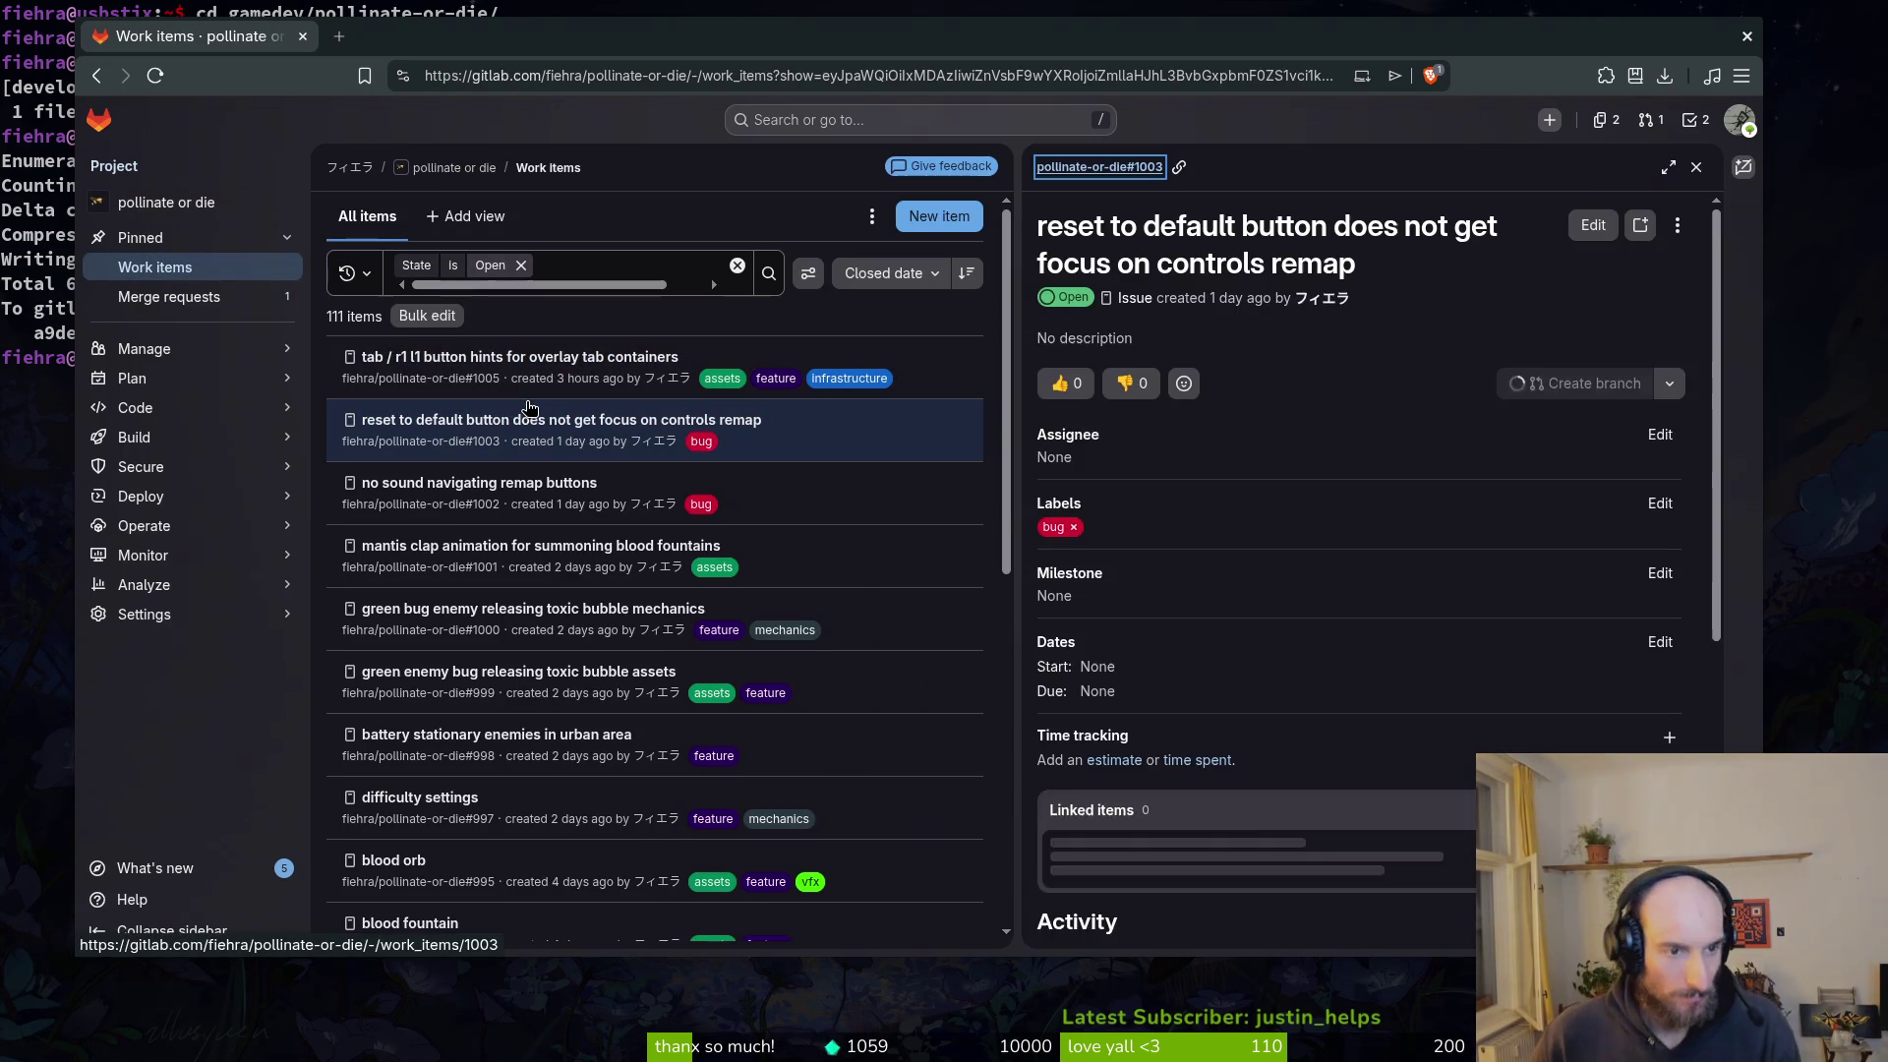
{"action": "scroll", "coordinate": [1224, 861], "scroll_direction": "down", "scroll_amount": 5}
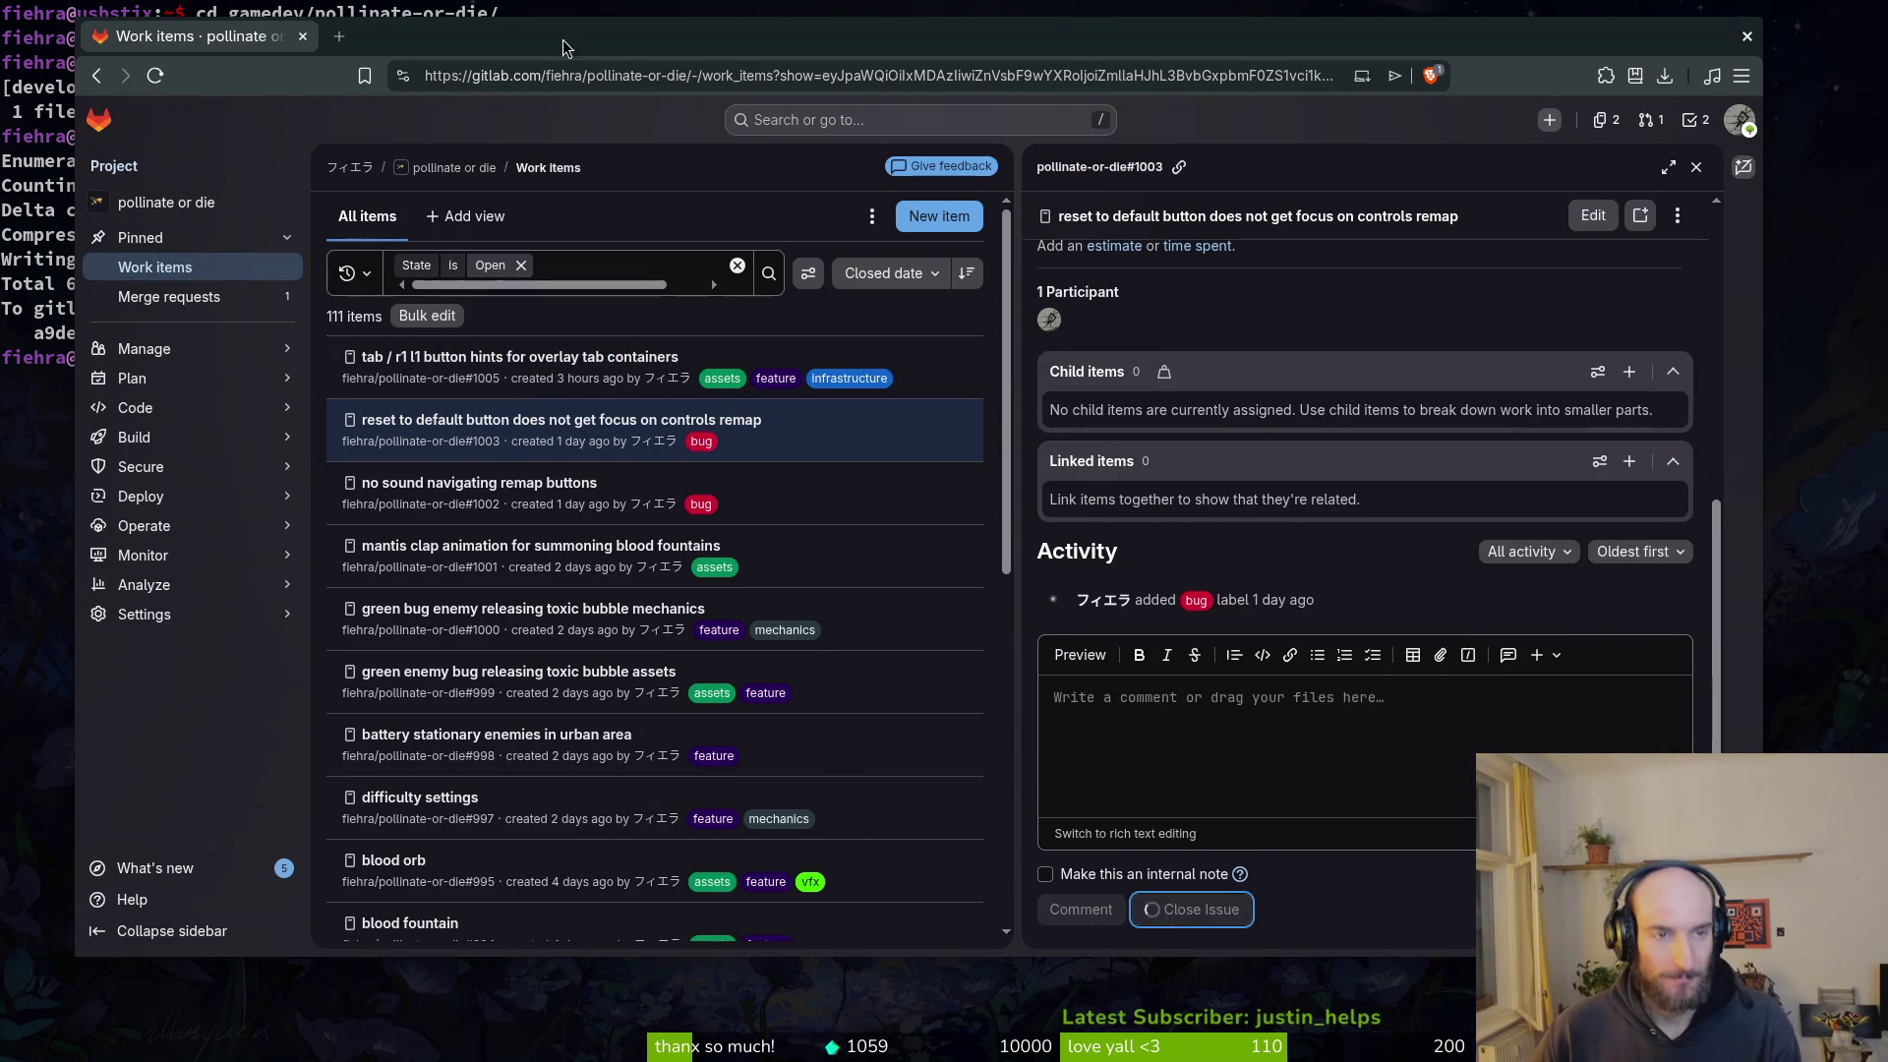
{"action": "left_click", "coordinate": [301, 38]}
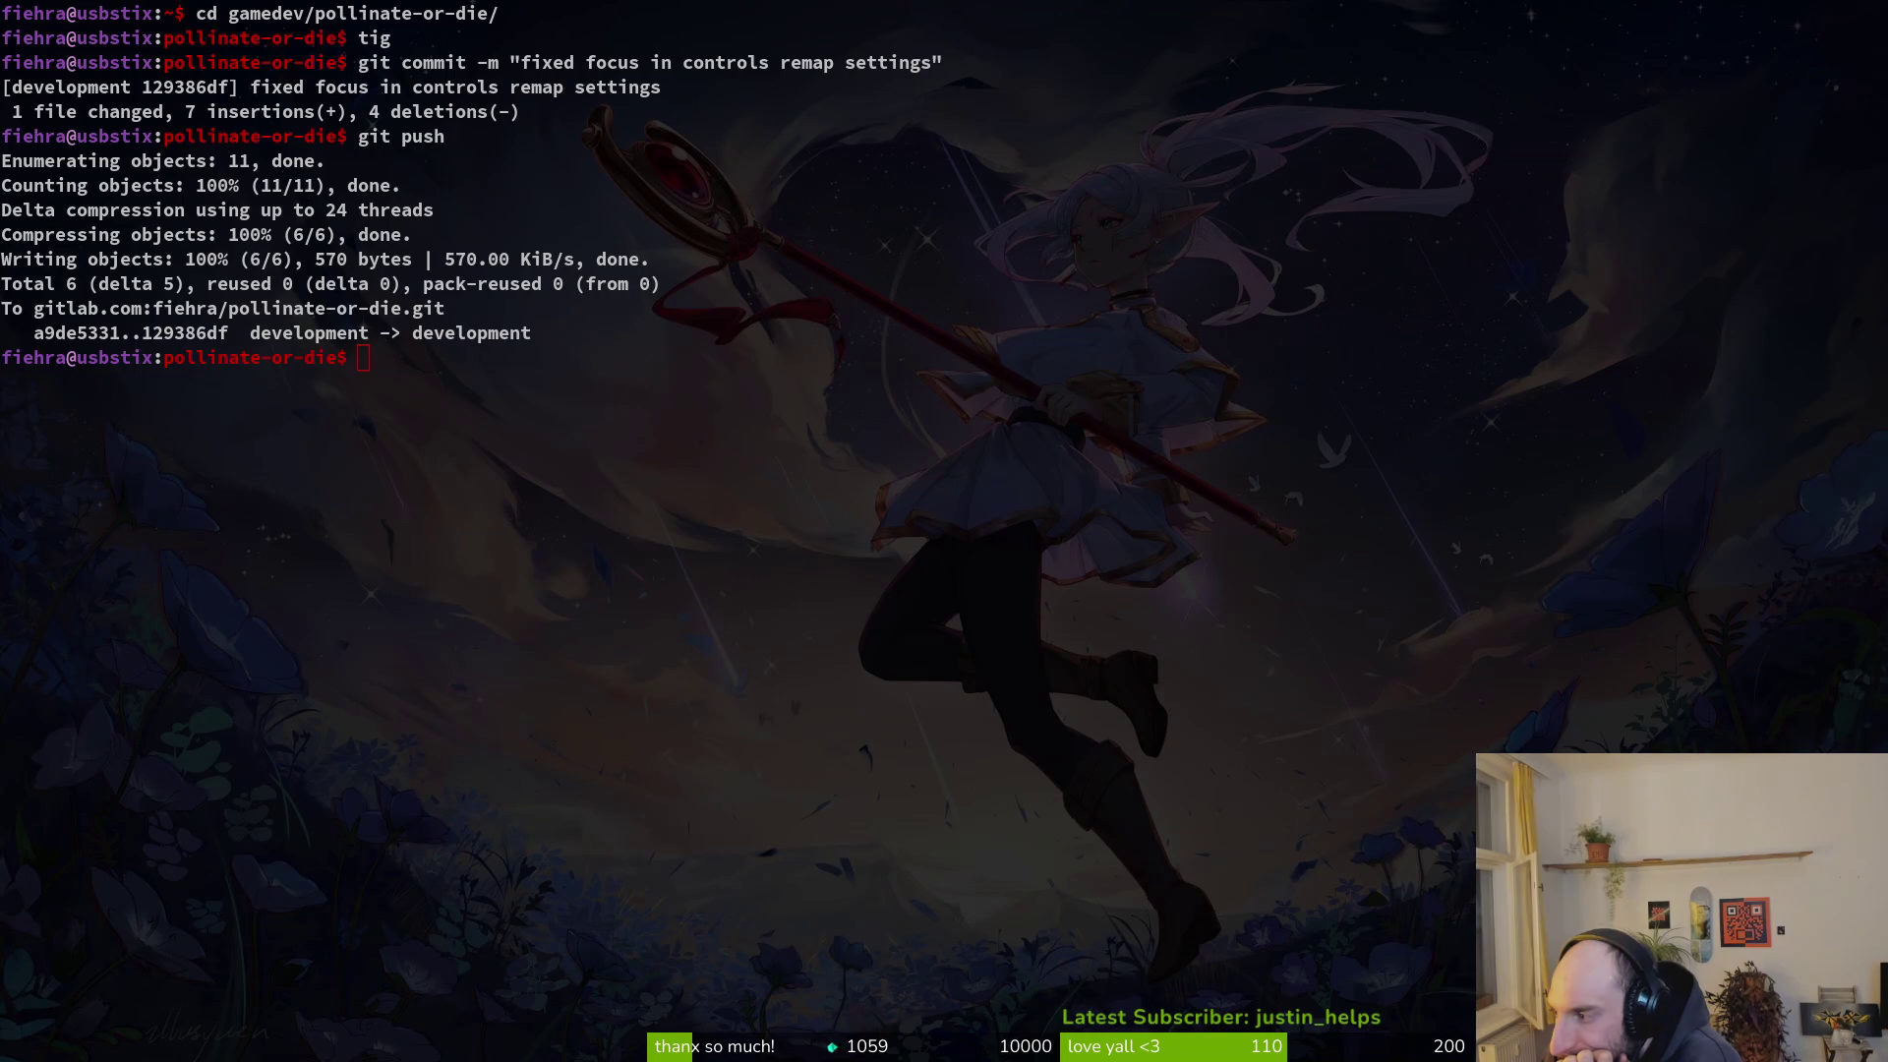
- Bring the Twitch stream manager's Raid Channel list to the front
{"action": "key", "text": "super+b"}
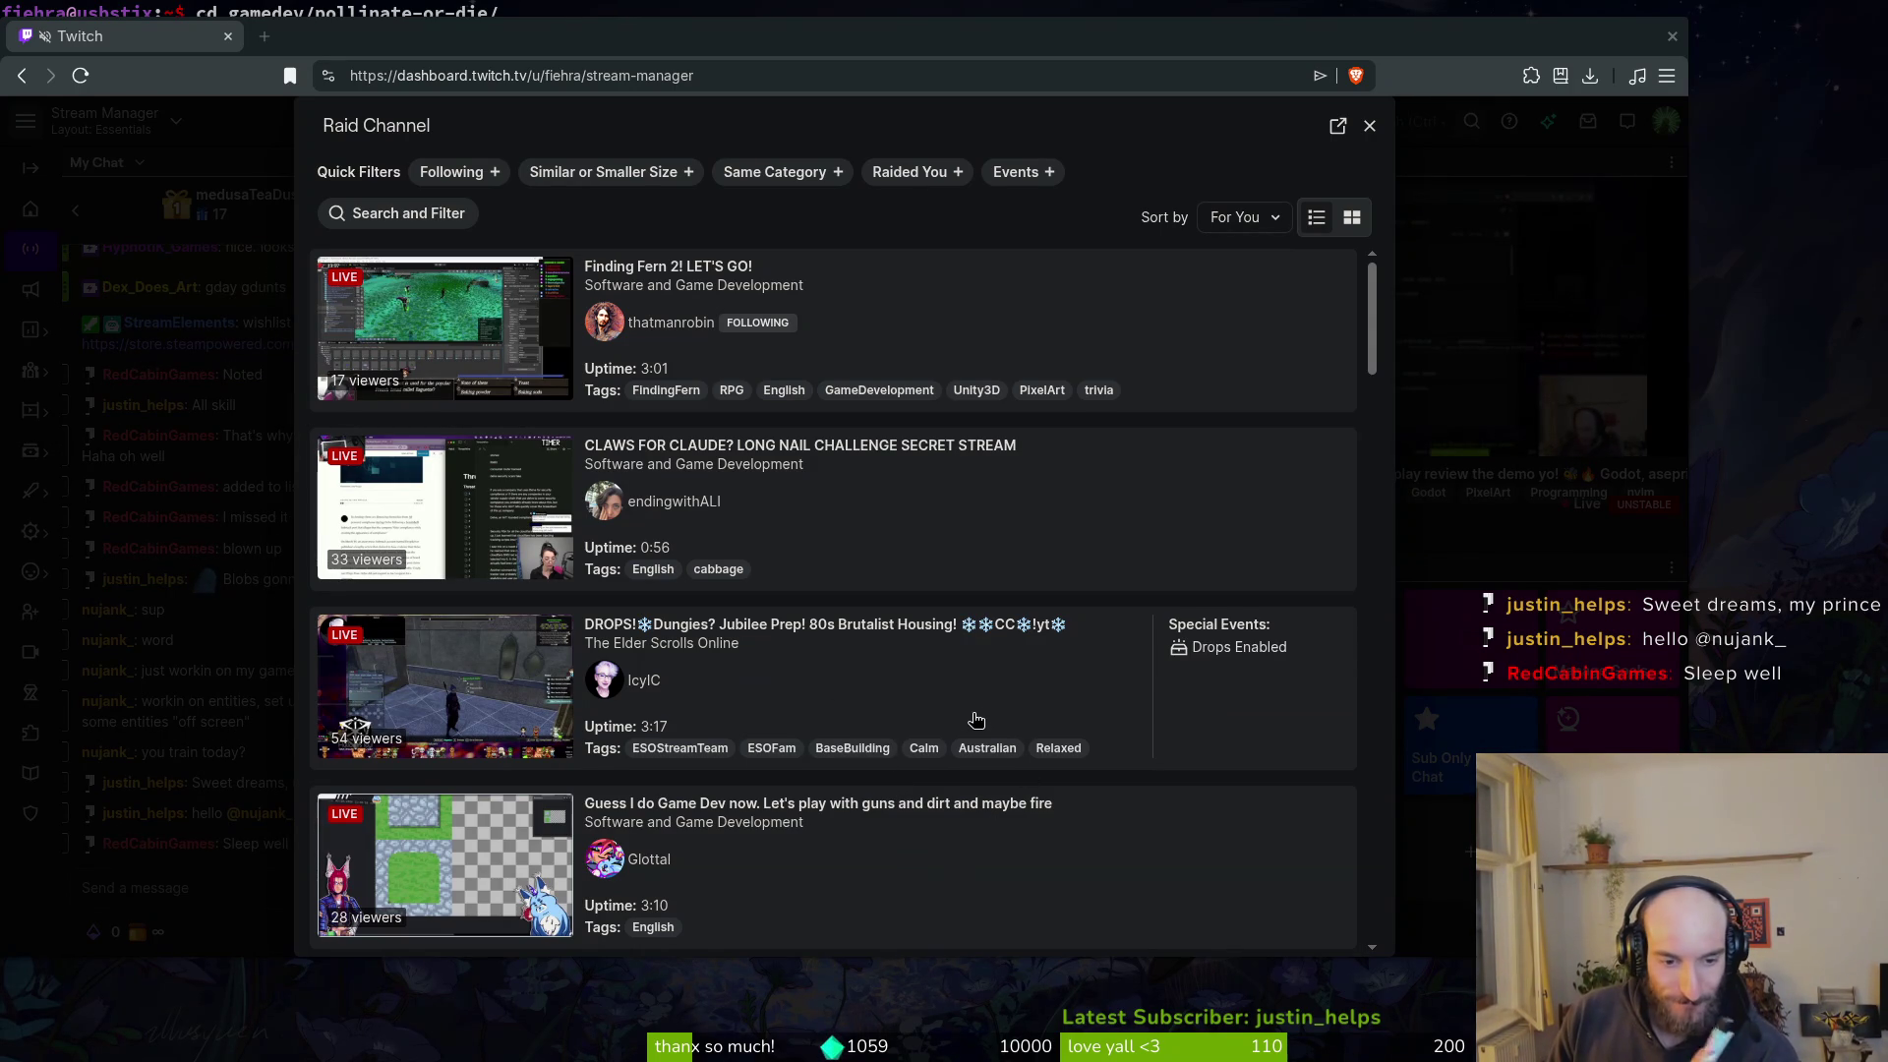
{"action": "scroll", "coordinate": [959, 698], "scroll_direction": "down", "scroll_amount": 4}
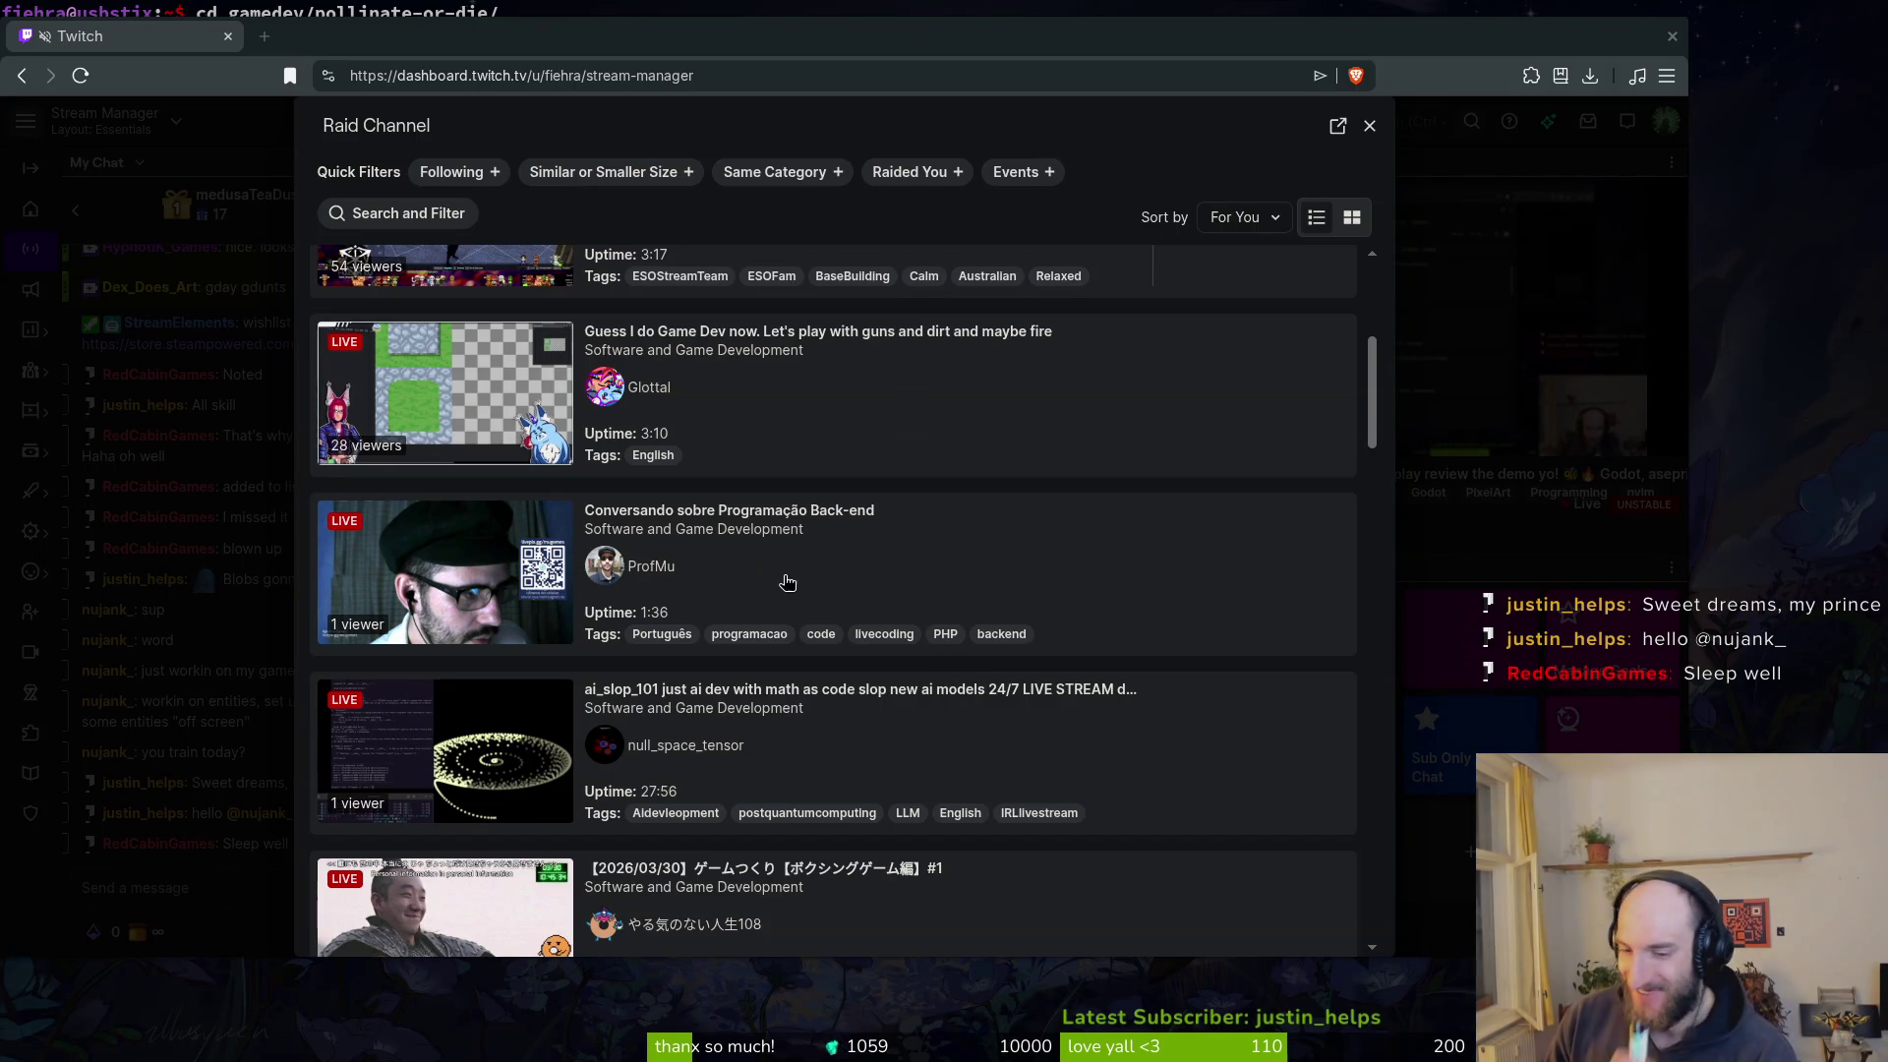
{"action": "scroll", "coordinate": [787, 580], "scroll_direction": "down", "scroll_amount": 3}
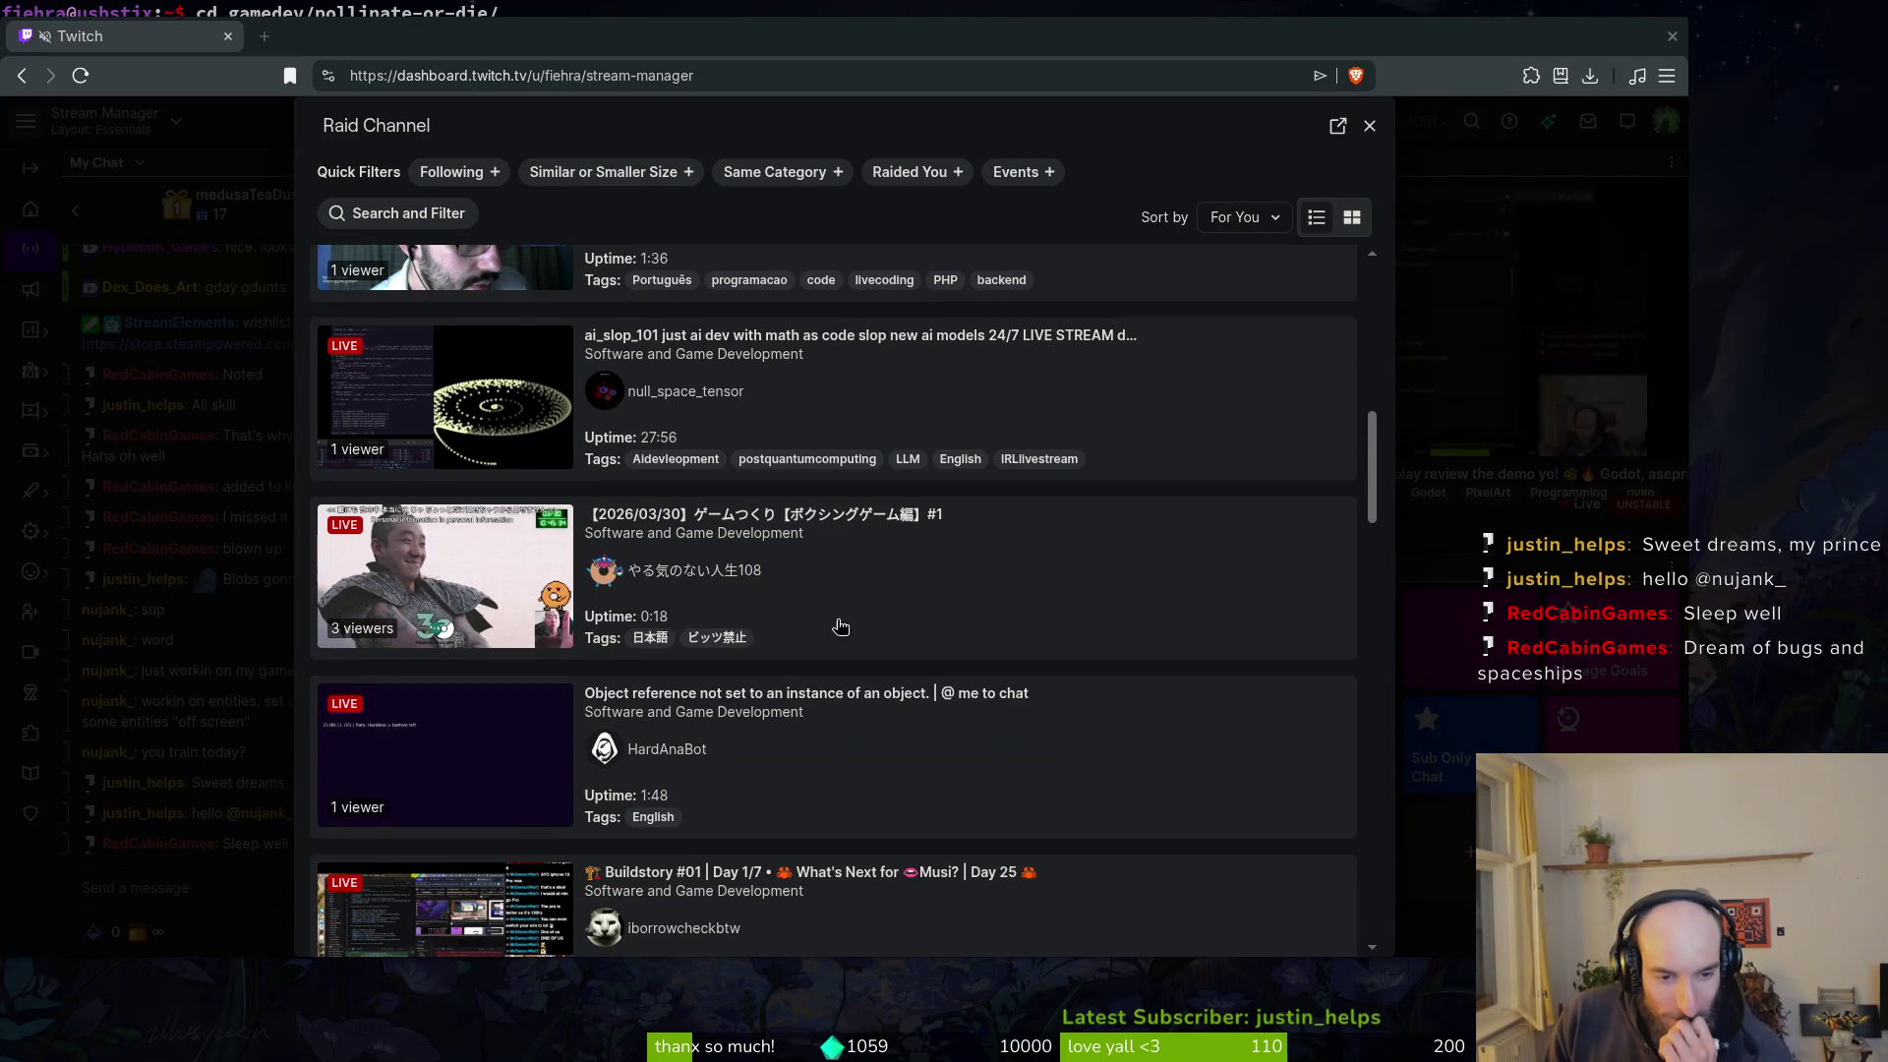
{"action": "scroll", "coordinate": [842, 621], "scroll_direction": "down", "scroll_amount": 5}
{"action": "scroll", "coordinate": [841, 618], "scroll_direction": "up", "scroll_amount": 3}
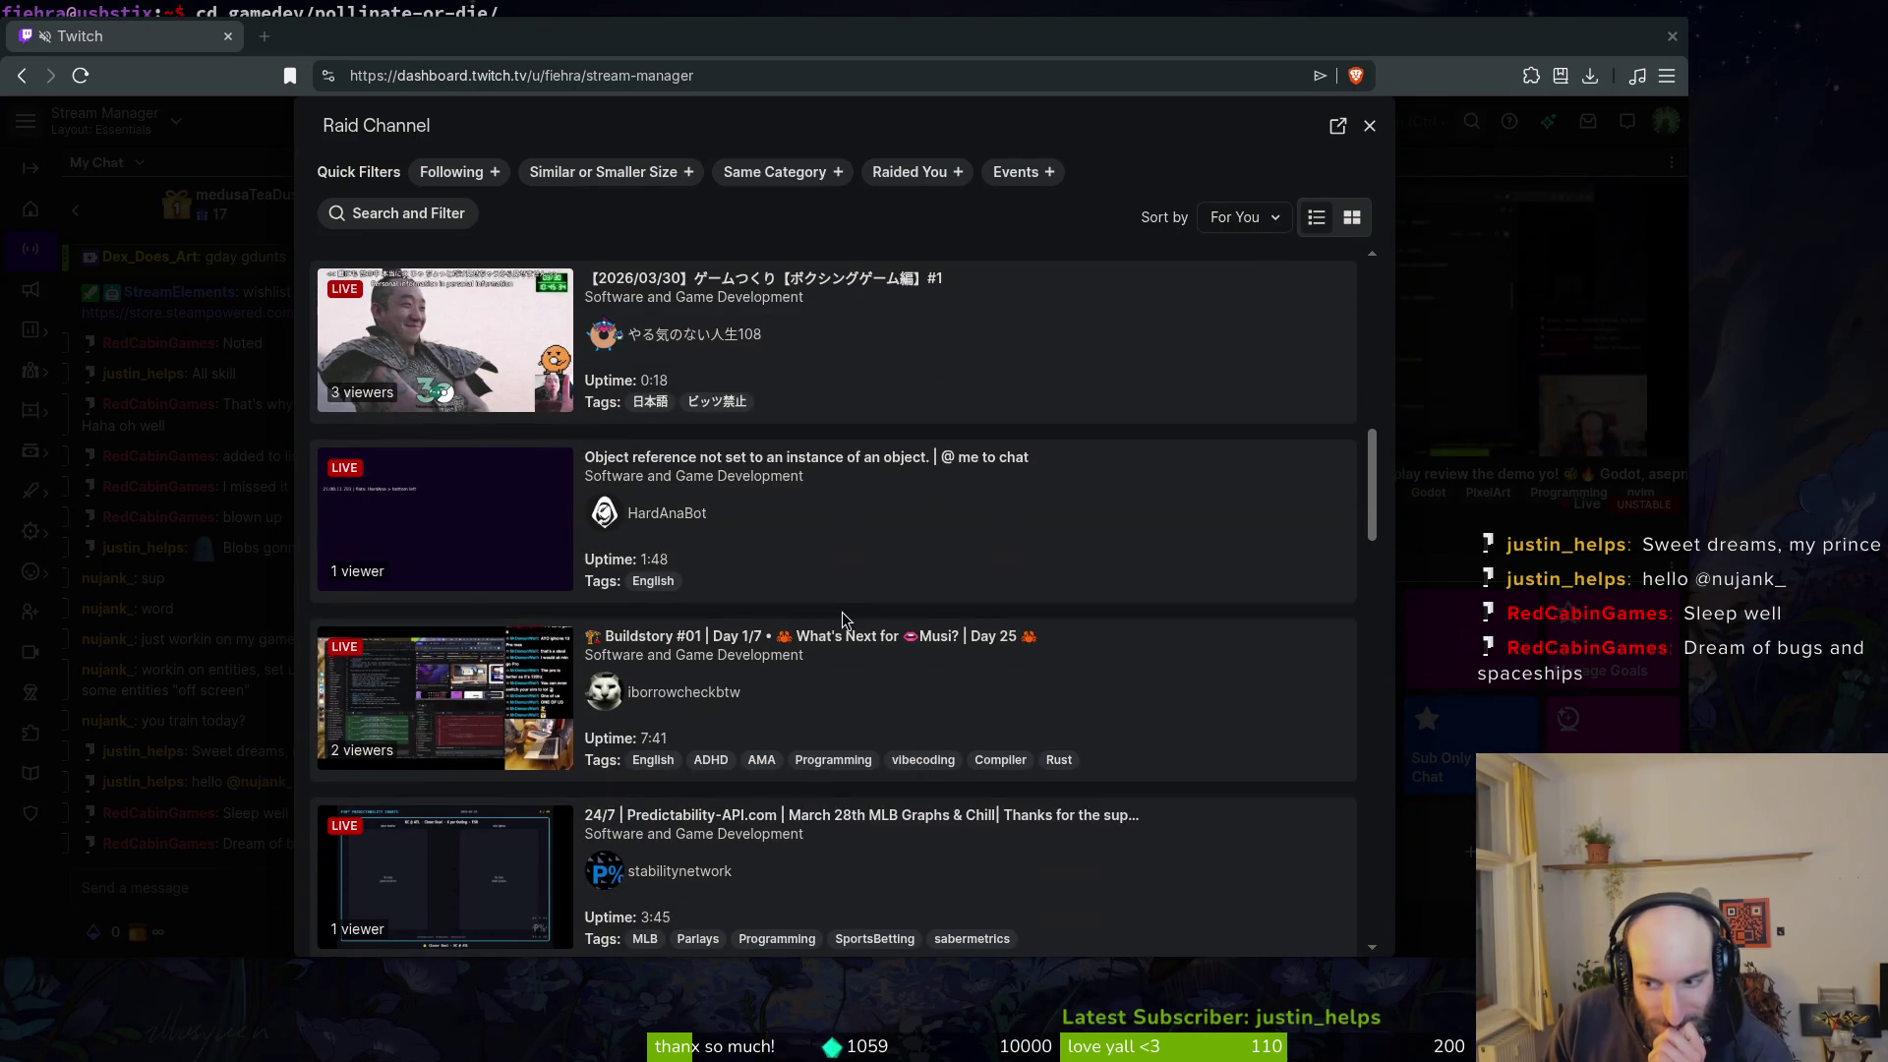